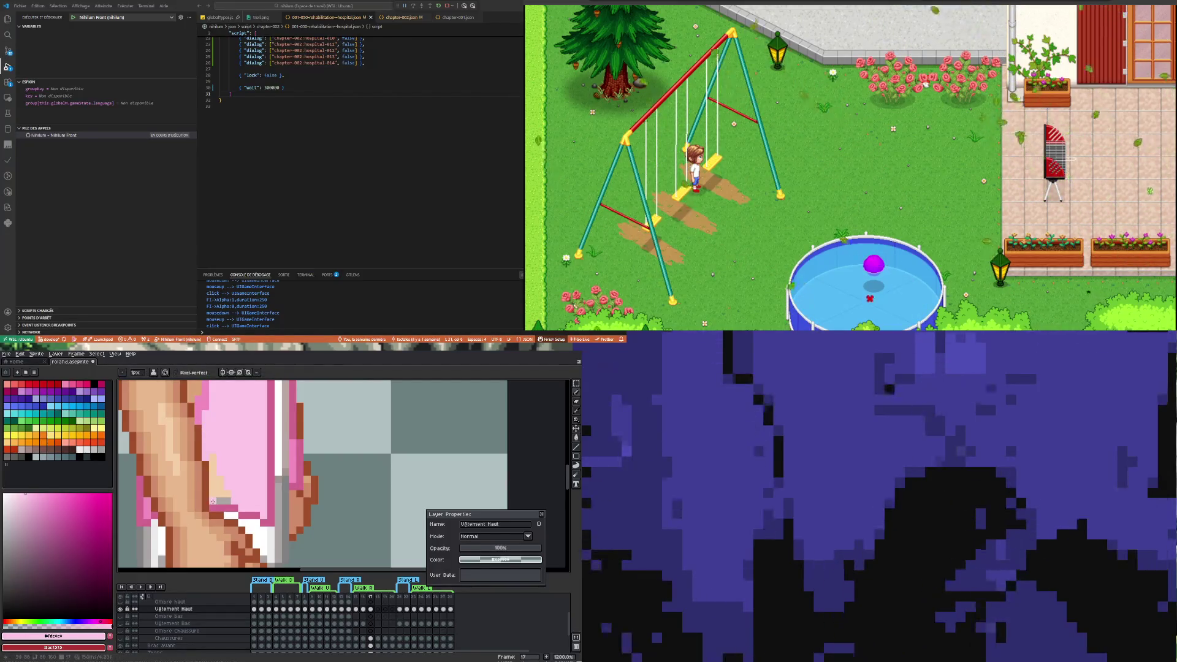
Paint pale pink pixels on the sleeve, sample the medium pink and erase stray pixels
drag(219, 478, 224, 496)
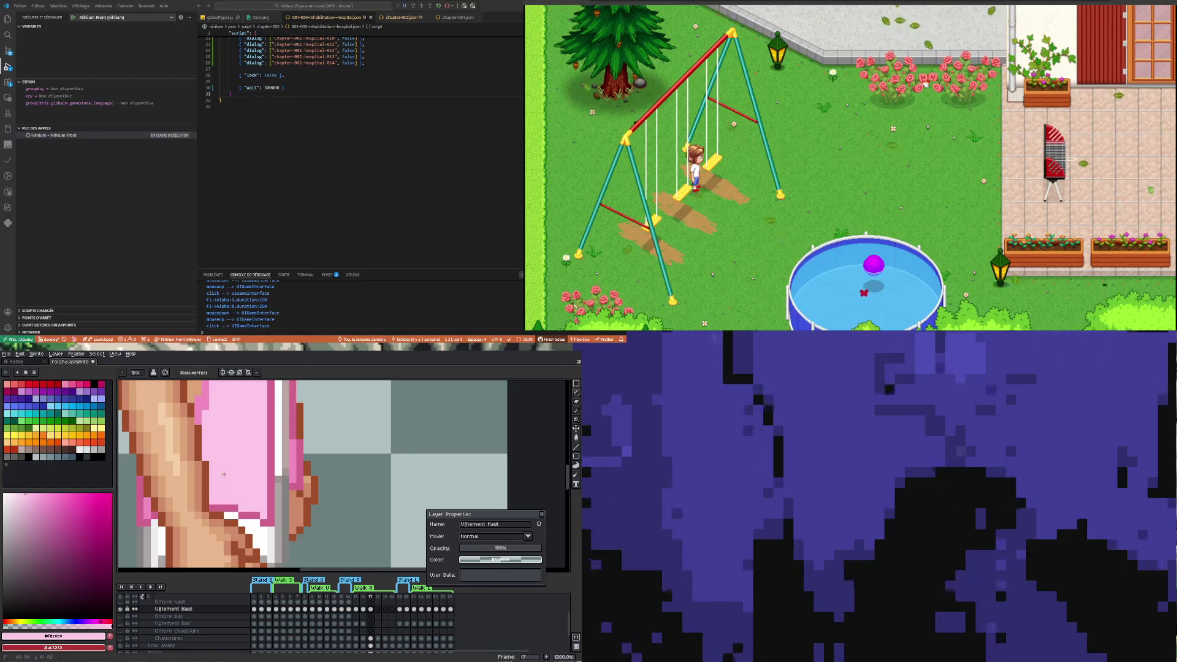
scroll(224, 496, down, 5)
scroll(223, 469, up, 3)
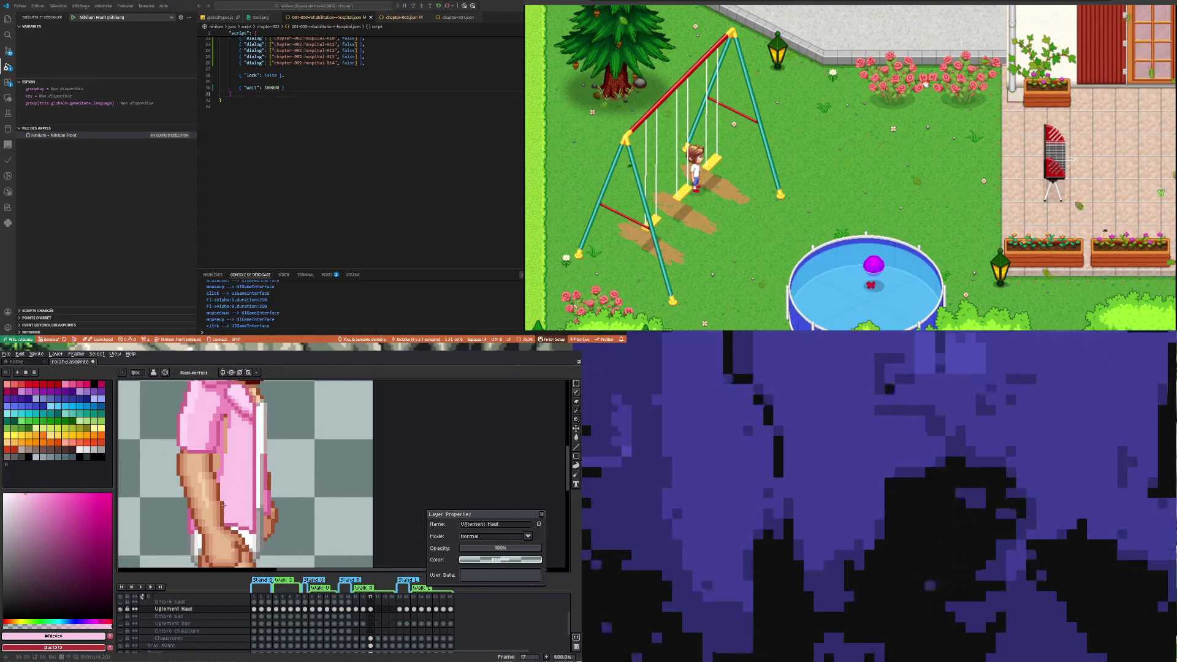
scroll(223, 469, up, 1)
key(i)
click(222, 467)
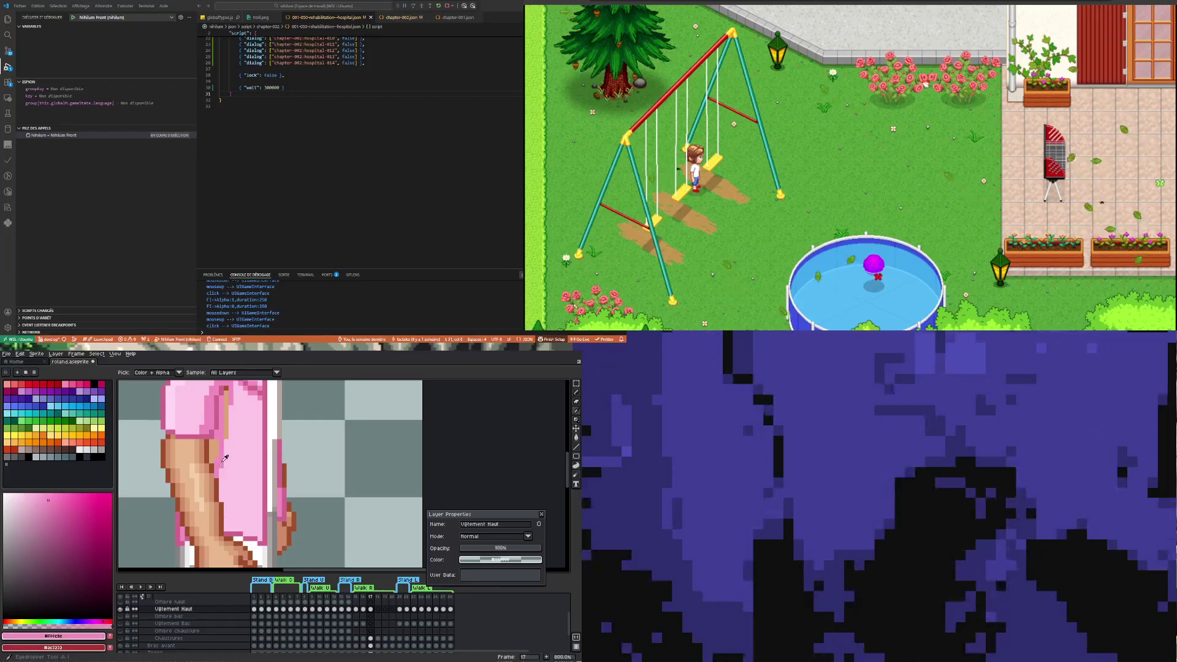
key(b)
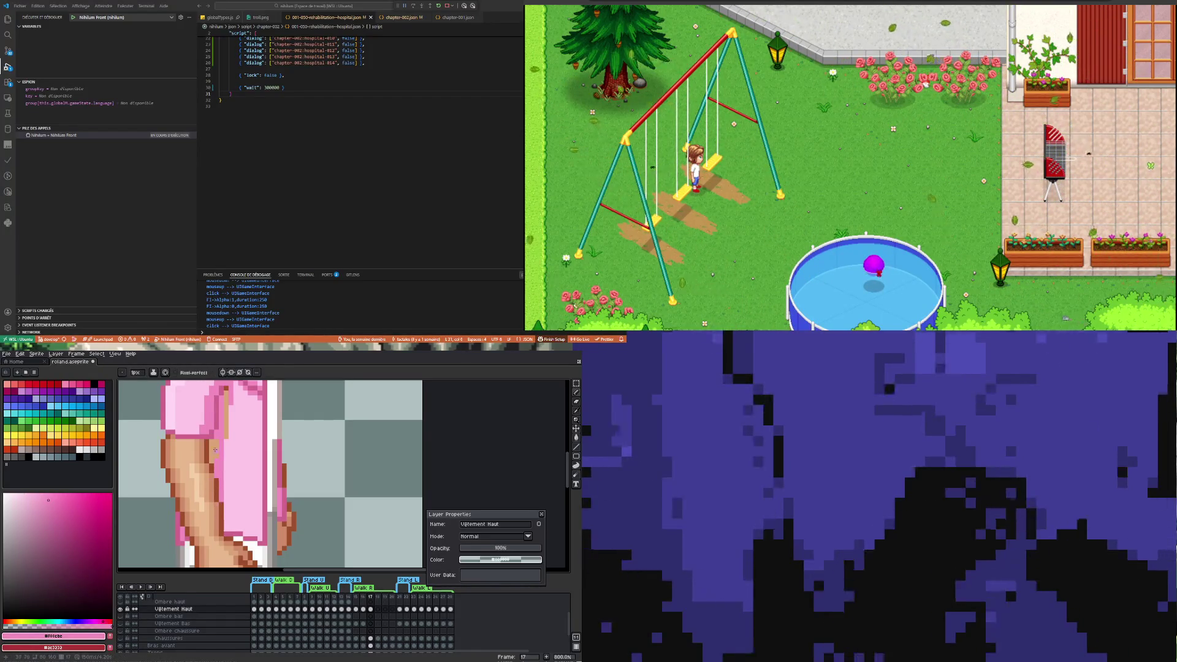
key(e)
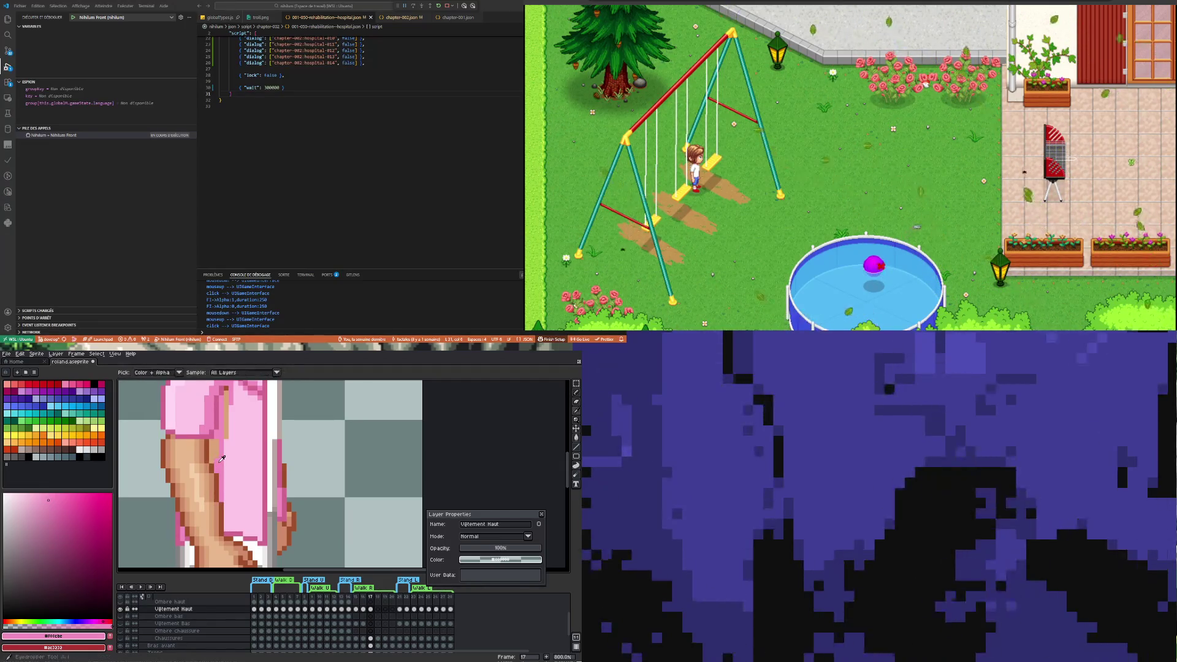
key(b)
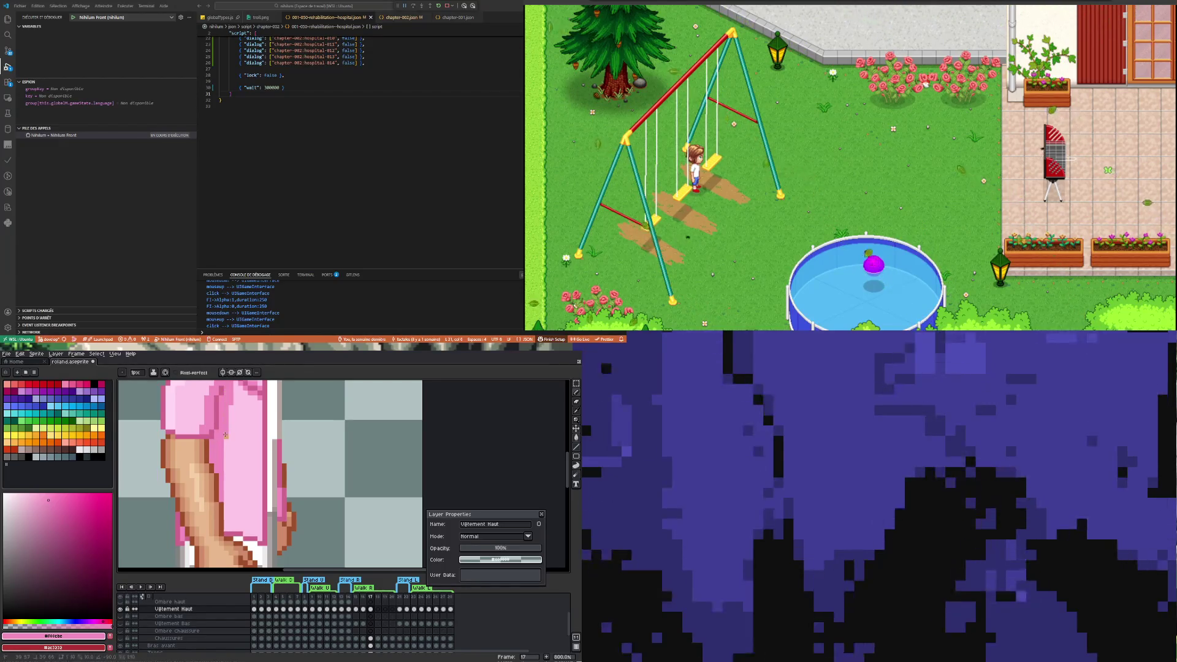
Sample the light pink #ffd9f3 from the shirt and pick the Rectangular Marquee tool
scroll(225, 438, down, 4)
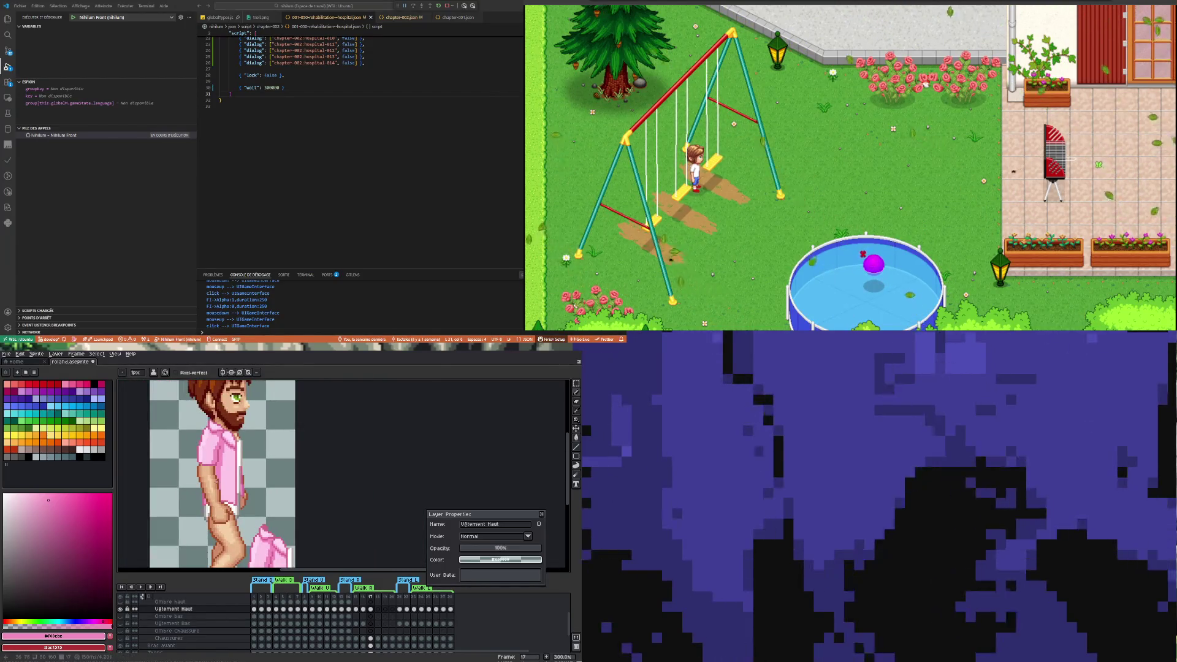
scroll(216, 482, up, 1)
scroll(216, 476, down, 1)
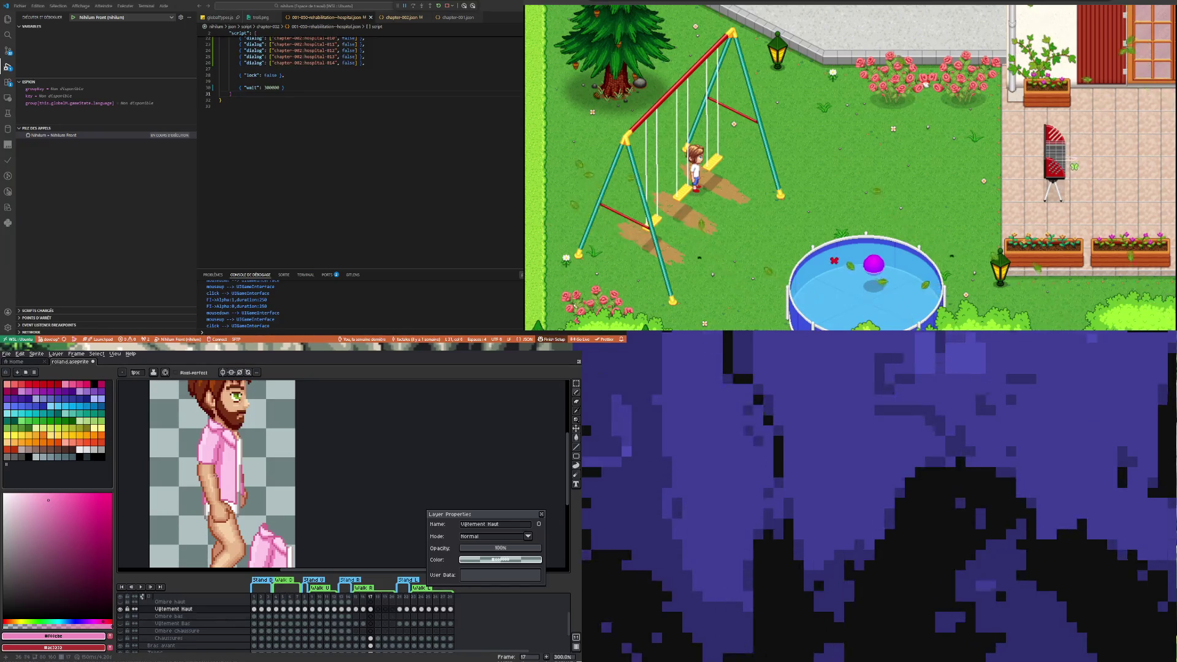
scroll(215, 477, up, 4)
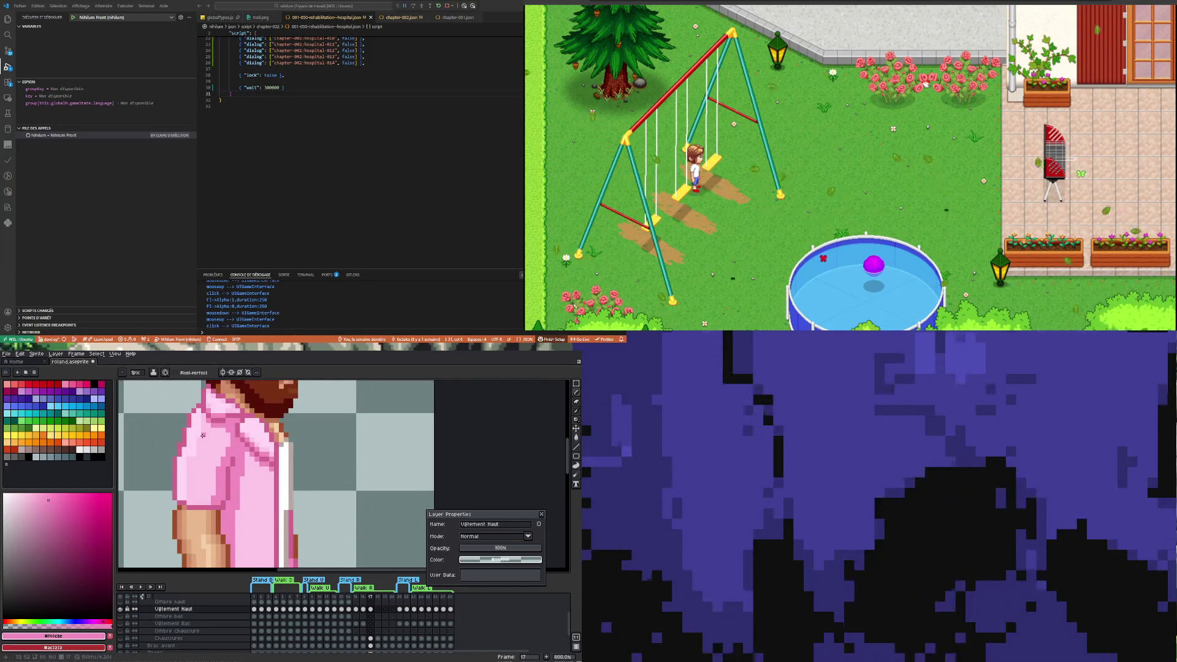
alt+click(197, 435)
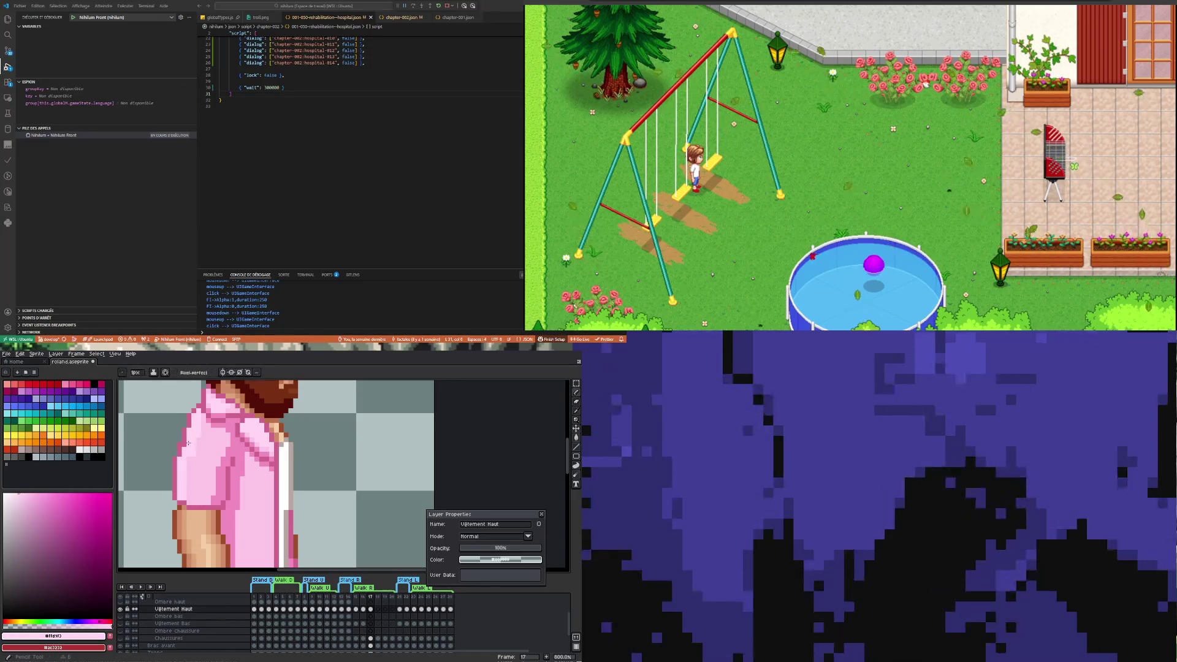
scroll(197, 451, down, 2)
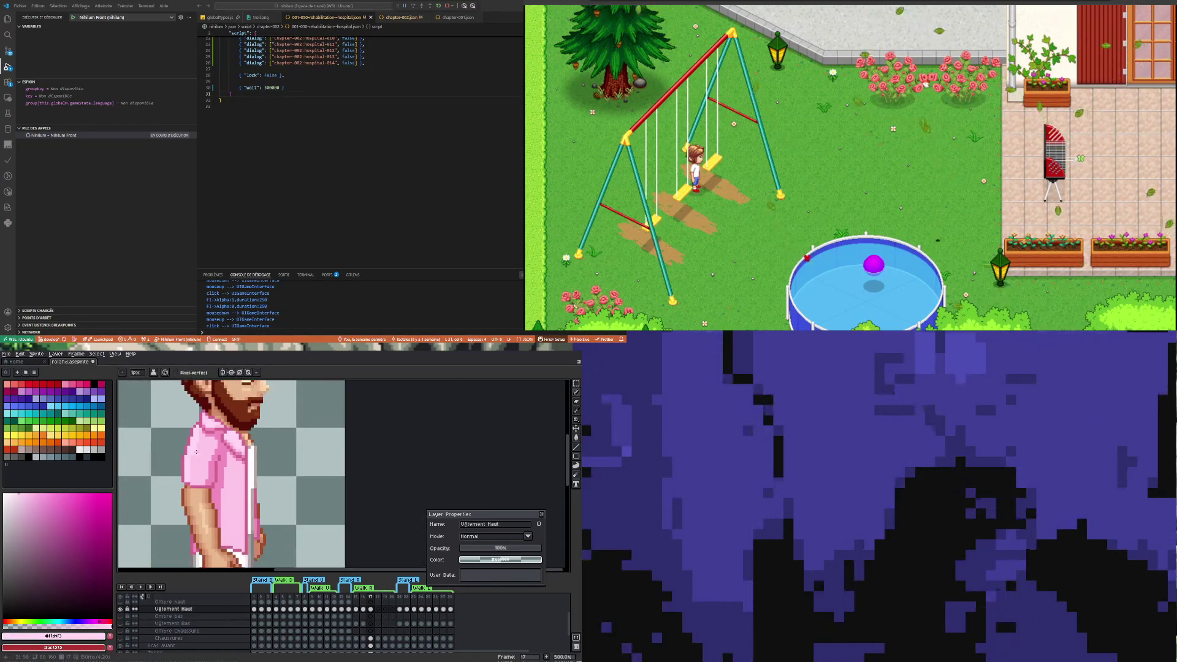
scroll(245, 454, down, 1)
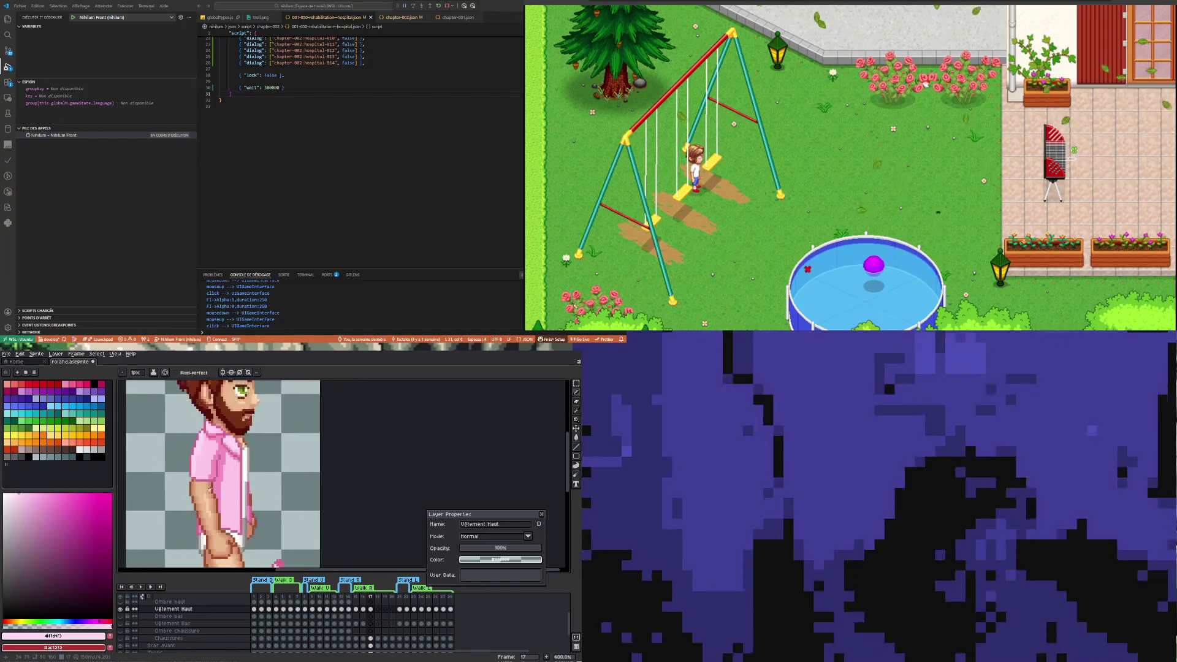
scroll(210, 485, down, 1)
scroll(208, 484, up, 1)
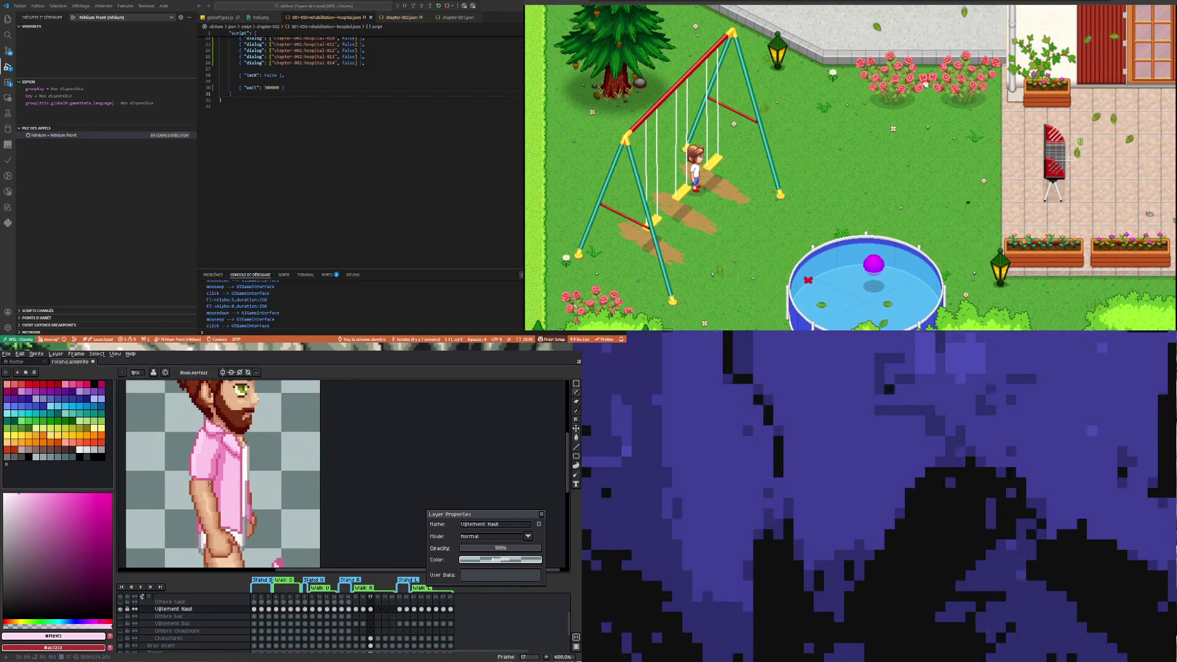
click(576, 383)
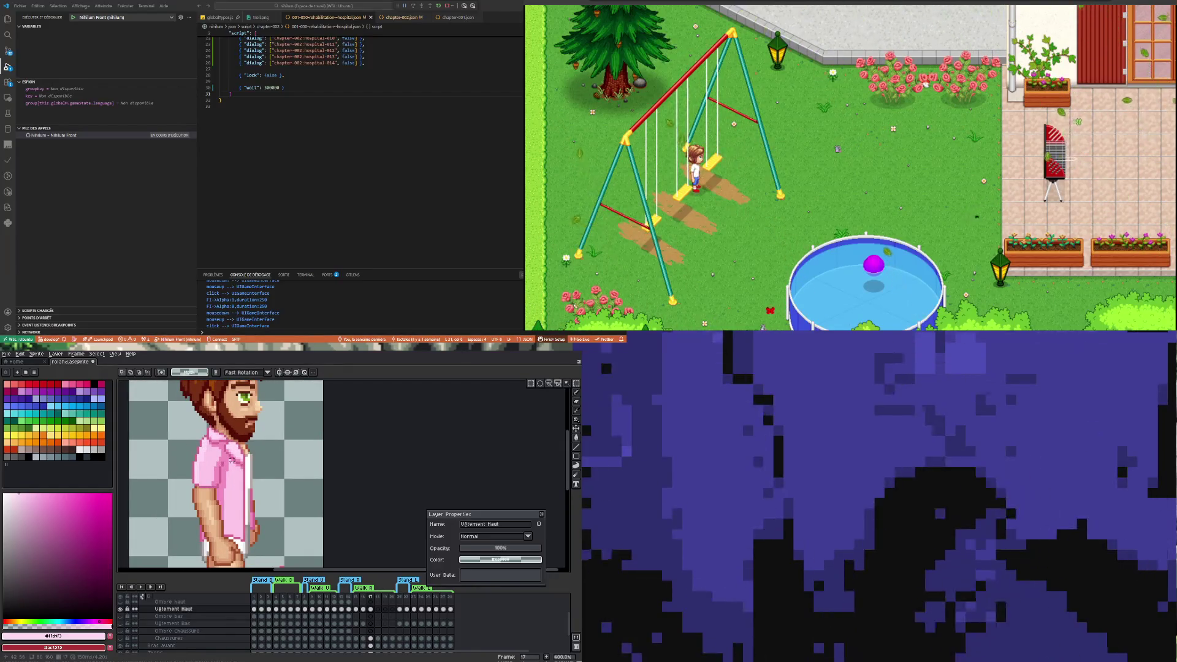
Sample the dark pink #d2658f and touch up the shoulder folds with it
scroll(231, 460, down, 4)
scroll(226, 465, up, 2)
scroll(220, 472, up, 2)
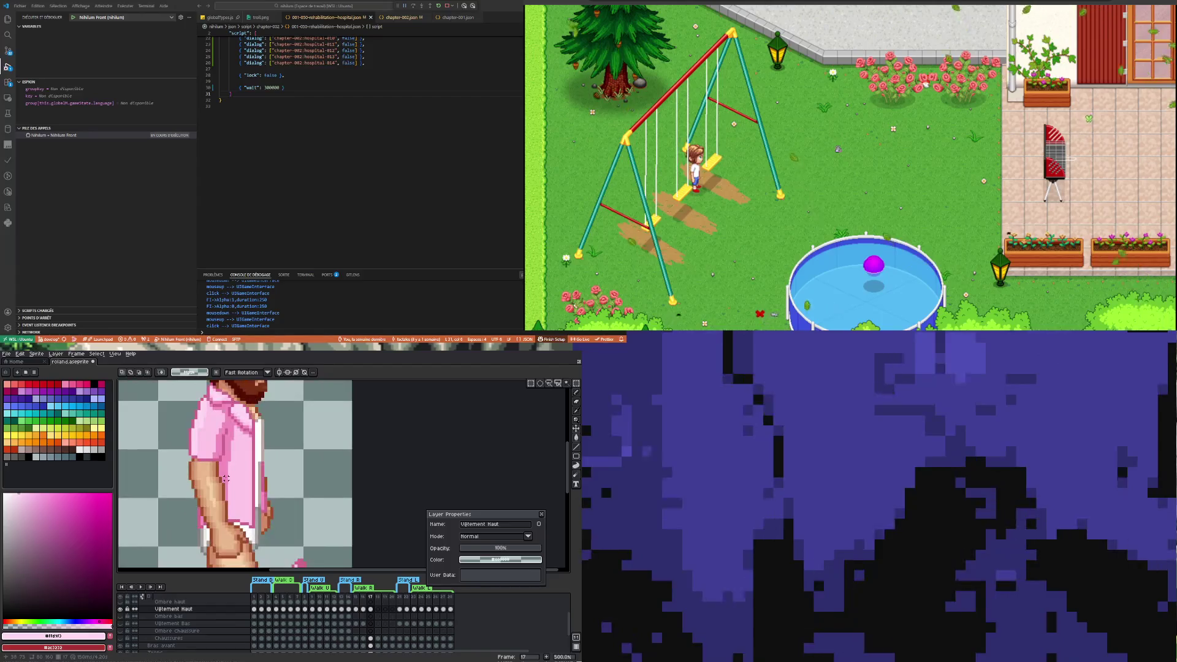
scroll(211, 480, down, 6)
scroll(210, 477, up, 3)
scroll(215, 484, down, 2)
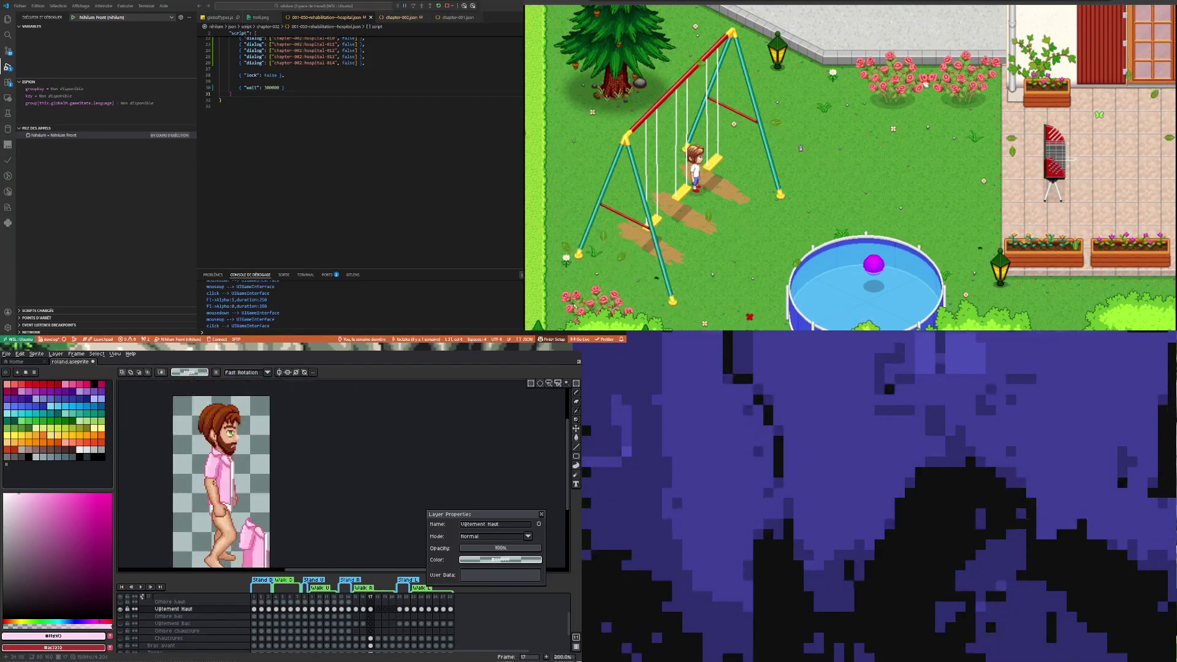
scroll(204, 478, up, 6)
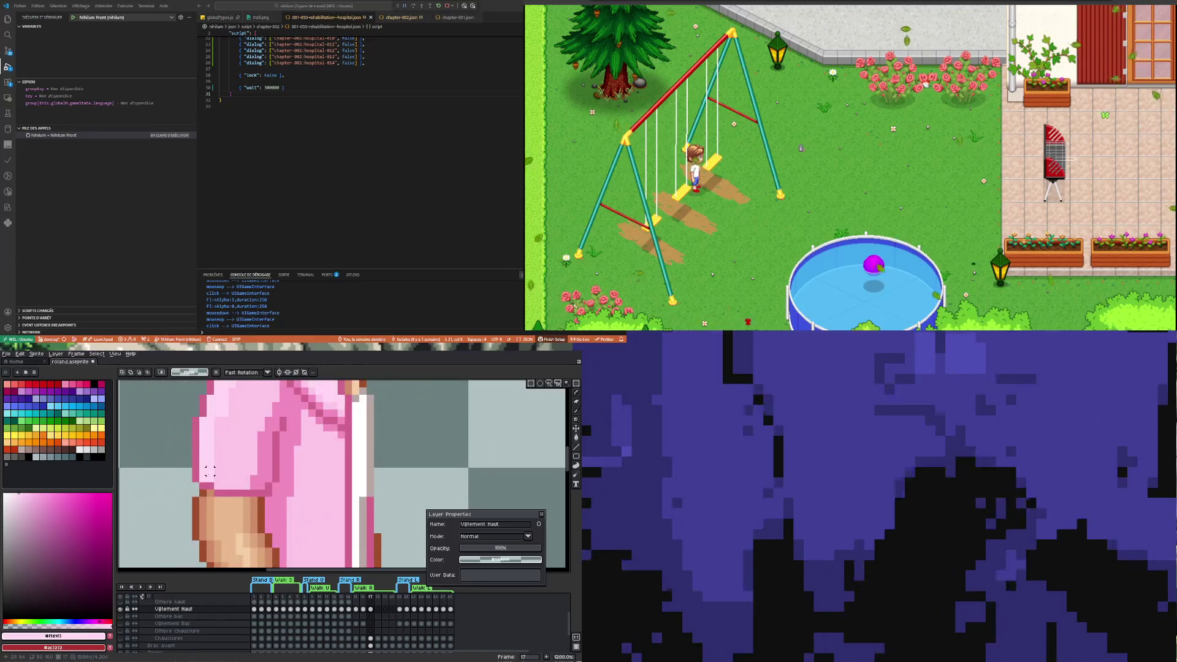
alt+click(199, 466)
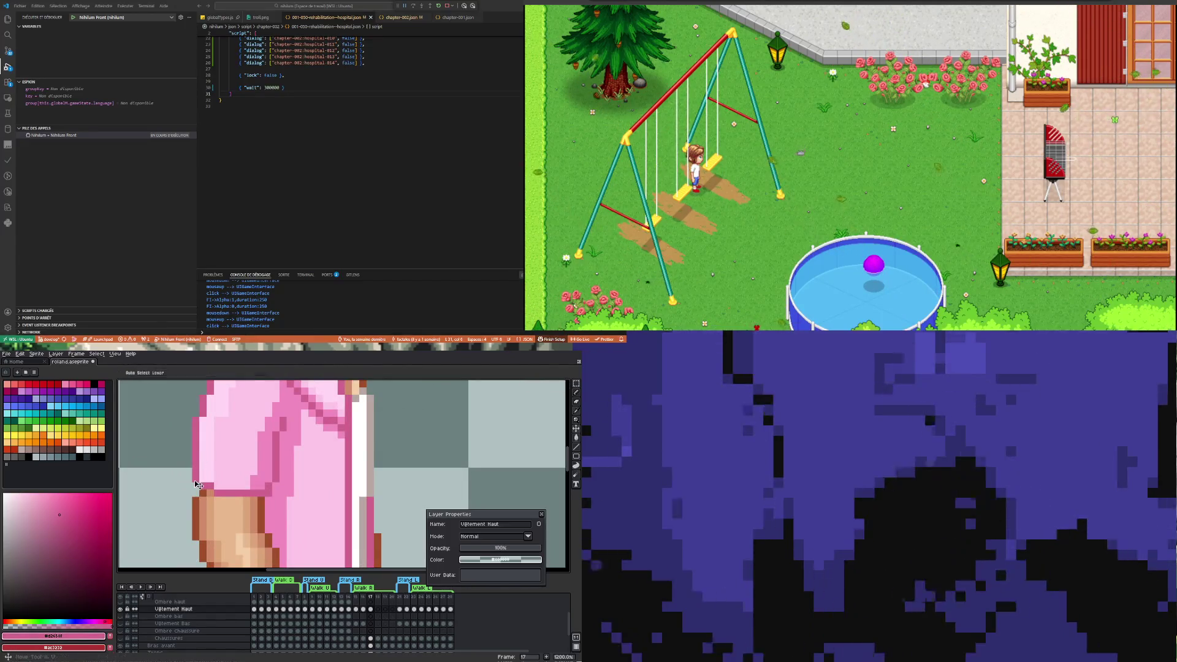
scroll(196, 483, down, 5)
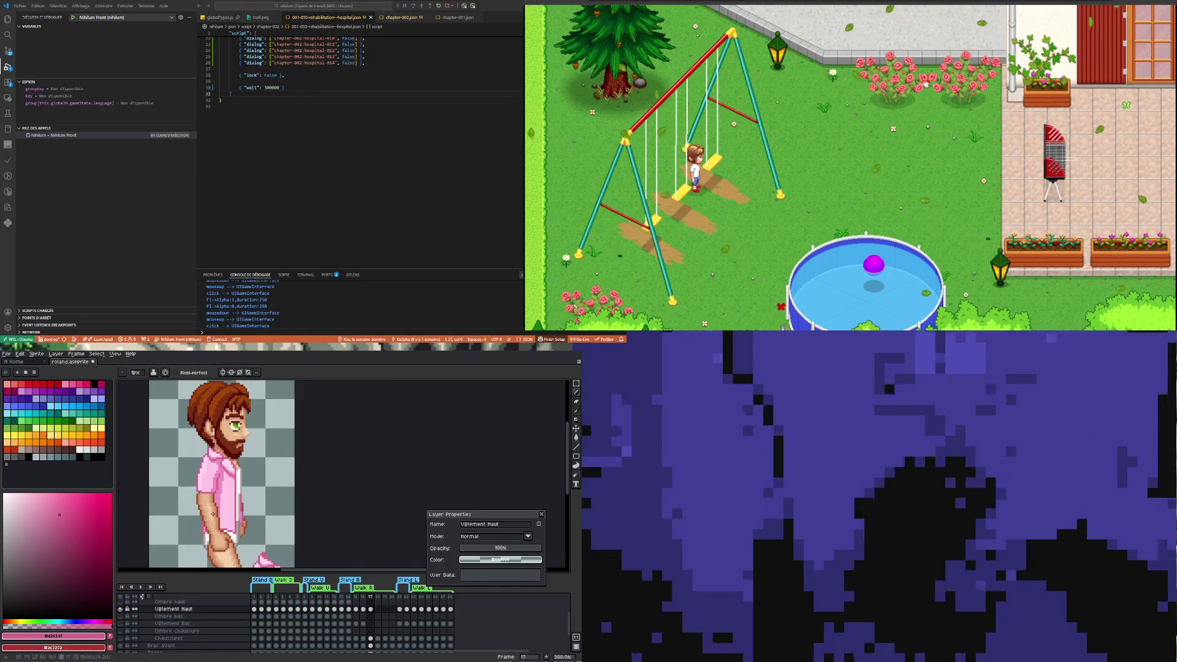
scroll(213, 513, down, 2)
scroll(220, 506, up, 2)
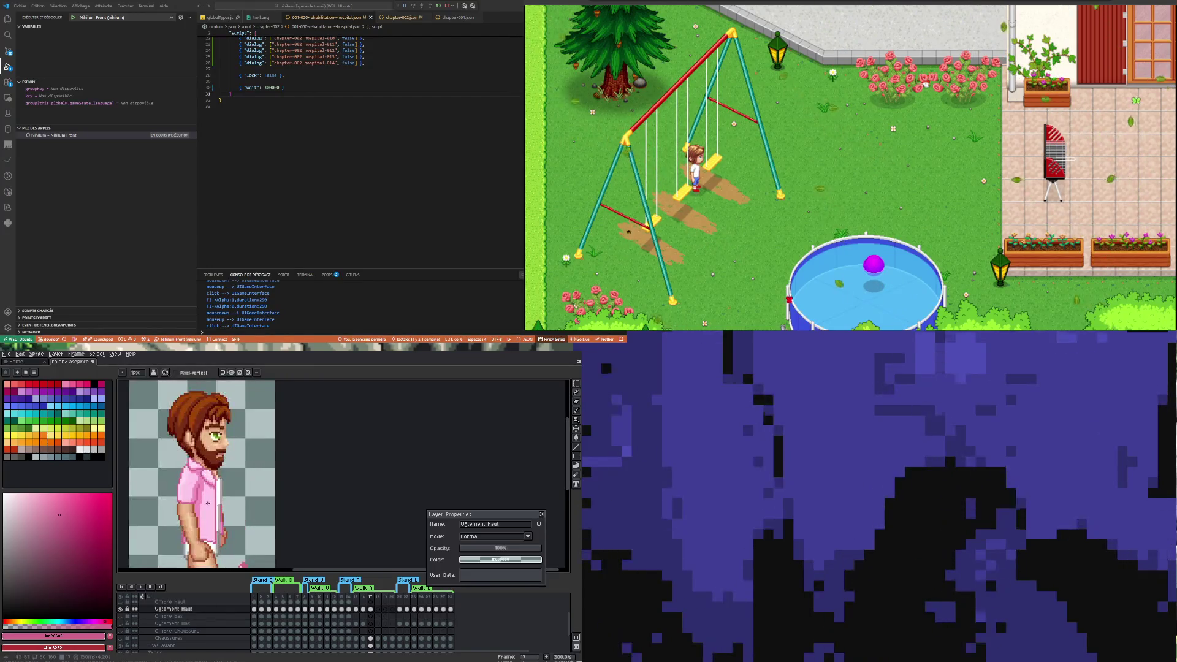
scroll(212, 498, up, 2)
scroll(202, 492, down, 1)
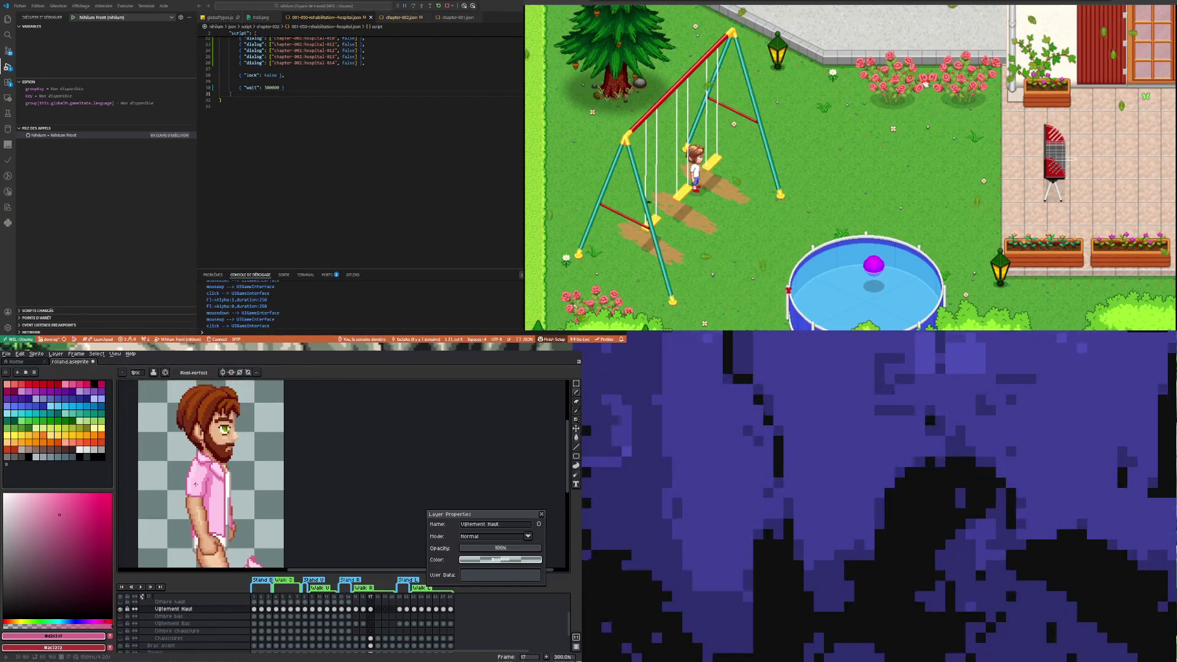
scroll(197, 486, up, 3)
Alternate light pink #ffd9f3 and dark pink #d2658f to repaint the upper-back shading
key(i)
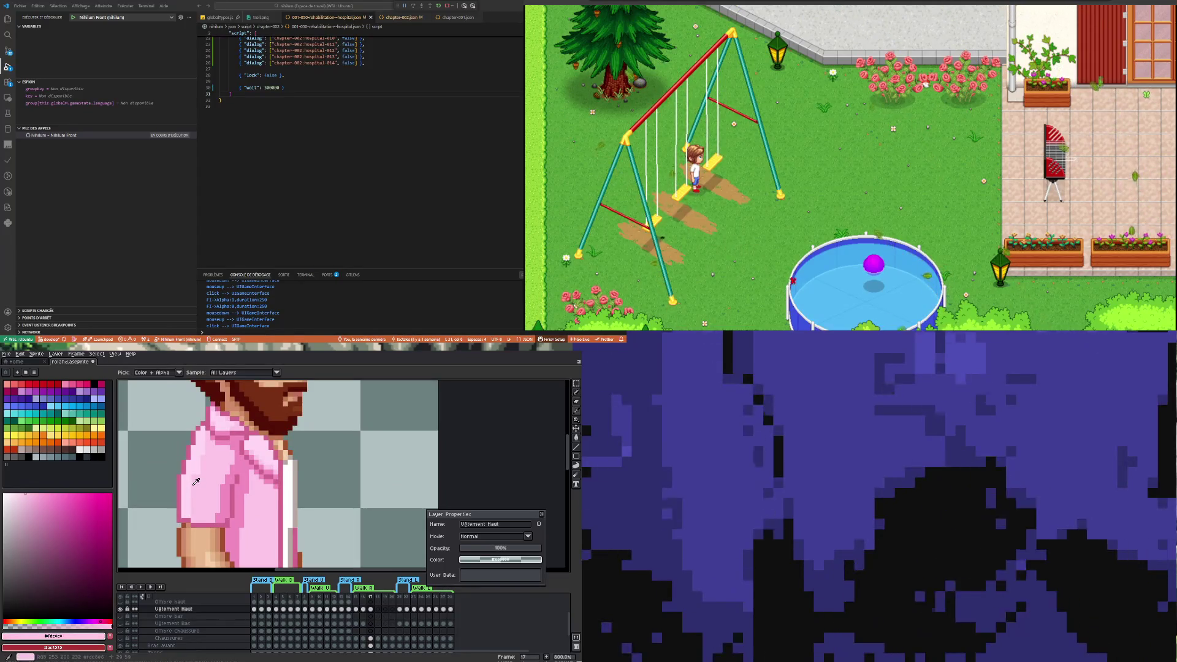
click(194, 484)
key(b)
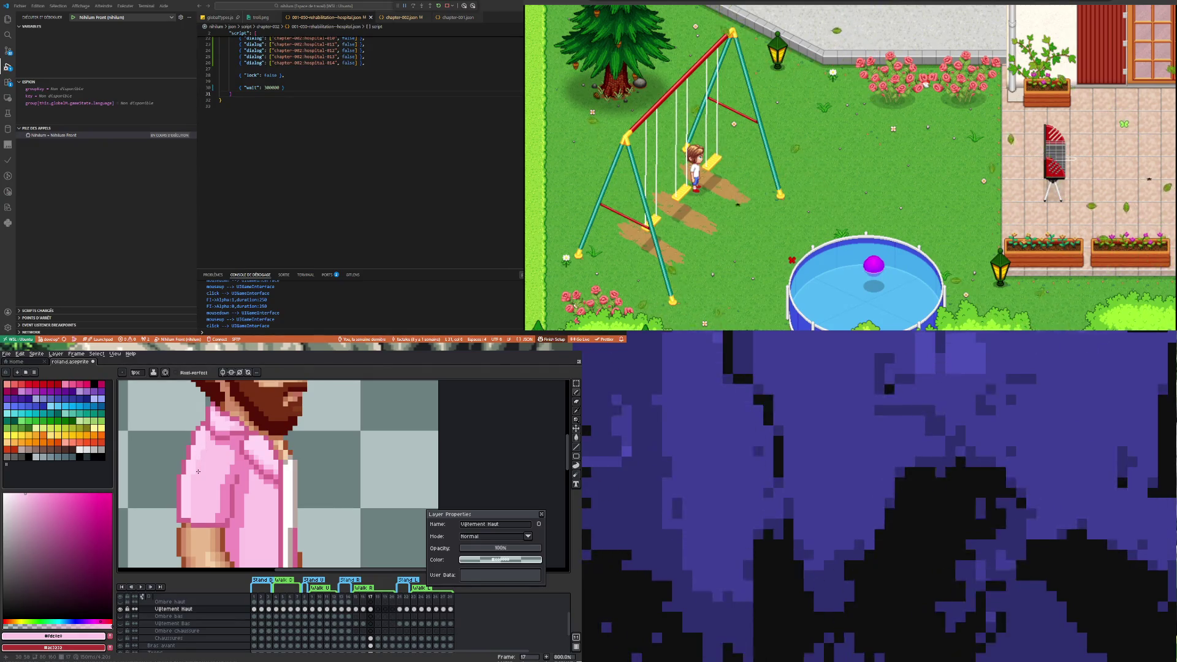
scroll(204, 447, up, 1)
scroll(192, 457, down, 2)
scroll(191, 457, up, 3)
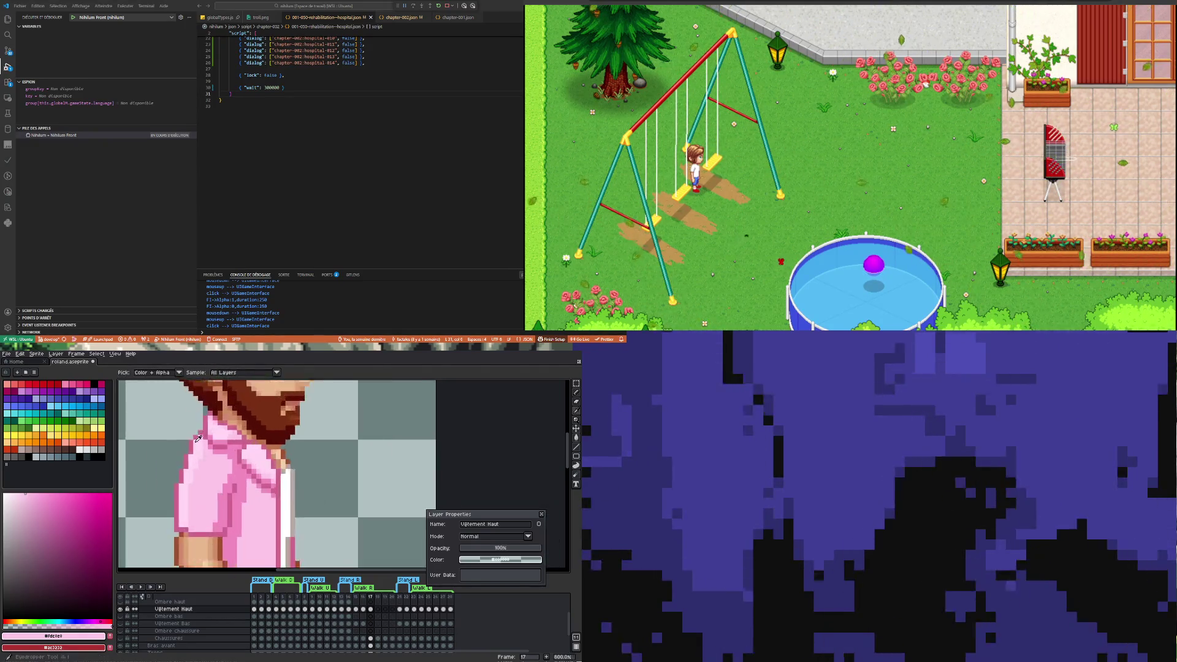
alt+click(194, 439)
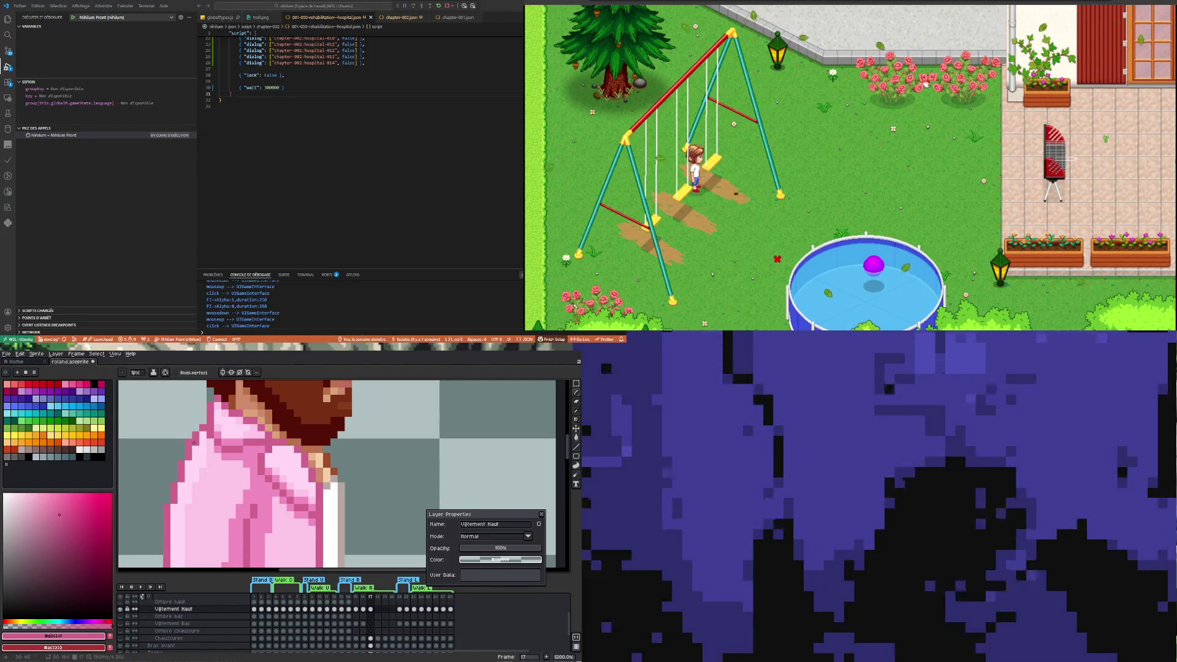
alt+click(199, 452)
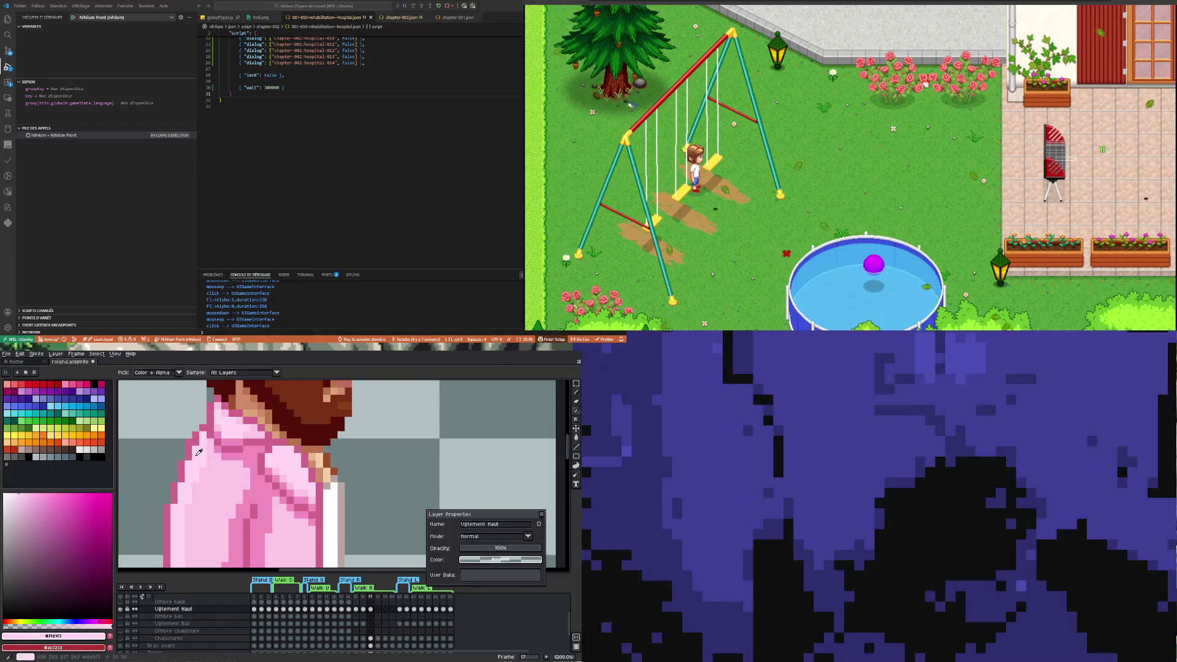
scroll(198, 464, down, 5)
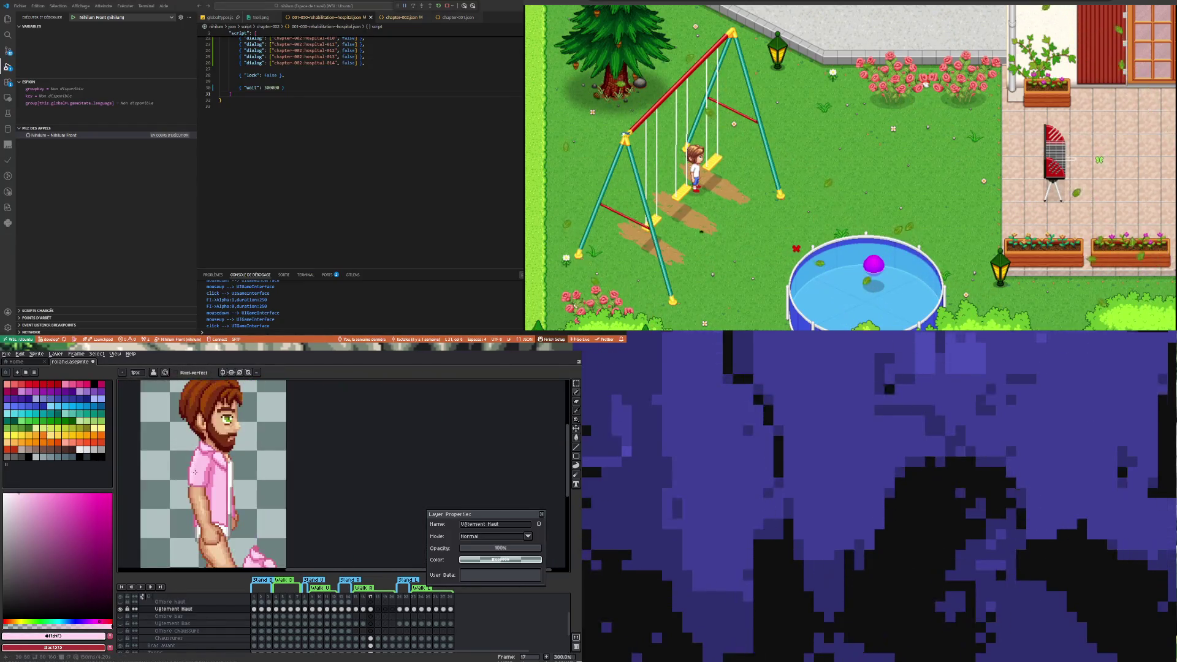
scroll(195, 449, up, 3)
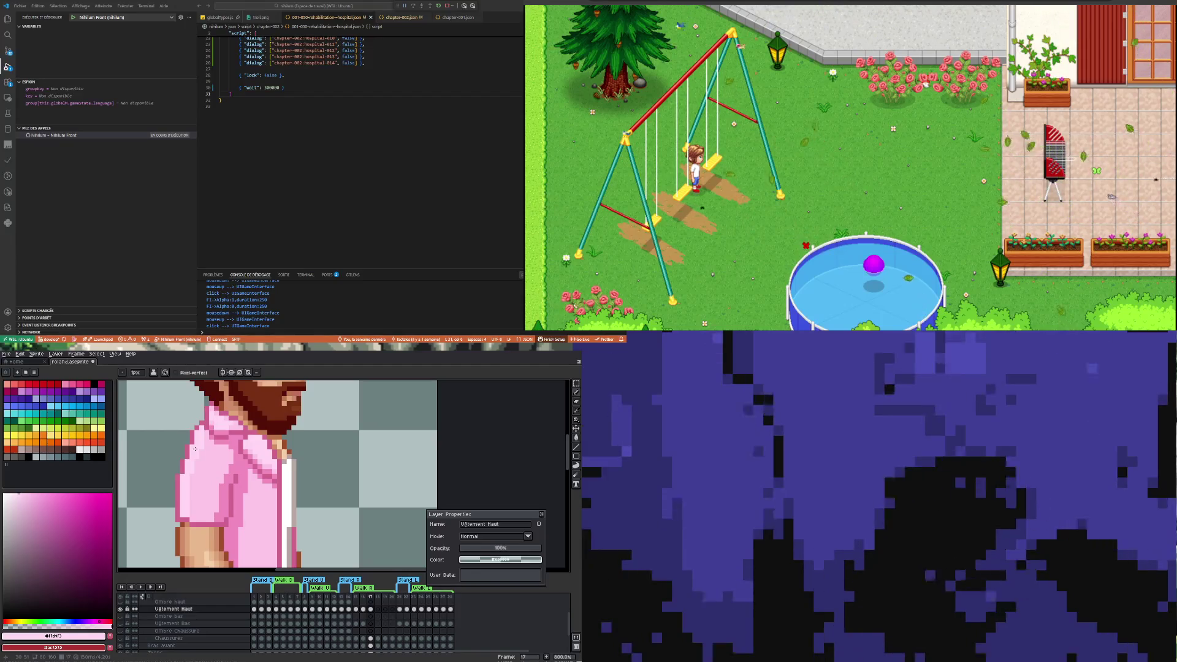
Add light pink pixels along the shirt's left edge and return Vêtement Haut to 100% opacity
drag(540, 548, 522, 550)
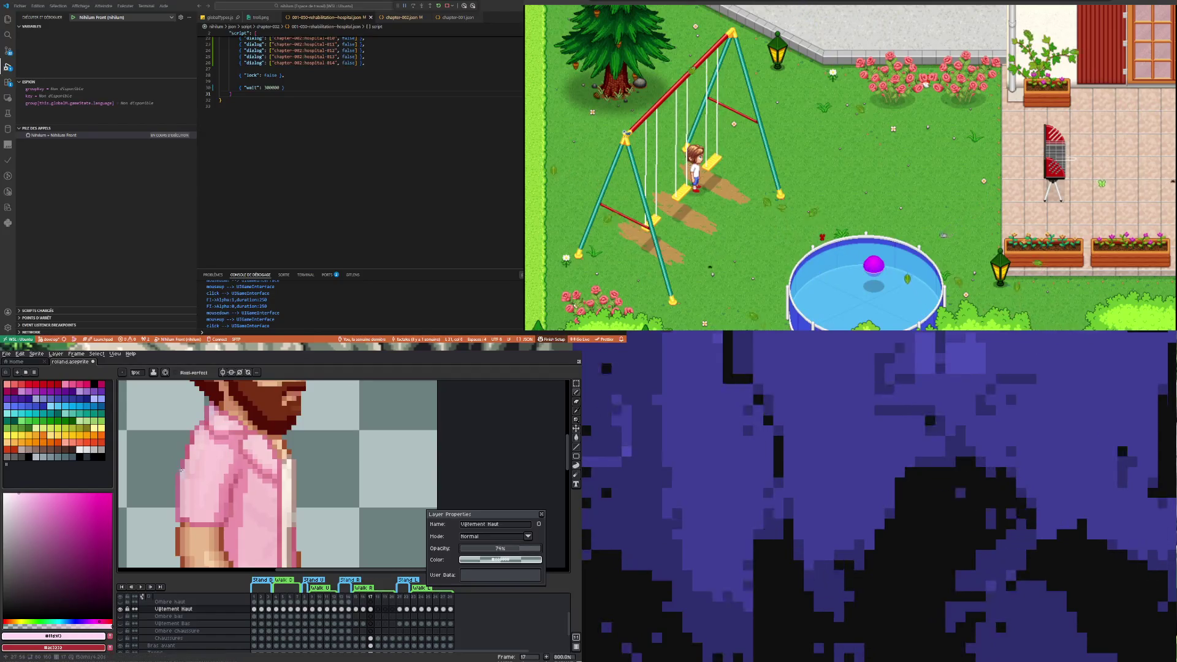
scroll(220, 446, up, 3)
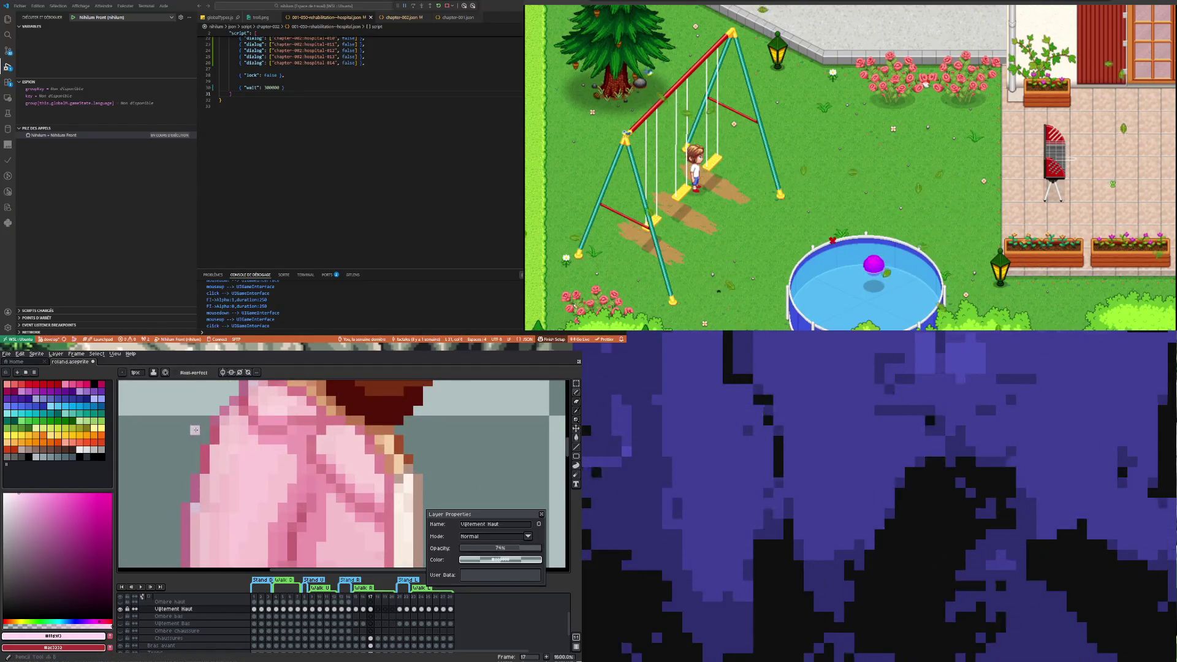
click(204, 431)
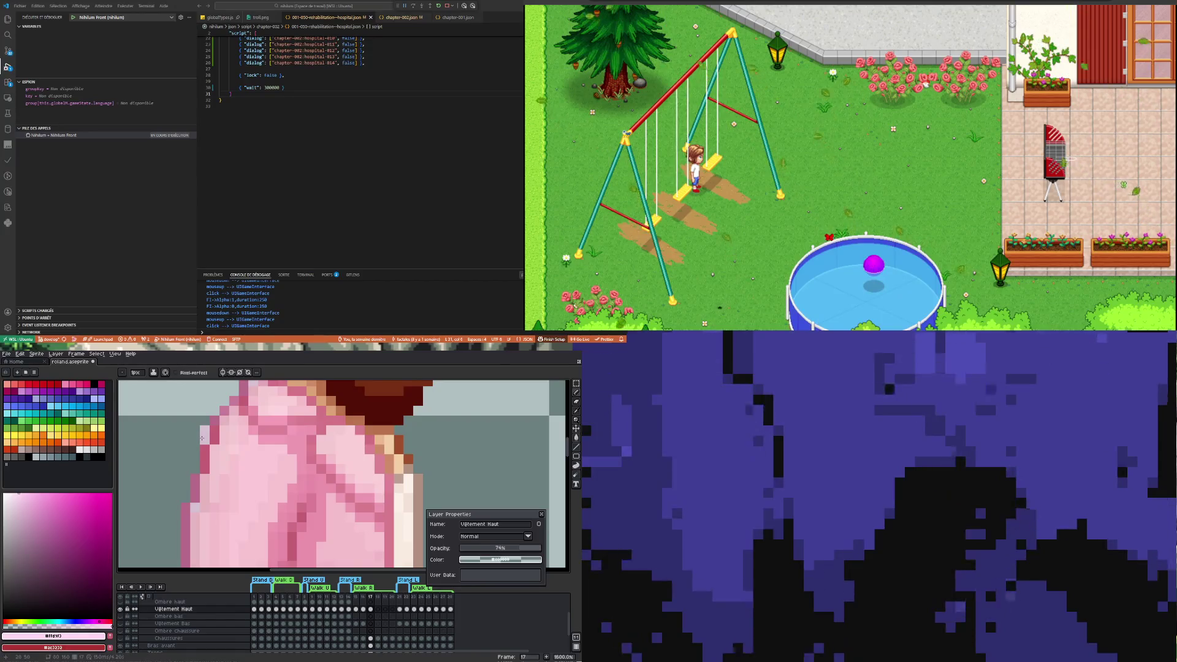
click(195, 465)
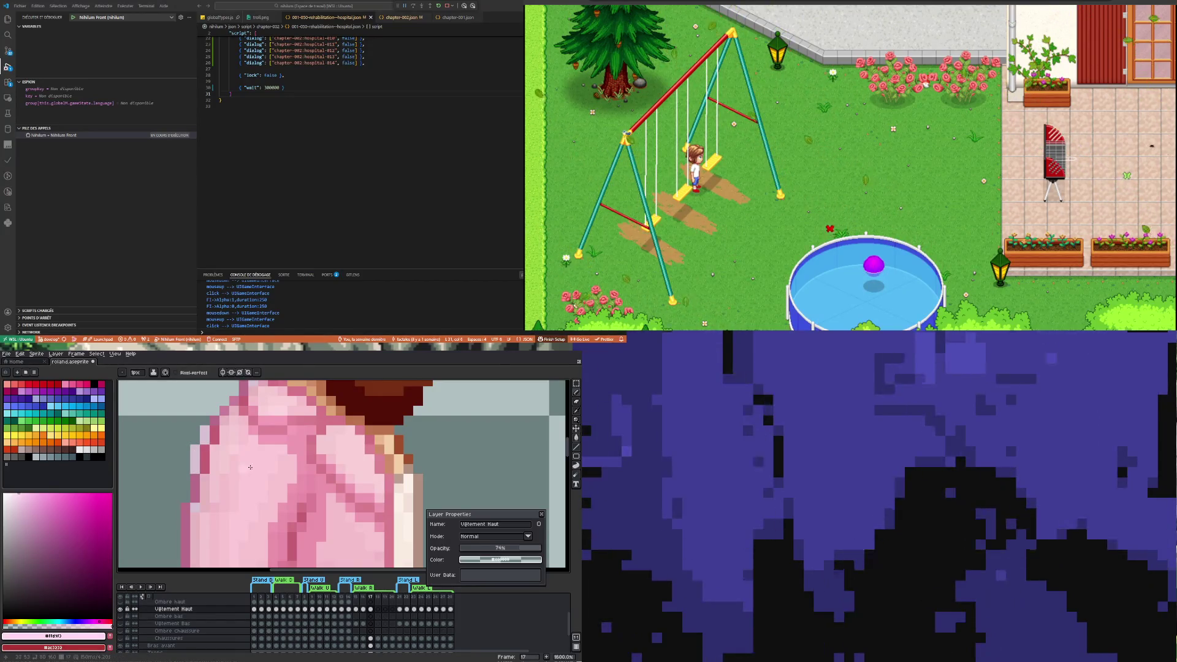
drag(520, 547, 561, 544)
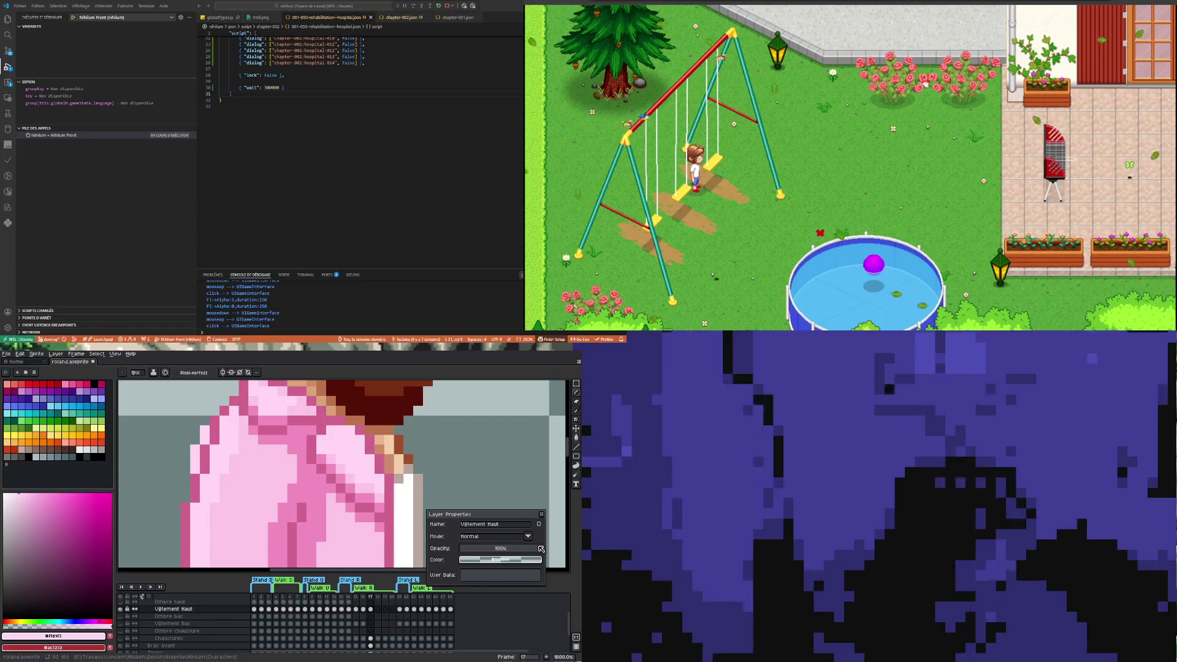
Paint two shirt-edge pixels dark pink, then re-pick the light pink shirt colour
key(i)
alt+click(219, 428)
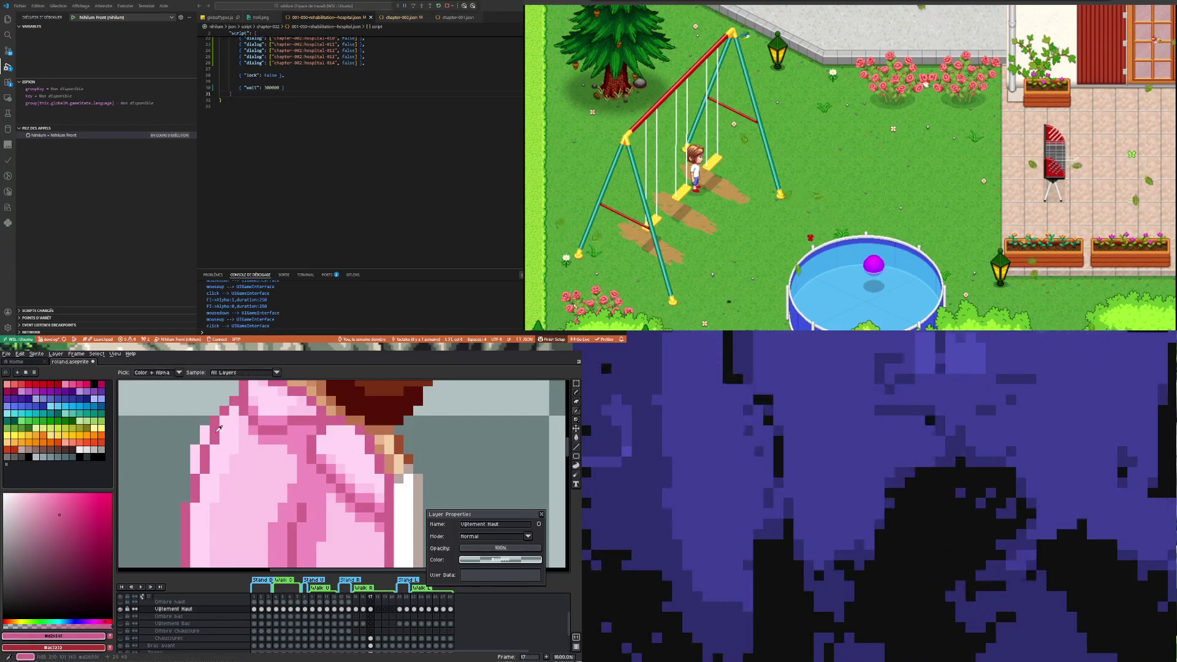
drag(195, 459, 194, 469)
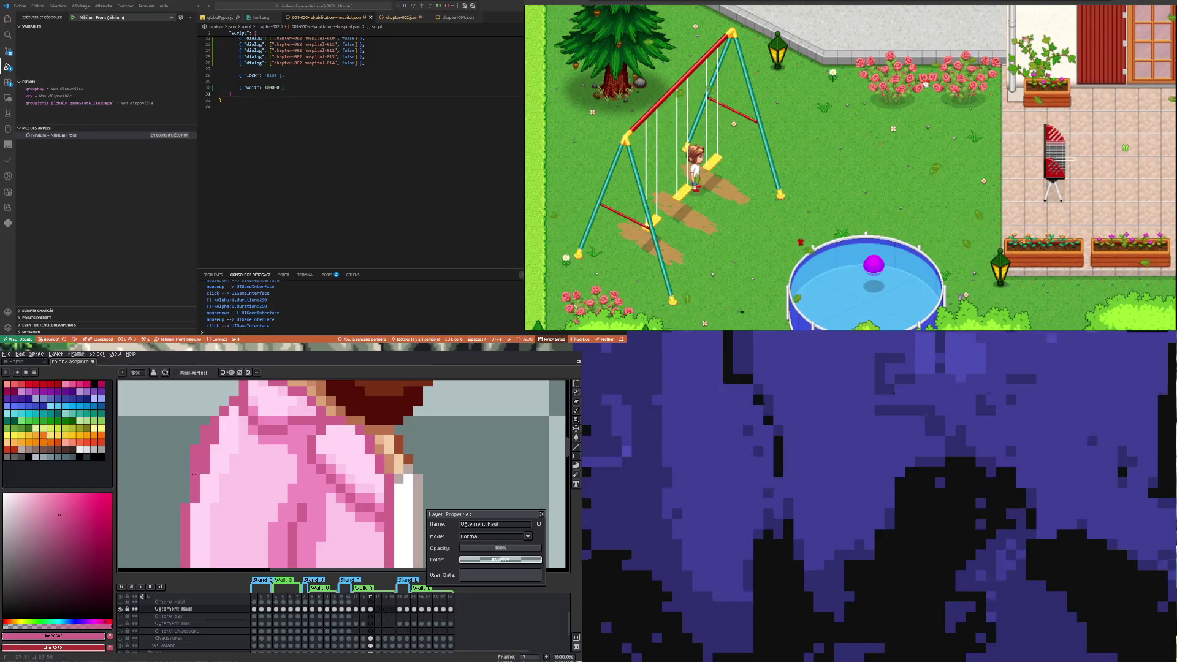
key(i)
alt+click(239, 431)
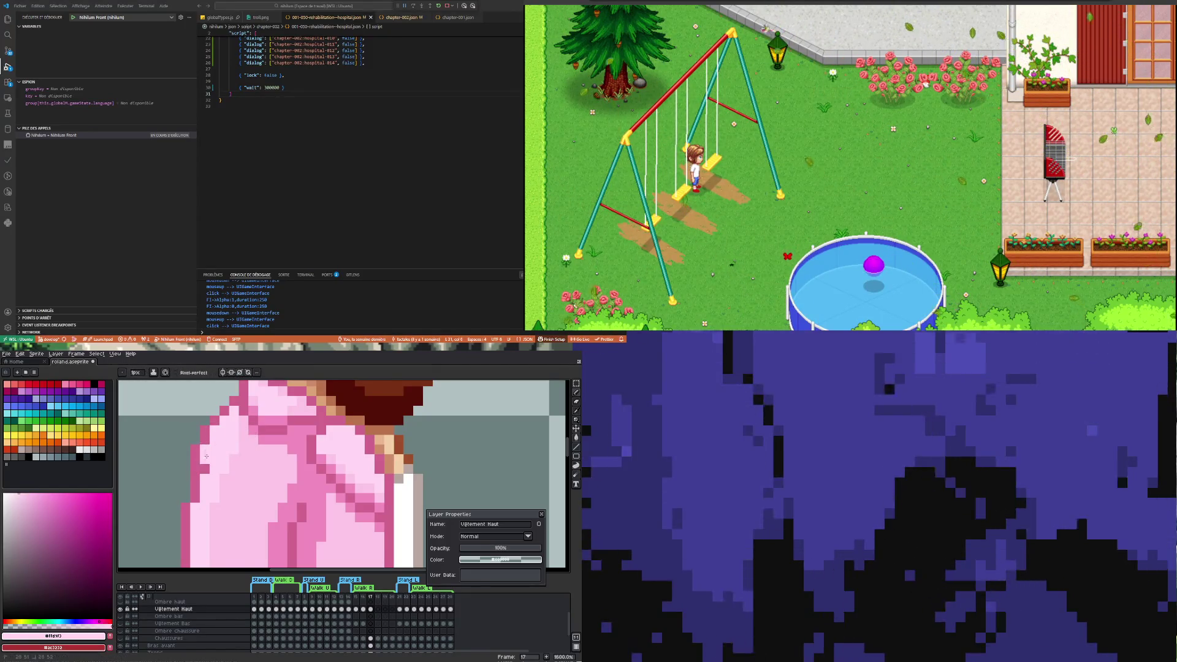
scroll(237, 482, down, 6)
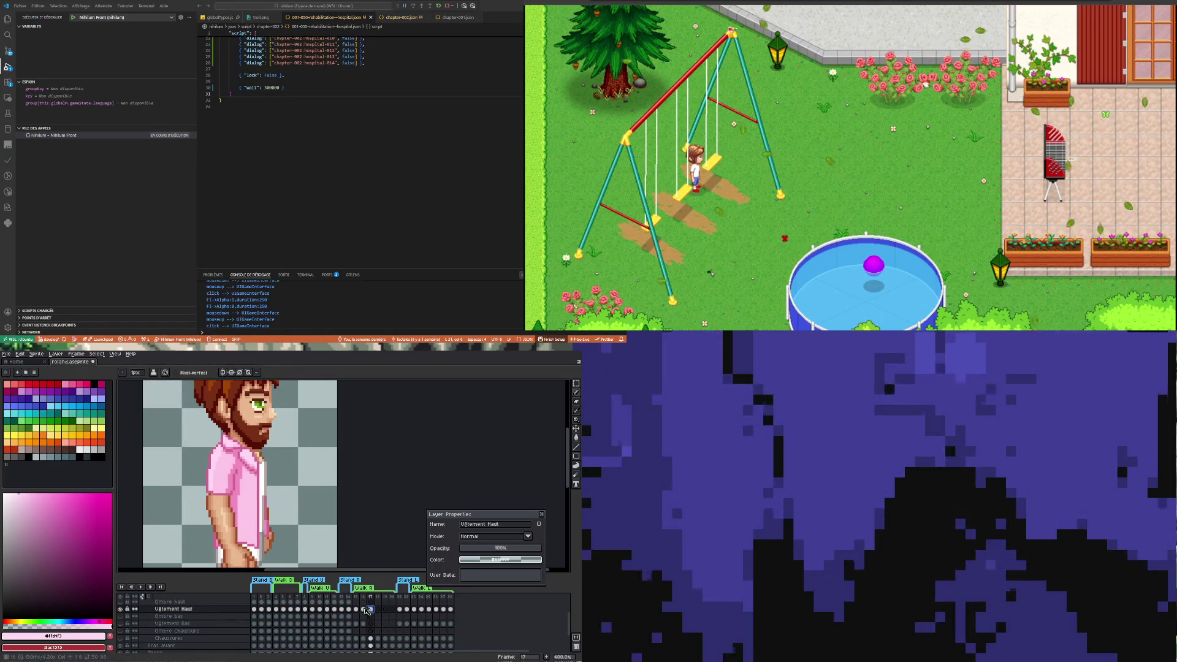
Activate Ombre haut, flip between the Vêtement Haut cels on frames 16 and 17, then go to frame 18
click(371, 604)
scroll(294, 511, down, 2)
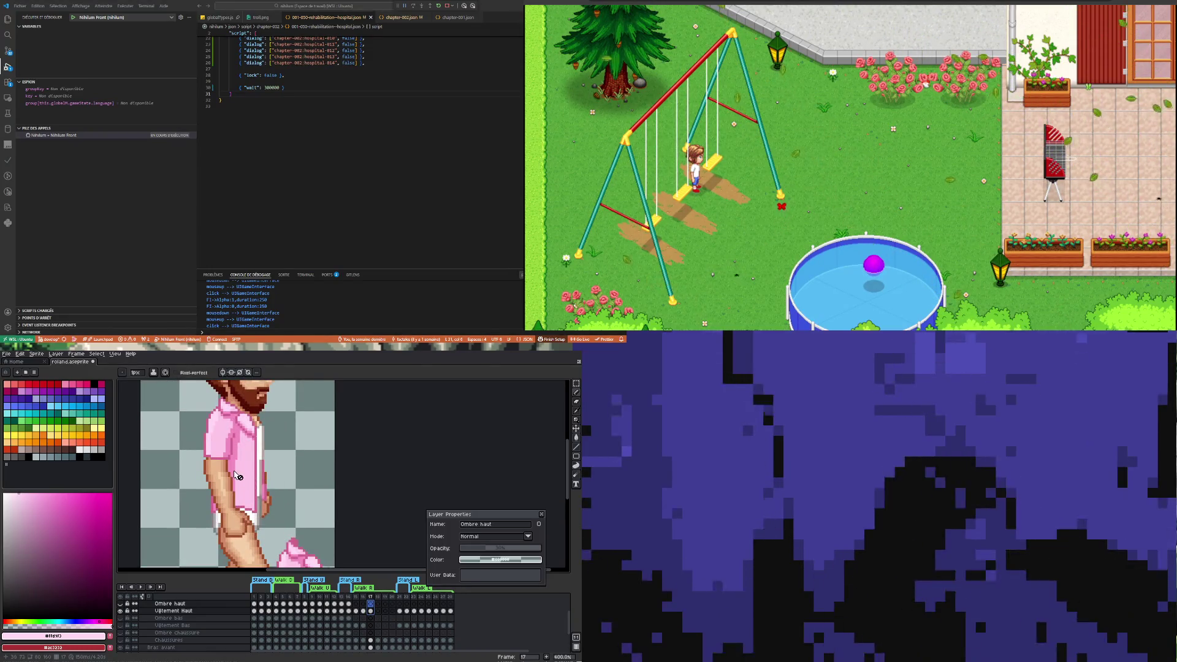
scroll(219, 434, up, 1)
scroll(219, 434, down, 1)
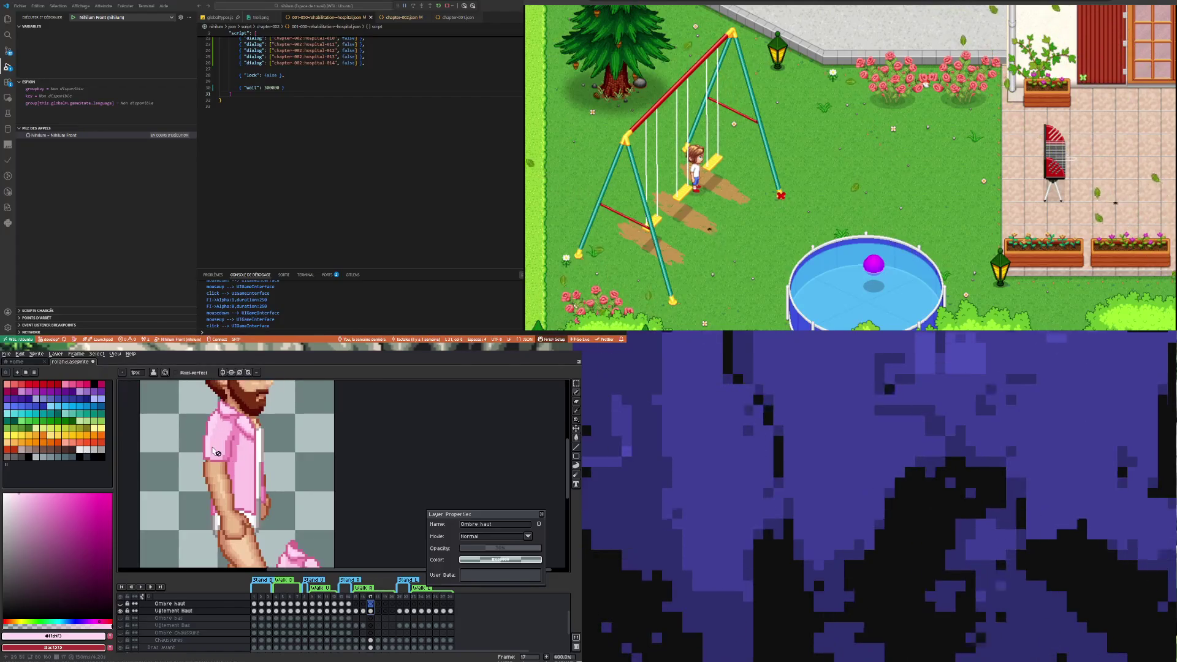
scroll(215, 419, down, 1)
scroll(221, 406, up, 1)
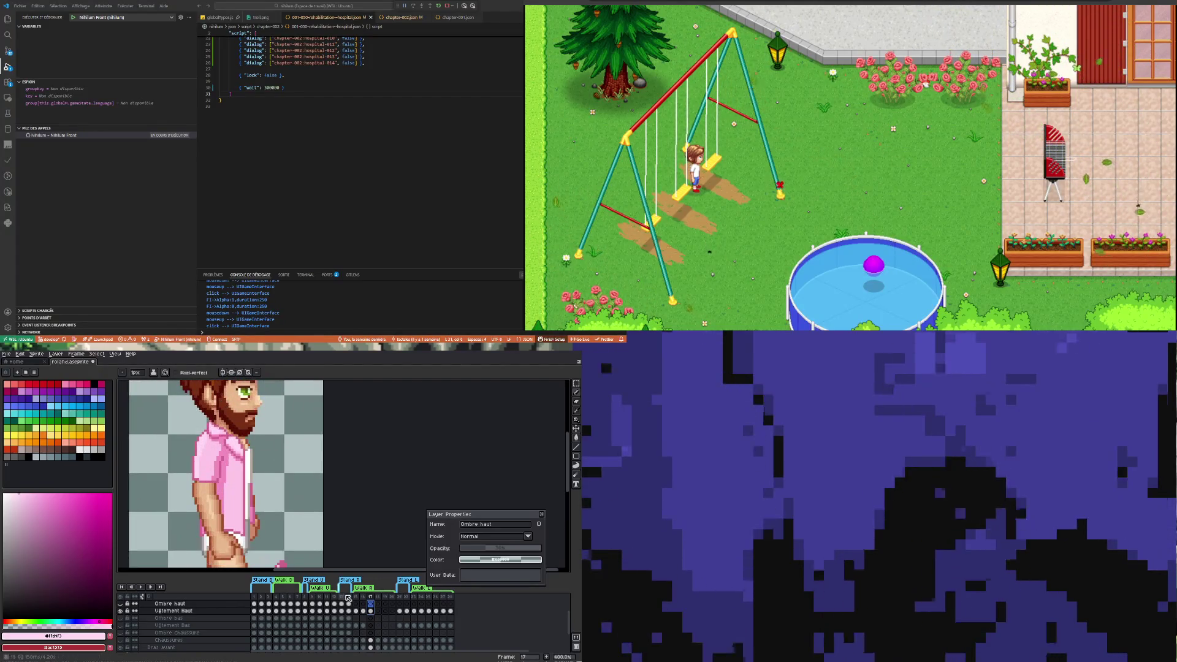
click(365, 612)
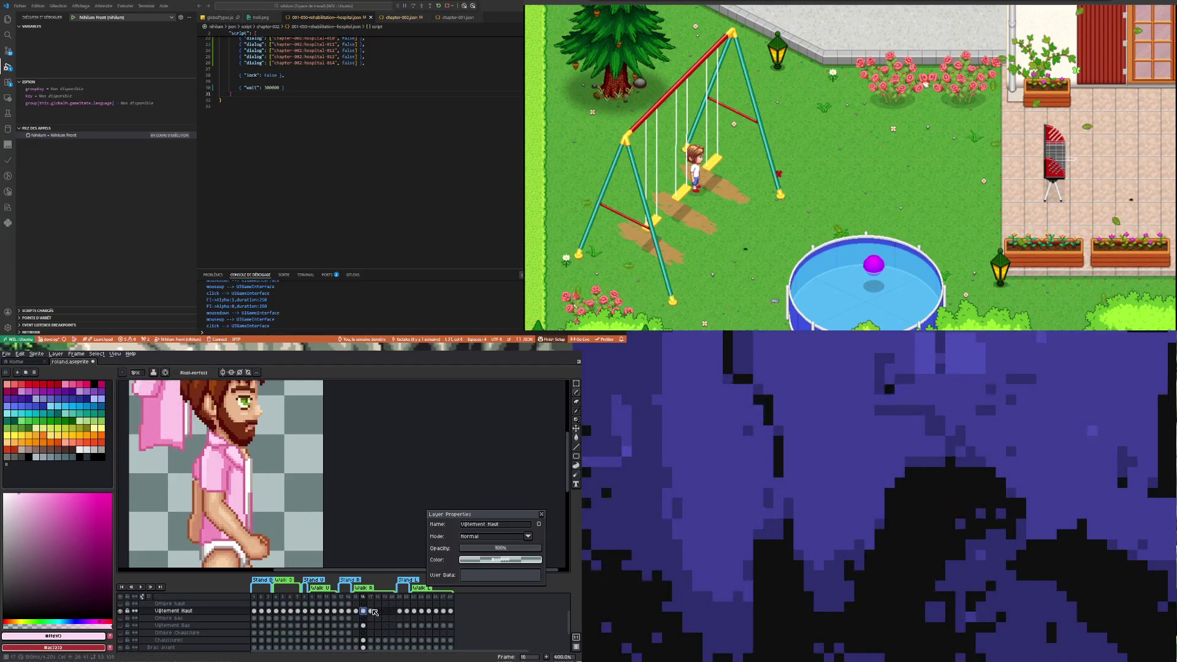
click(372, 611)
click(365, 611)
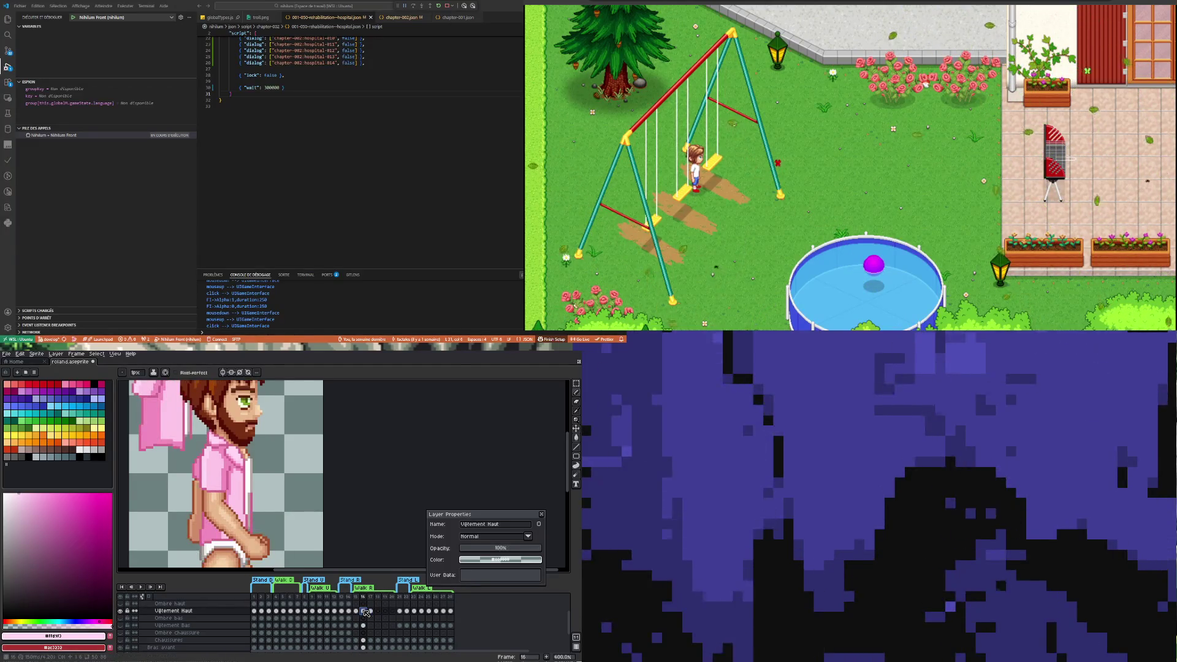
click(371, 611)
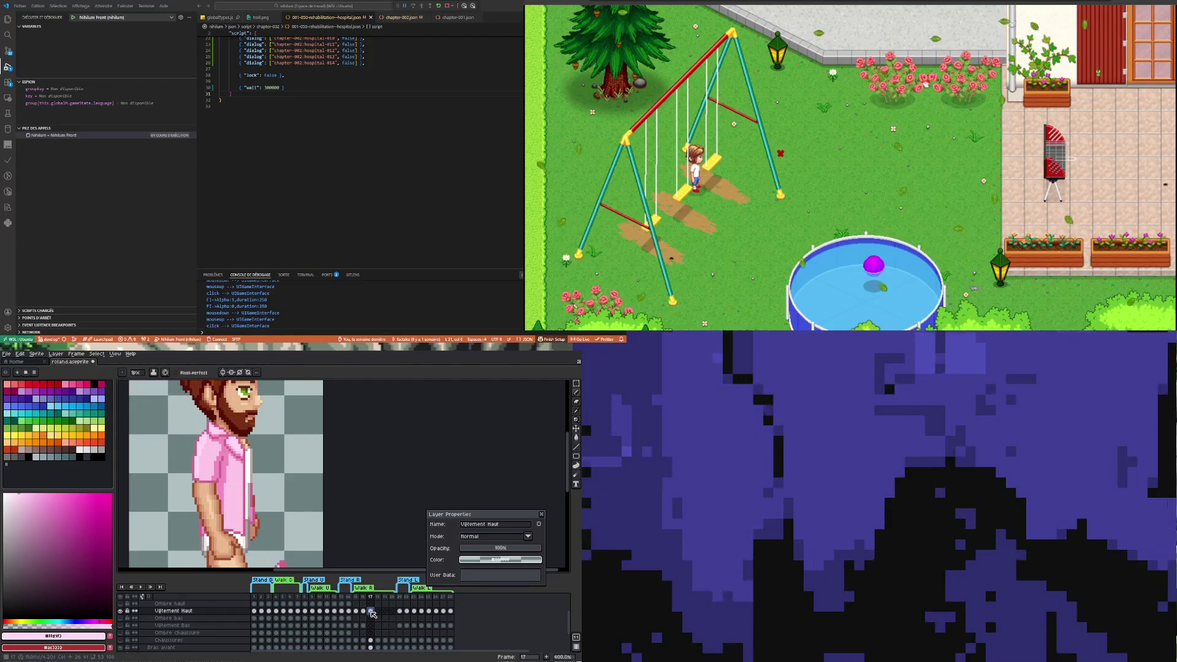
click(365, 611)
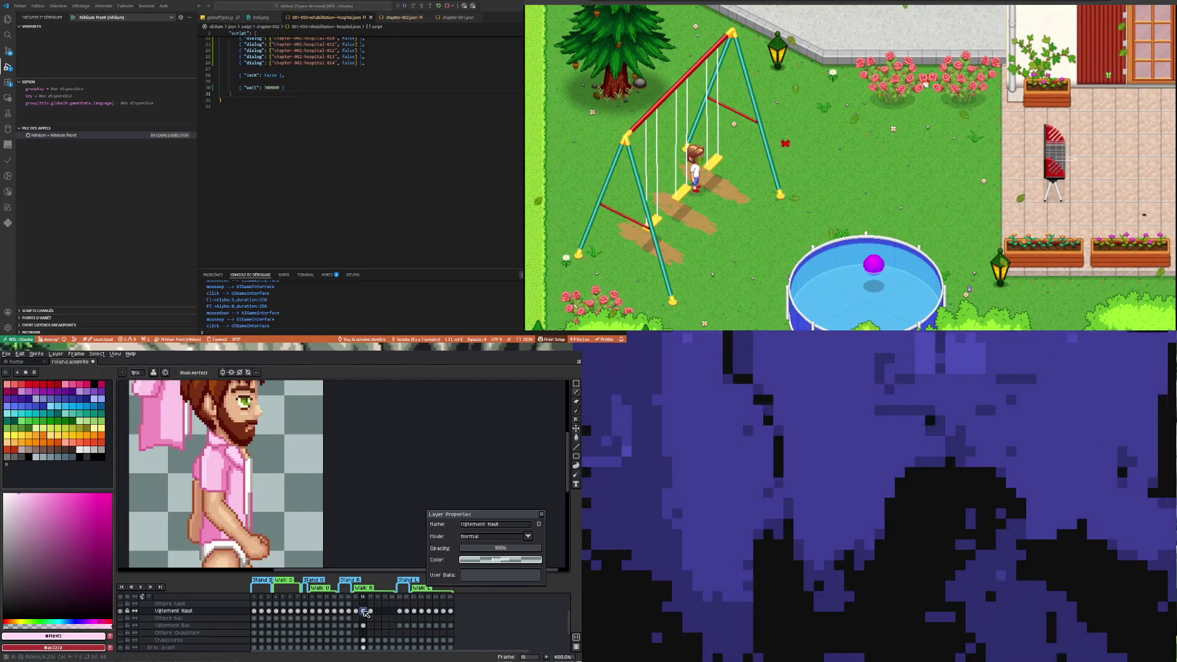
click(371, 611)
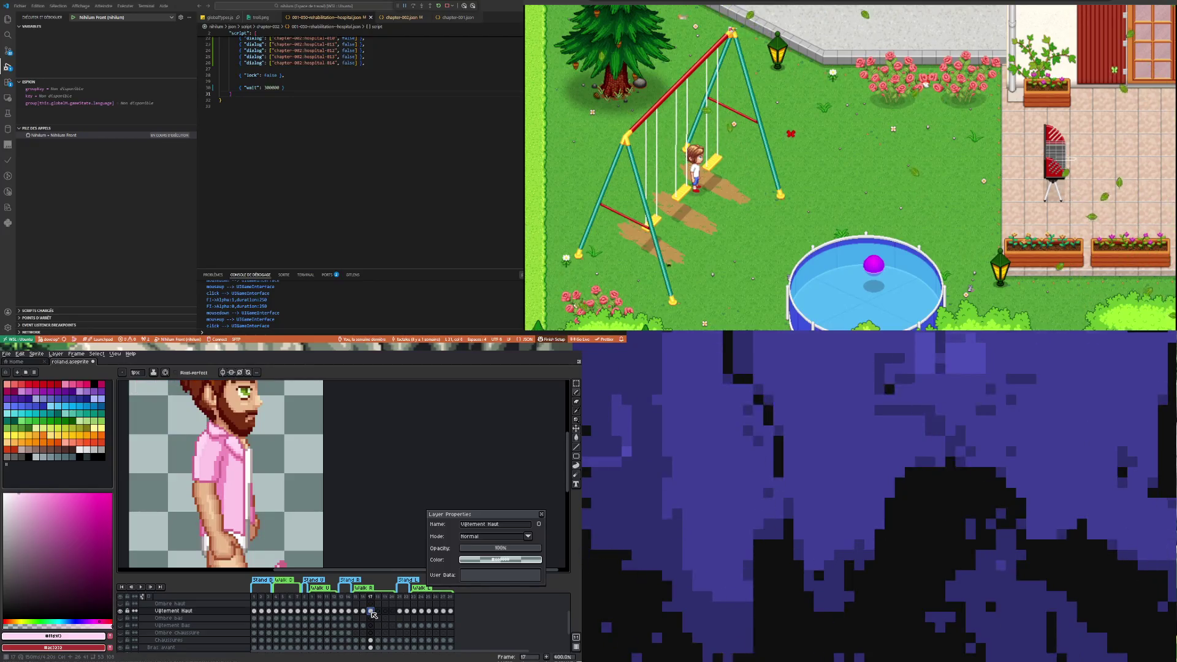
scroll(275, 486, down, 2)
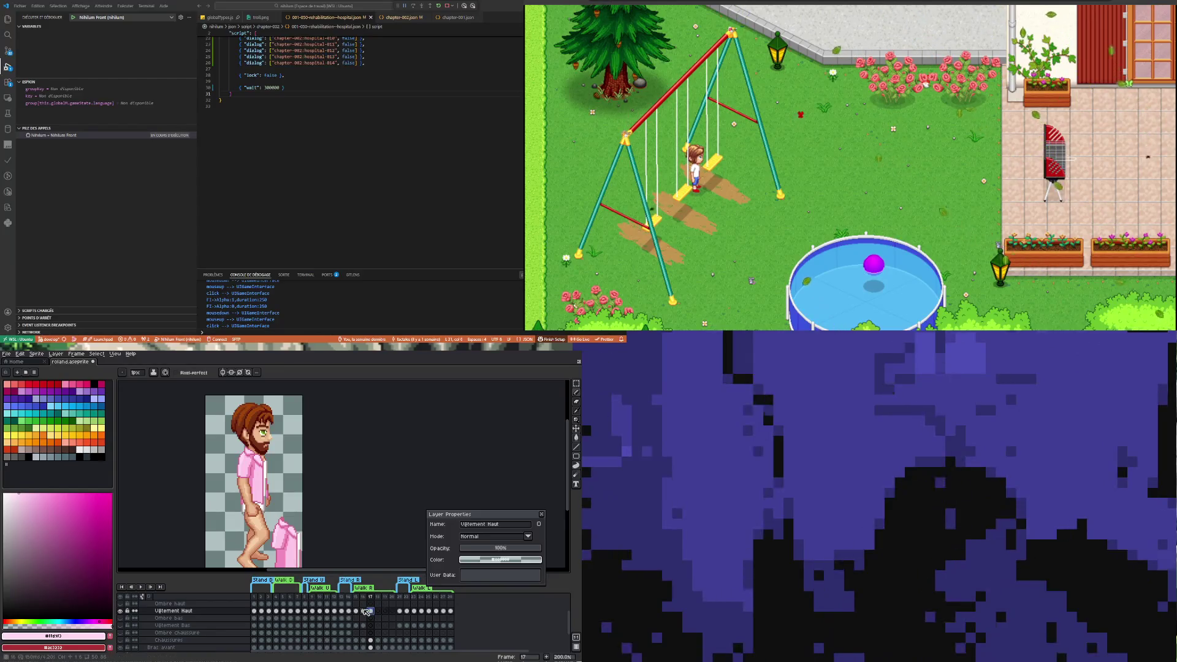
click(364, 611)
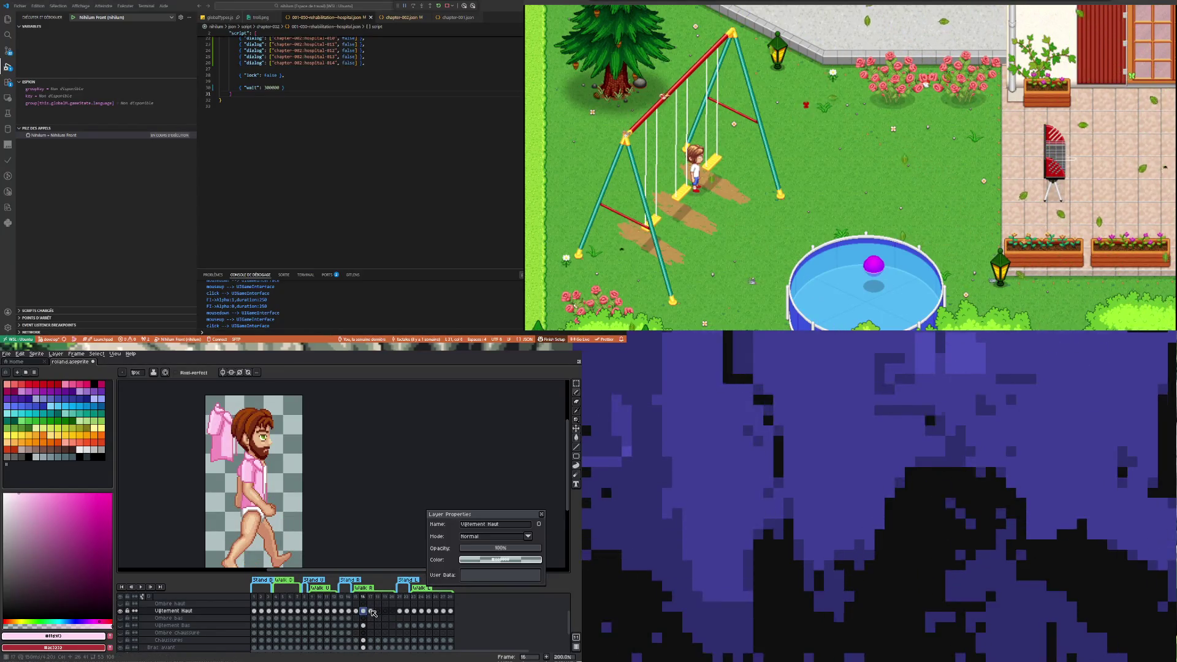
click(371, 611)
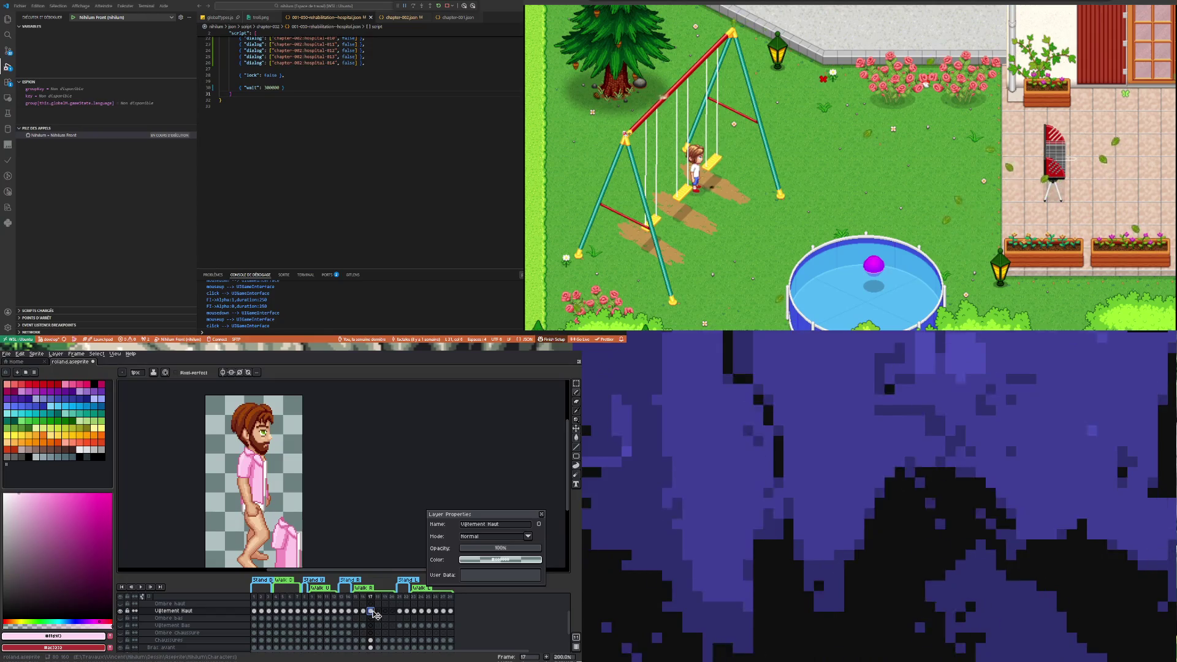
click(379, 612)
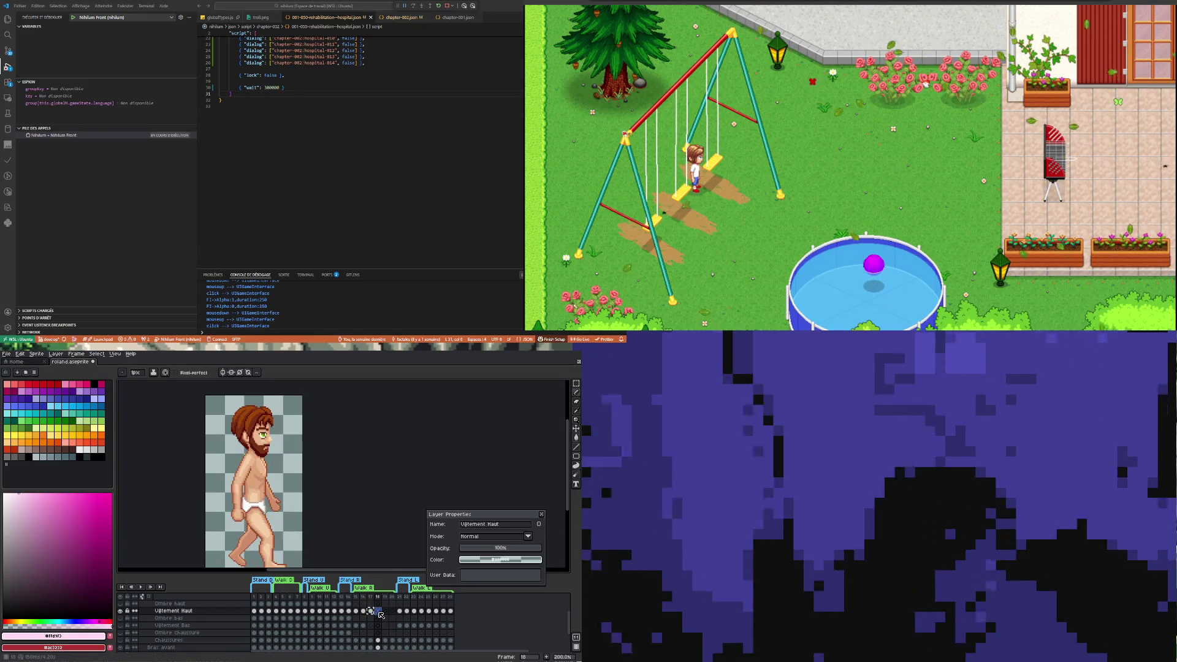
Copy the shirt cel onto frame 18 and check it against frame 17
drag(380, 613, 379, 612)
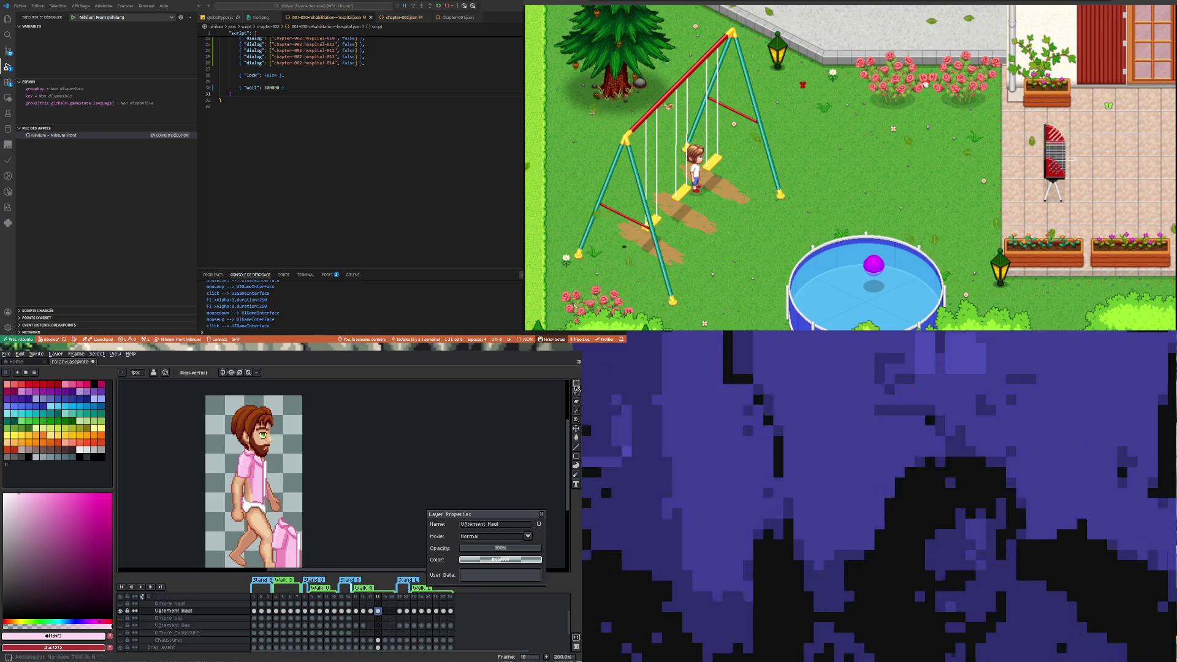
click(577, 388)
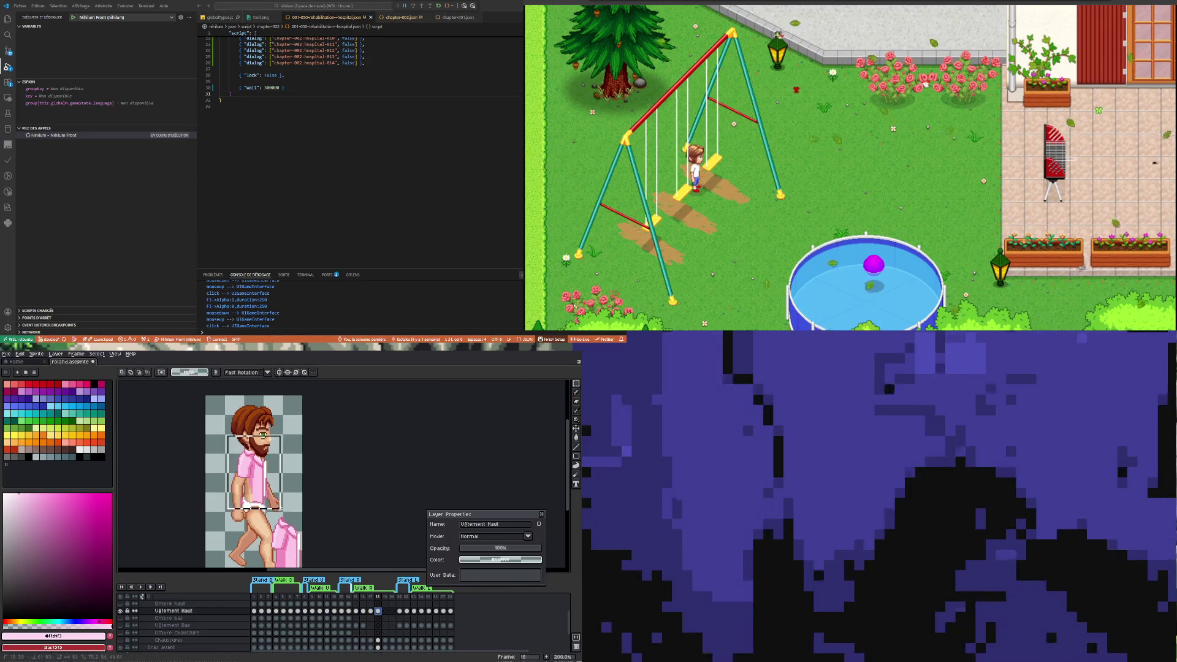
drag(279, 509, 282, 512)
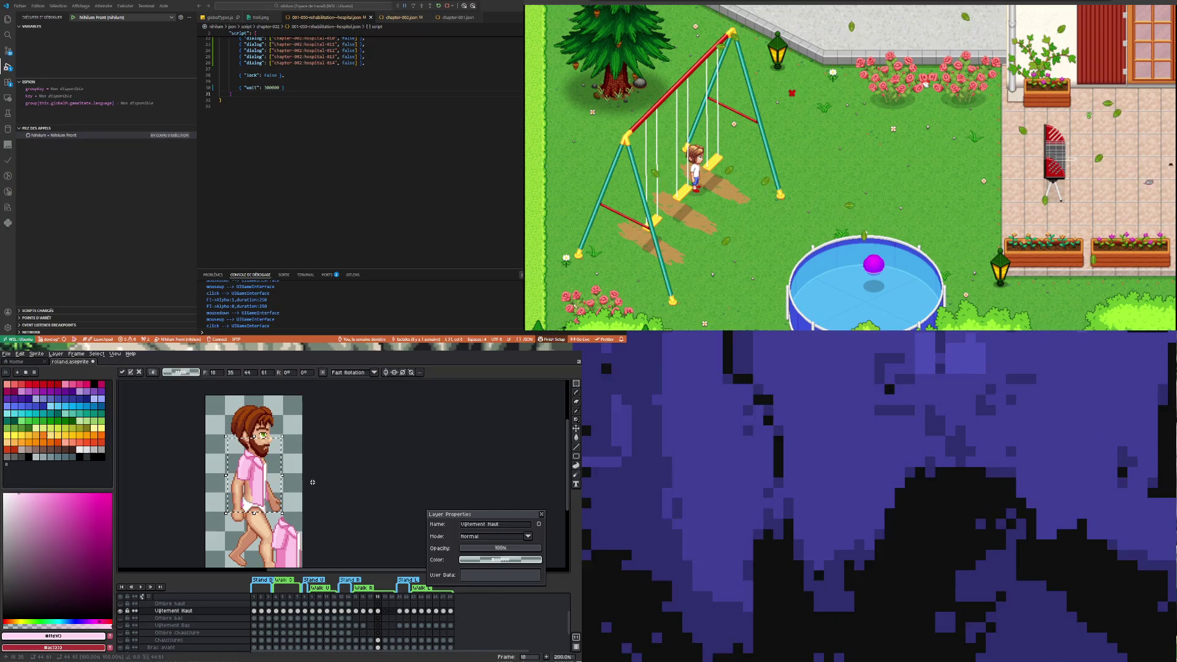
scroll(264, 457, up, 2)
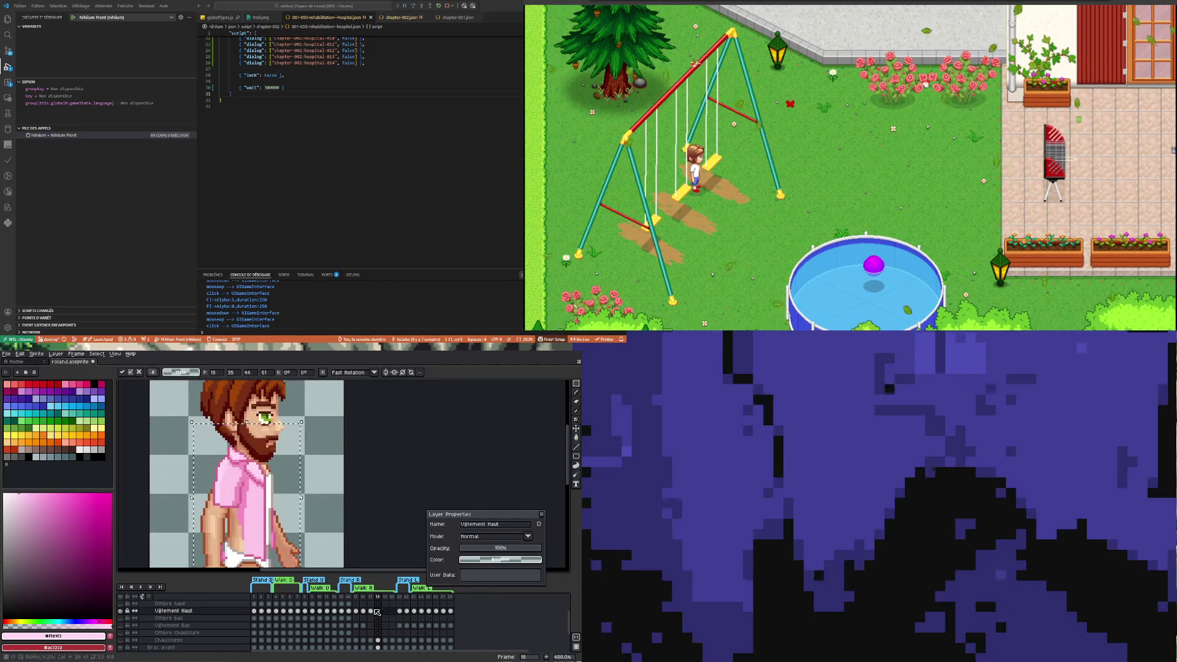
key(Left)
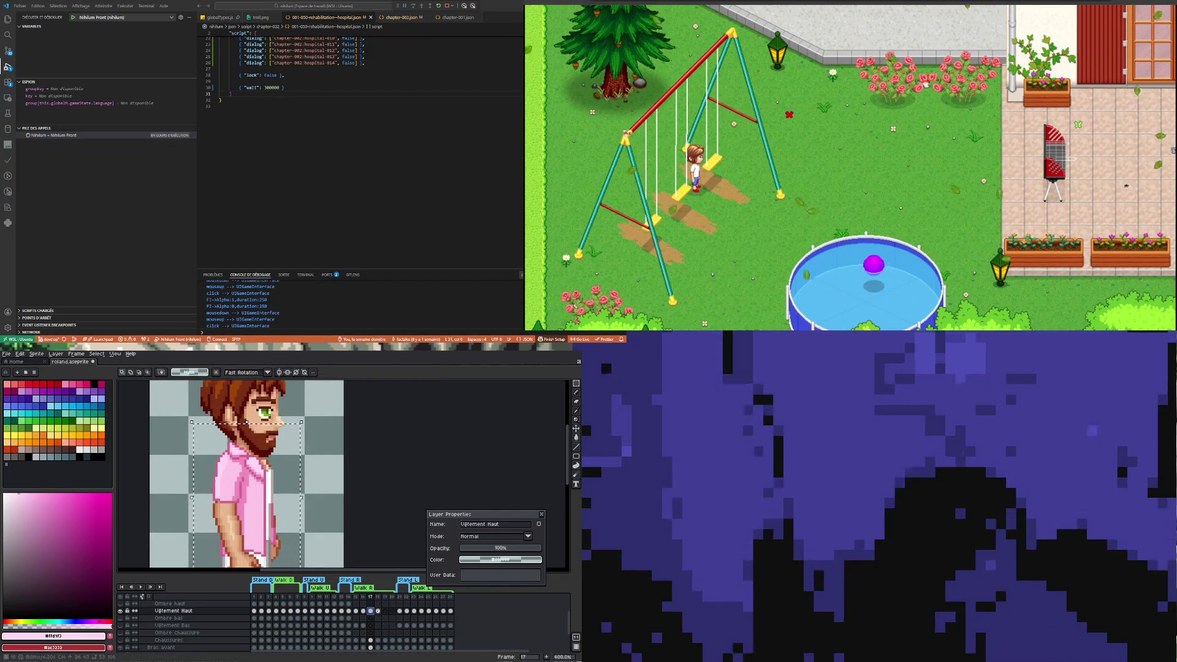
key(Right)
scroll(260, 521, up, 2)
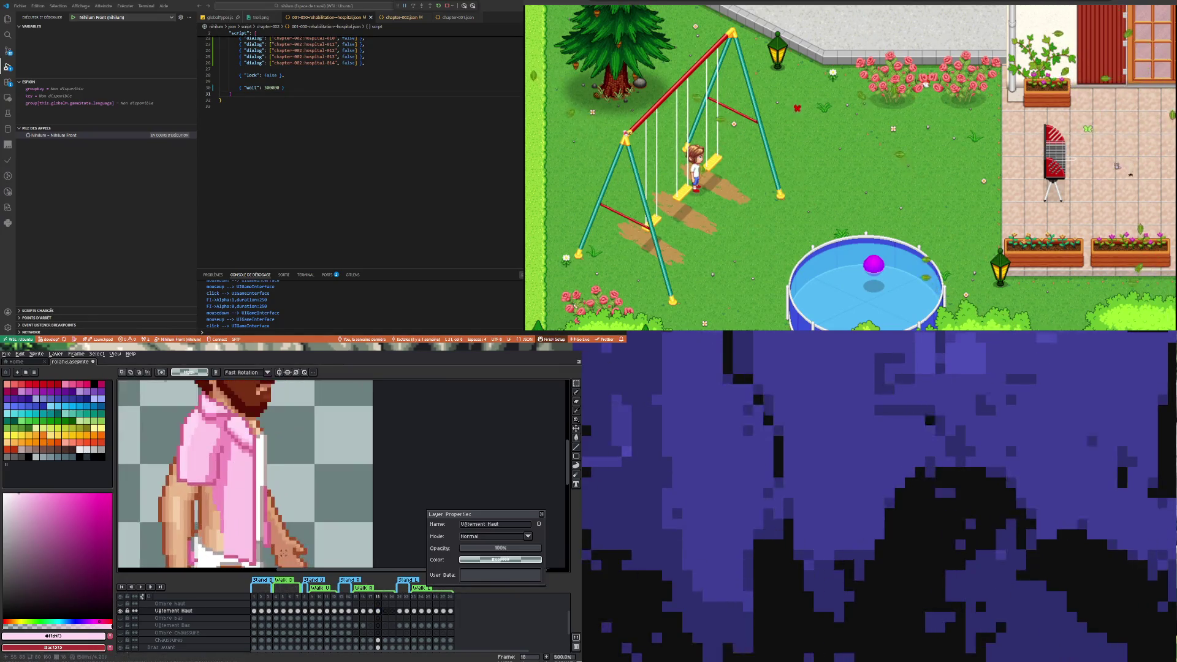
drag(274, 543, 260, 486)
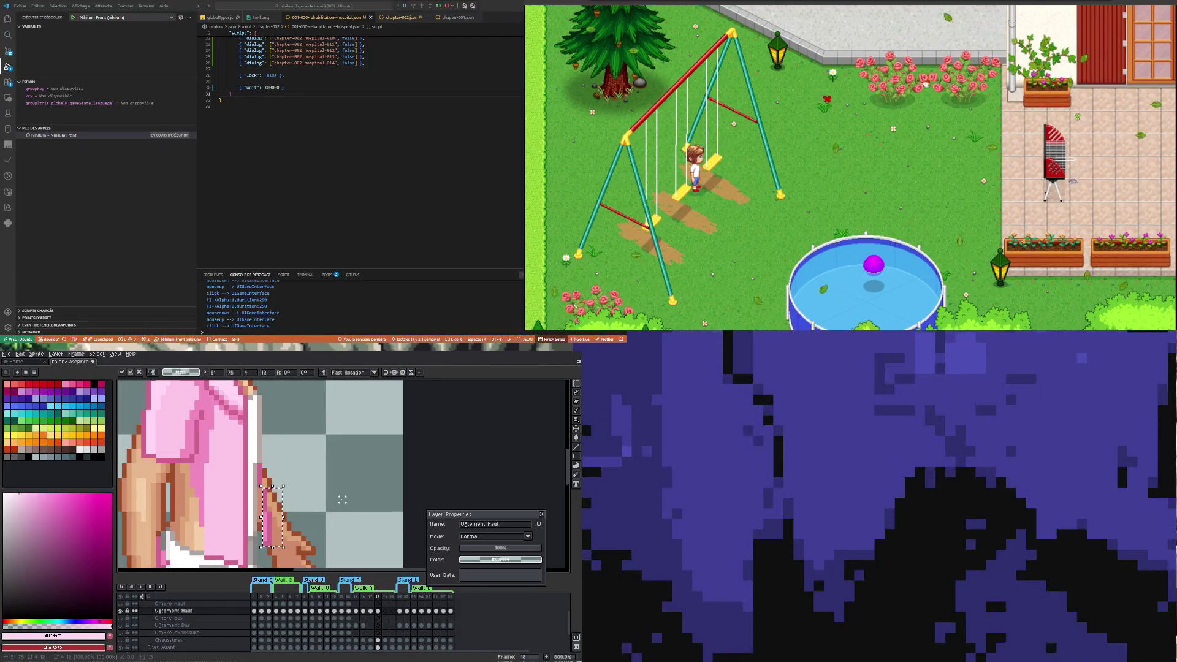
click(274, 543)
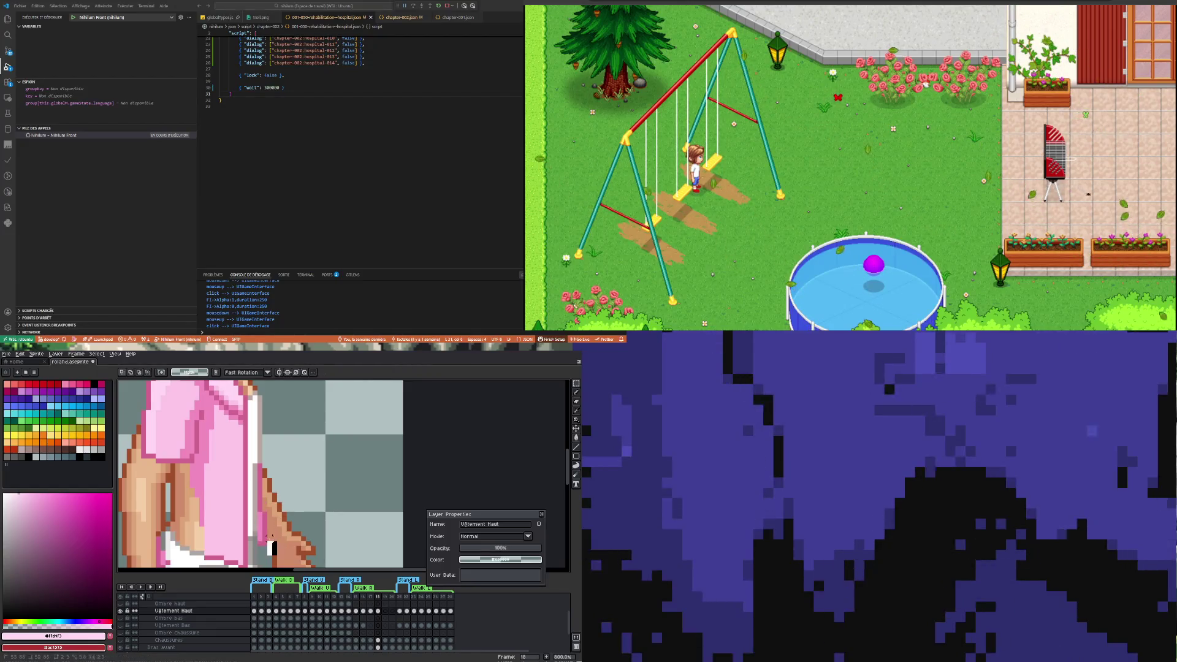
key(ctrl+z)
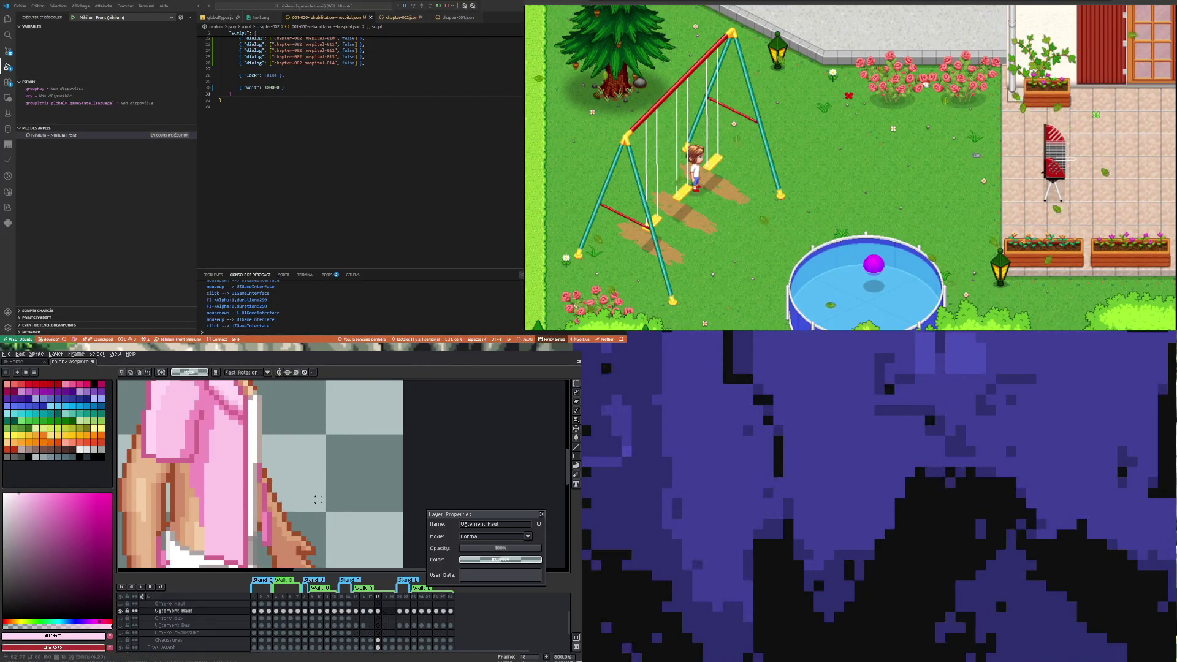
Marquee-select the lower front panel of the pink shirt
scroll(298, 485, down, 2)
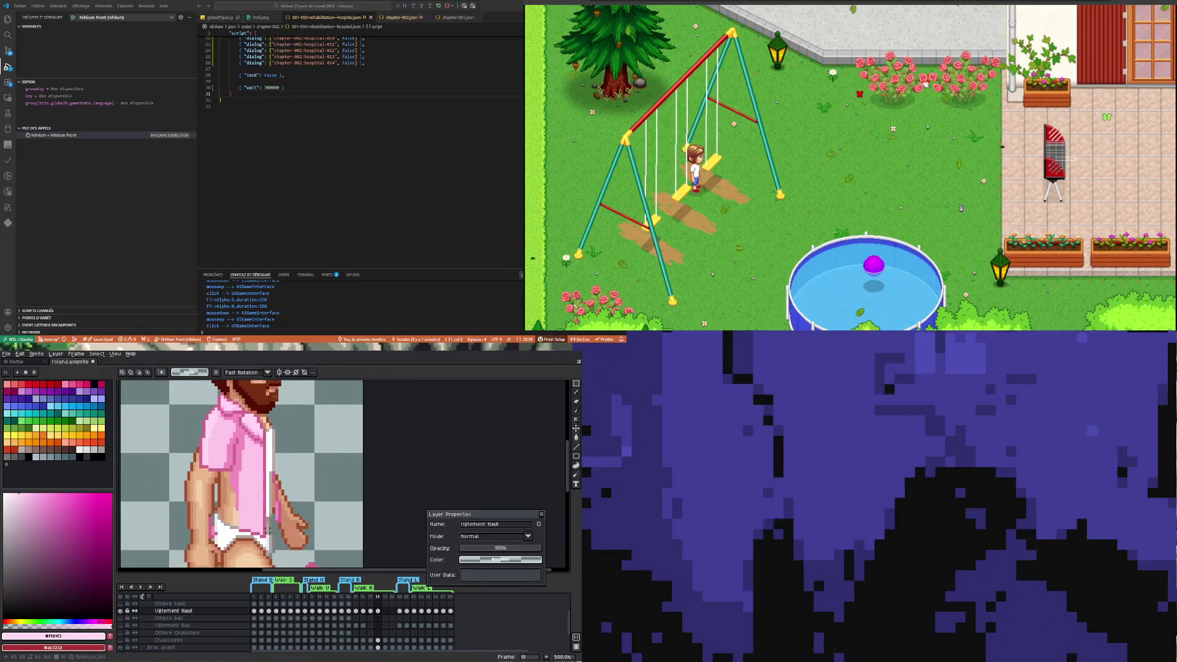
scroll(240, 527, up, 4)
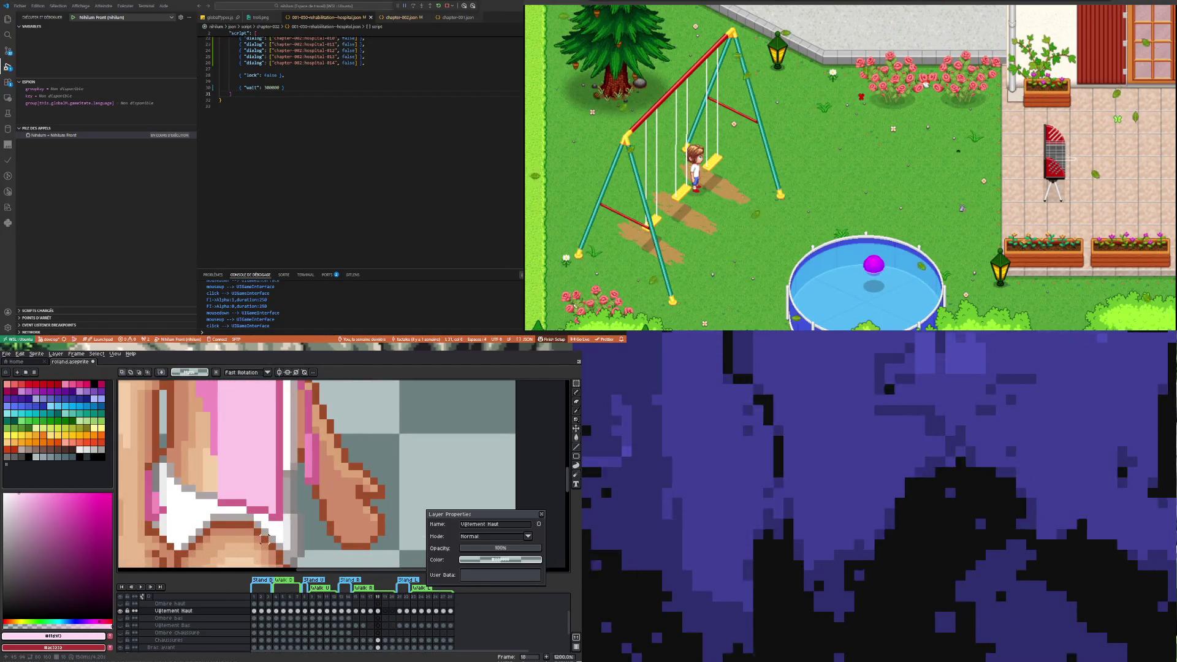
mouse_move(277, 519)
mouse_down()
mouse_move(223, 432)
mouse_move(195, 418)
mouse_up()
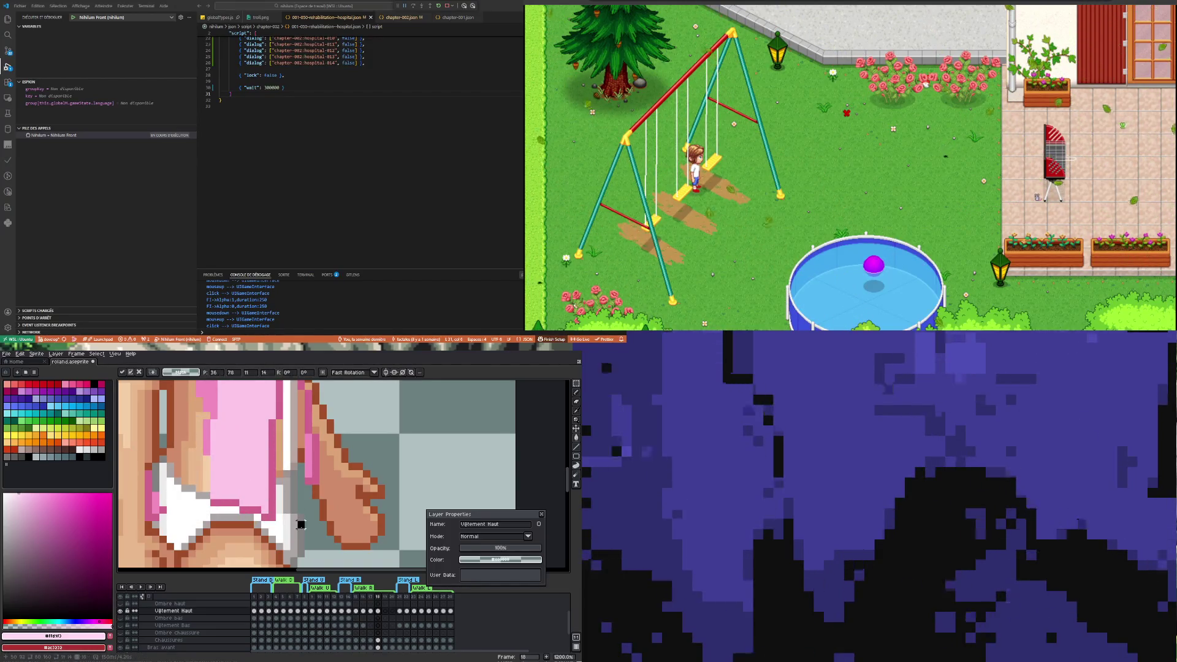
scroll(215, 510, down, 2)
scroll(249, 521, down, 3)
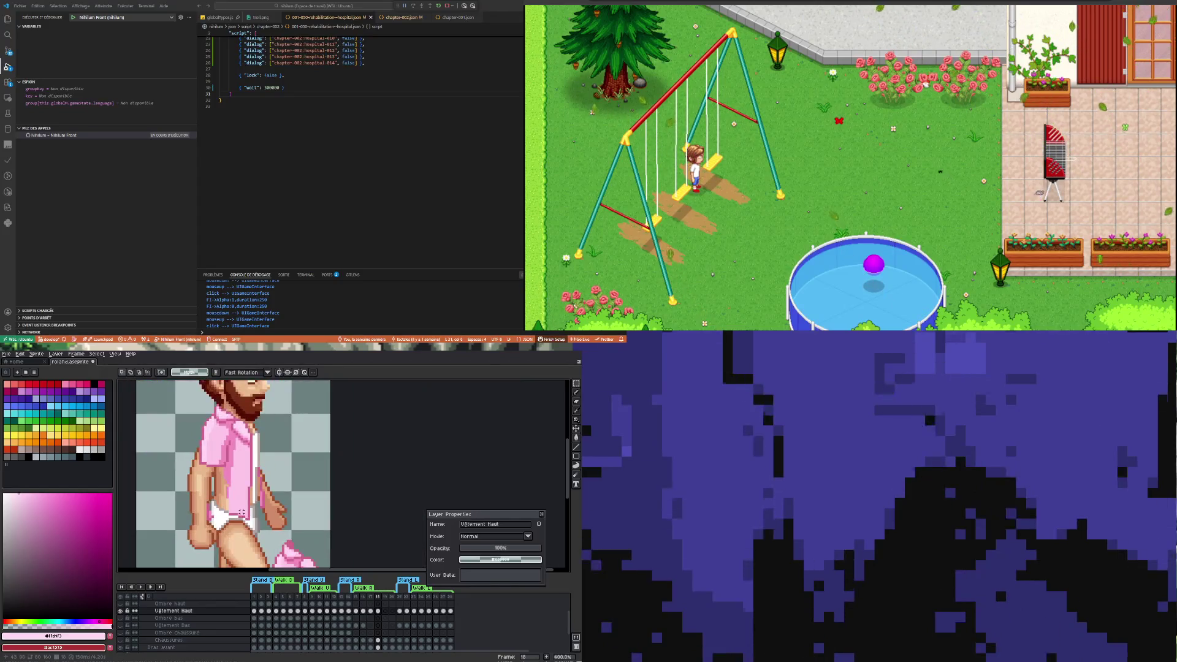
scroll(248, 517, up, 2)
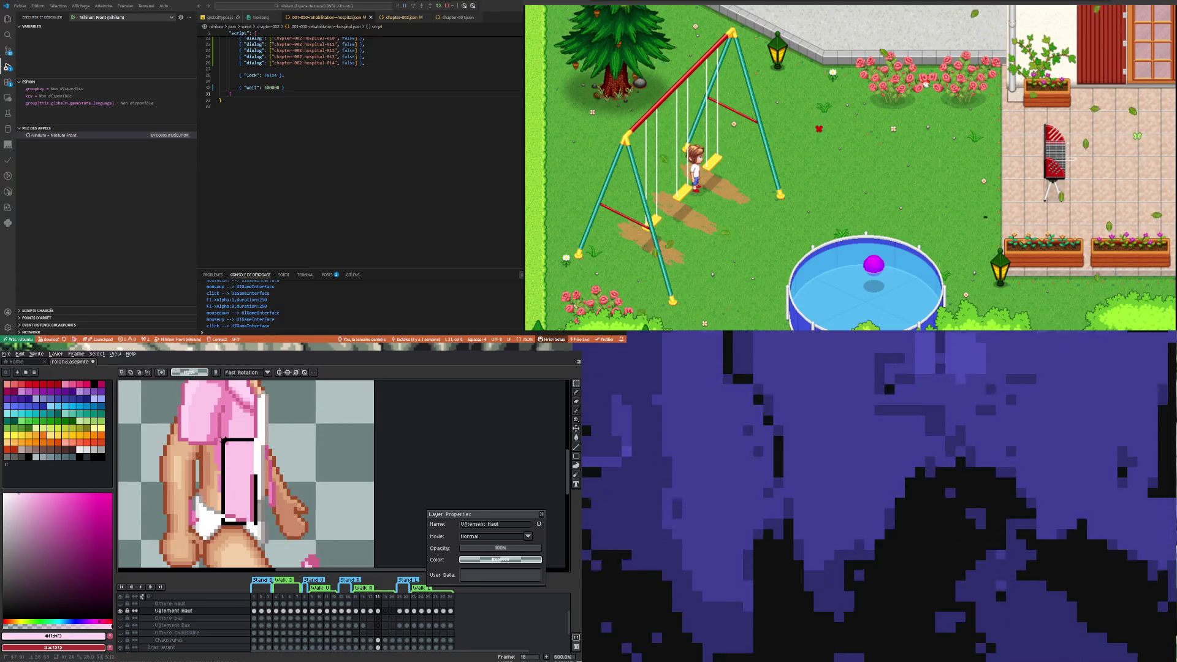
drag(223, 442, 217, 441)
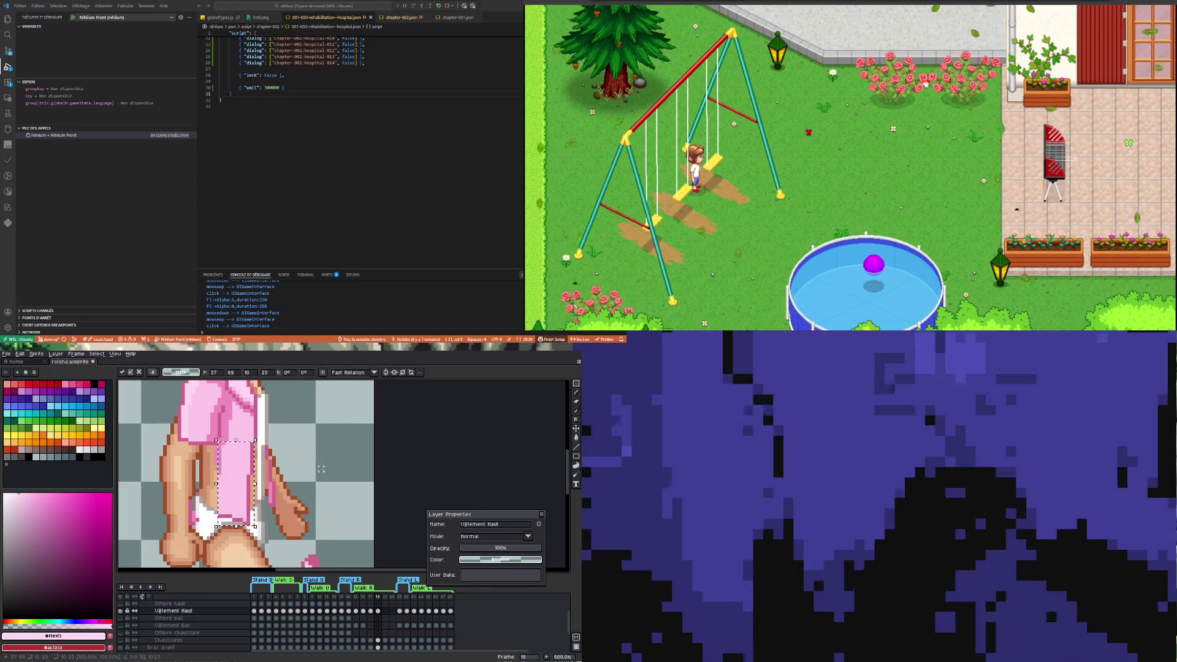
Select the pink and white cloth at the hip, nudge it one pixel left and commit
click(277, 499)
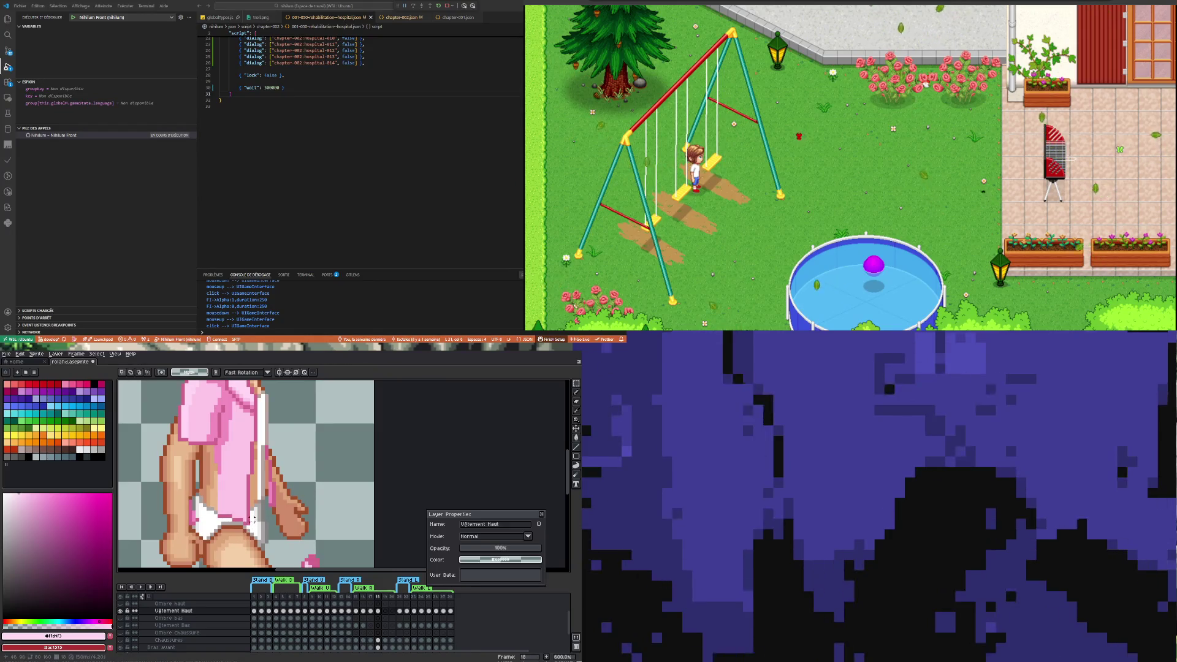
scroll(245, 537, down, 1)
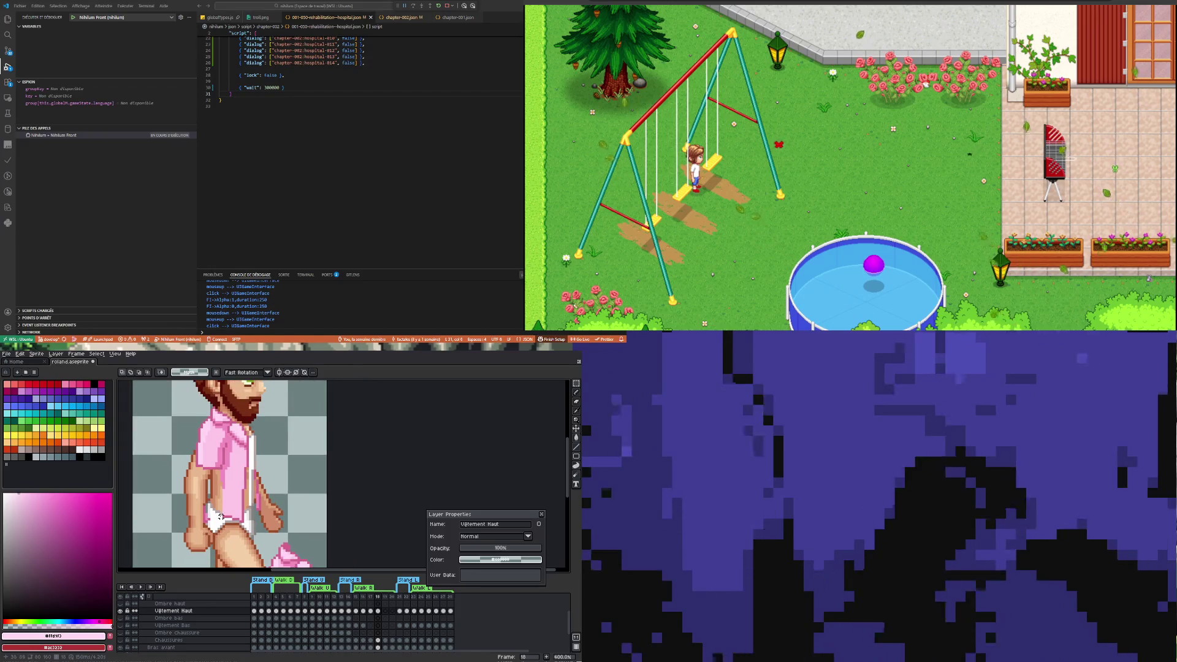
scroll(200, 517, up, 1)
drag(211, 524, 197, 492)
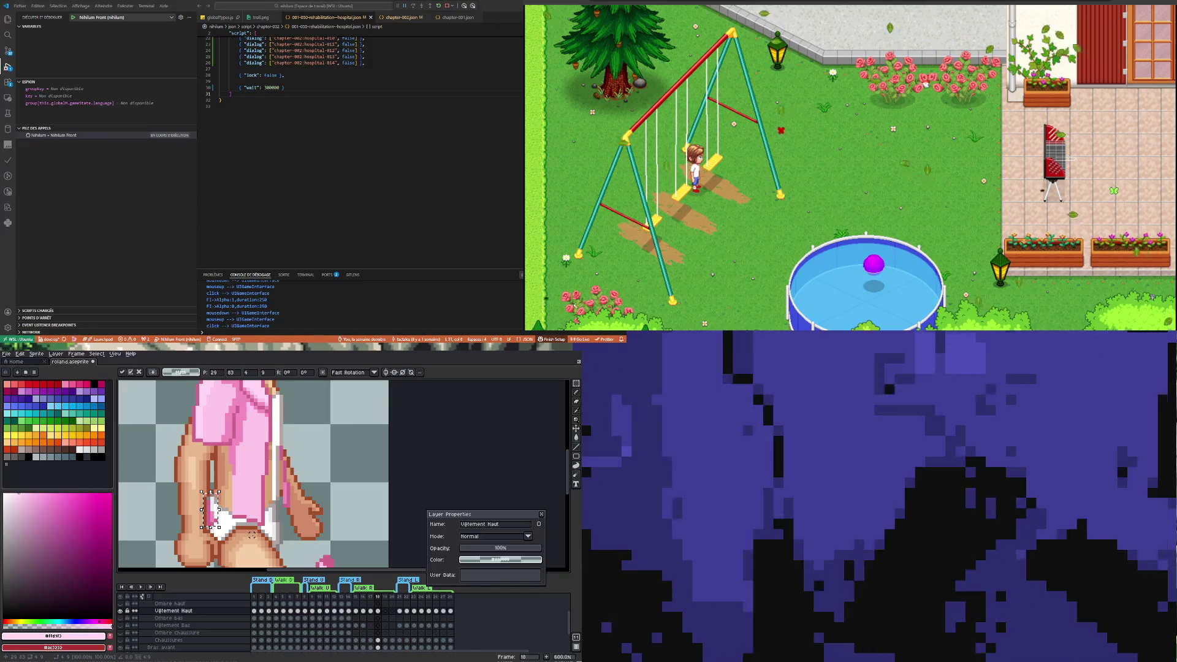
key(Left)
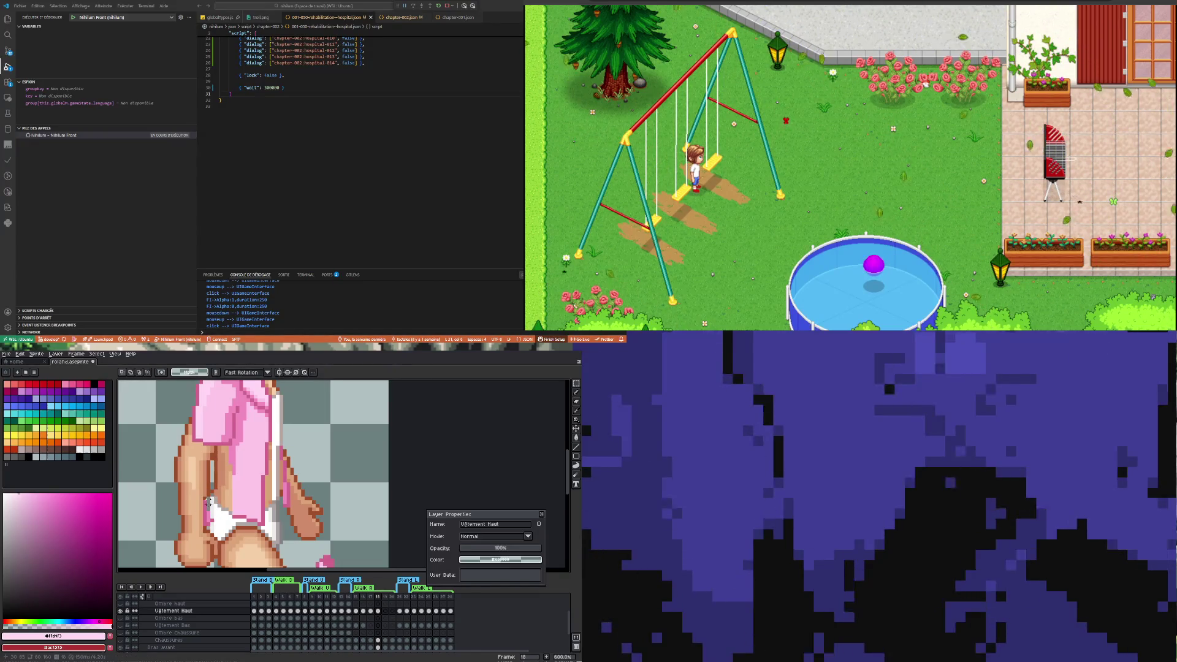
click(251, 538)
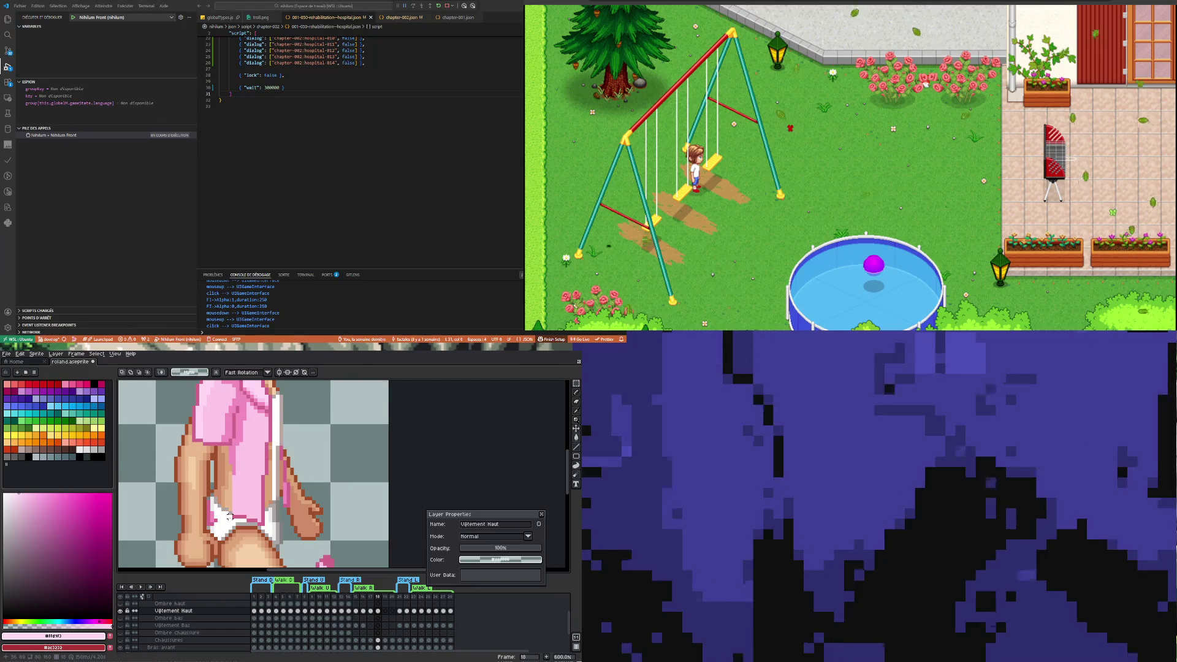
drag(194, 499, 231, 545)
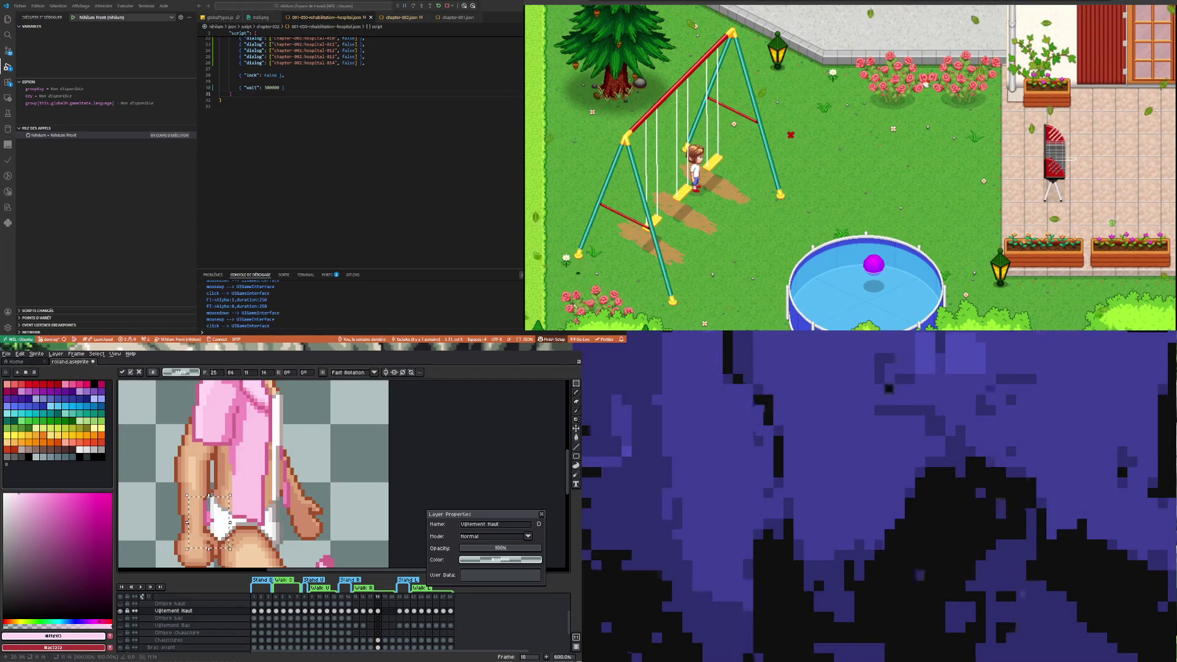
scroll(202, 492, up, 3)
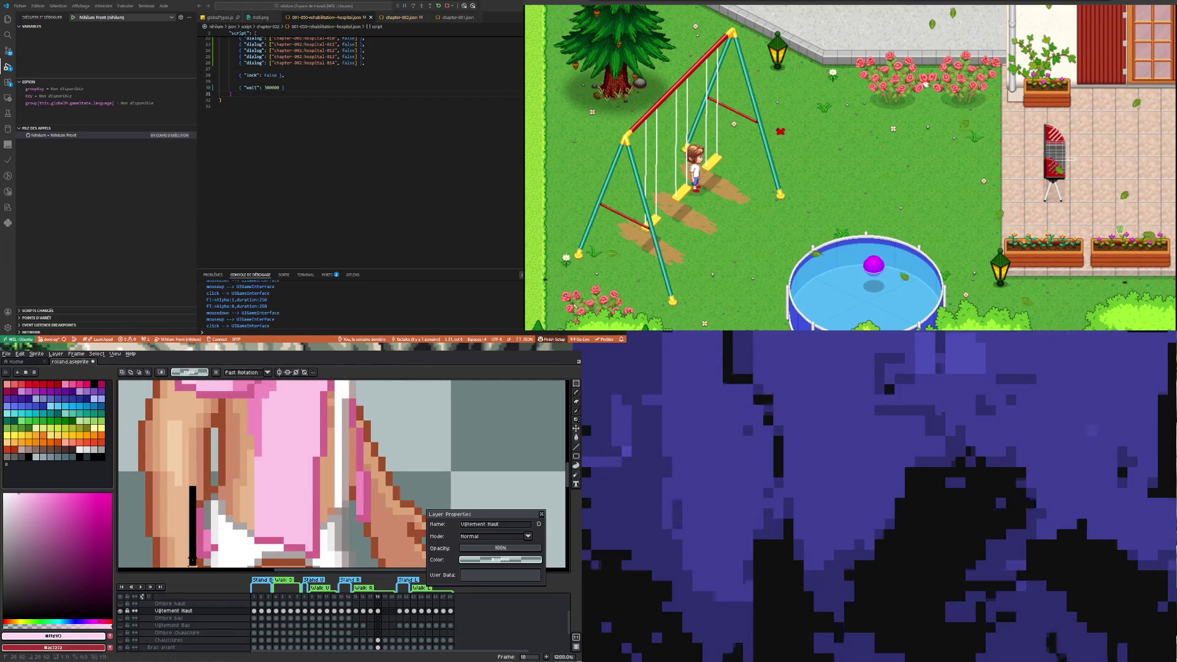
scroll(220, 504, down, 3)
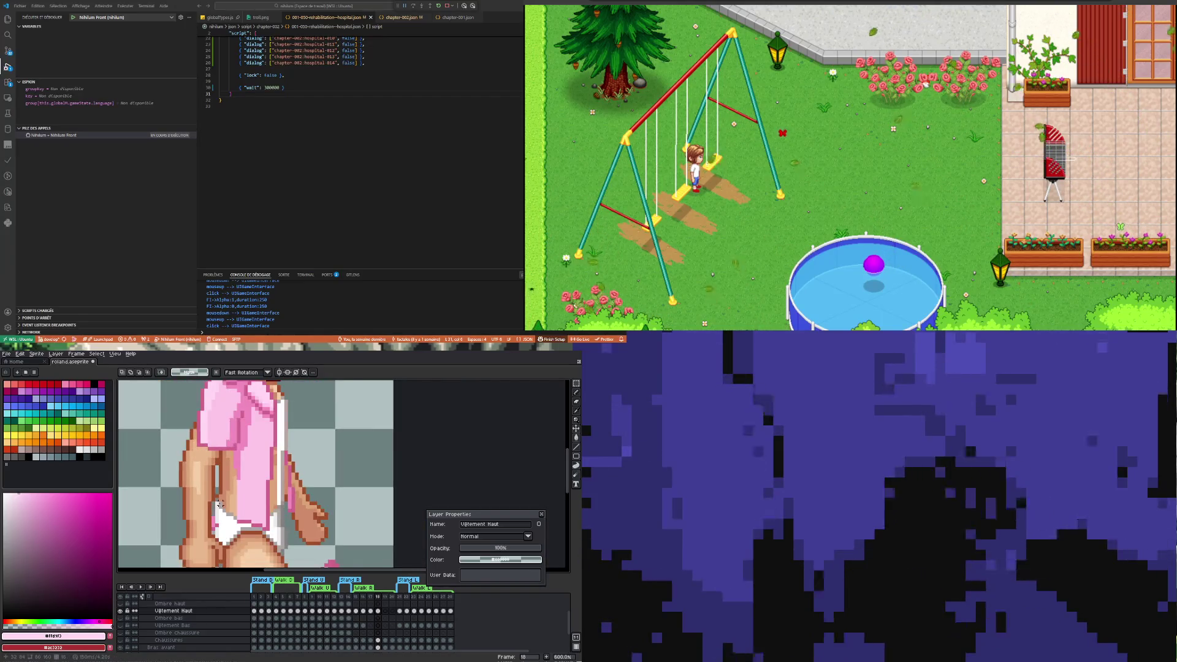
scroll(219, 506, up, 3)
Pick the shirt pink and draw a vertical line down the shirt's front edge
key(b)
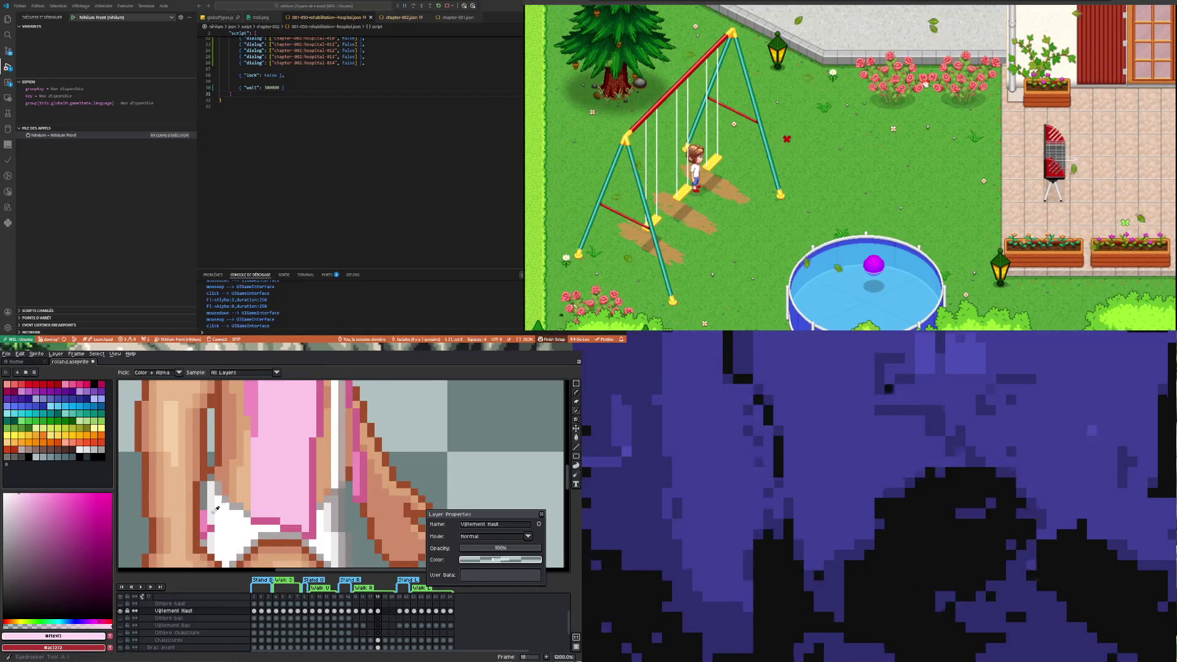
alt+click(205, 504)
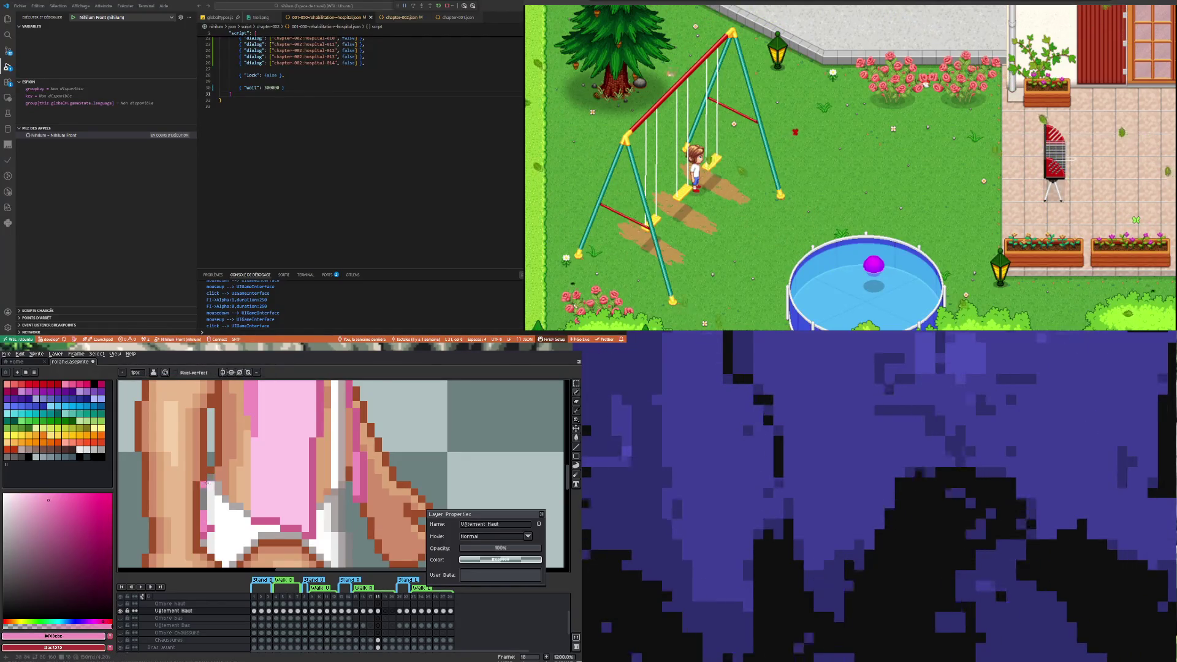
drag(211, 419, 214, 484)
scroll(215, 491, down, 3)
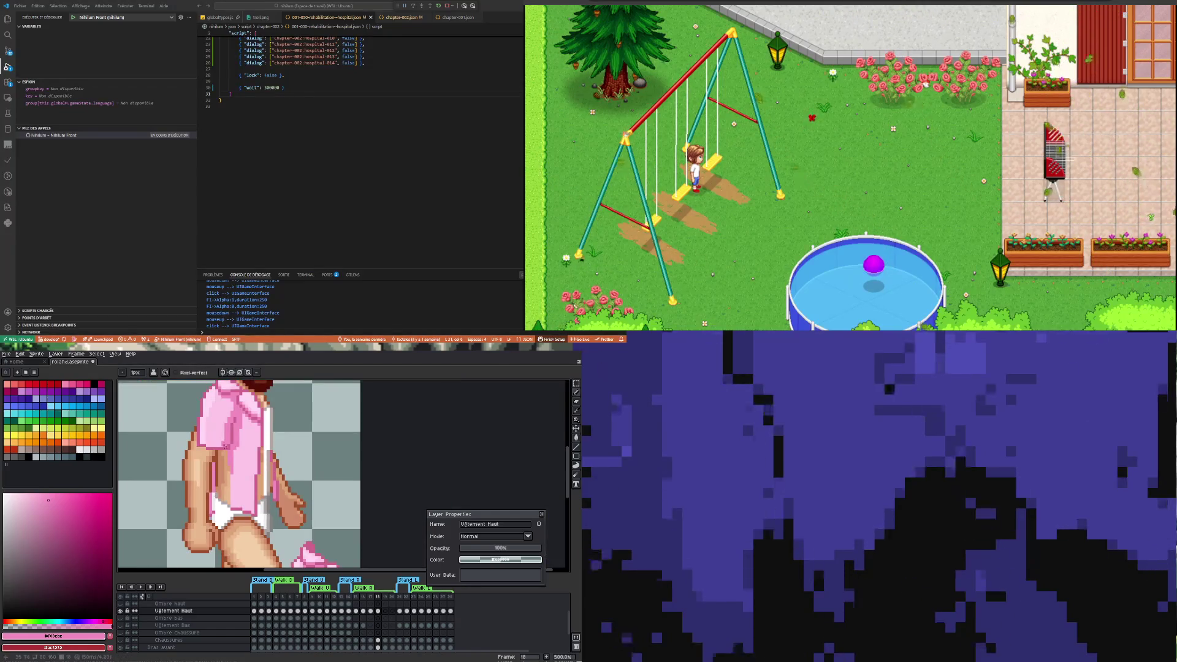
scroll(212, 474, up, 1)
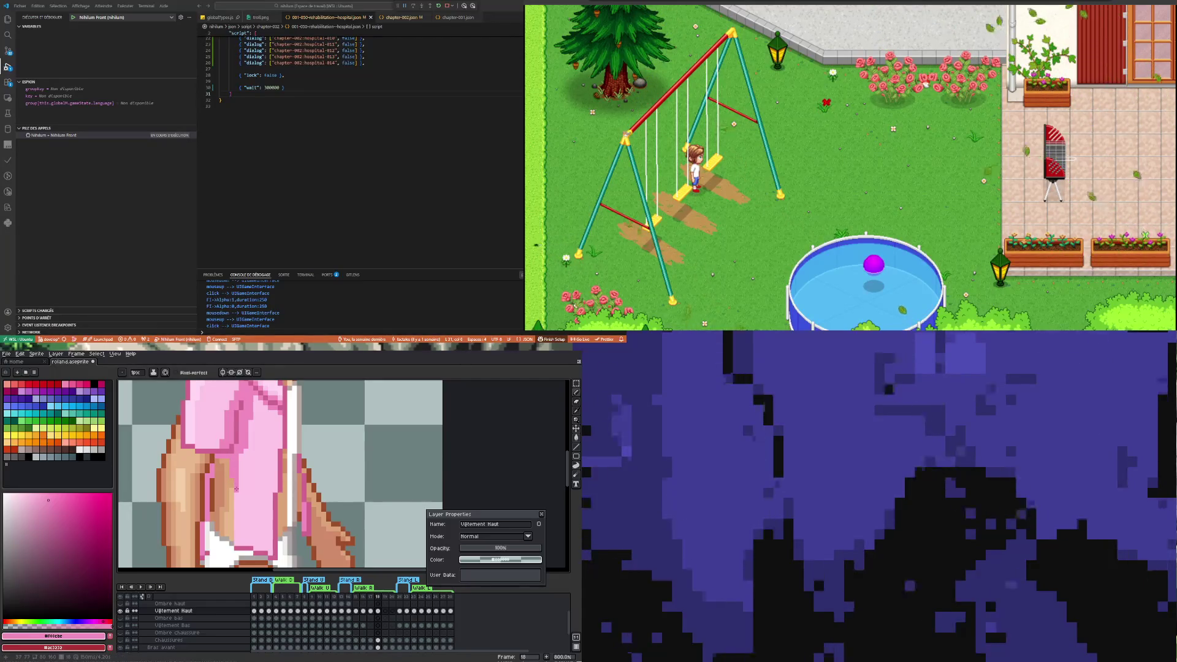
scroll(228, 524, down, 2)
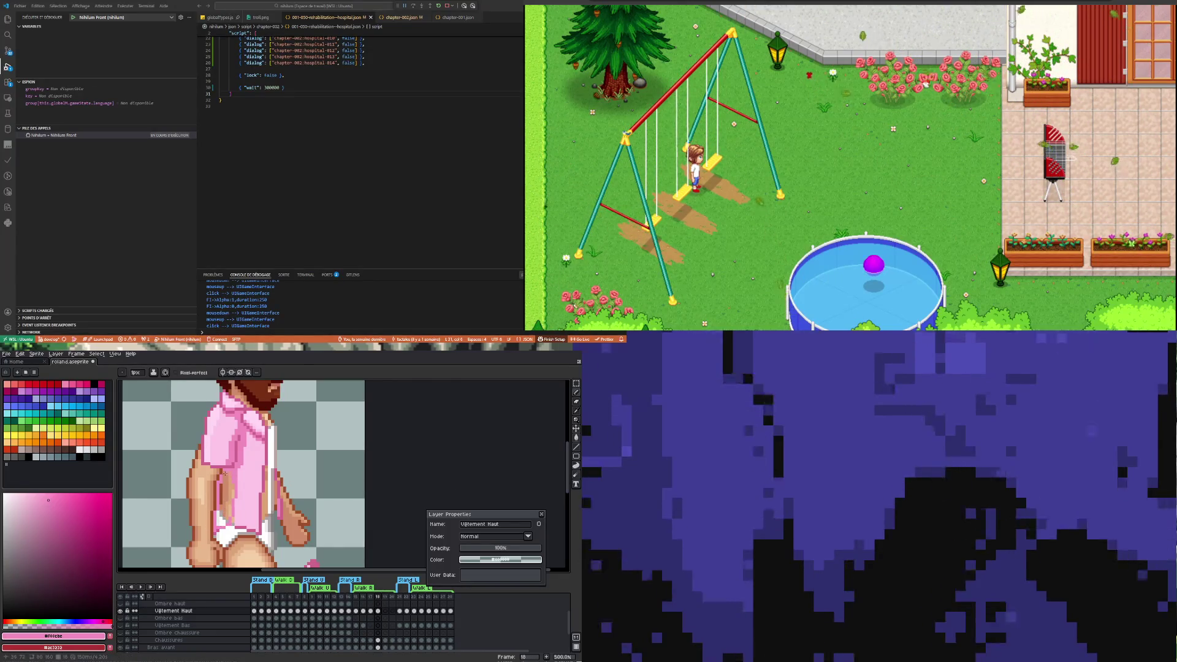
Try a Paint Bucket fill, undo it, and return to the Pencil with a lighter pink
click(576, 437)
click(343, 429)
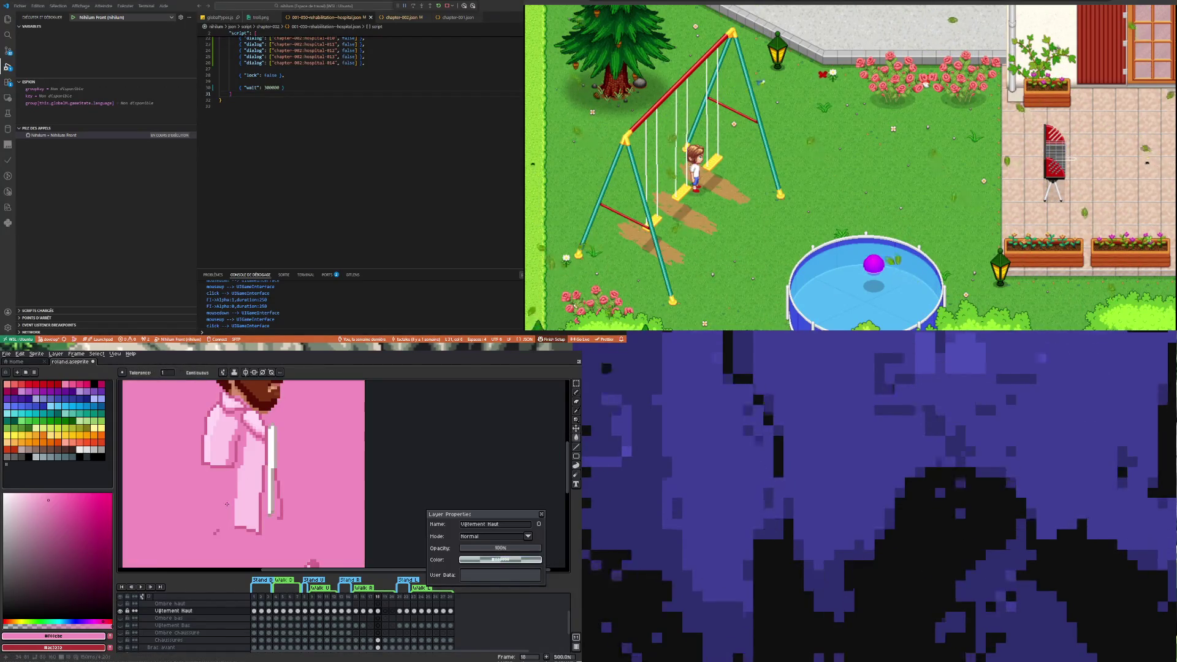
key(ctrl+z)
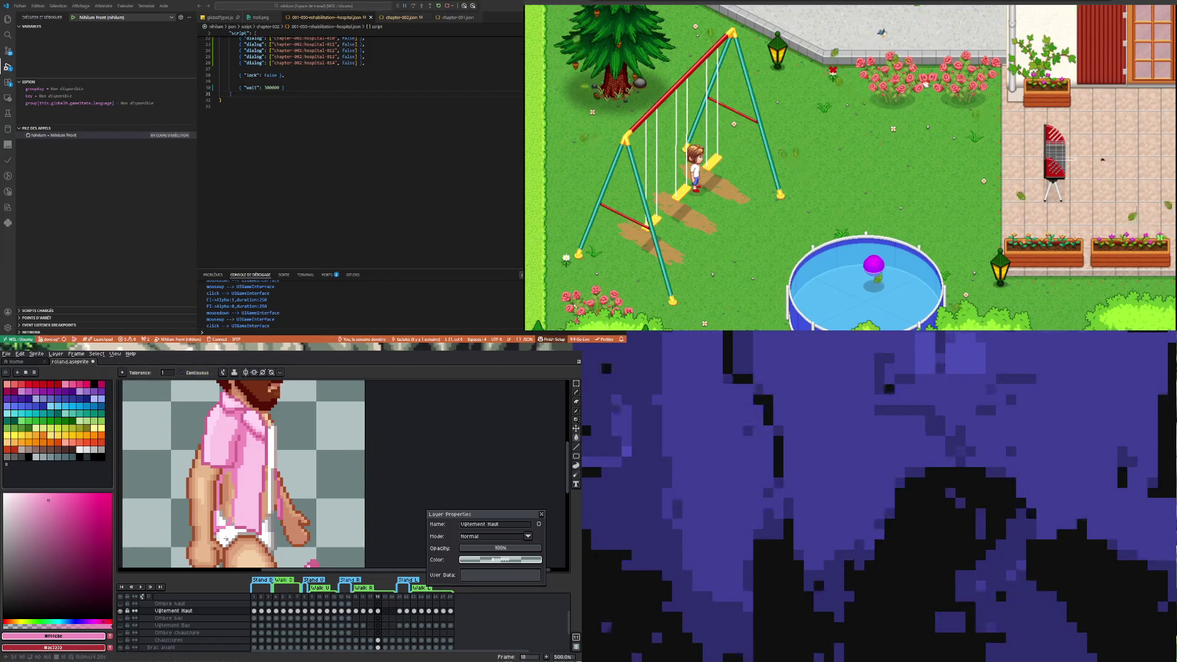
scroll(233, 542, up, 2)
key(b)
alt+click(233, 512)
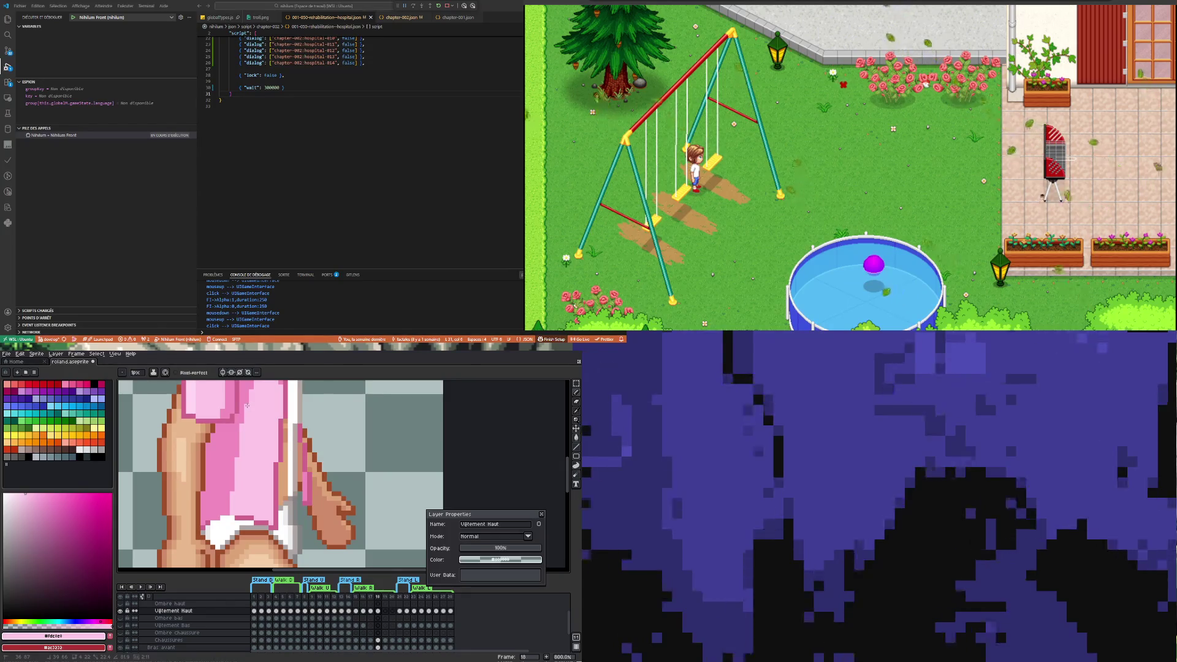
Sample the darker pink #d2658f and paint one pixel just above the shirt hem
scroll(245, 507, down, 1)
scroll(243, 488, up, 2)
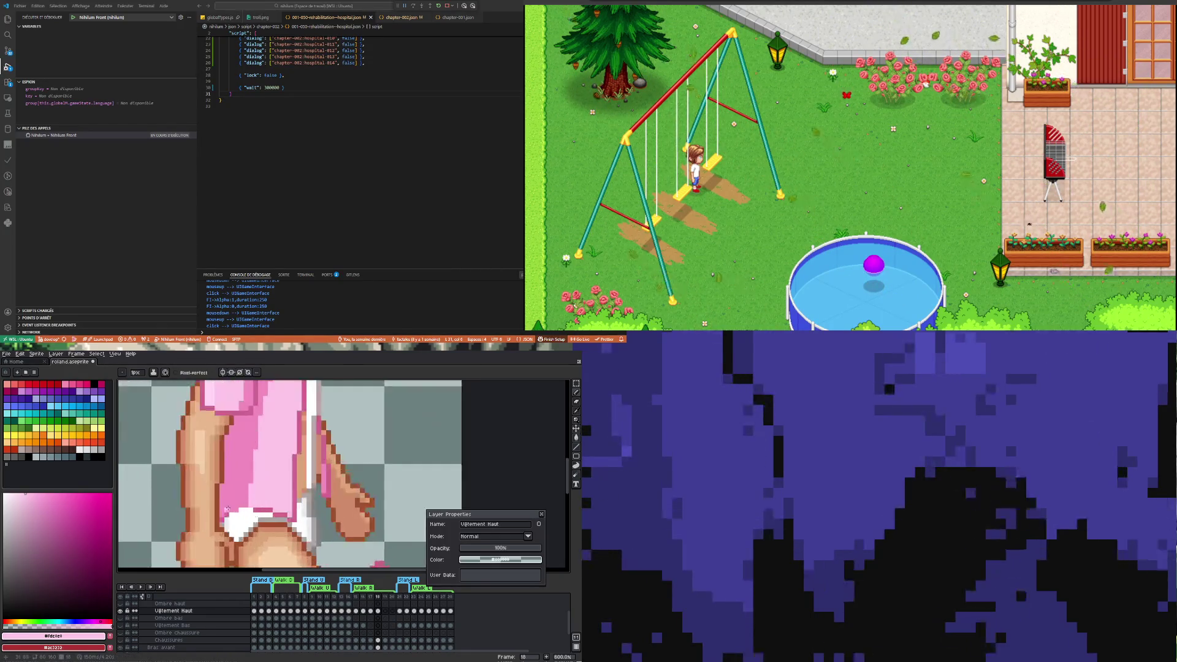
key(i)
click(198, 505)
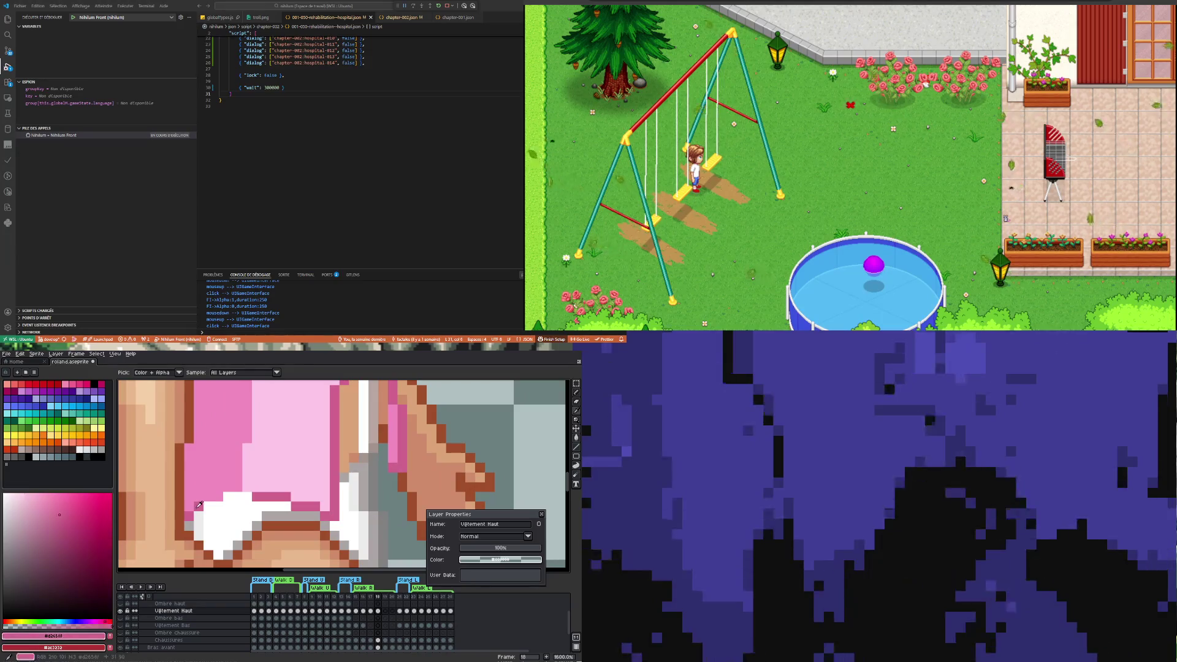
key(b)
click(209, 497)
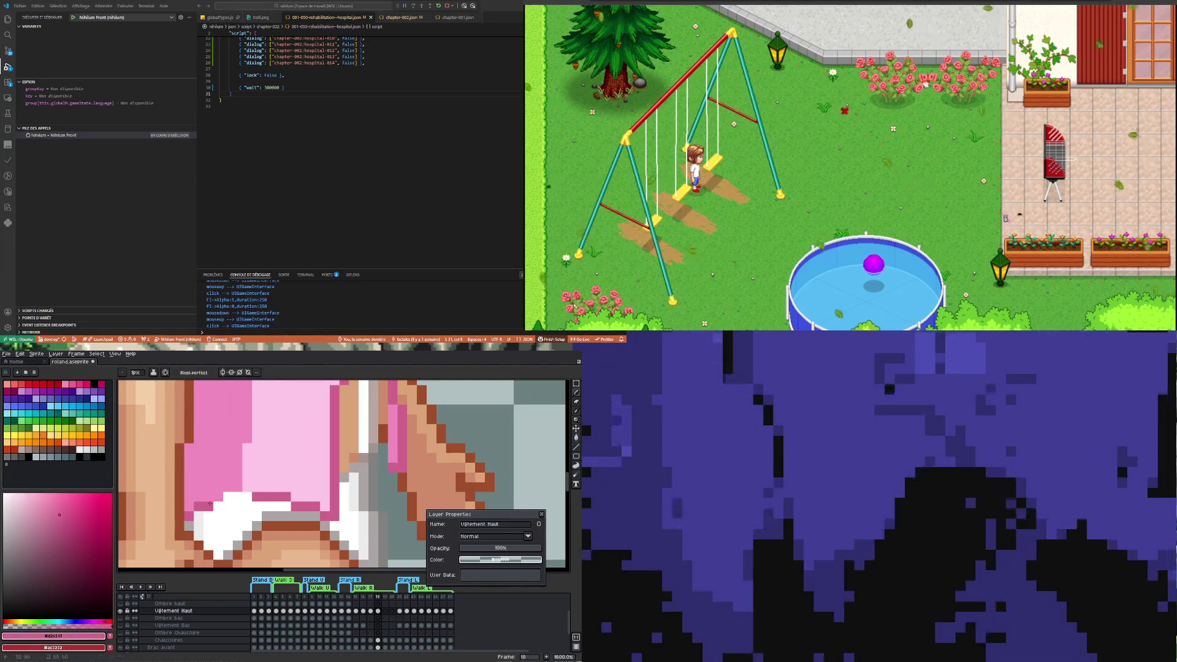
scroll(251, 503, down, 2)
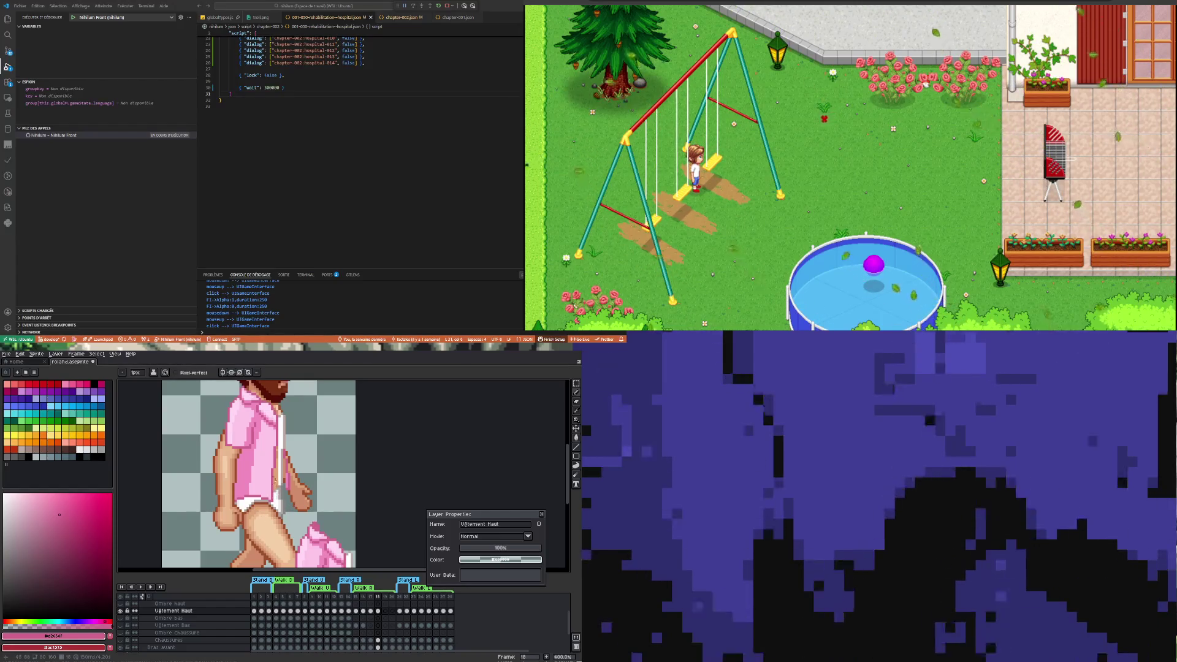
Lasso-select the shirt sleeve and rotate it about -14 degrees
scroll(275, 483, down, 1)
scroll(254, 434, up, 1)
scroll(255, 435, up, 1)
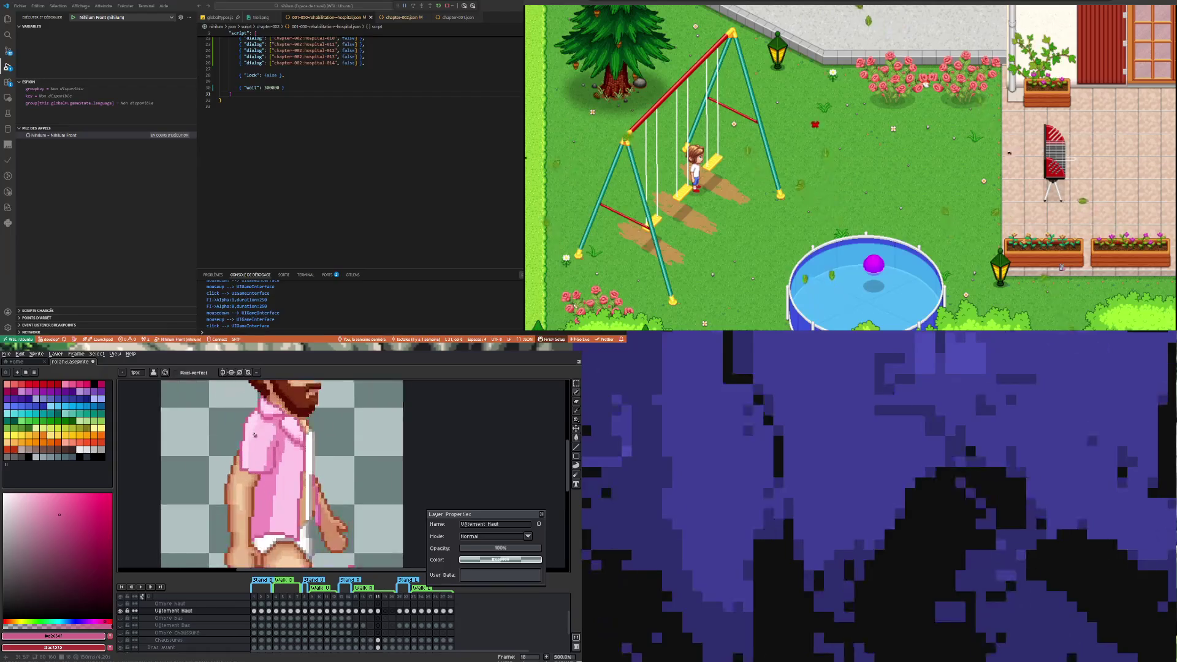
click(577, 383)
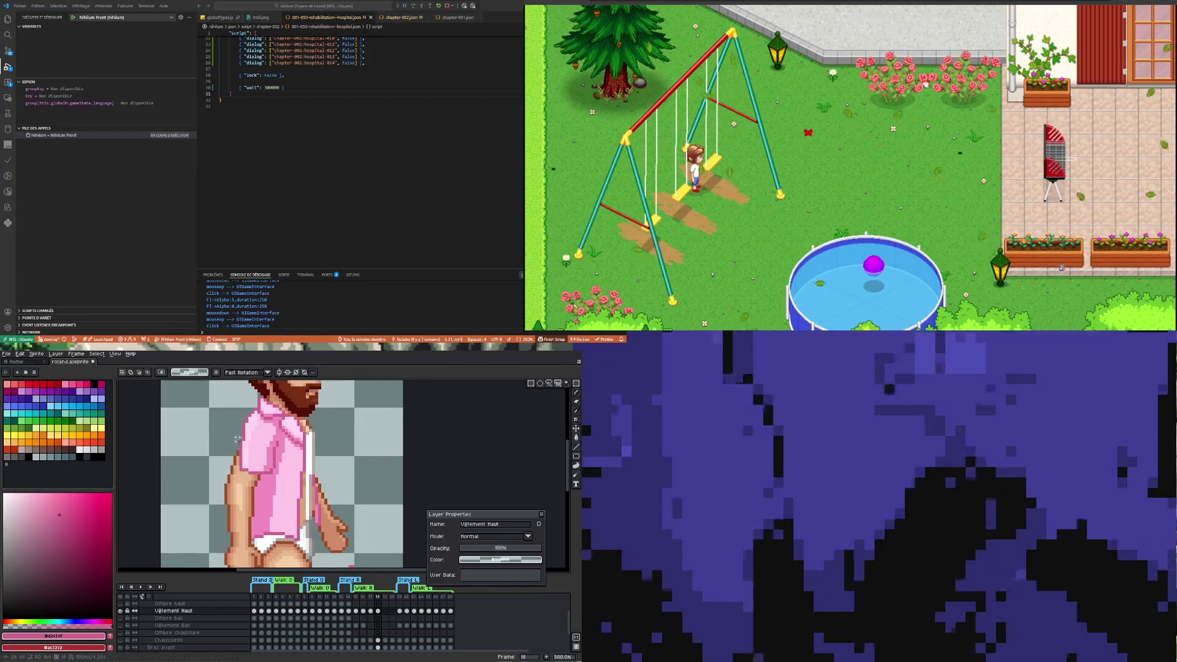
key(q)
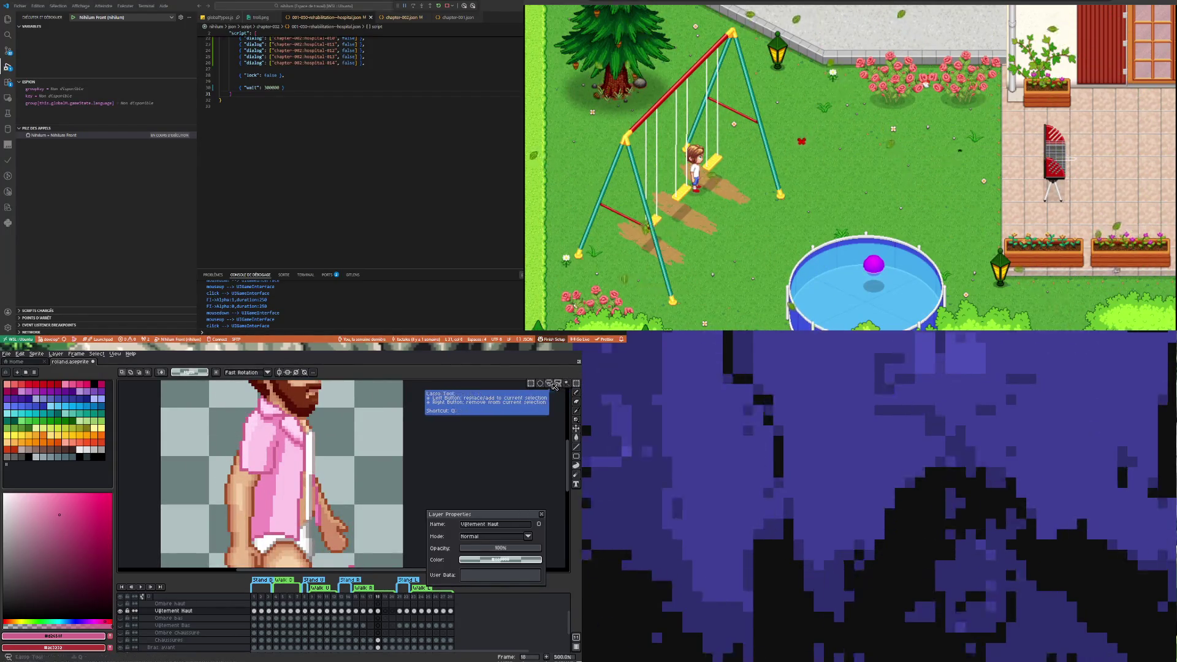
mouse_move(249, 409)
mouse_down()
mouse_move(277, 437)
mouse_move(277, 463)
mouse_up()
drag(228, 407, 228, 407)
mouse_move(247, 483)
mouse_down()
mouse_move(280, 488)
mouse_move(280, 468)
mouse_up()
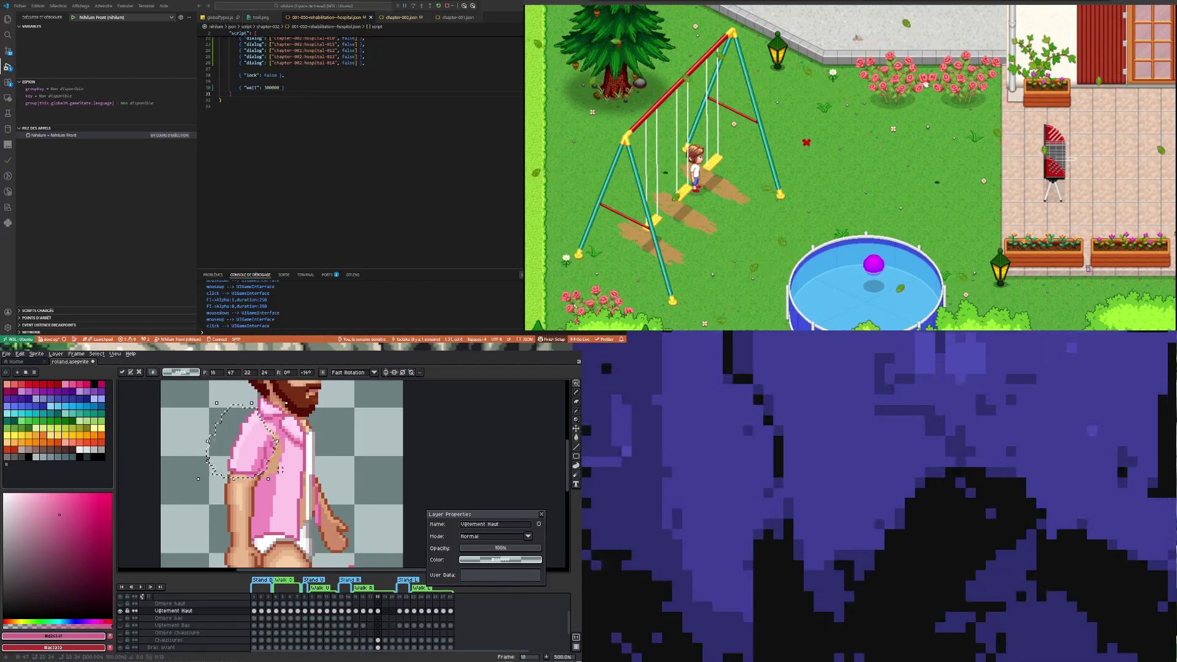
click(238, 476)
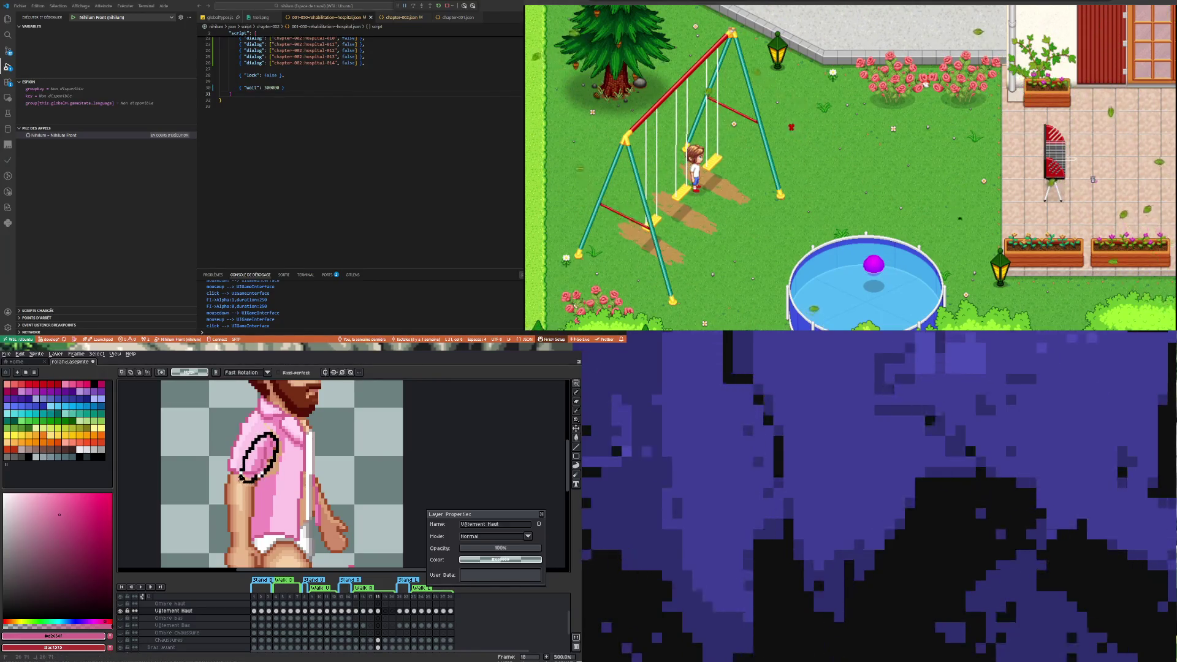
Reselect the sleeve, nudge it right against the arm and apply the move
drag(241, 478, 241, 479)
key(Right)
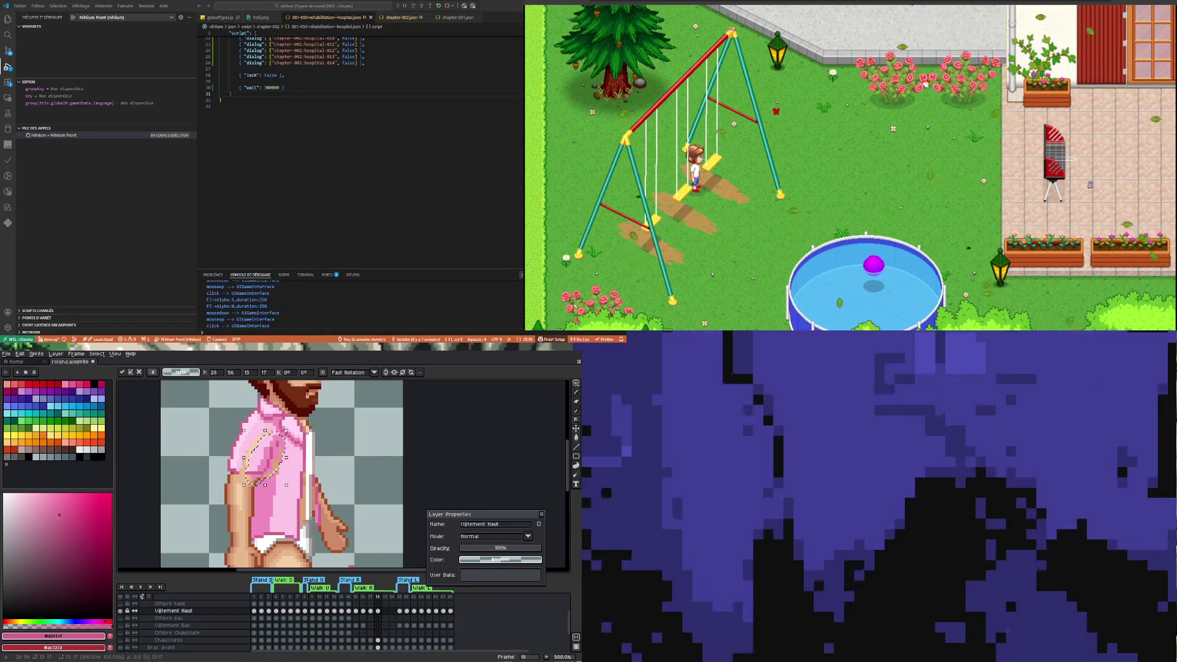
key(Right)
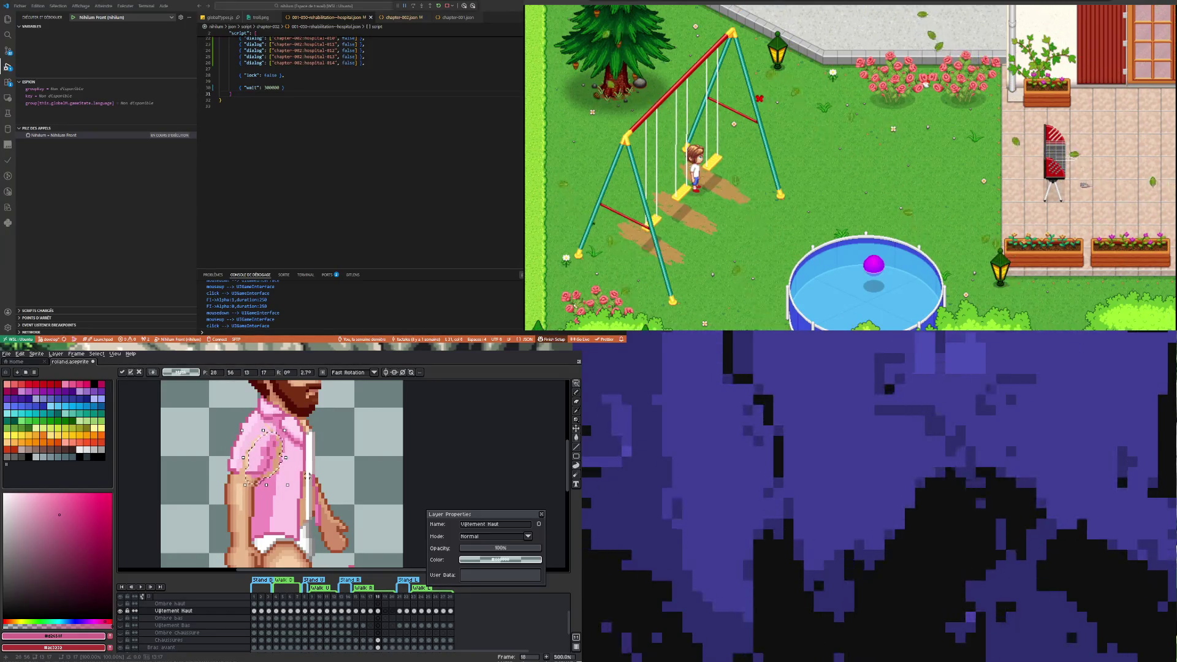
key(Return)
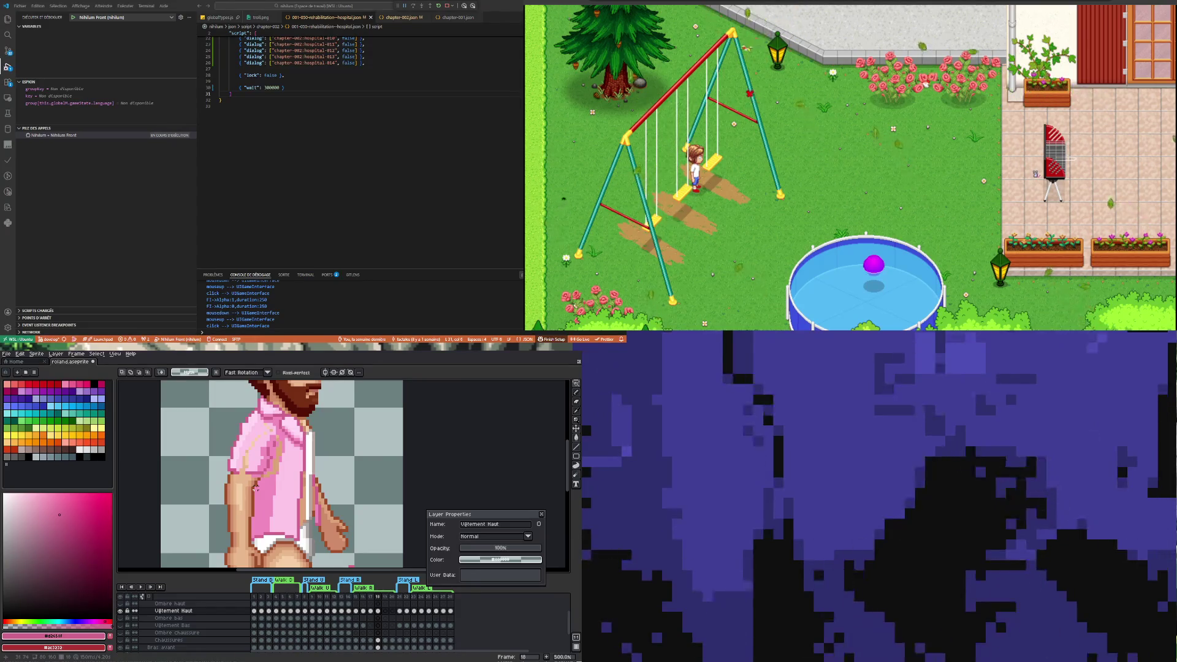
key(i)
key(b)
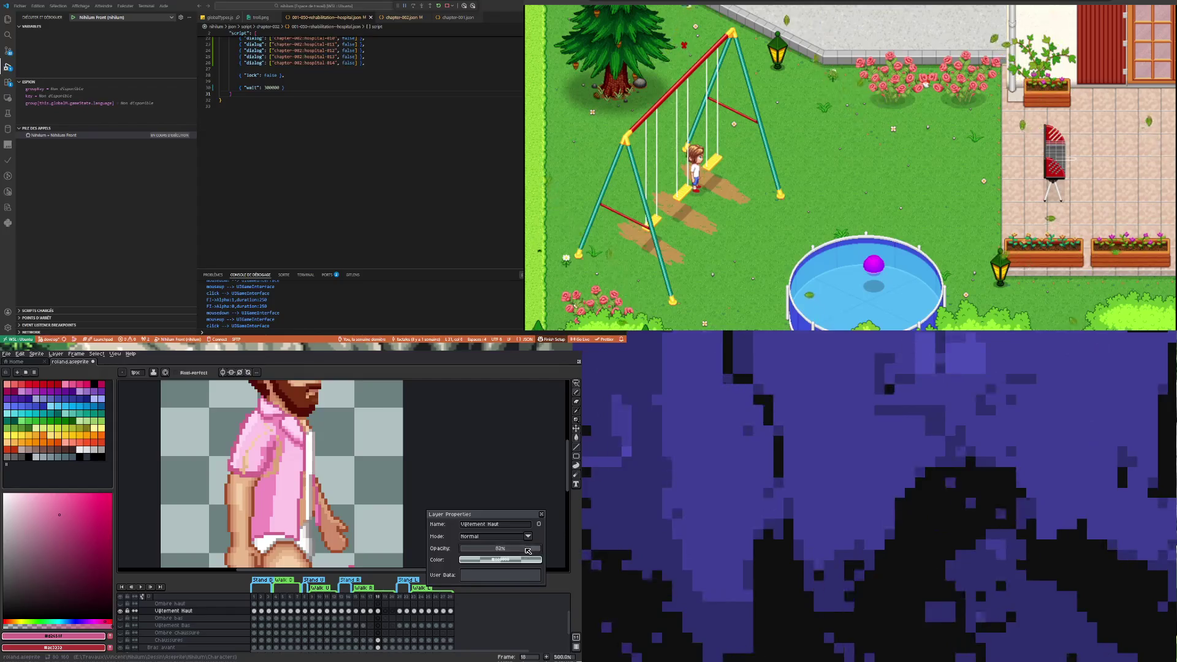
Set the Vêtement Haut layer opacity to 62% and return to the Pencil
scroll(248, 416, up, 4)
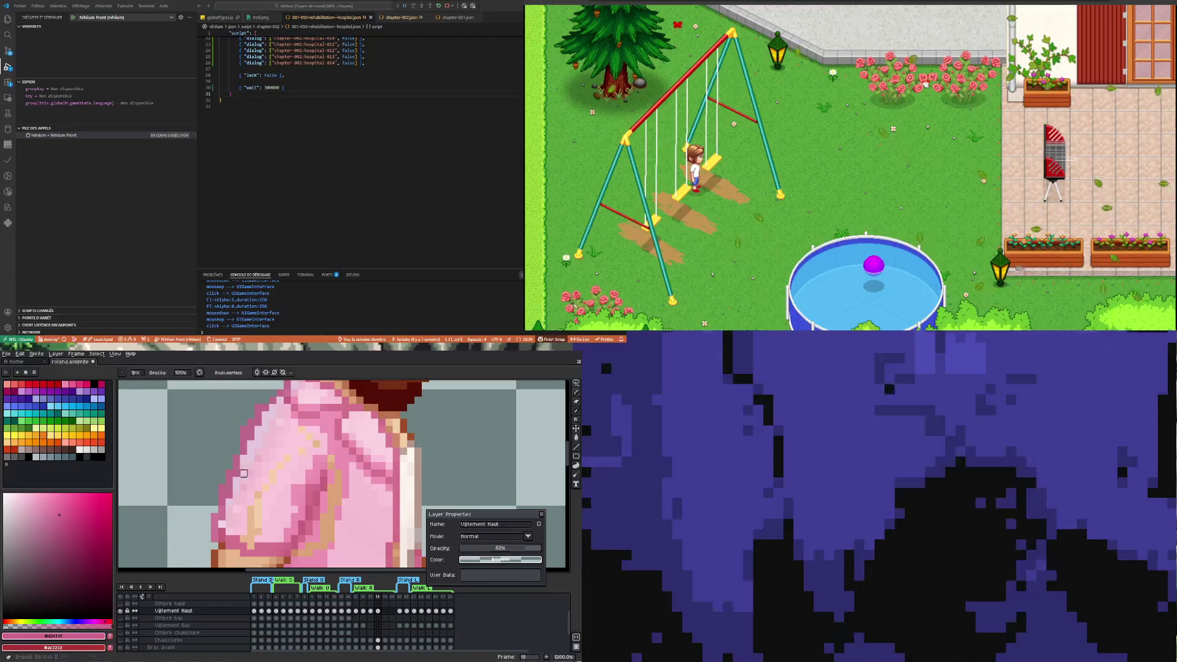
key(b)
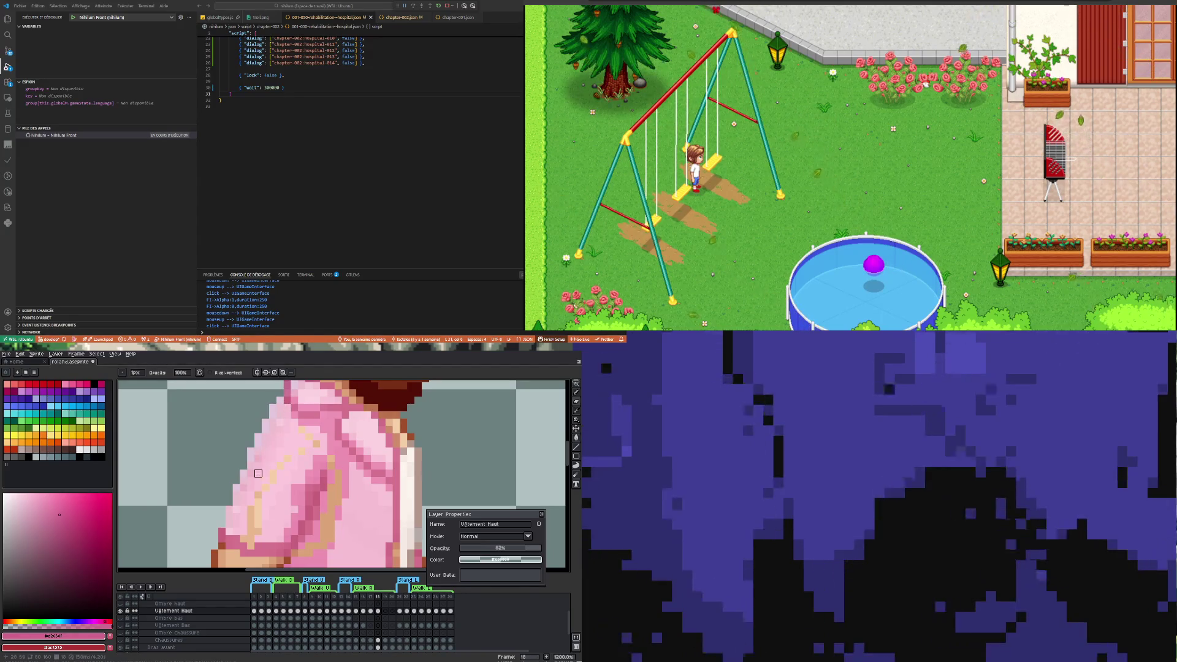
key(b)
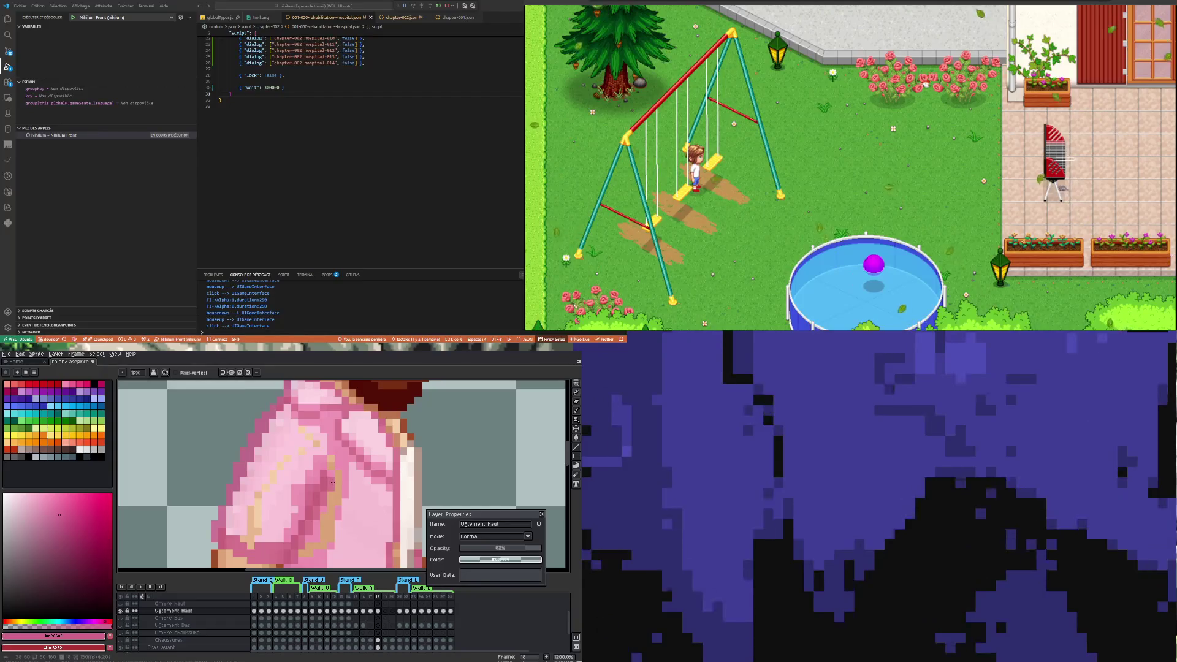
scroll(332, 490, down, 5)
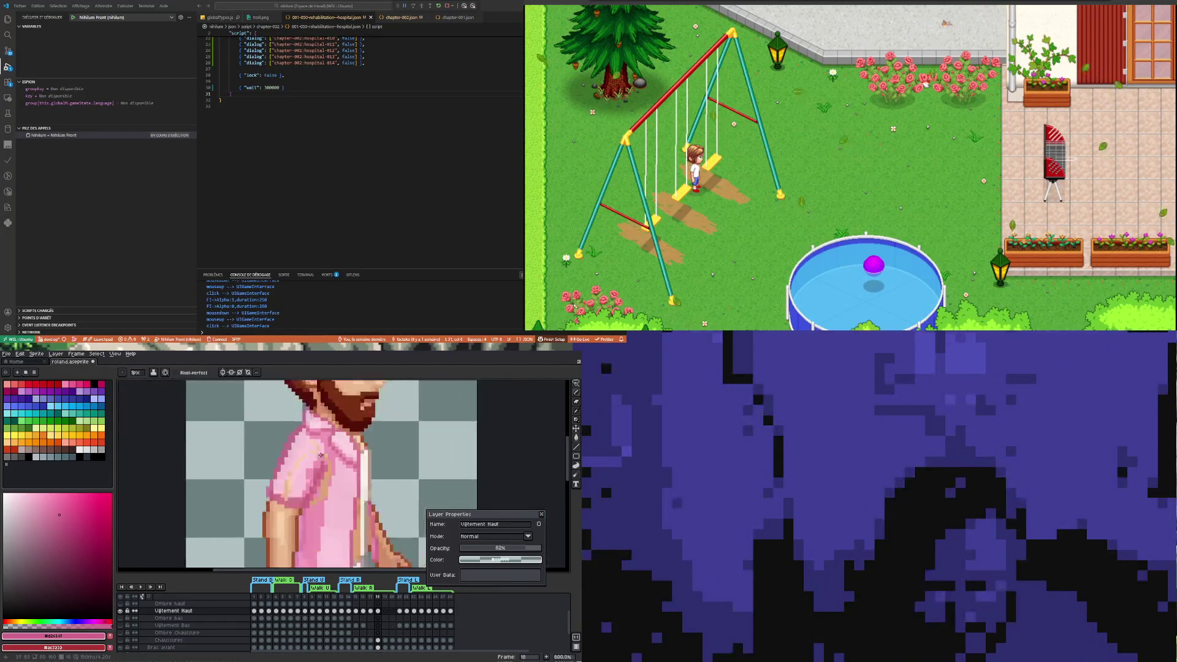
Return the shirt layer to full opacity
scroll(323, 469, up, 2)
scroll(323, 469, up, 2)
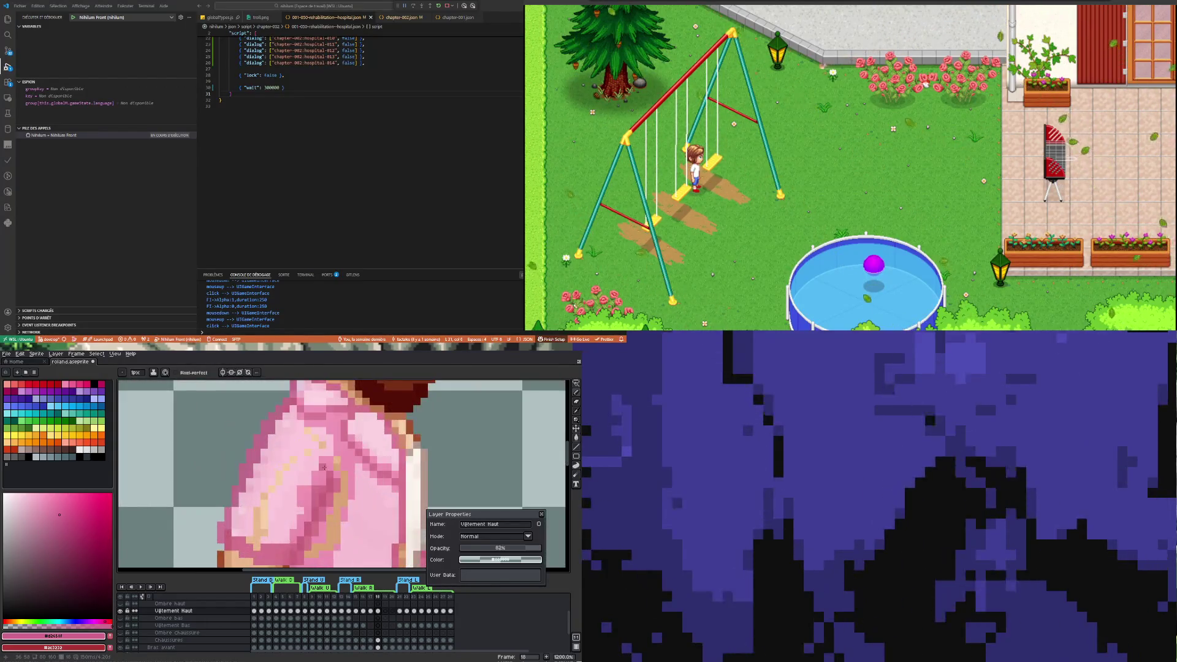
scroll(322, 464, down, 3)
scroll(320, 464, down, 2)
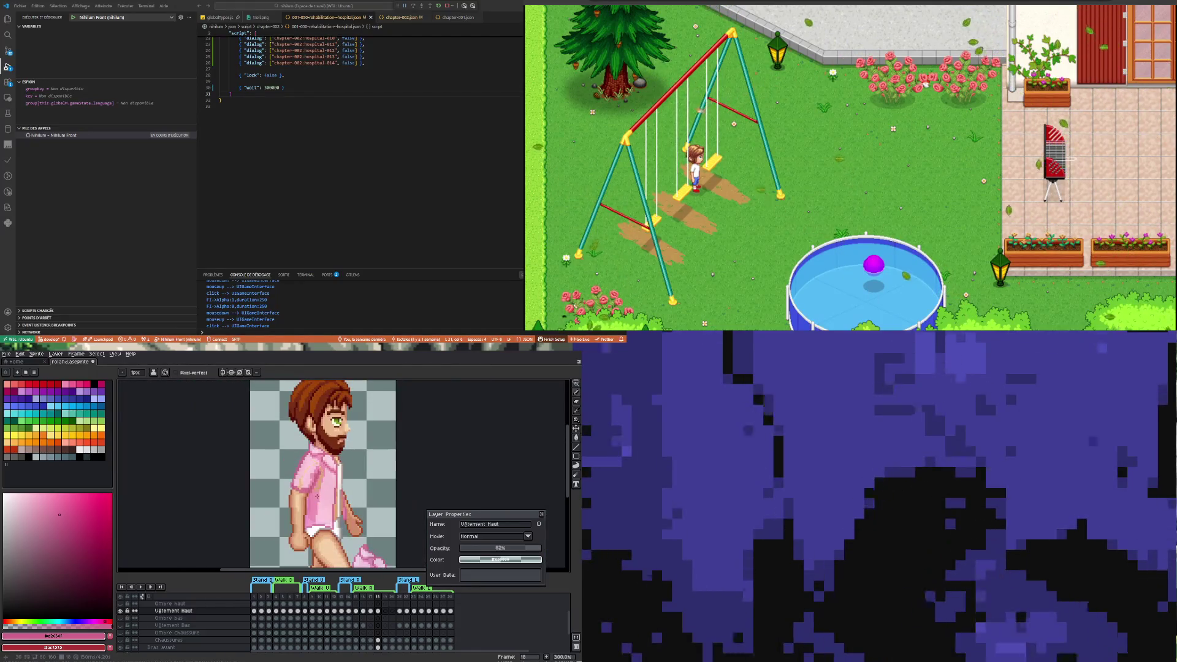
scroll(315, 497, up, 2)
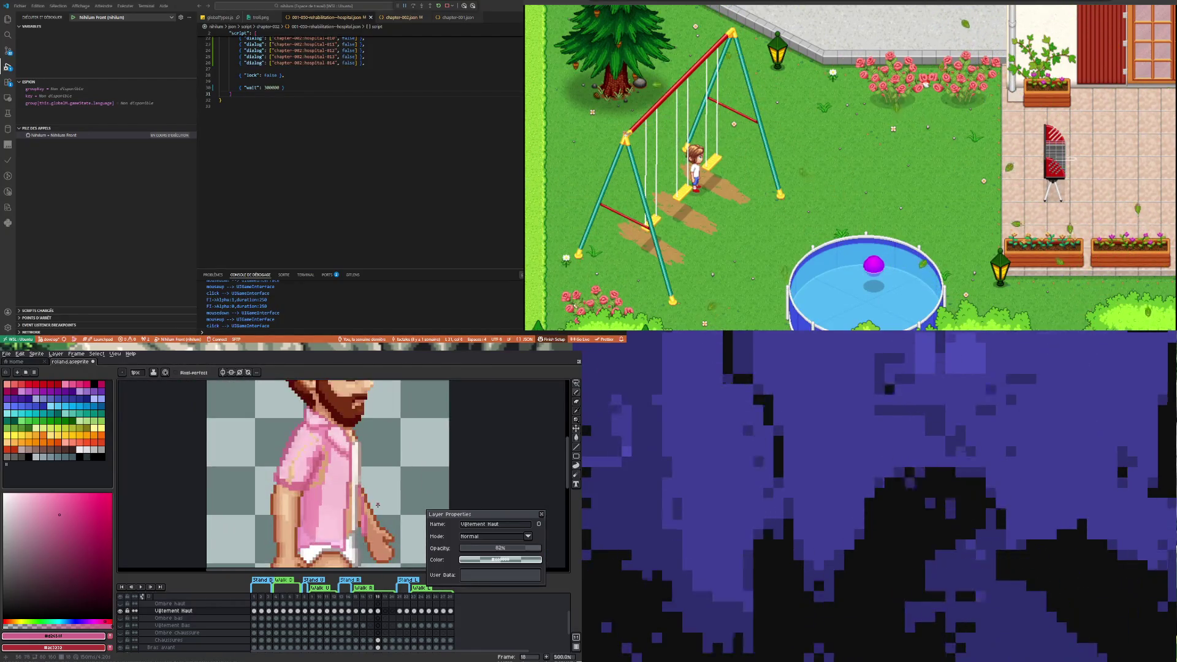
key(ctrl+z)
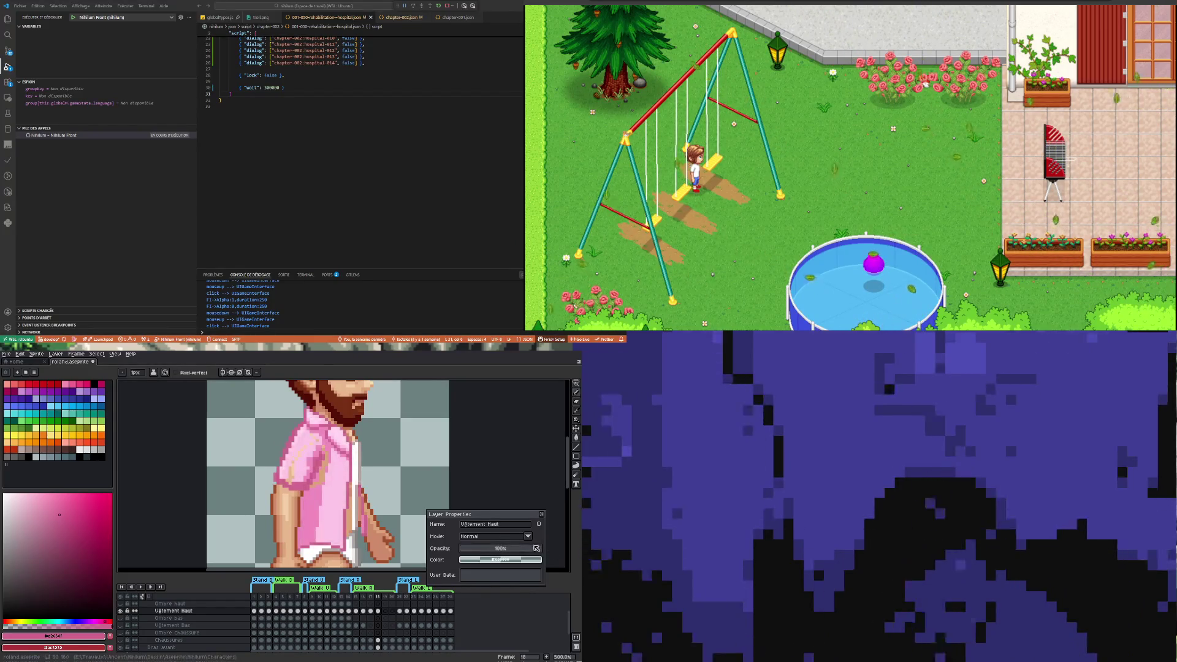
scroll(347, 484, up, 4)
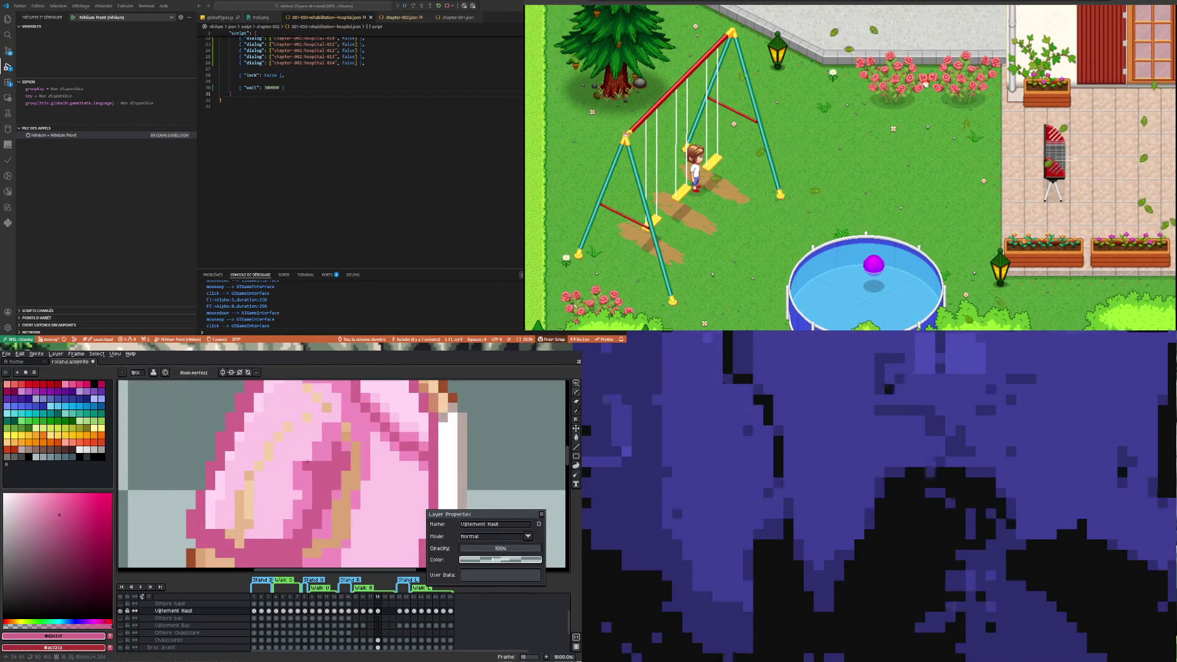
scroll(294, 478, down, 3)
Paint the shirt's light pink over the dark cuff band and tan diagonal line, undoing the last stroke
key(i)
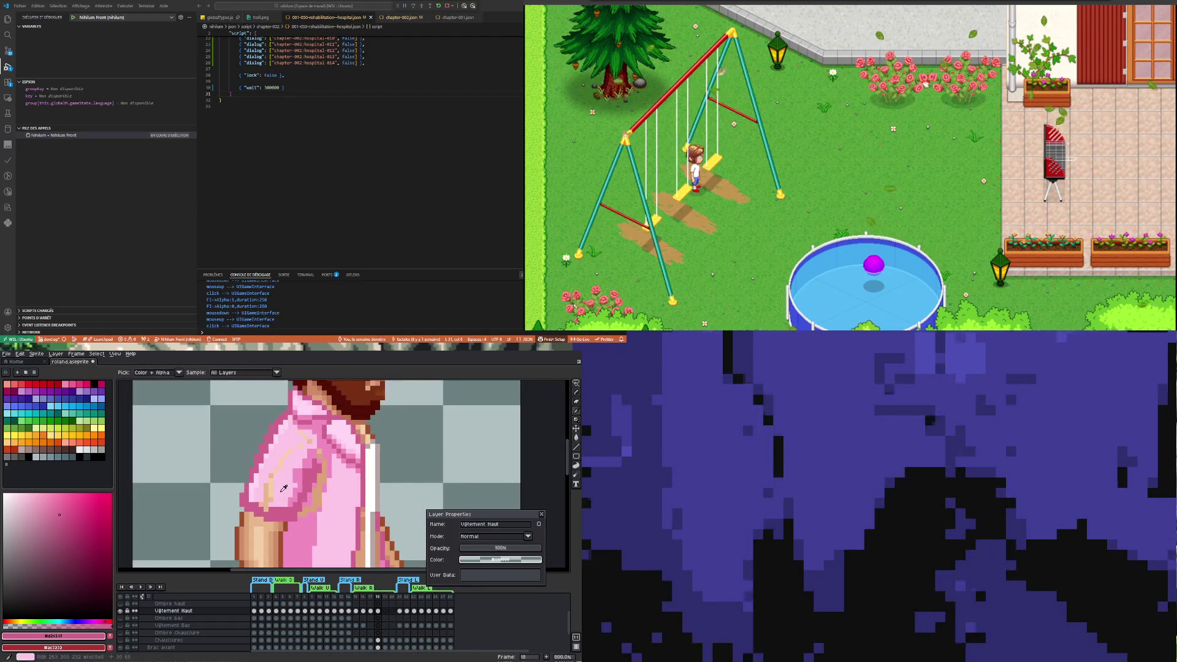
click(284, 489)
key(b)
scroll(258, 505, up, 2)
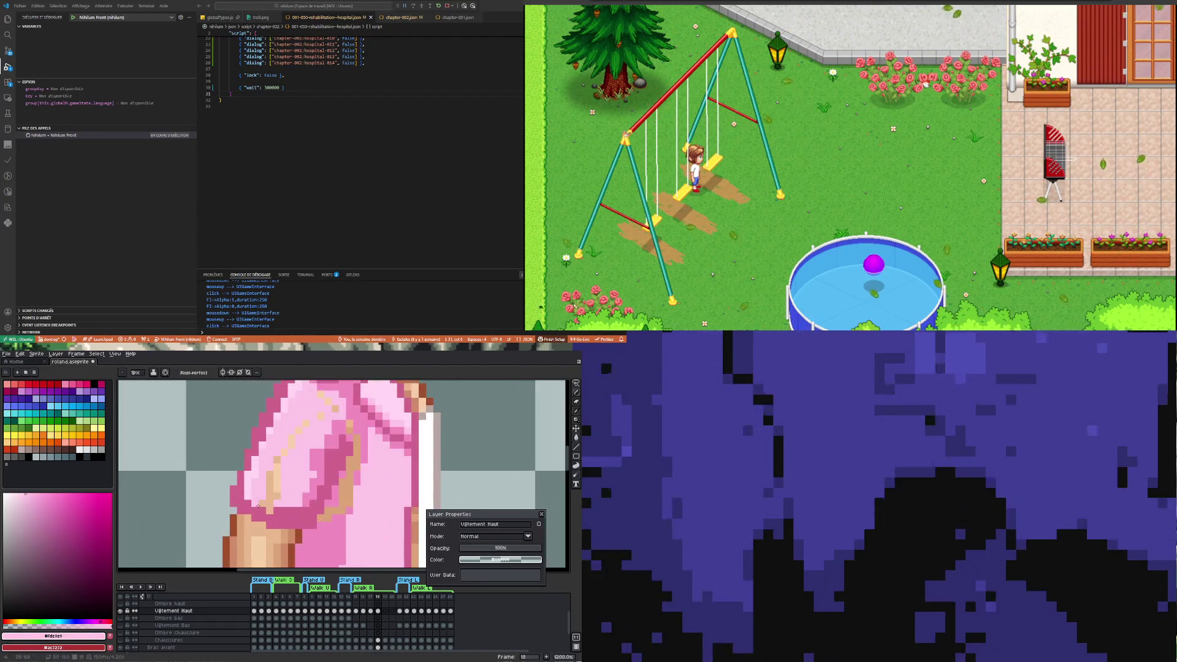
drag(263, 507, 292, 508)
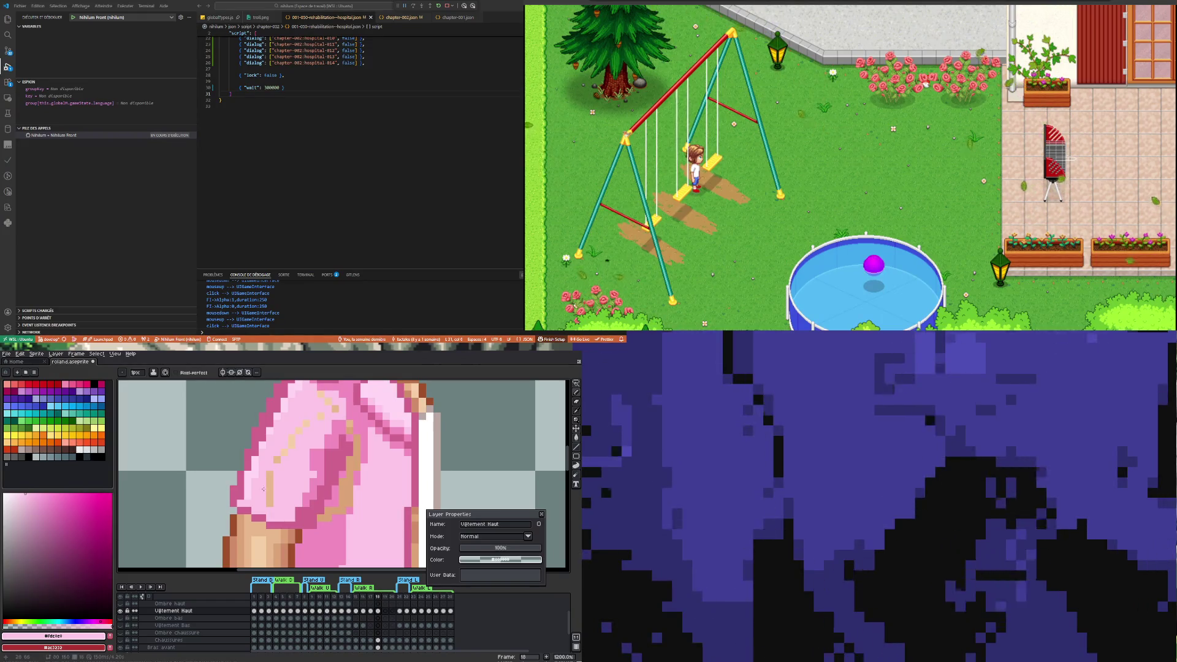
drag(275, 468, 321, 410)
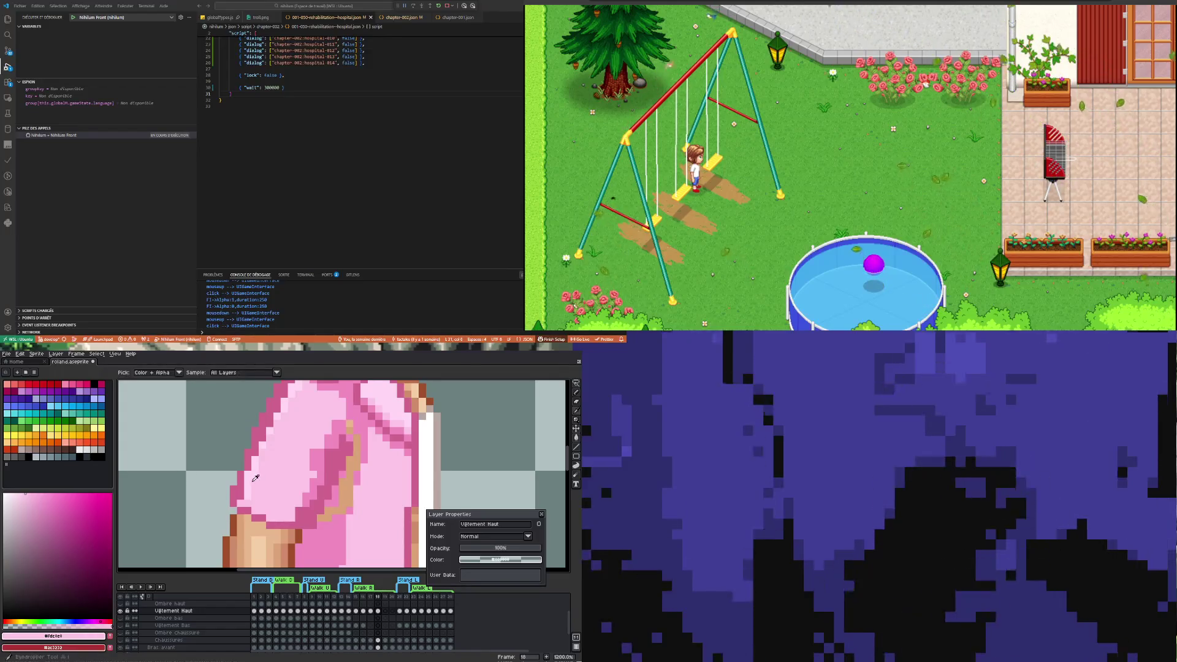
alt+click(246, 485)
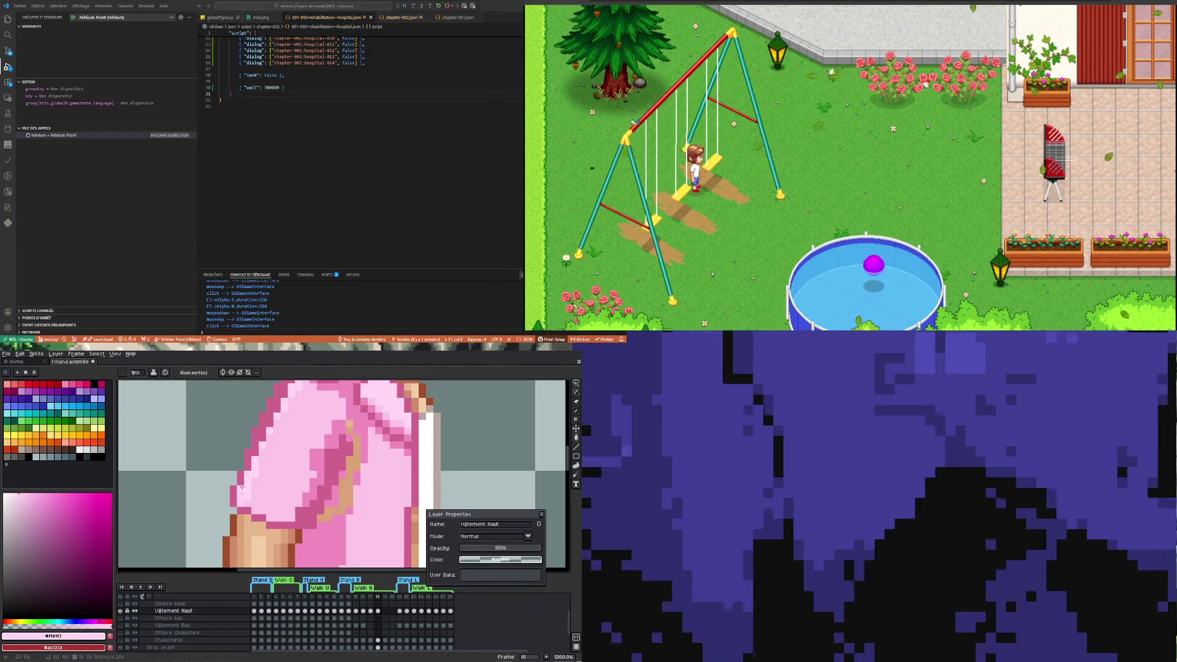
key(ctrl+z)
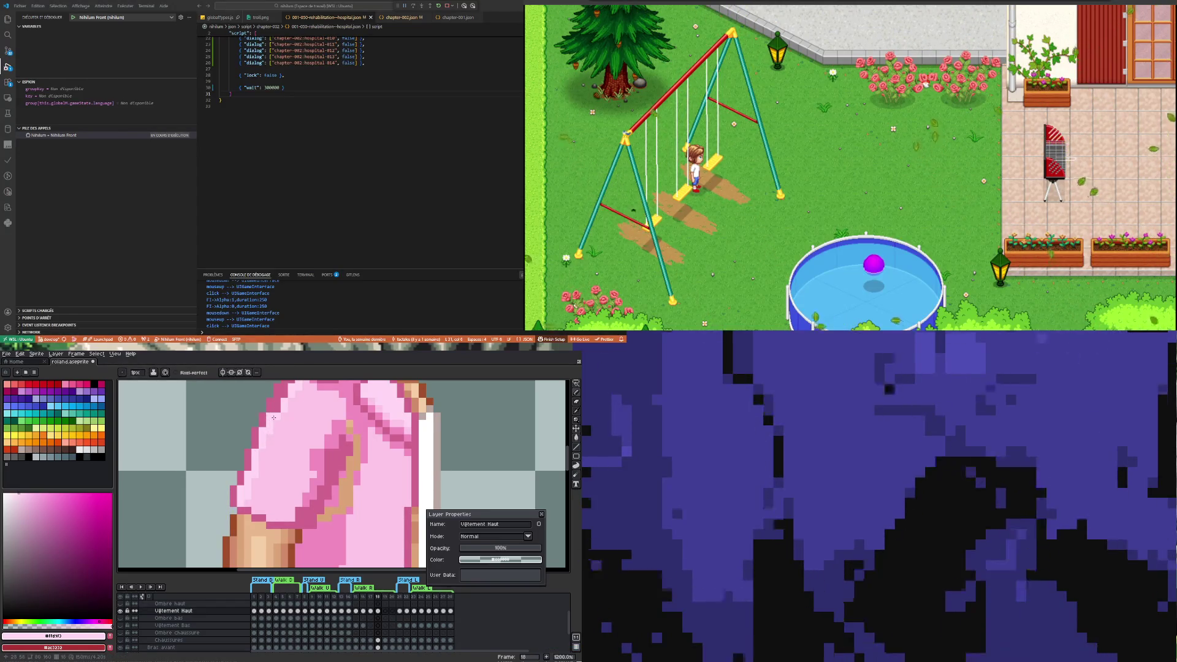
scroll(305, 472, down, 5)
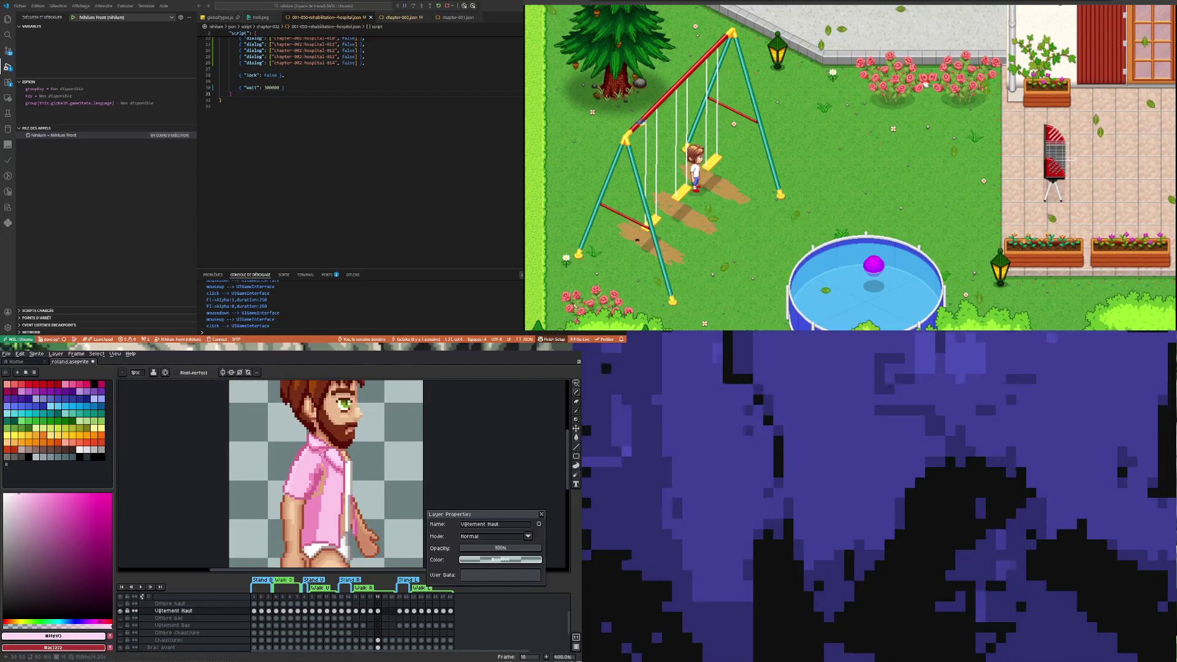
Sample the sleeve's light pink #fdc8e8, then its darker pink #f98cbe as the drawing colour
scroll(304, 472, up, 2)
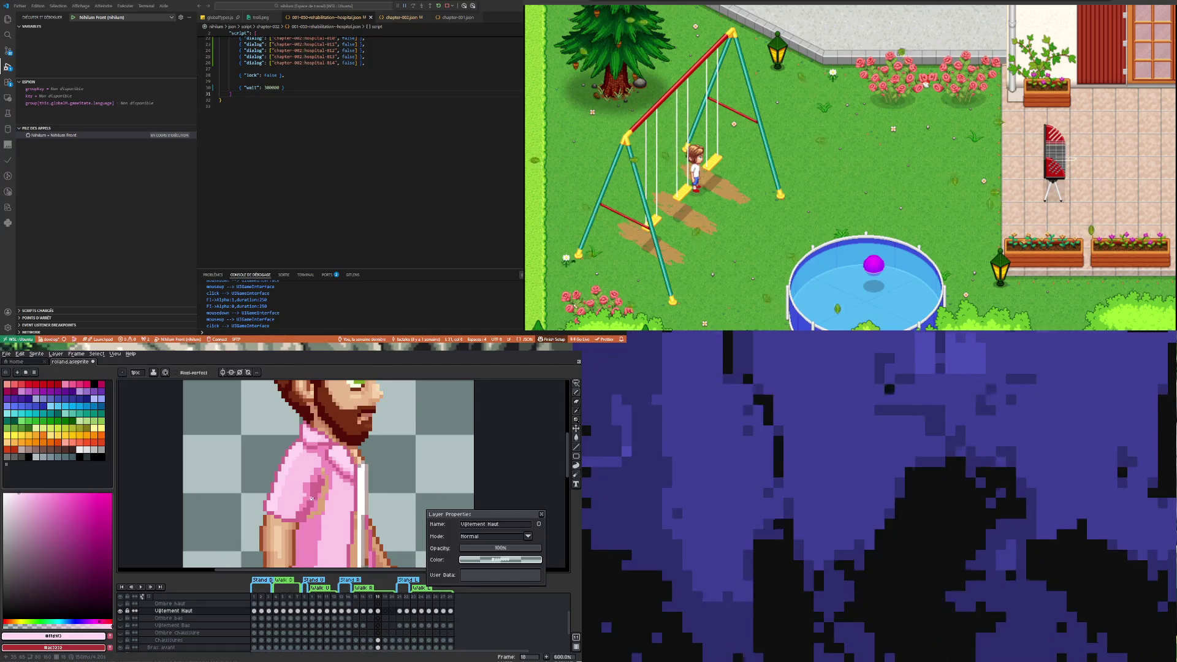
alt+click(311, 485)
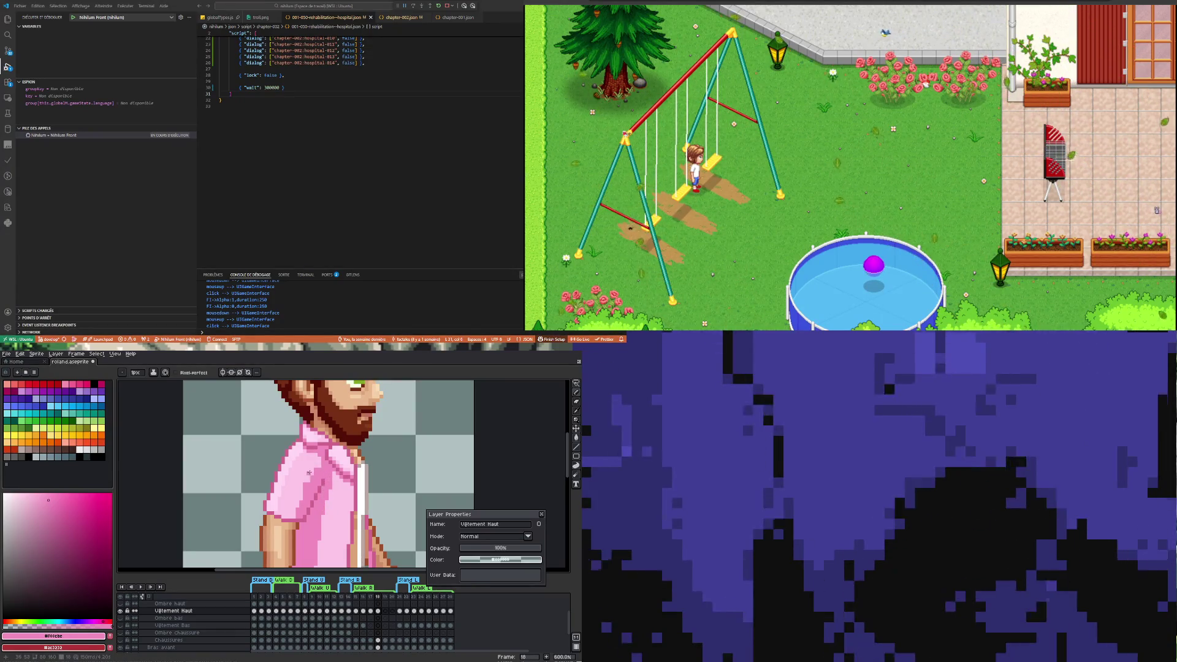
key(i)
click(310, 467)
key(b)
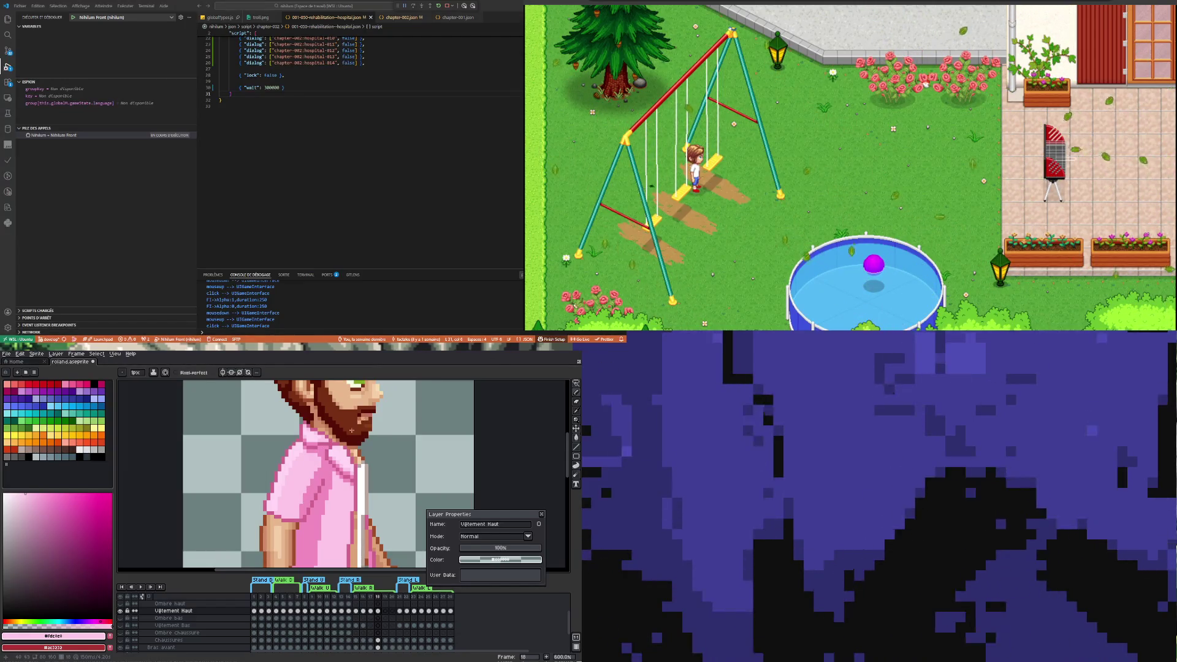
alt+click(306, 506)
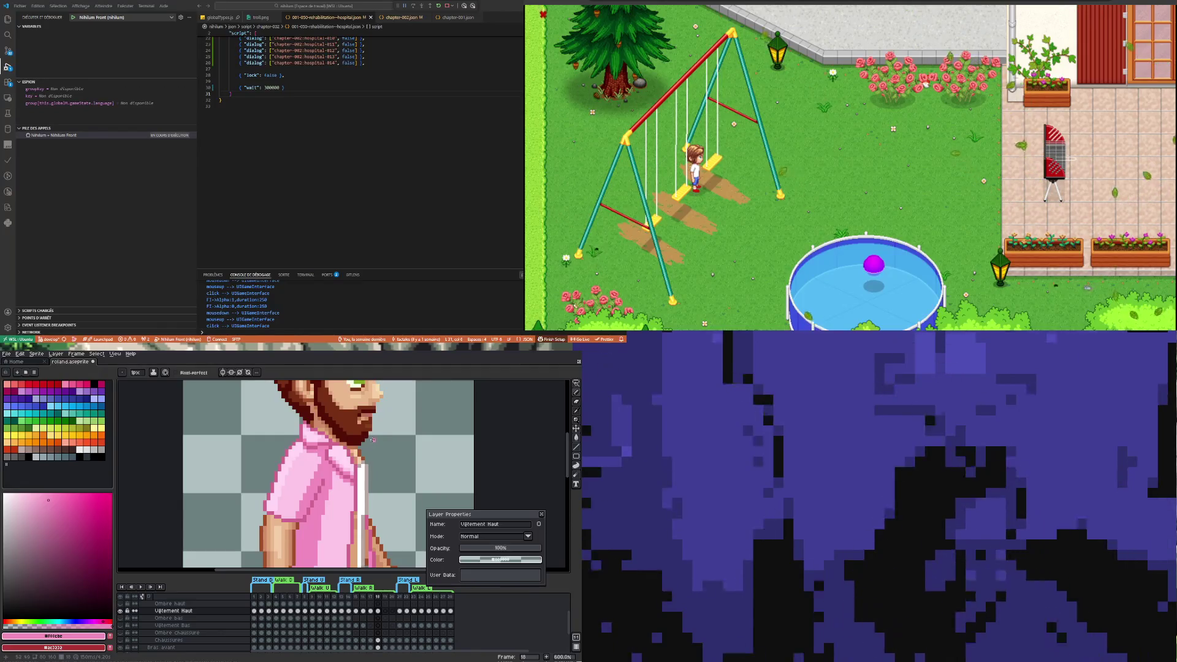
Paint pink pixels along the shirt's arm edge
scroll(373, 440, down, 4)
scroll(360, 485, up, 4)
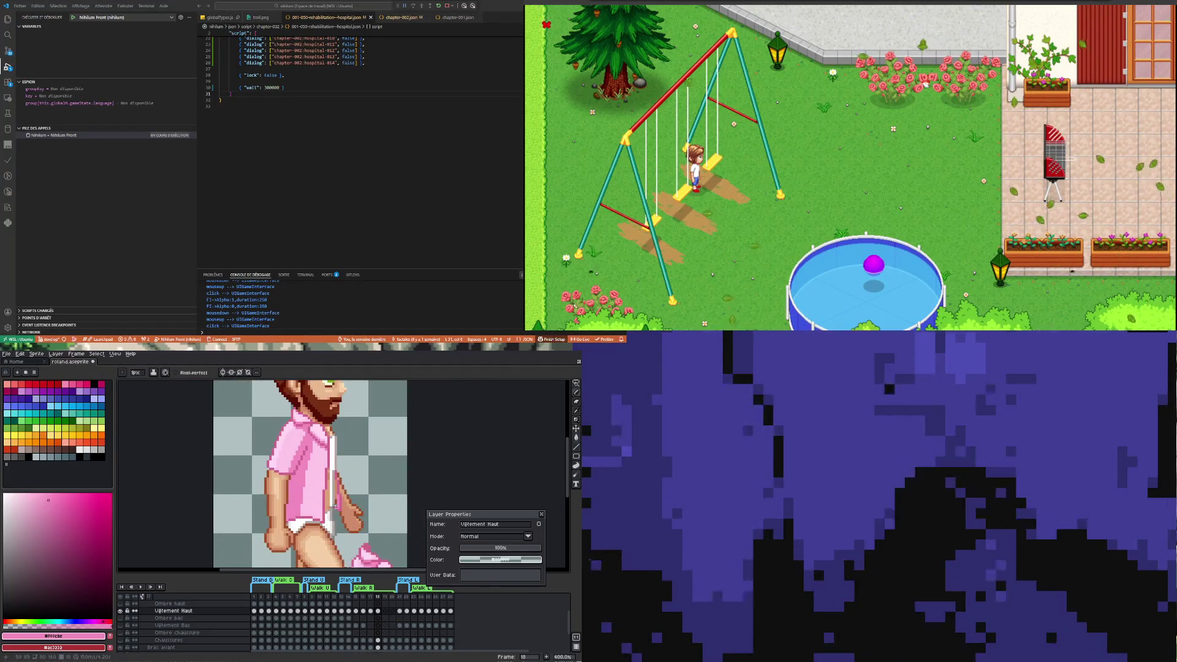
scroll(363, 477, up, 3)
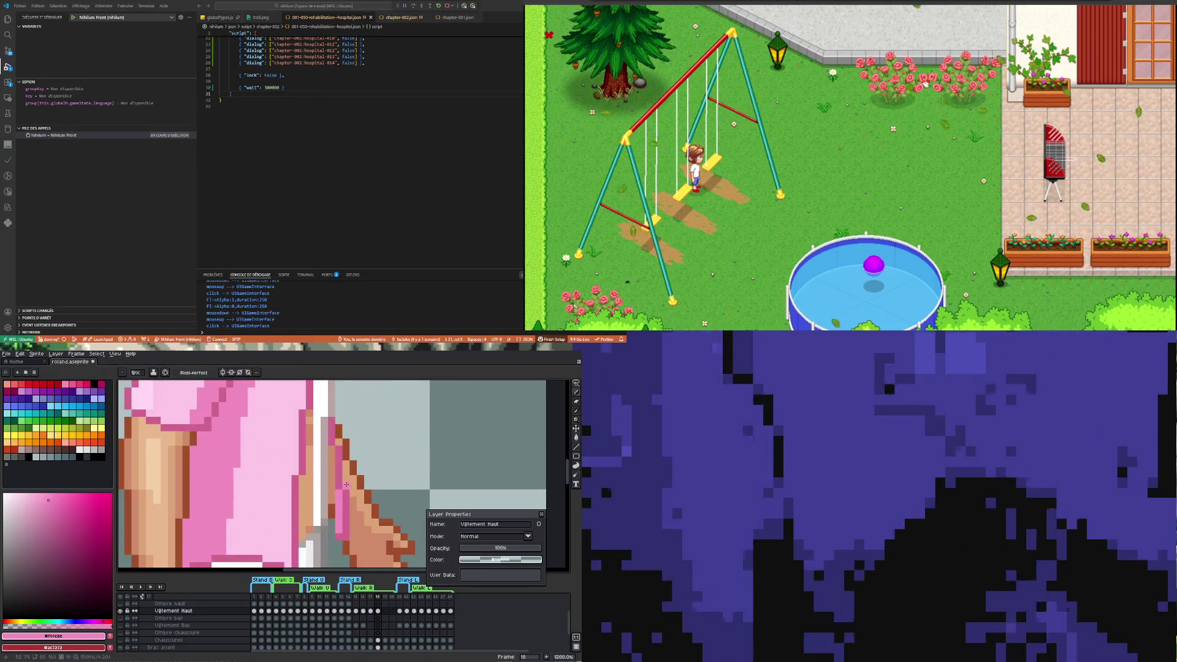
key(i)
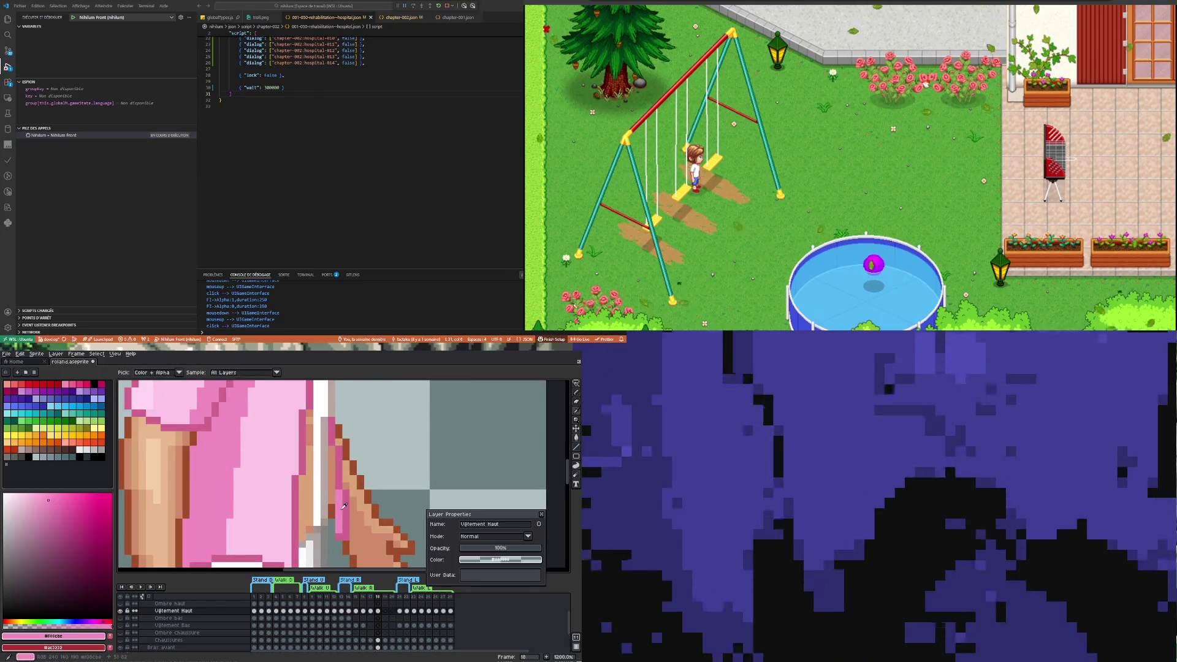
key(b)
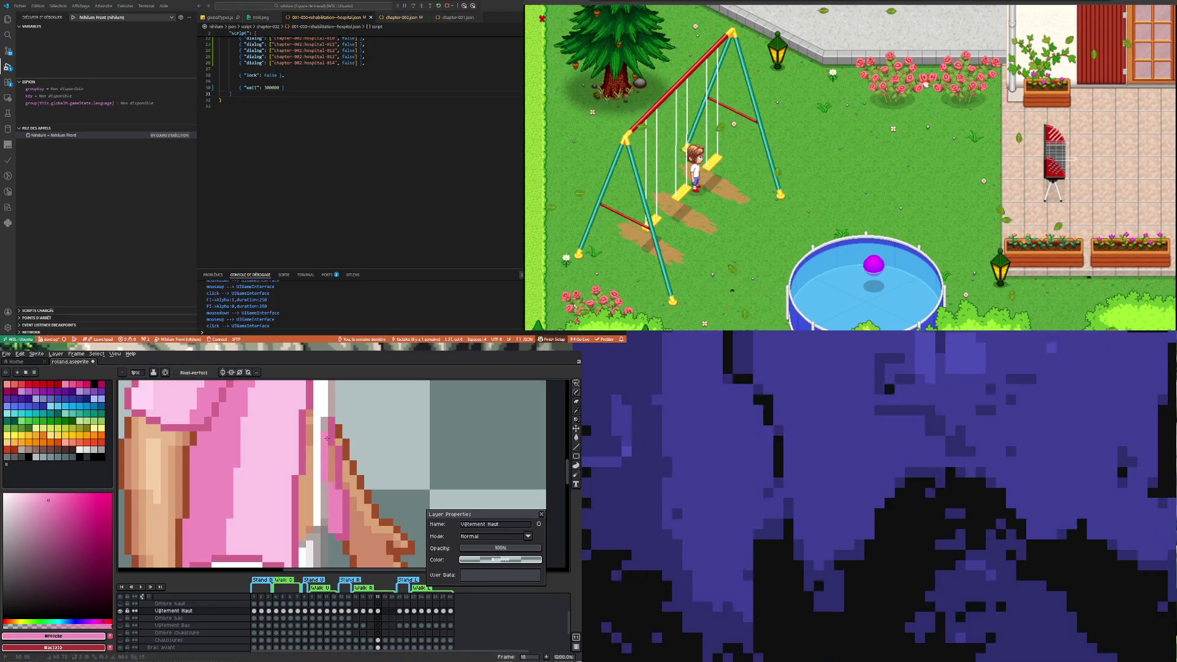
drag(328, 438, 336, 450)
Sample the darker pink shirt shade, then white from the front opening
scroll(332, 448, down, 4)
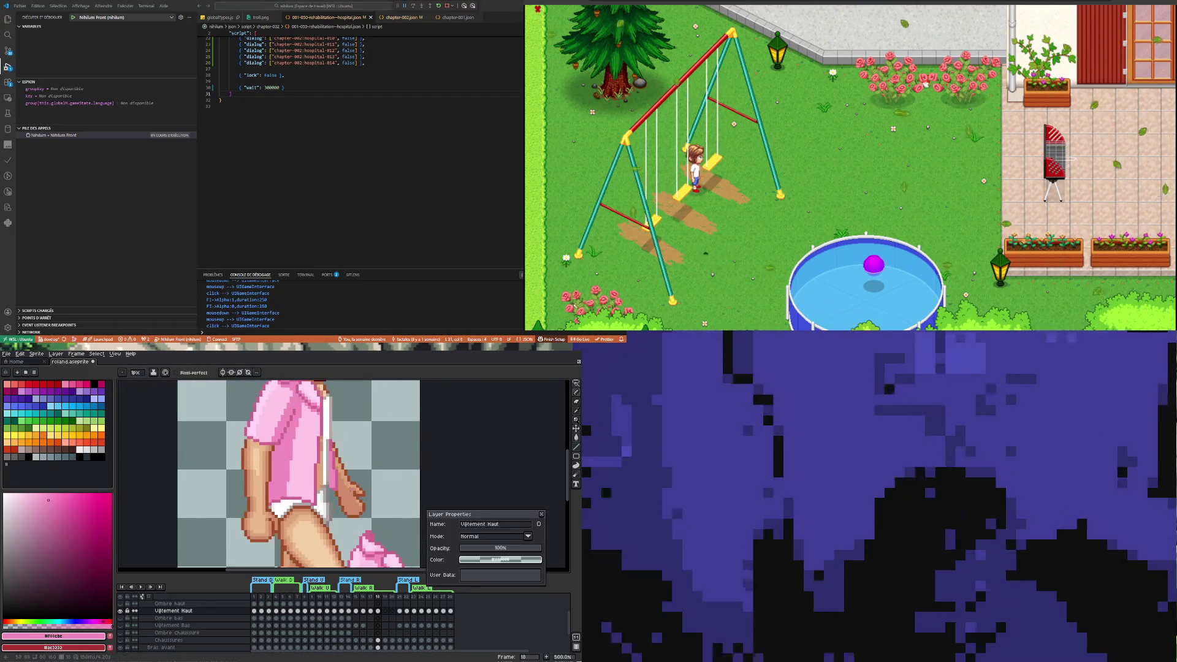
scroll(317, 494, up, 4)
key(i)
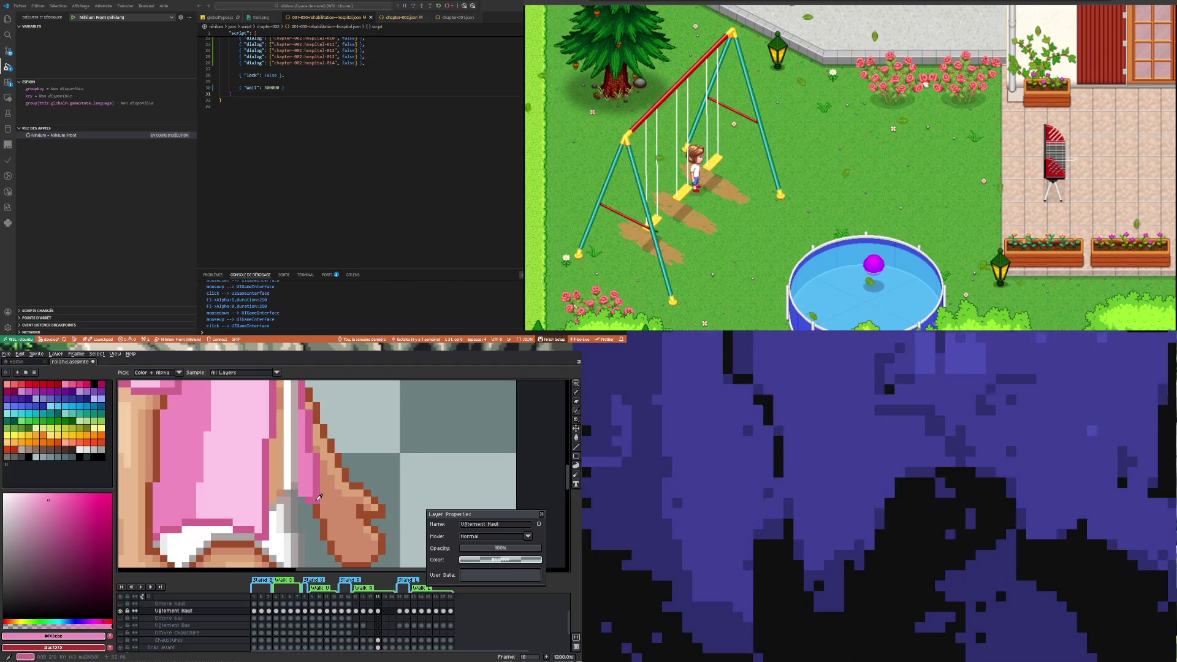
click(318, 500)
key(b)
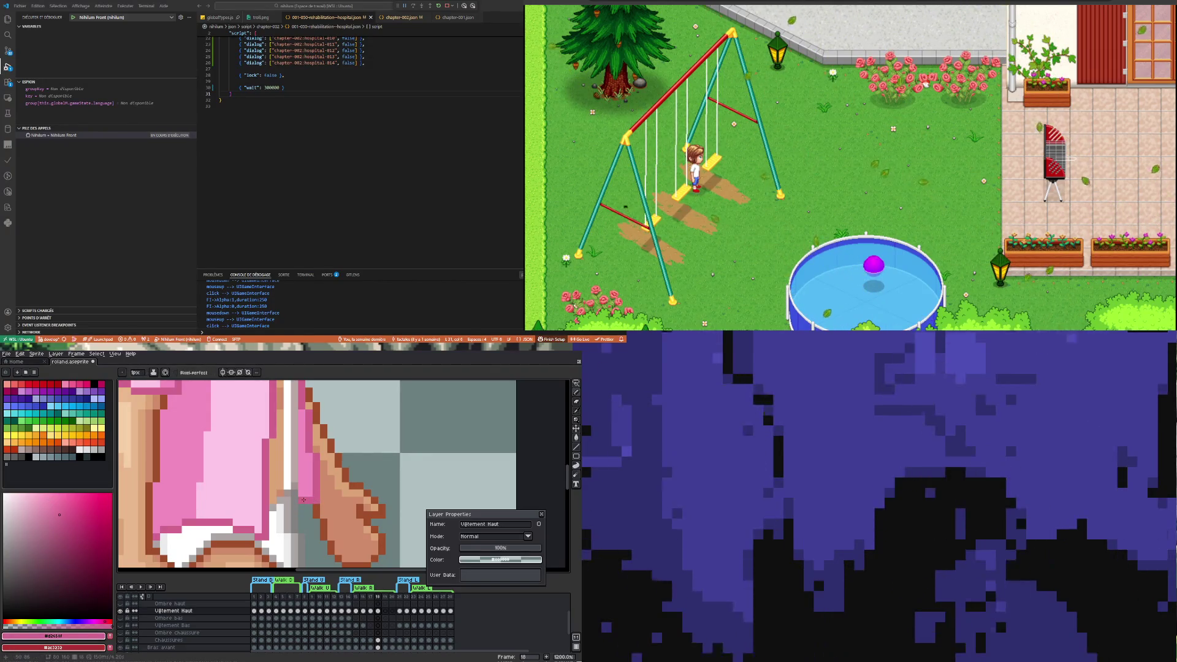
scroll(303, 499, down, 3)
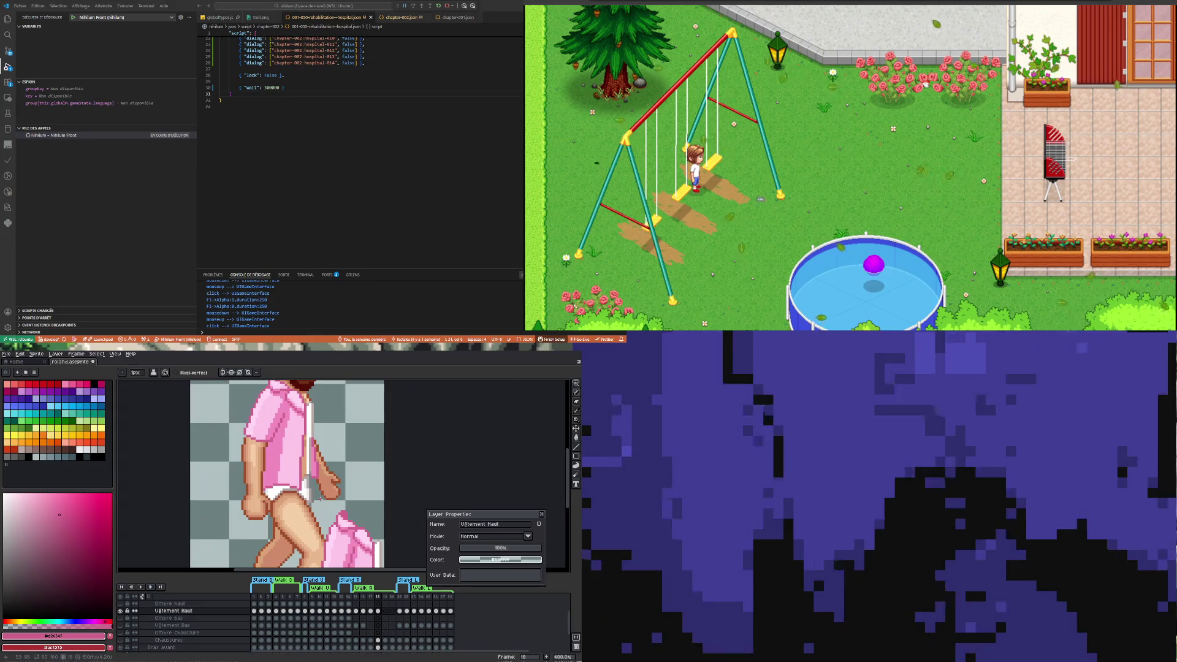
scroll(320, 500, down, 3)
scroll(322, 495, up, 3)
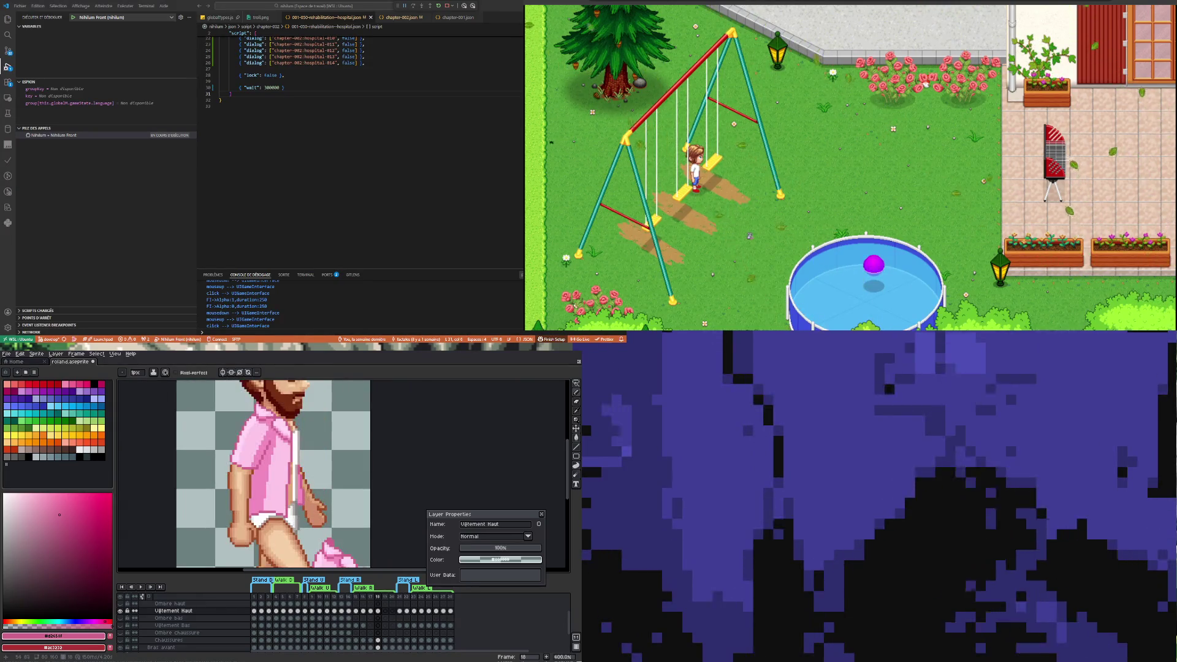
scroll(295, 459, down, 2)
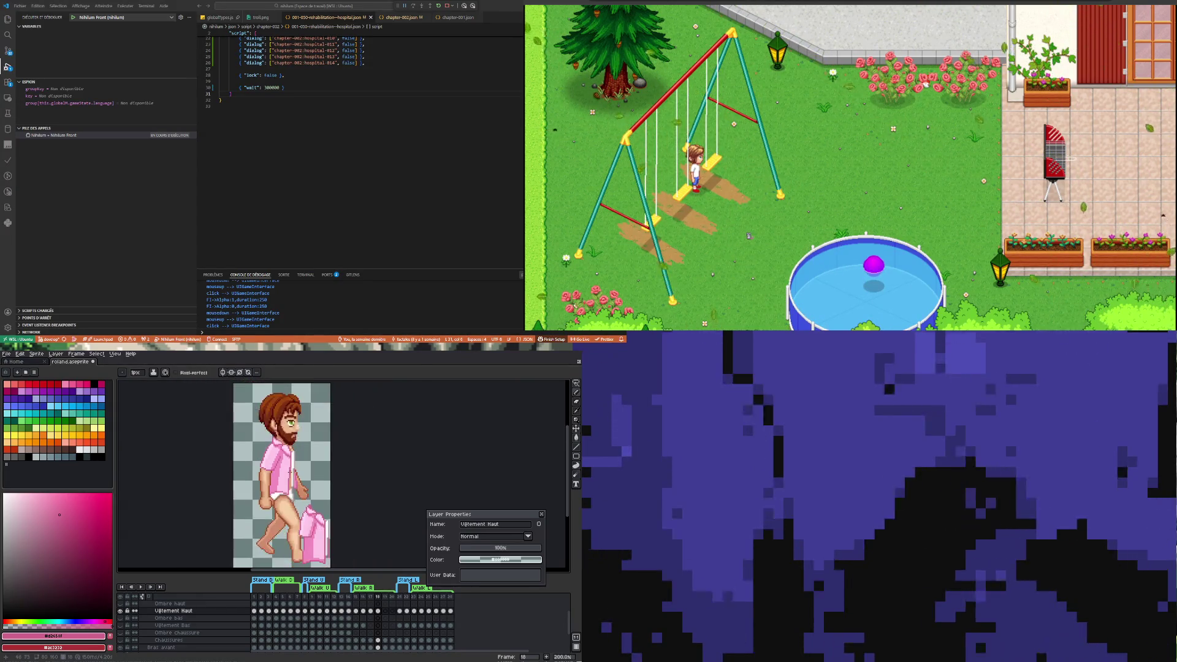
scroll(288, 459, up, 5)
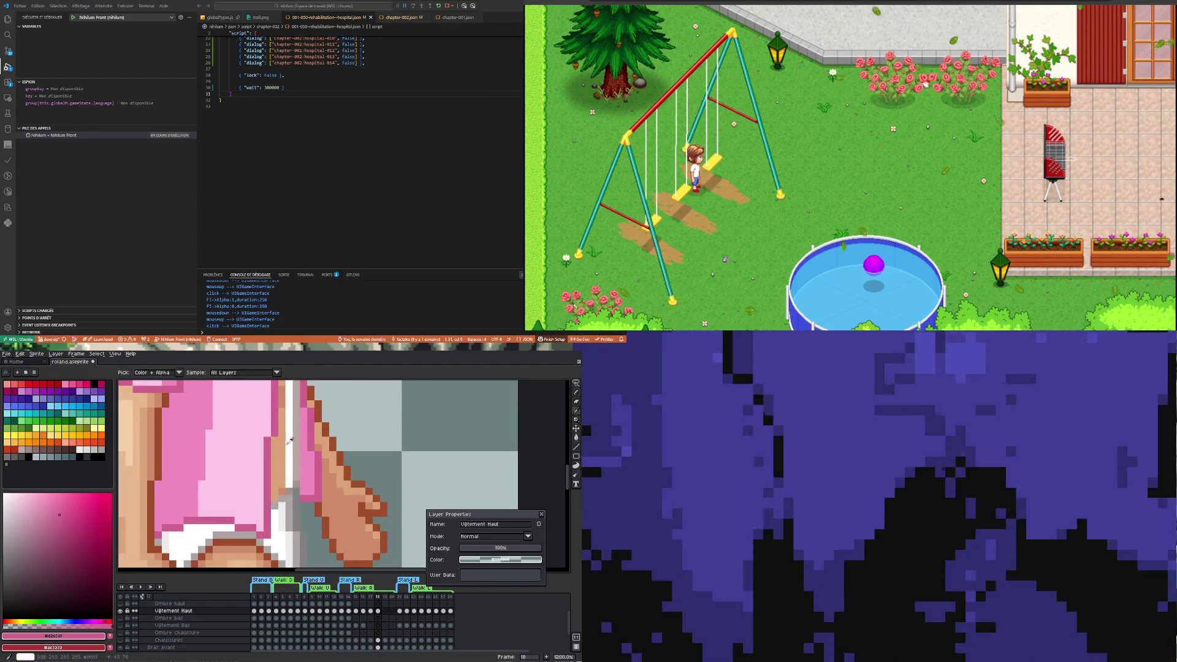
alt+click(291, 442)
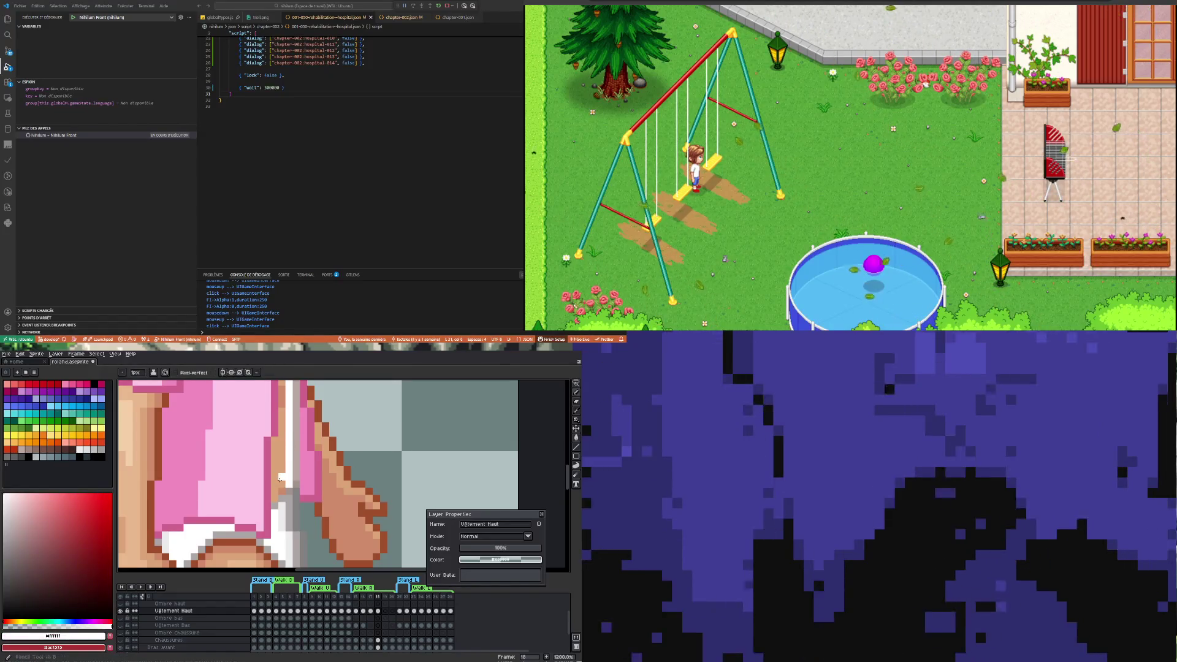
Toggle the Vêtement Haut layer to compare, then sample grey-brown and white for the opening
scroll(281, 469, down, 3)
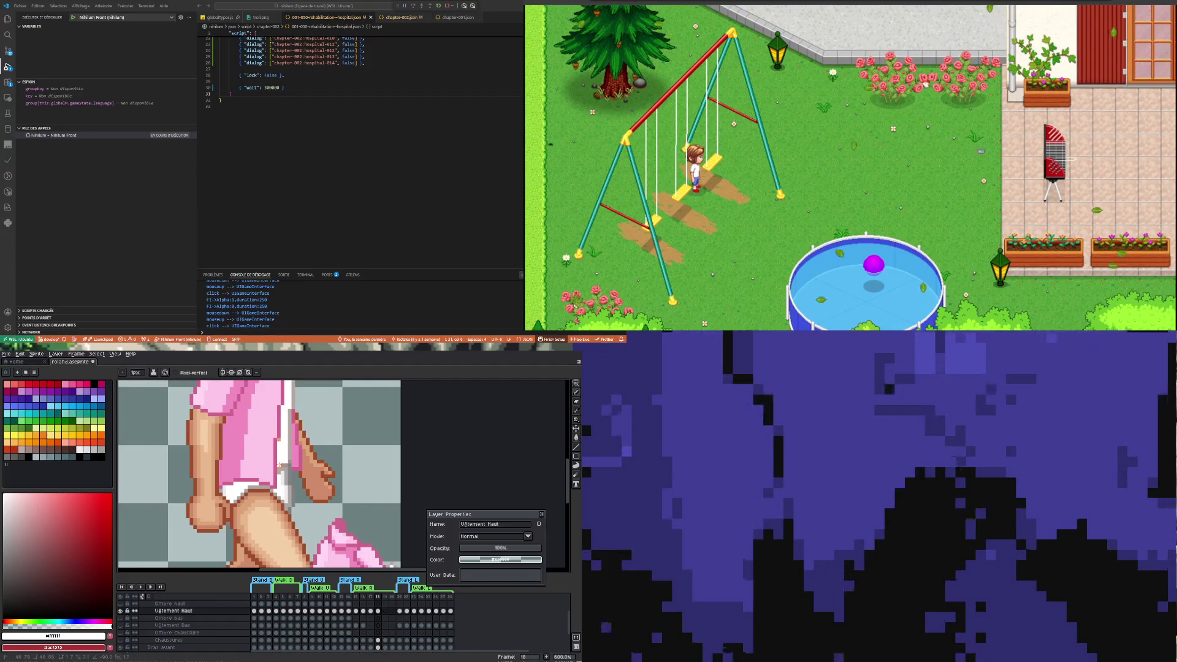
scroll(297, 451, up, 1)
click(121, 611)
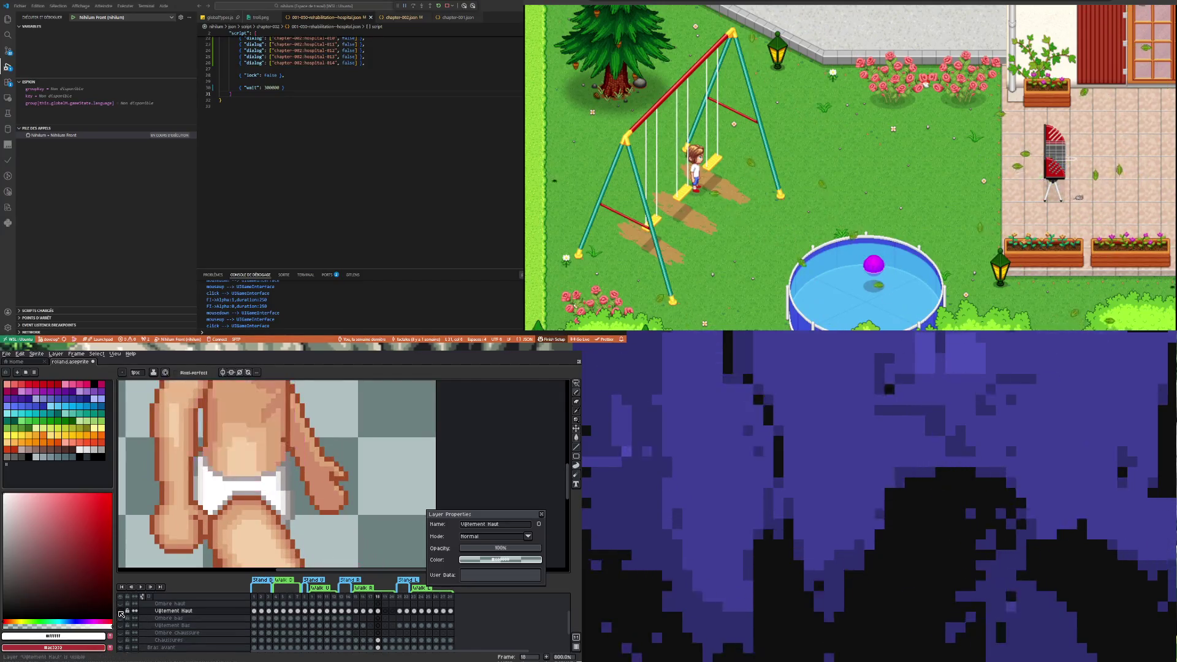
click(121, 611)
click(121, 611)
click(121, 611)
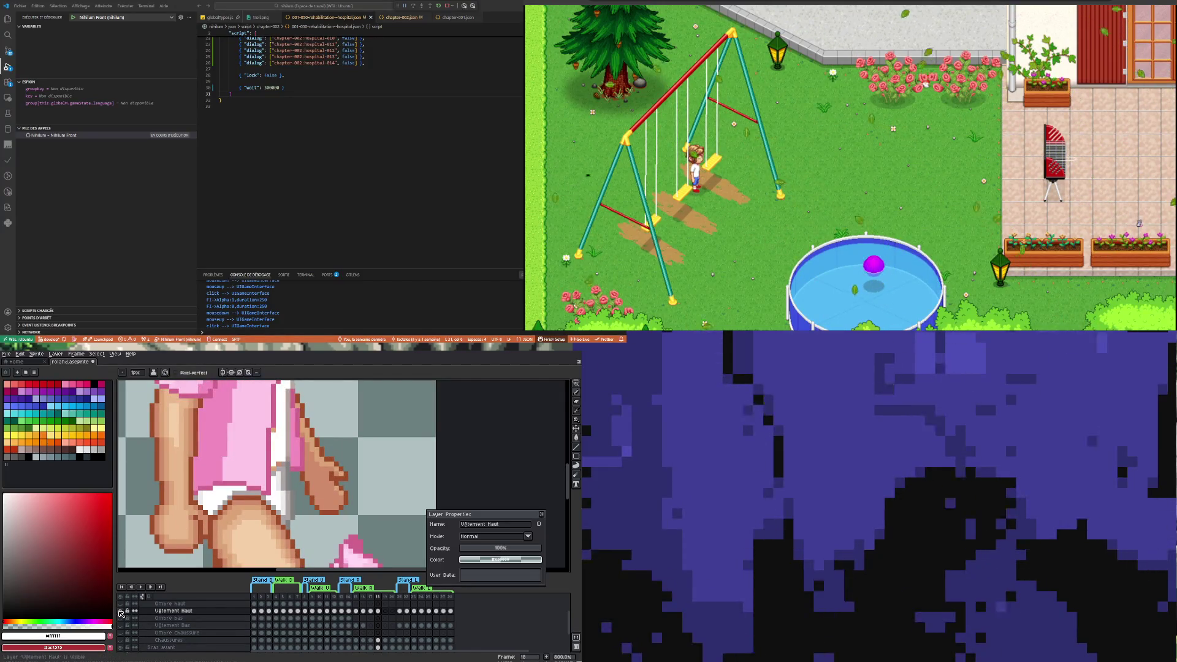
key(i)
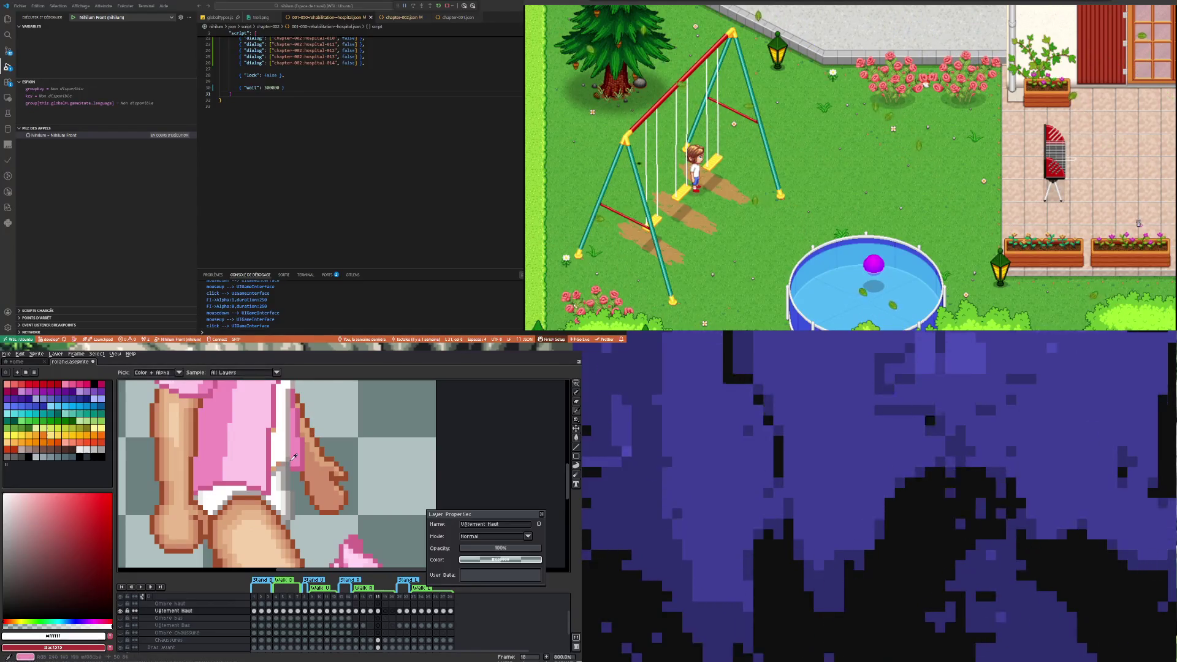
click(291, 455)
key(b)
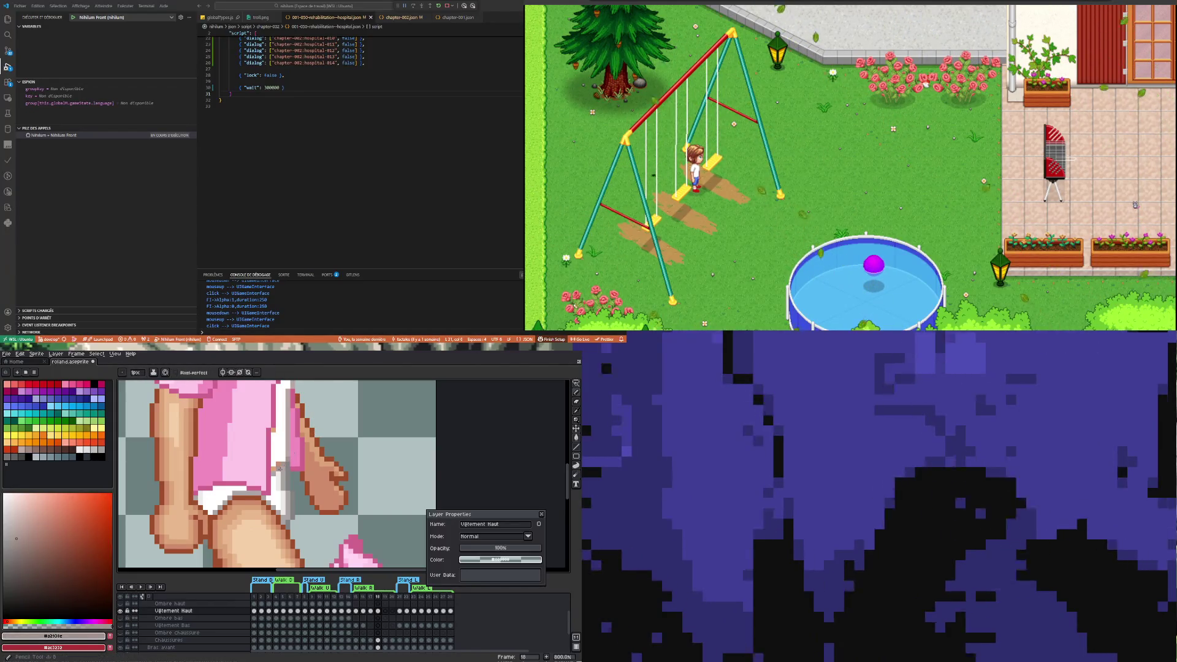
key(i)
click(284, 447)
key(b)
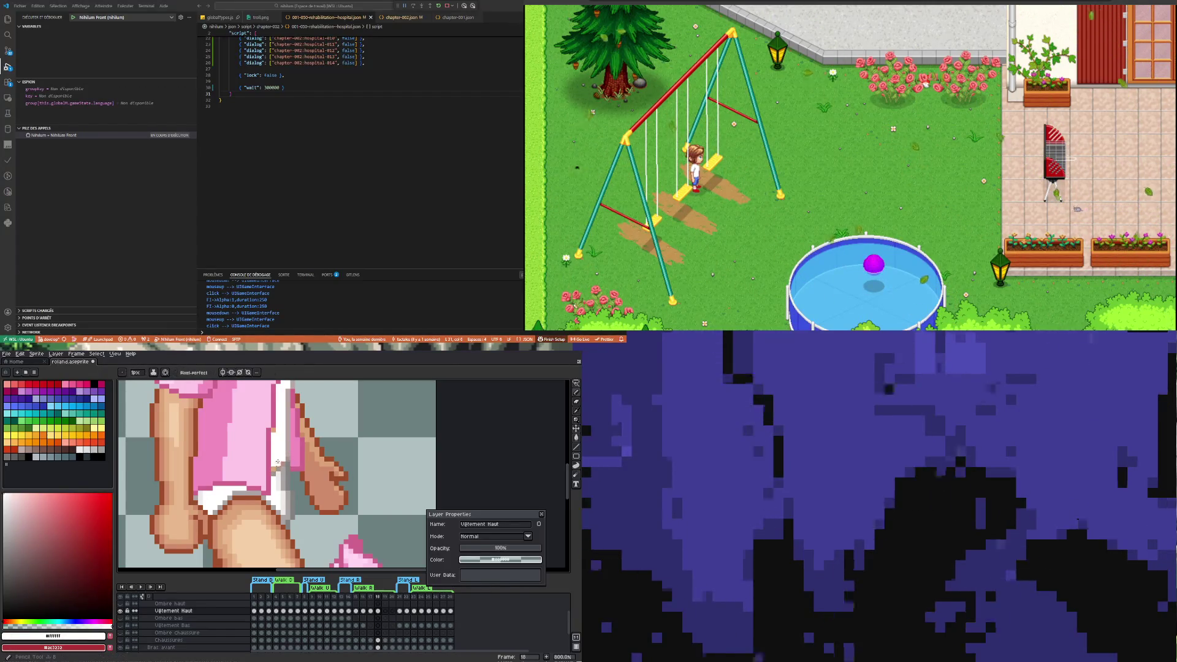
scroll(273, 467, down, 5)
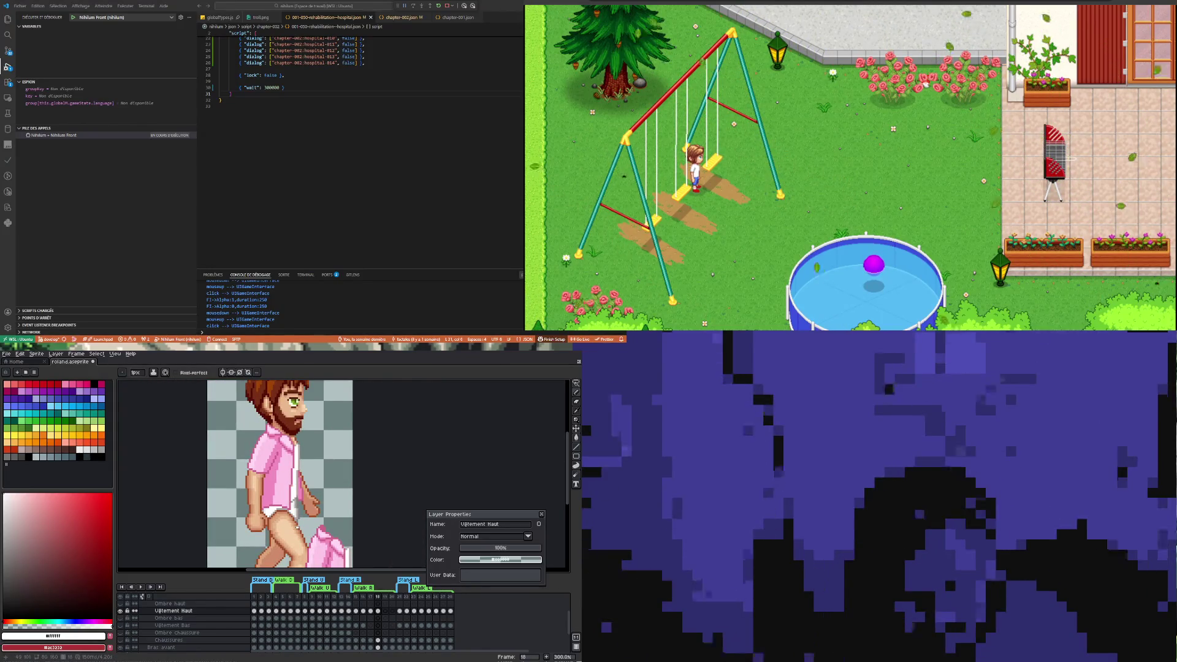
Flip between frames 17 and 18 to compare the sleeve's position
click(371, 611)
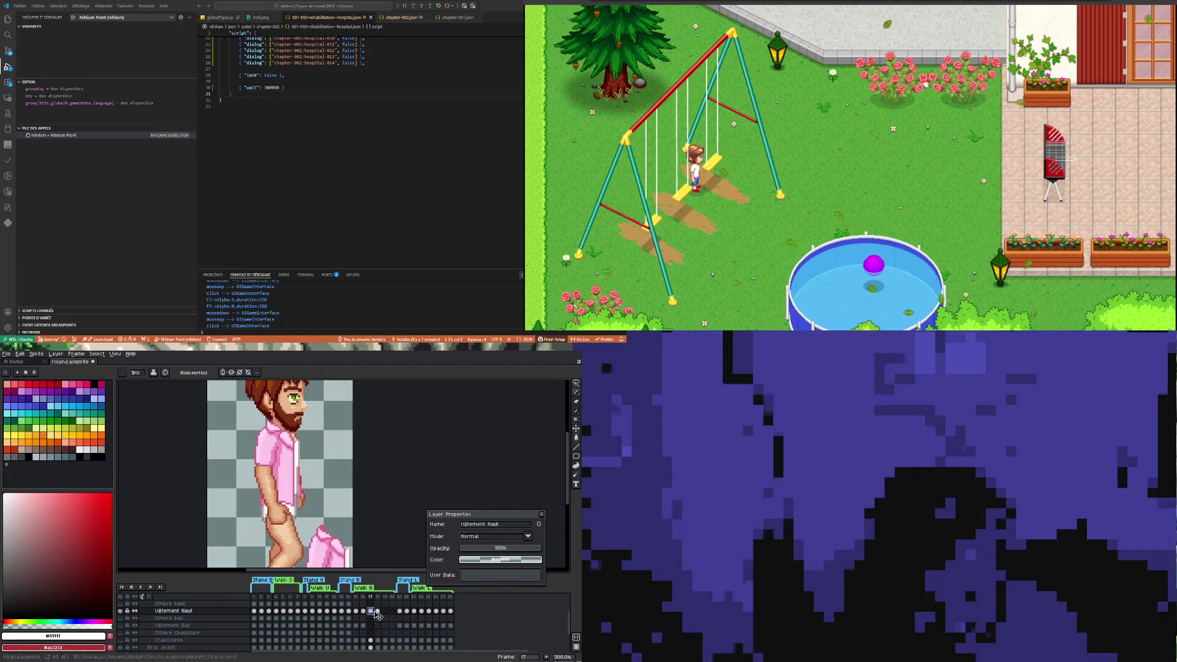
click(378, 611)
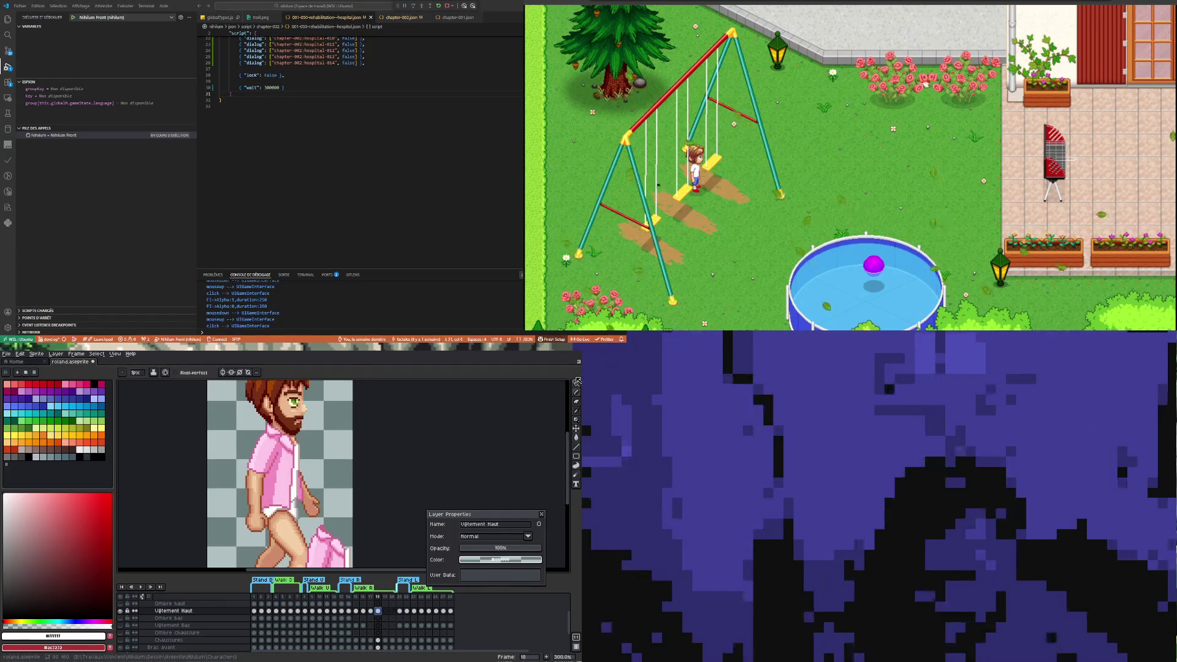
key(v)
scroll(279, 491, up, 2)
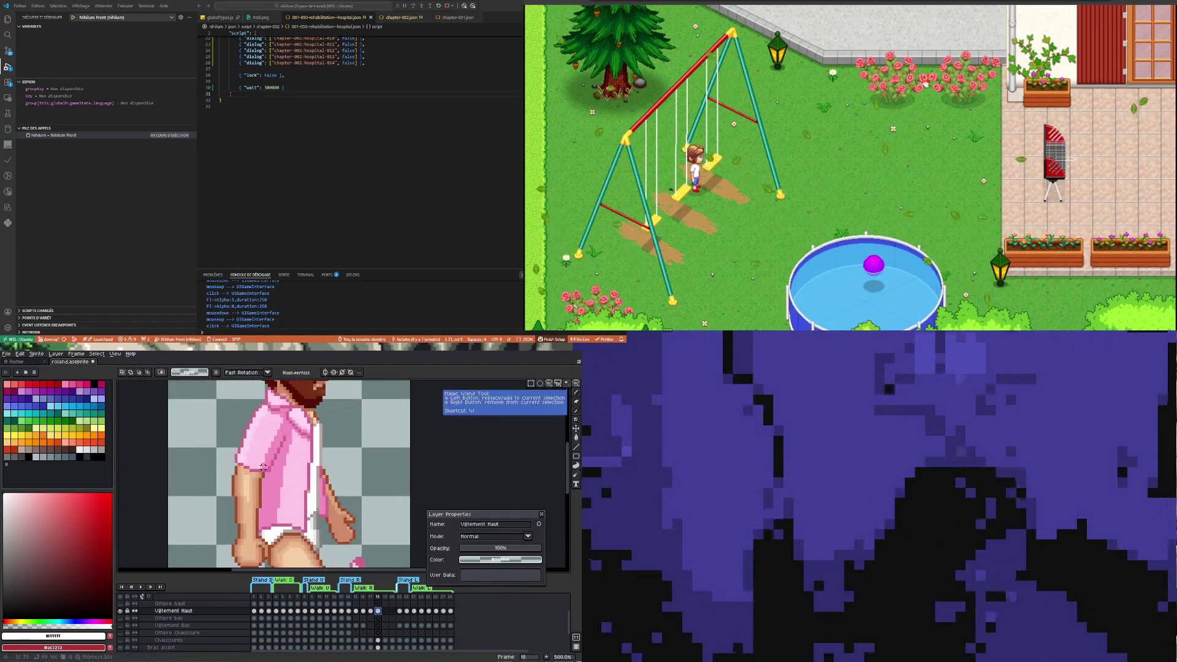
click(371, 611)
click(379, 611)
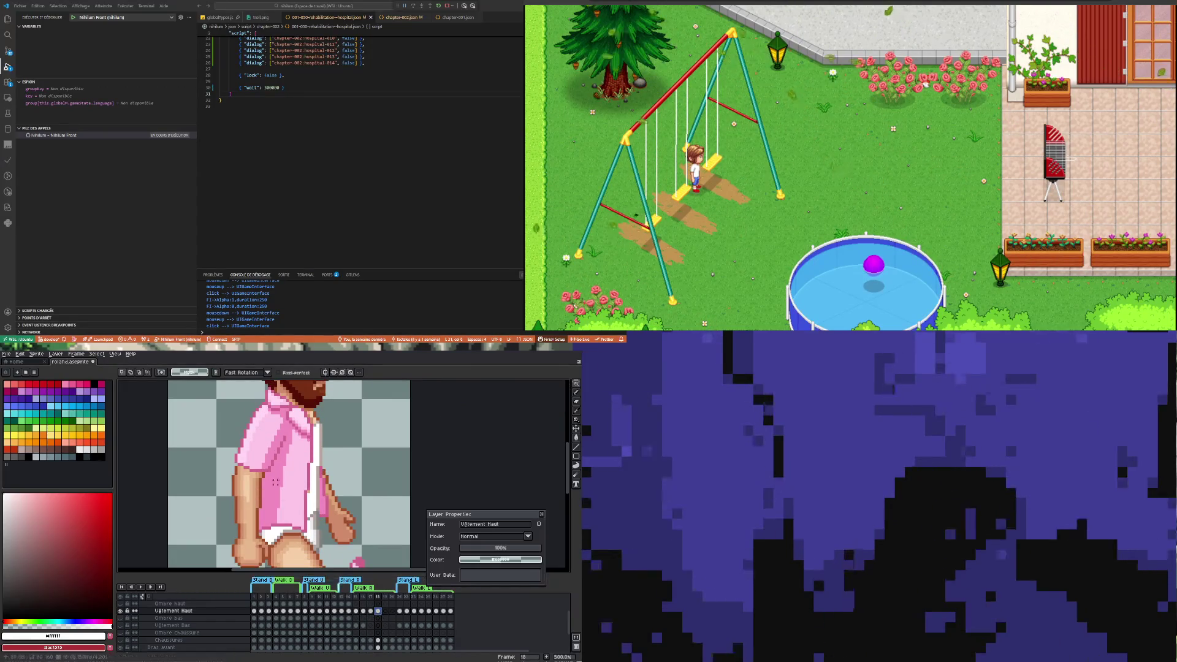
click(371, 612)
click(379, 612)
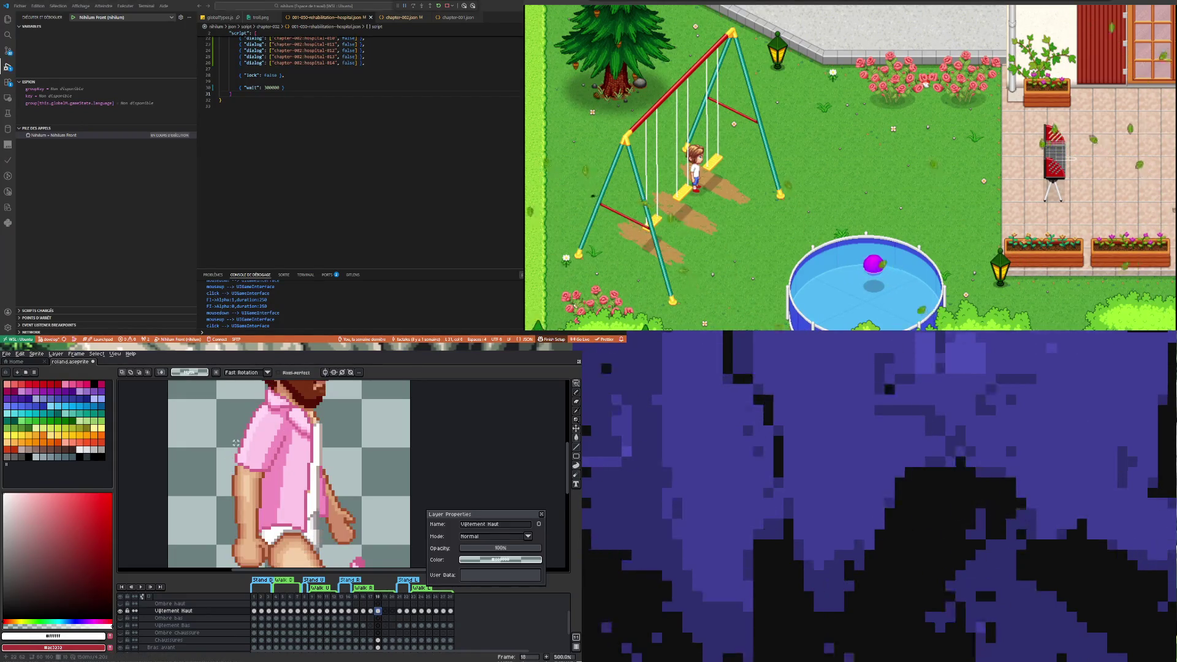
Lasso the sleeve on frame 18 and move it one pixel up and one pixel left
mouse_move(274, 464)
mouse_down()
mouse_move(245, 472)
mouse_move(219, 450)
mouse_move(234, 443)
mouse_up()
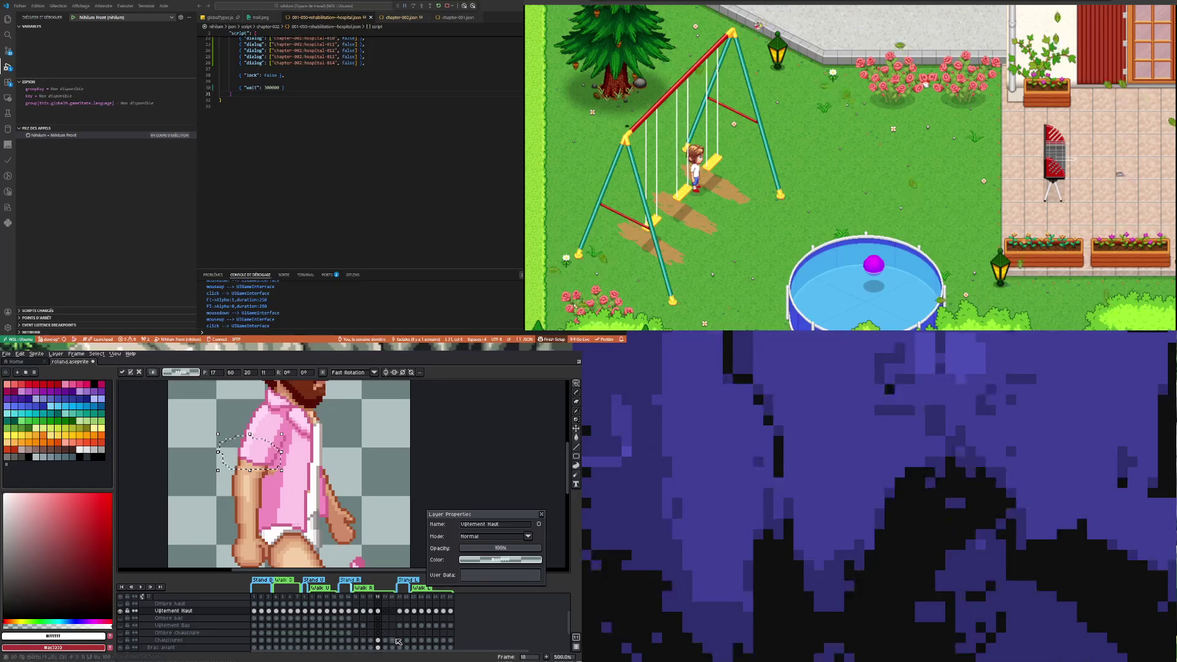
click(370, 610)
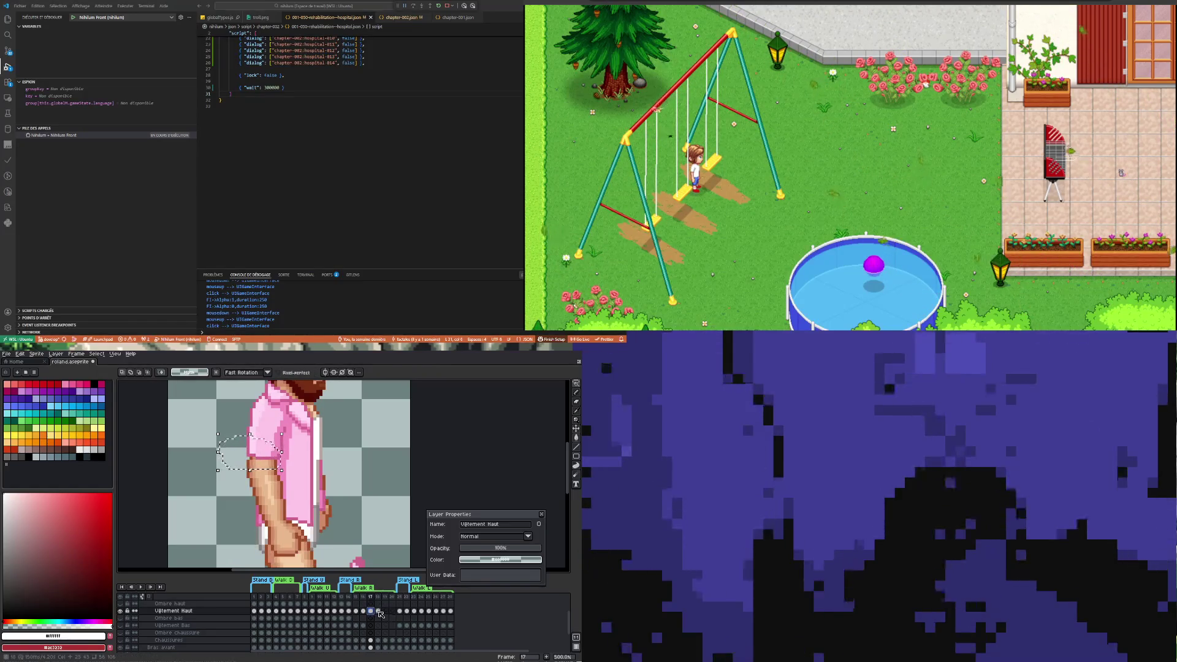
click(377, 610)
key(Left)
key(Down)
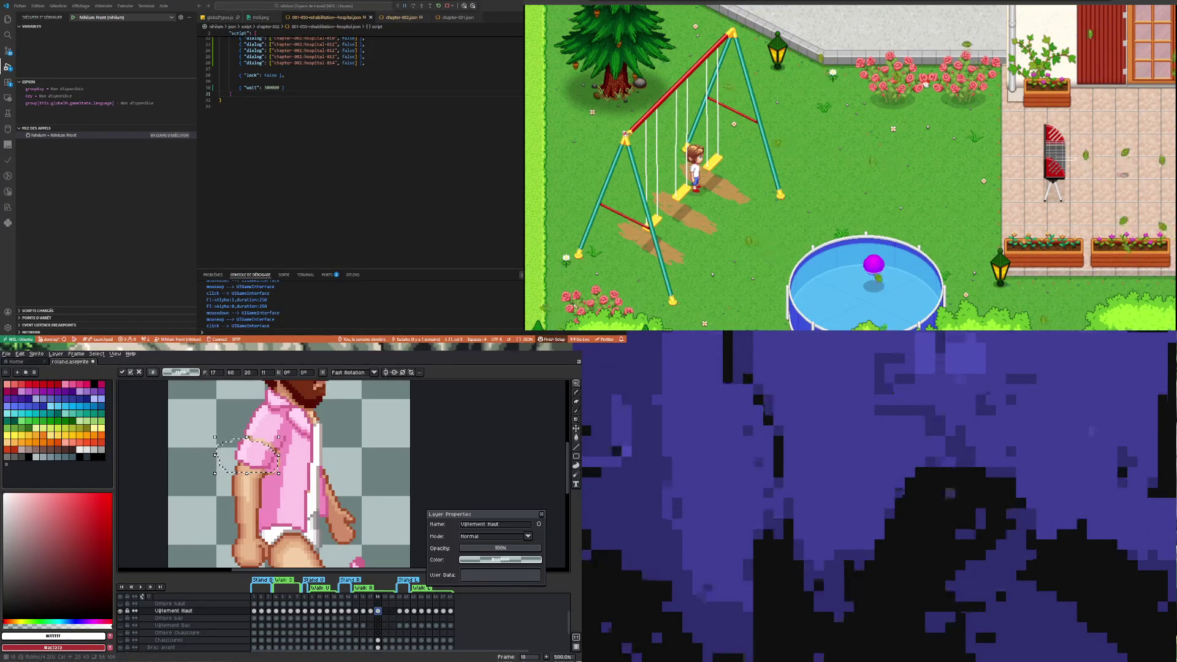
click(372, 596)
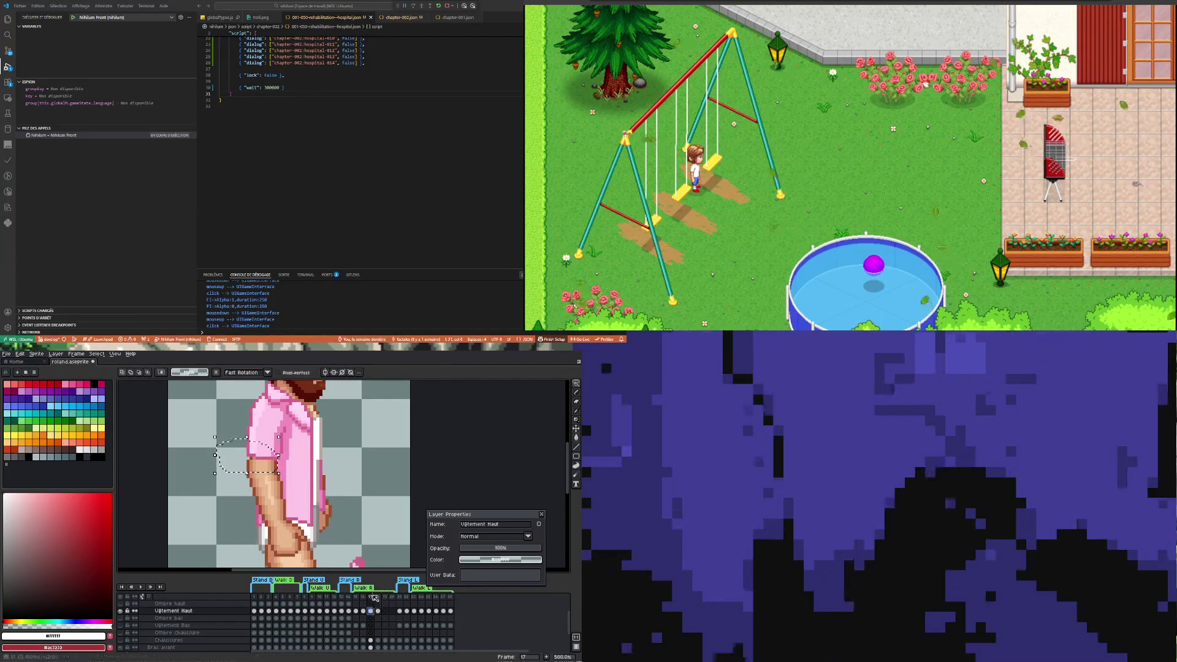
key(ctrl+z)
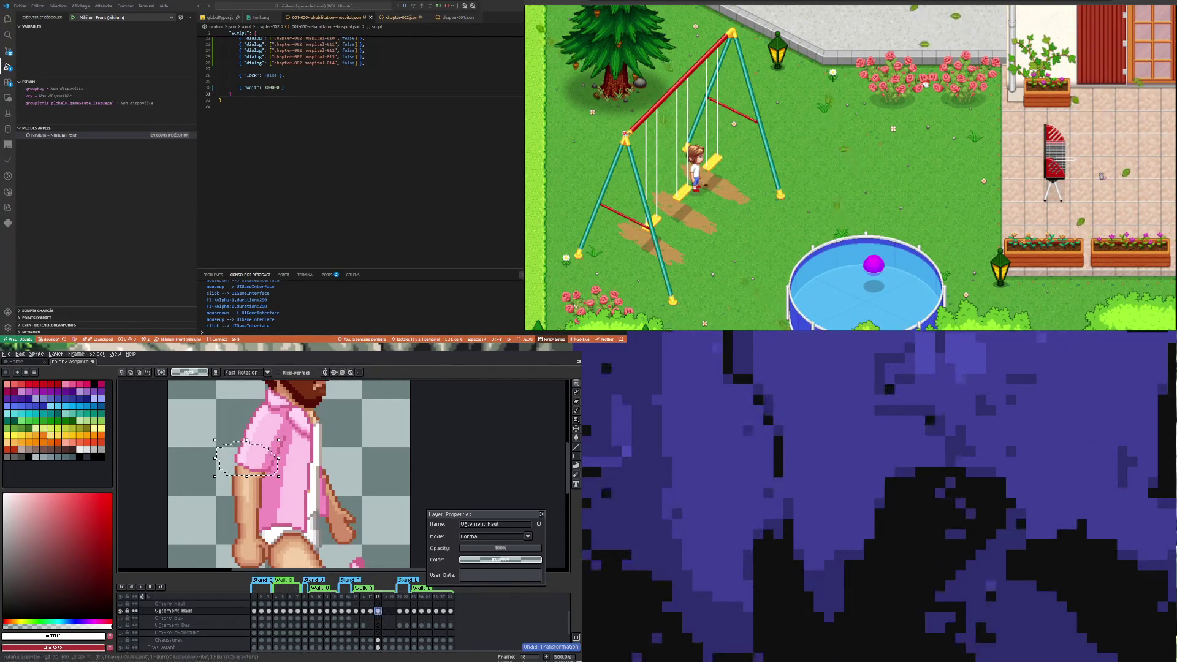
key(Up)
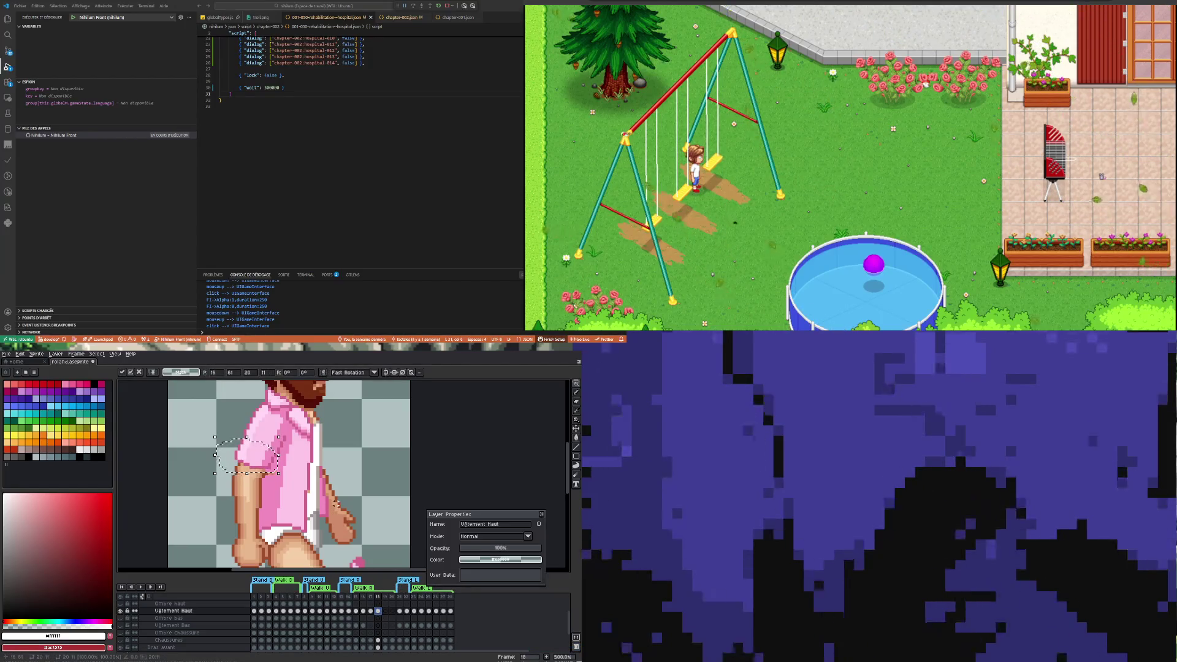
key(Left)
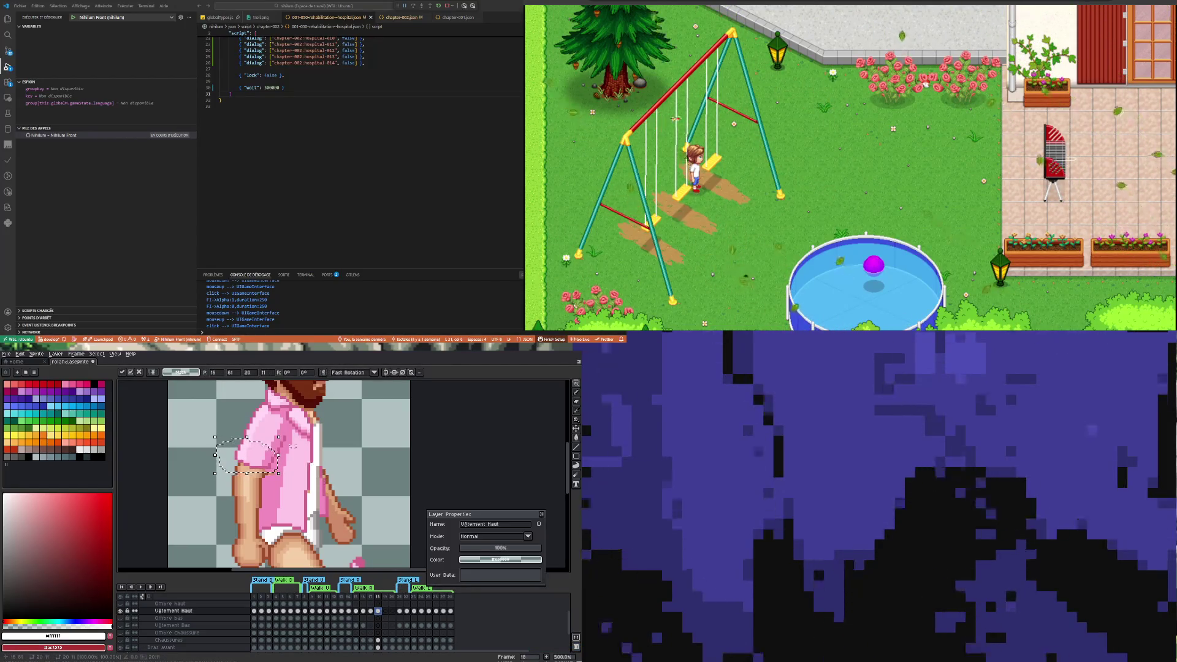
key(ctrl+d)
scroll(269, 454, up, 4)
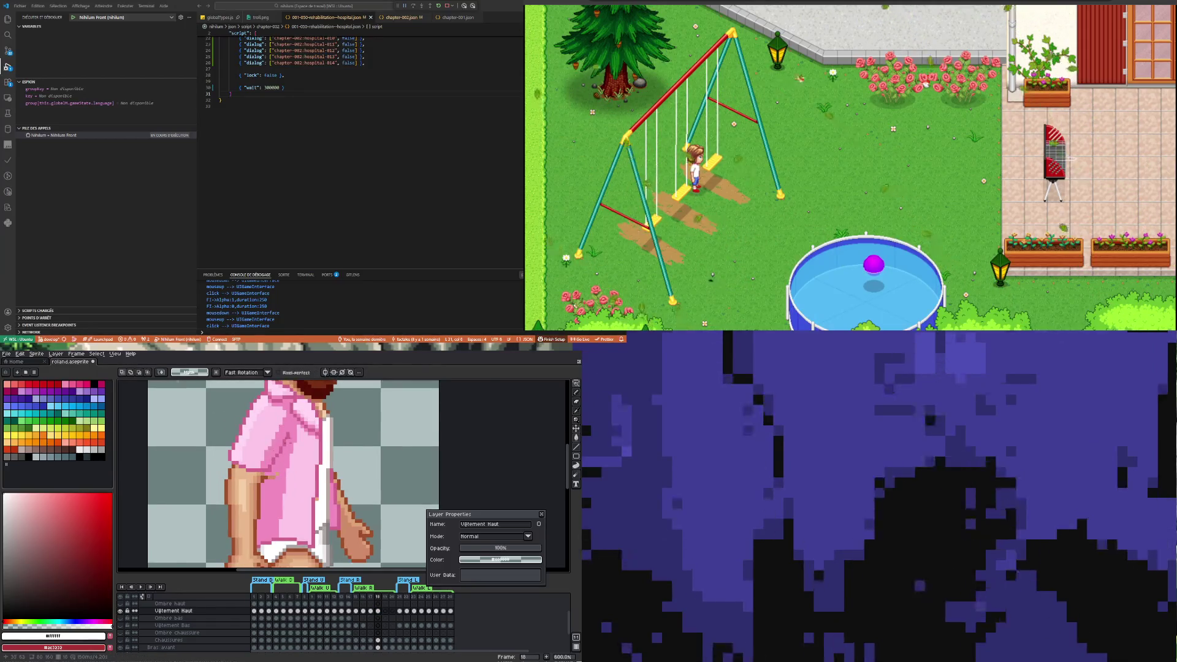
Sample the darker pink from the shirt sleeve
key(i)
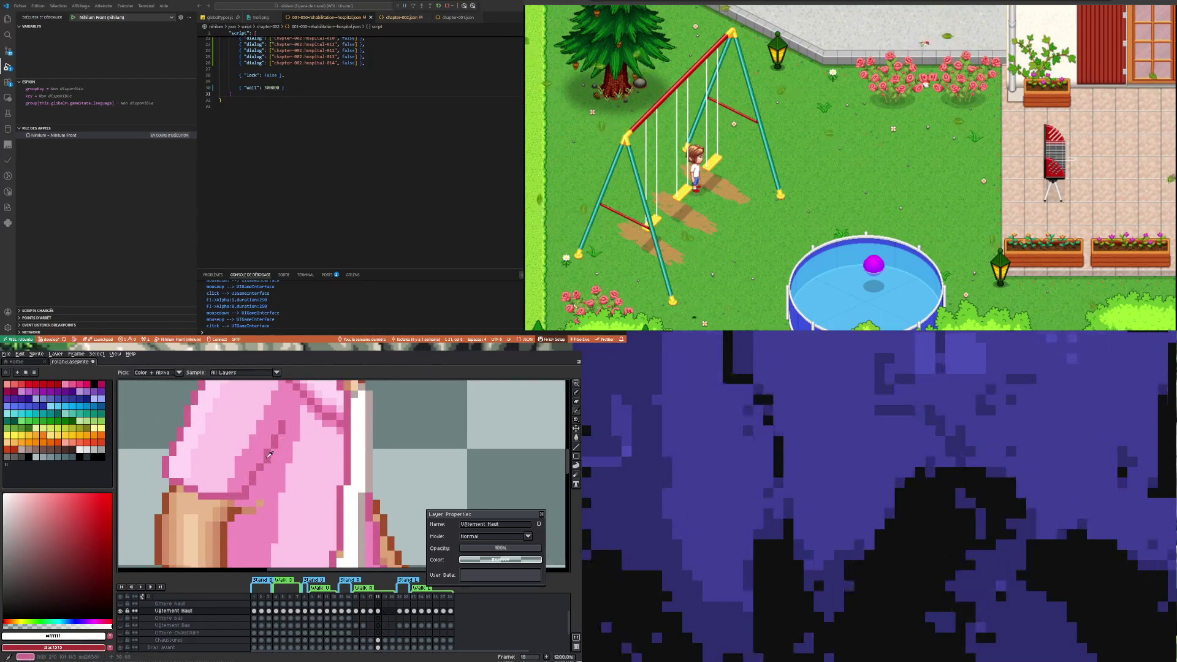
alt+click(269, 455)
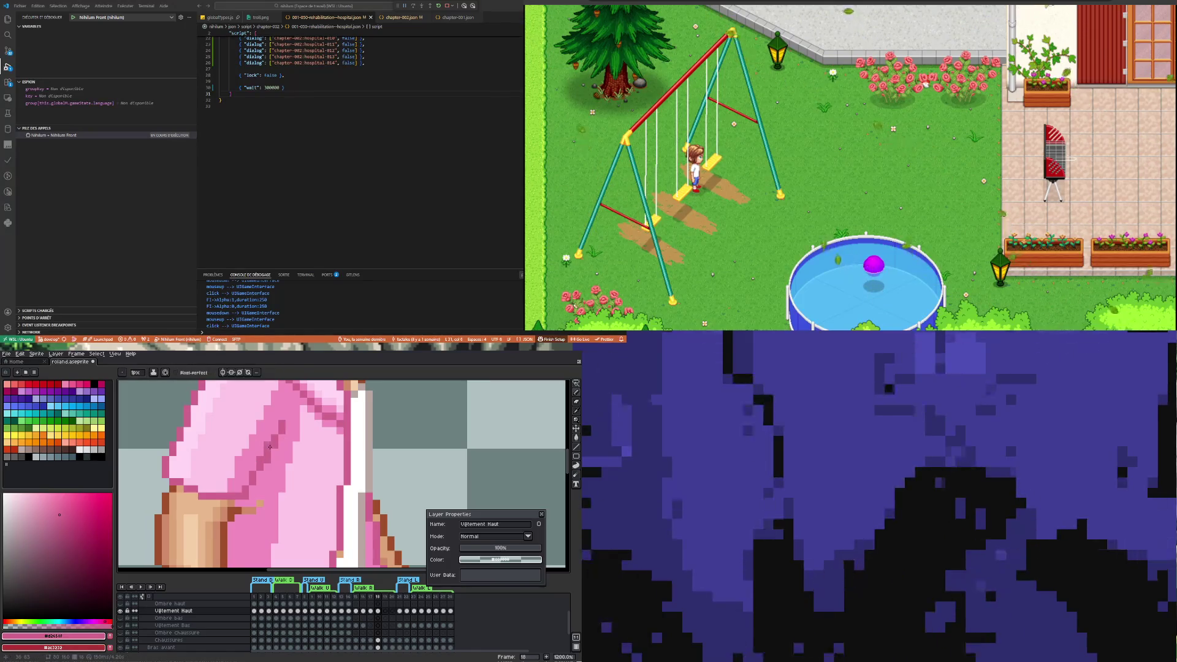
scroll(224, 452, down, 3)
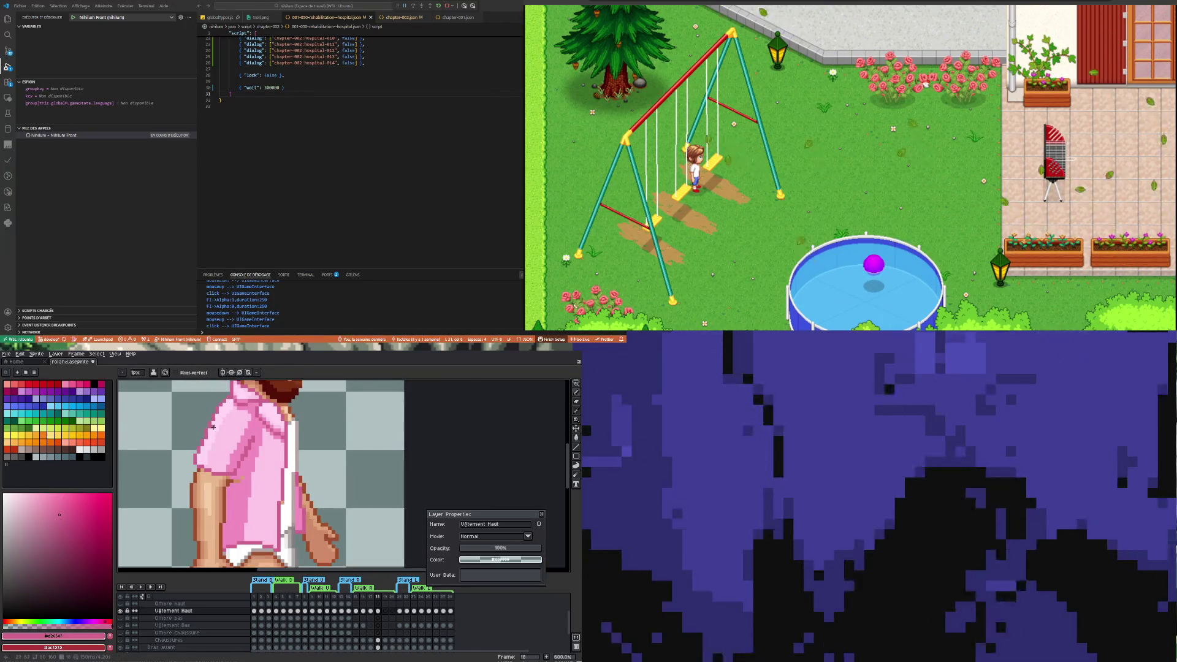
scroll(192, 451, up, 3)
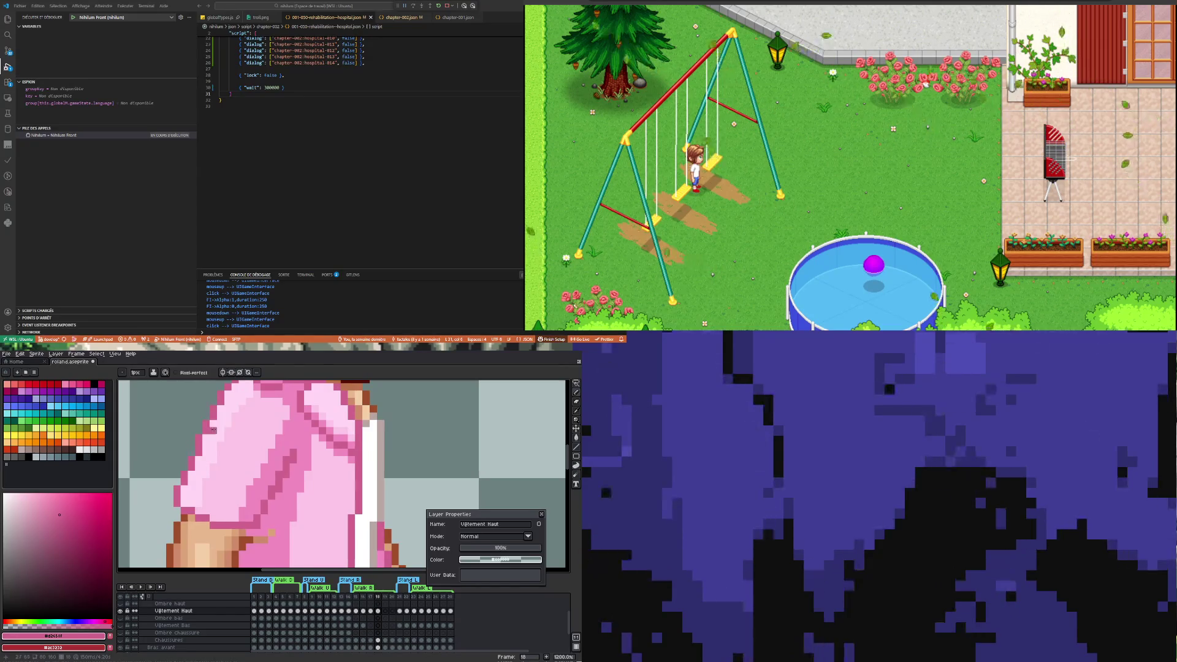
scroll(192, 452, down, 3)
scroll(211, 433, up, 1)
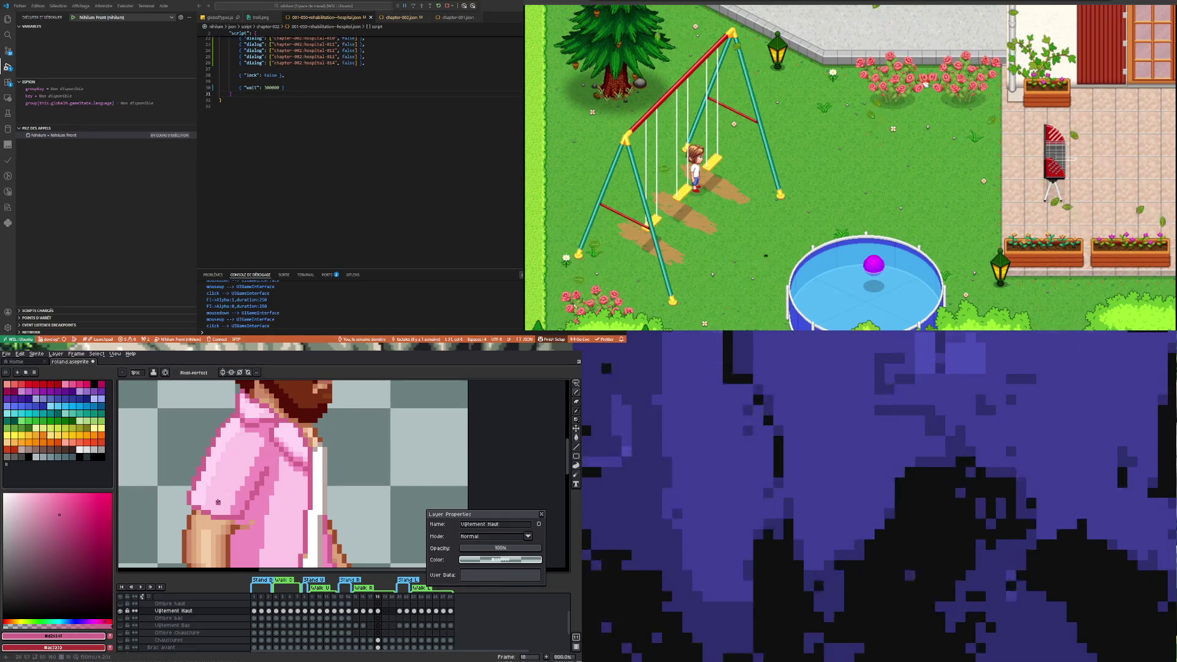
scroll(216, 467, up, 2)
Switch the drawing colour to the shirt's light pink
key(i)
click(216, 468)
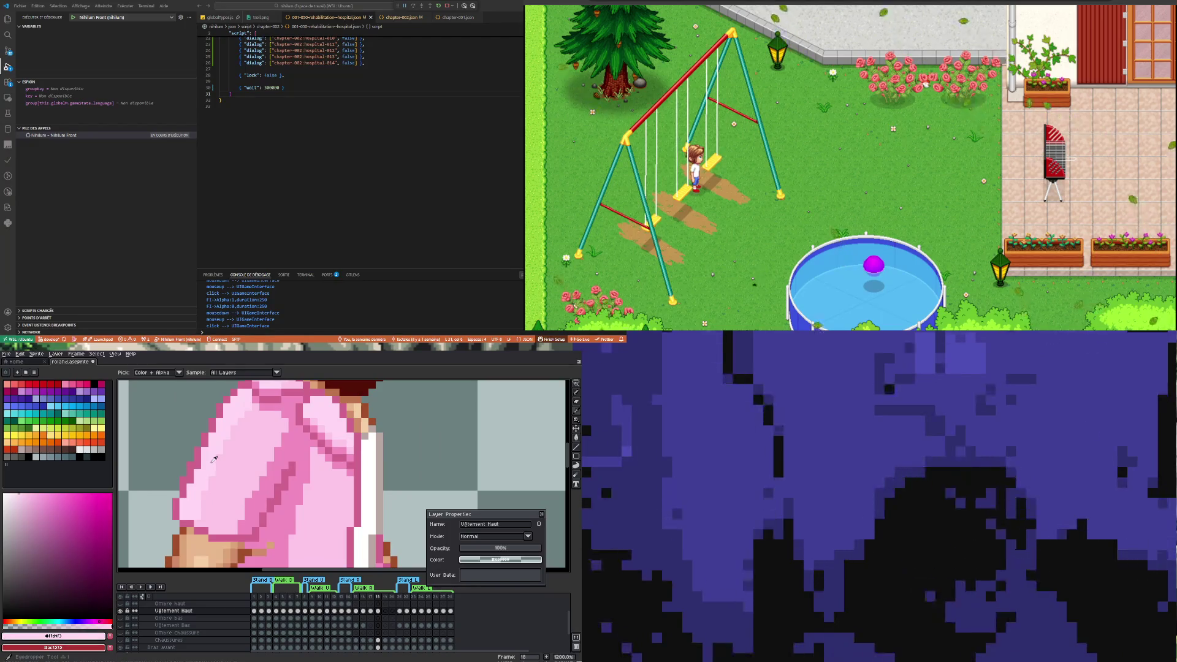
key(b)
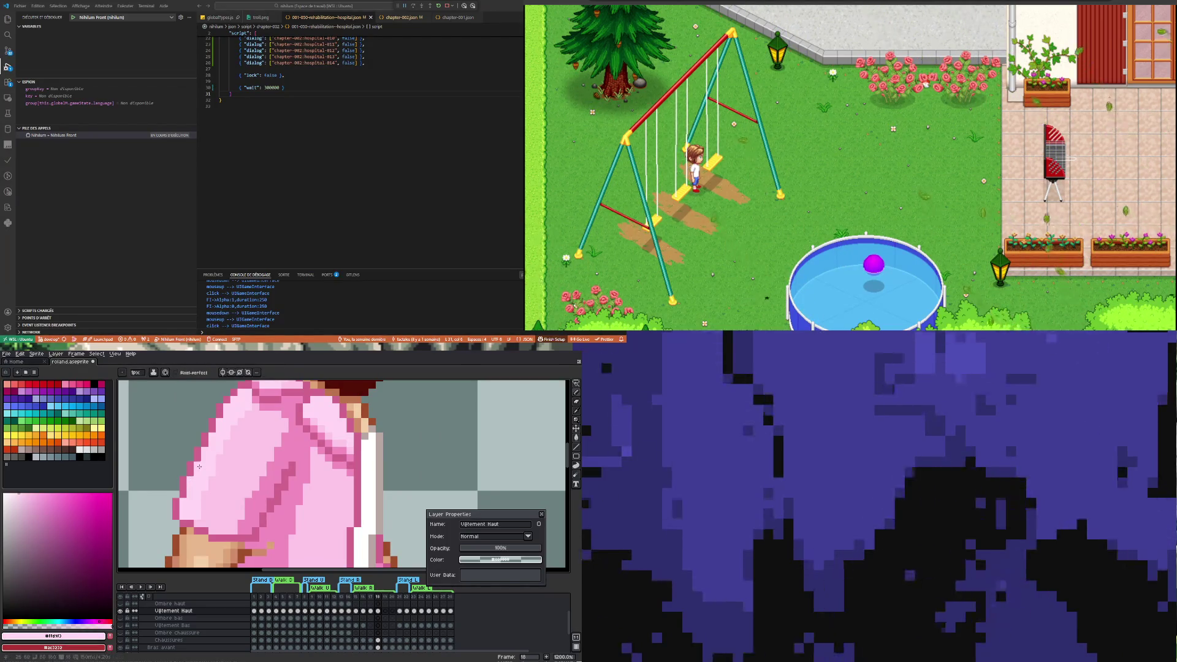
scroll(206, 481, down, 2)
scroll(206, 481, up, 3)
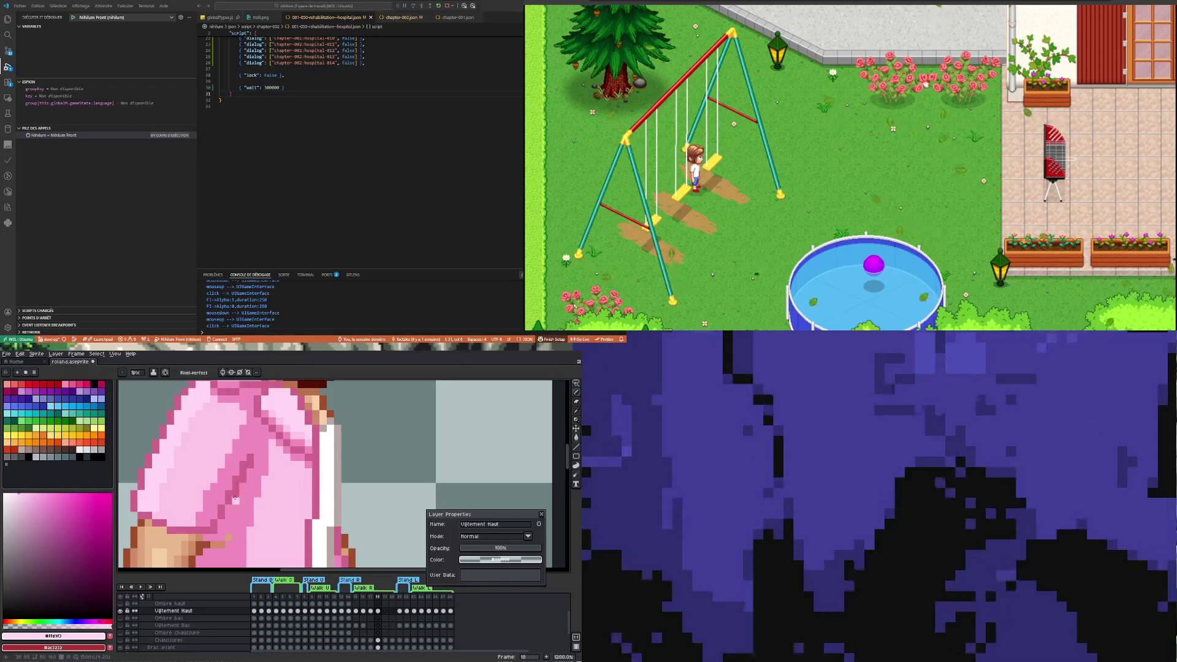
Sample the mid pink and add a mid-pink pixel at the sleeve hem, touching up with the eraser
key(i)
click(246, 507)
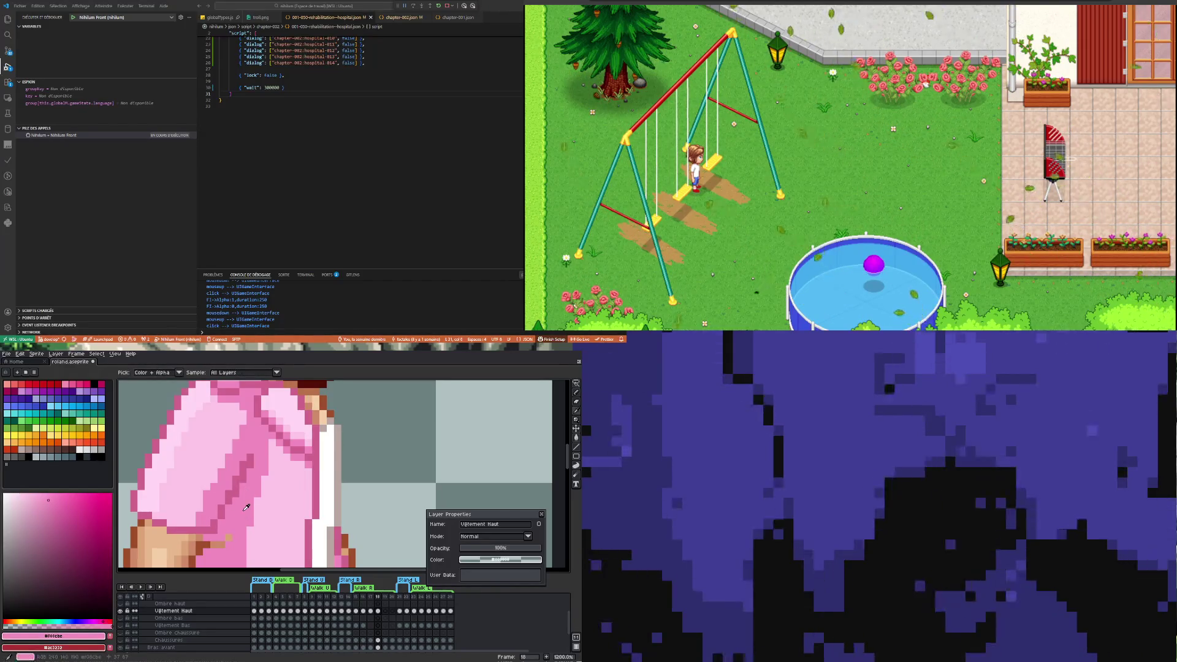
key(b)
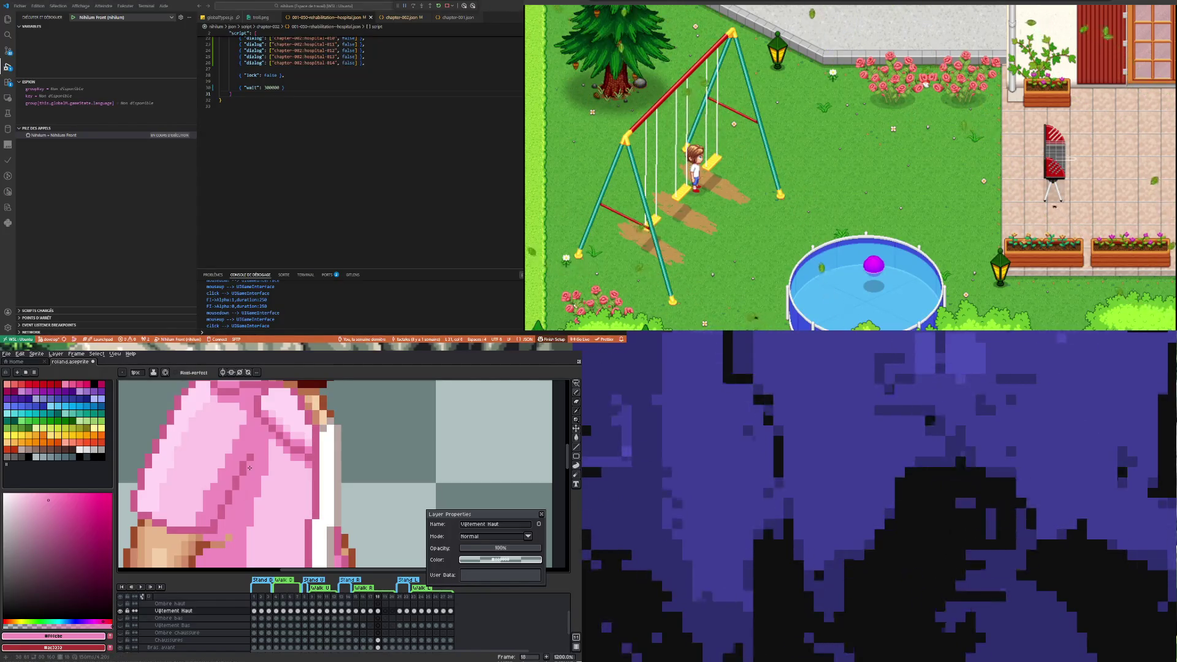
click(217, 544)
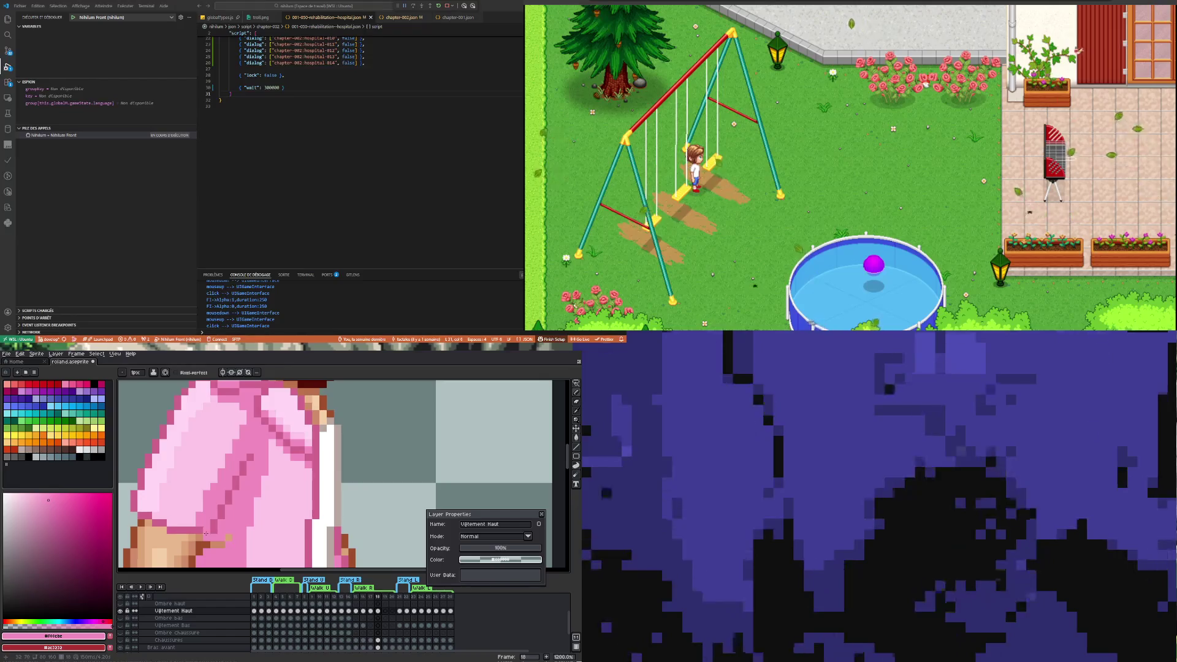
key(e)
key(b)
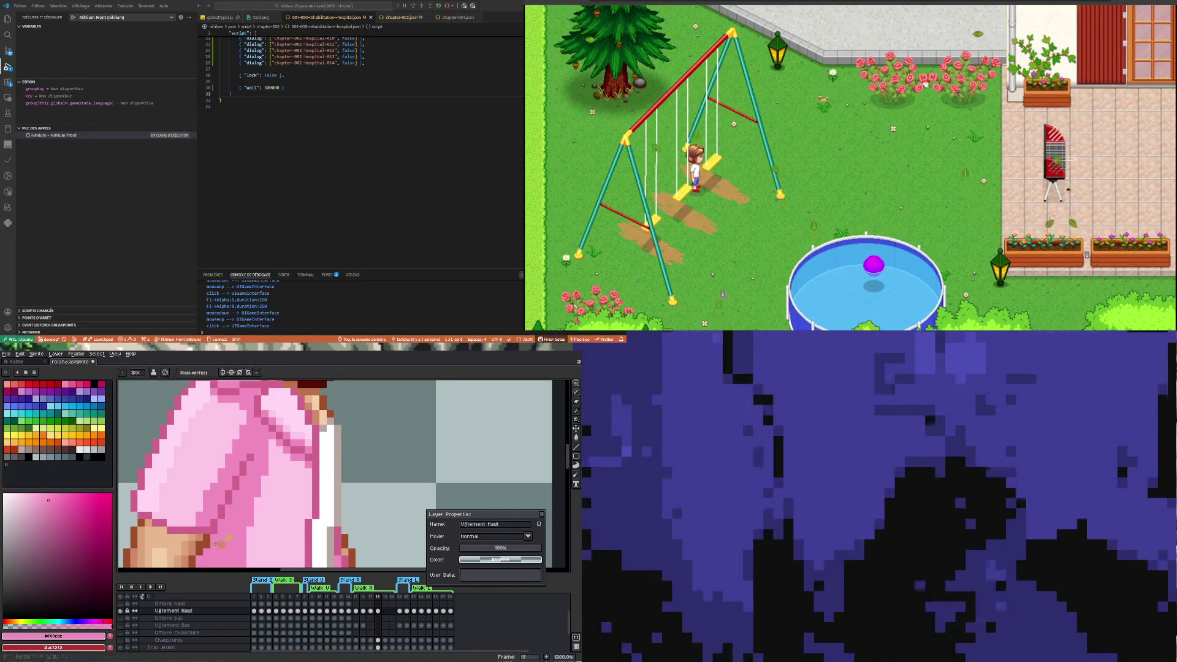
scroll(207, 545, down, 4)
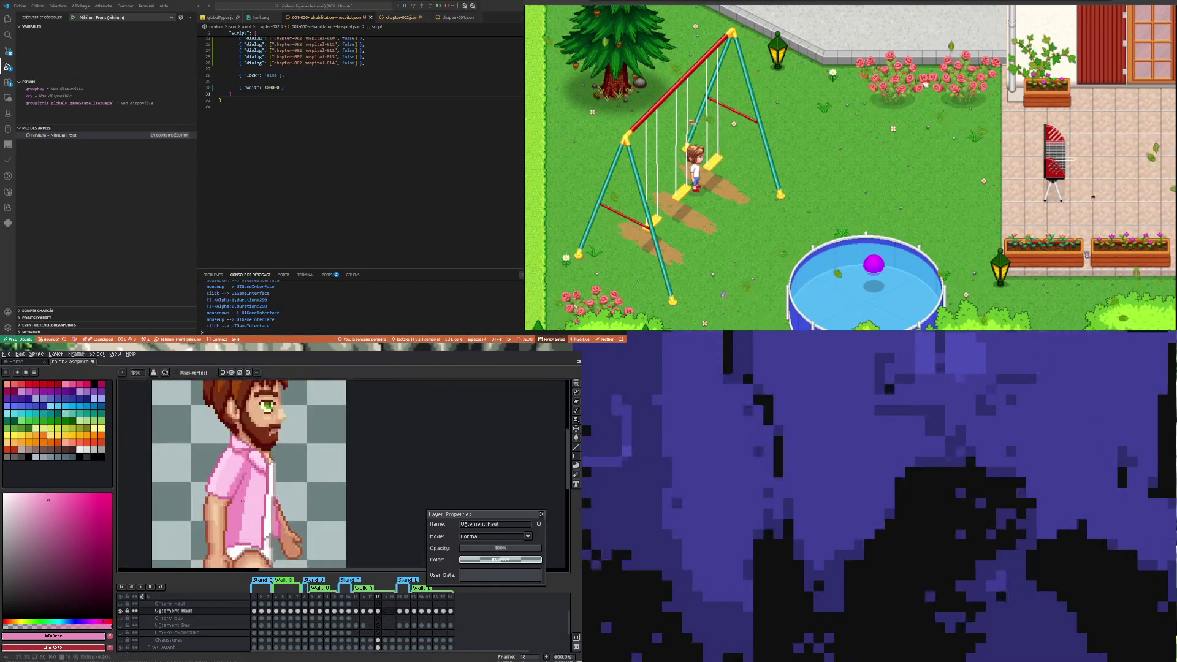
Pick white from the shirt's front opening
scroll(222, 490, up, 3)
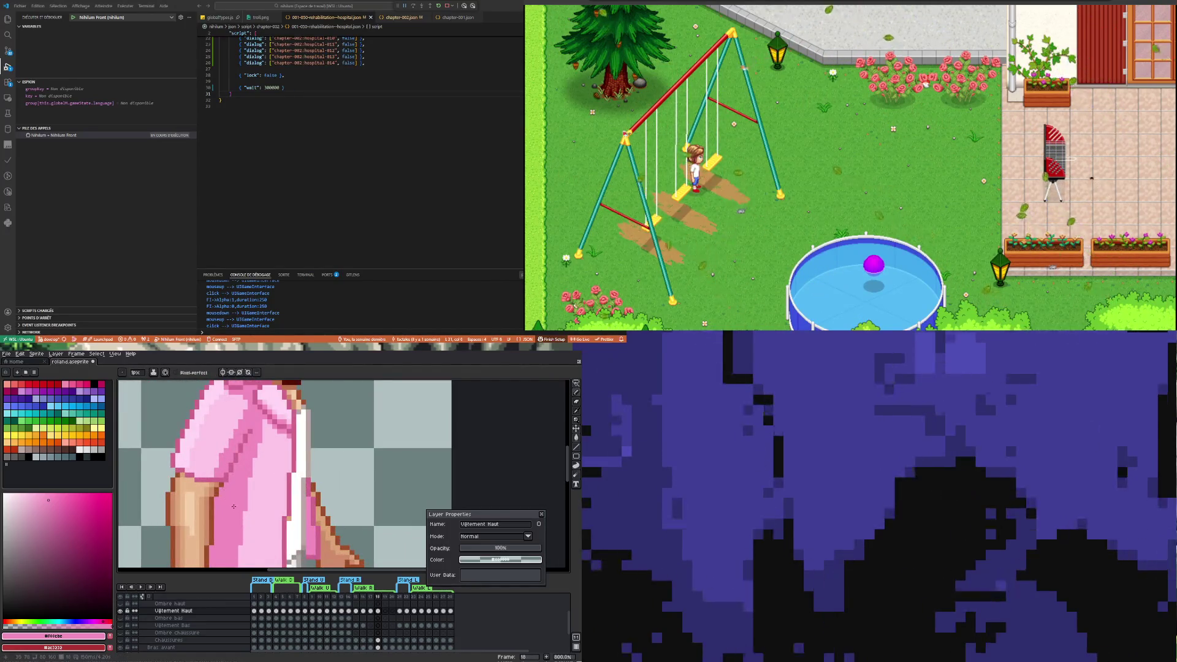
scroll(222, 490, down, 4)
scroll(235, 501, up, 3)
scroll(234, 501, up, 1)
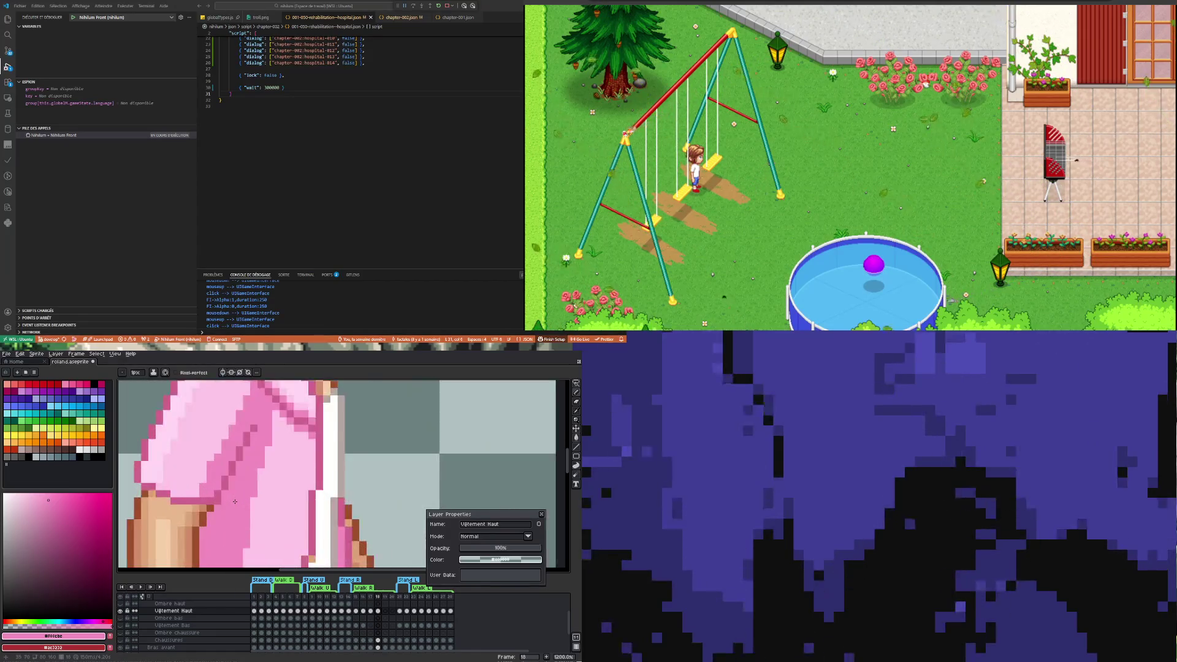
scroll(233, 514, down, 3)
scroll(230, 538, down, 1)
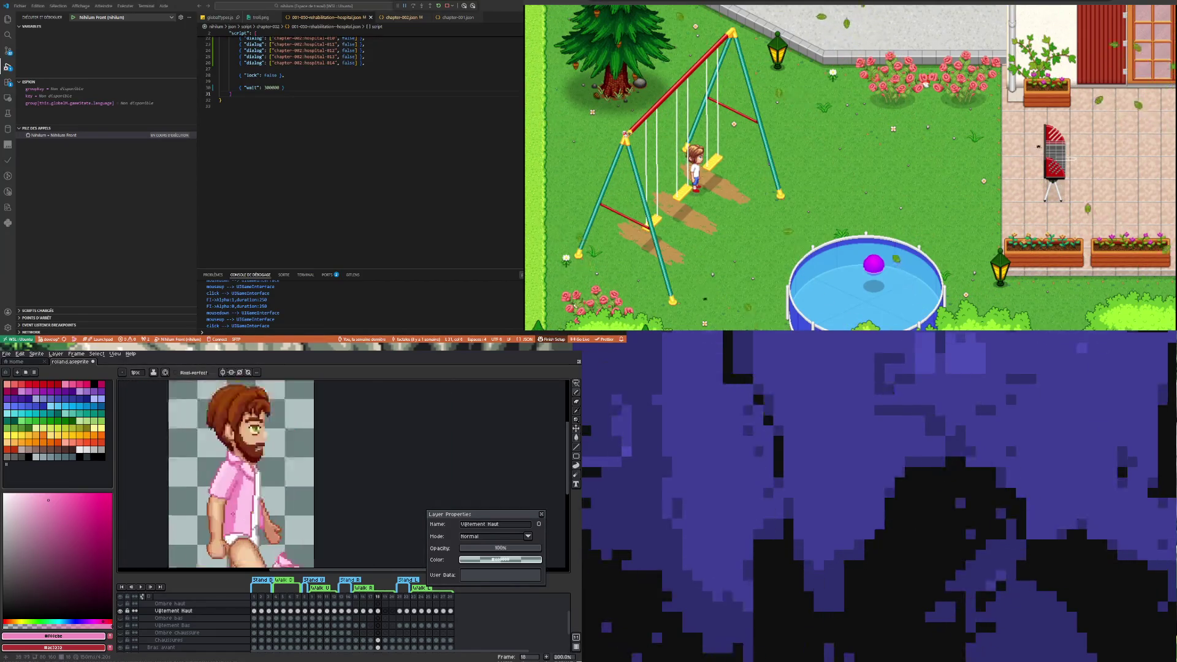
scroll(232, 508, up, 2)
scroll(232, 495, down, 1)
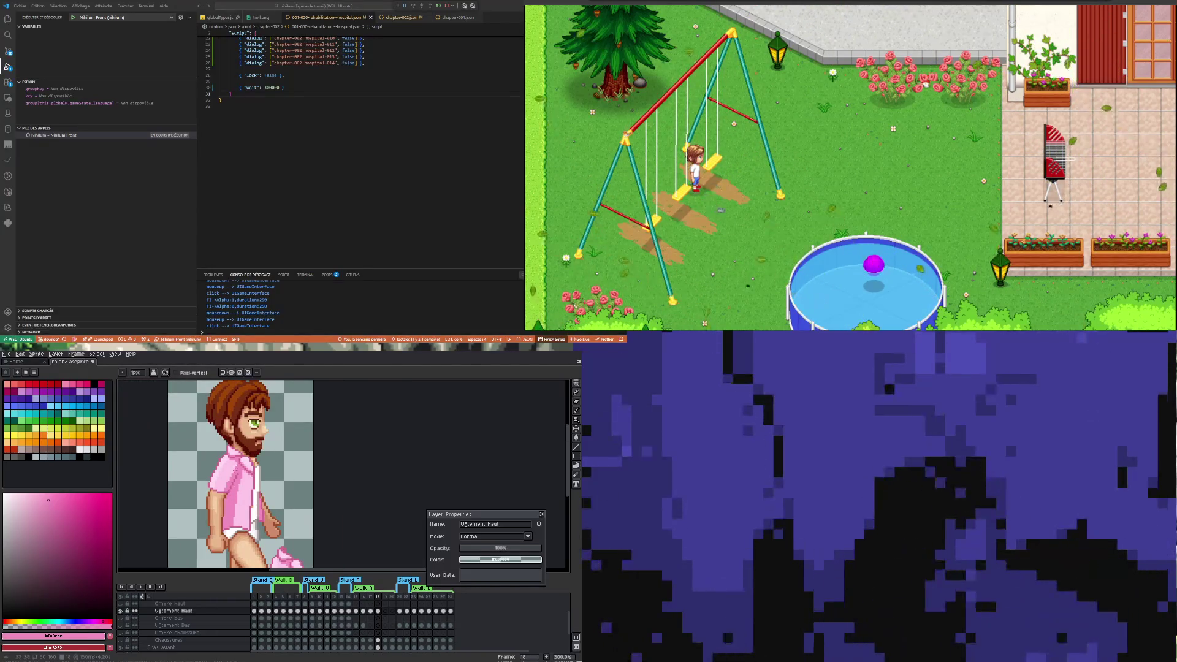
scroll(238, 484, down, 2)
scroll(239, 484, up, 2)
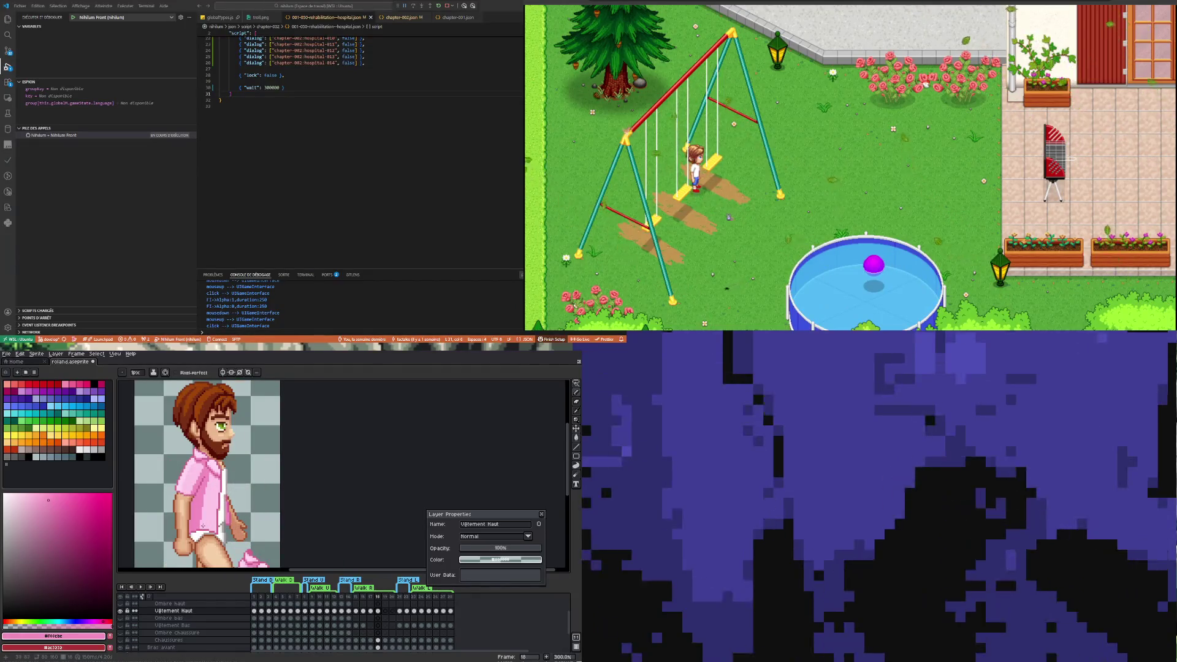
scroll(203, 526, up, 5)
alt+click(265, 494)
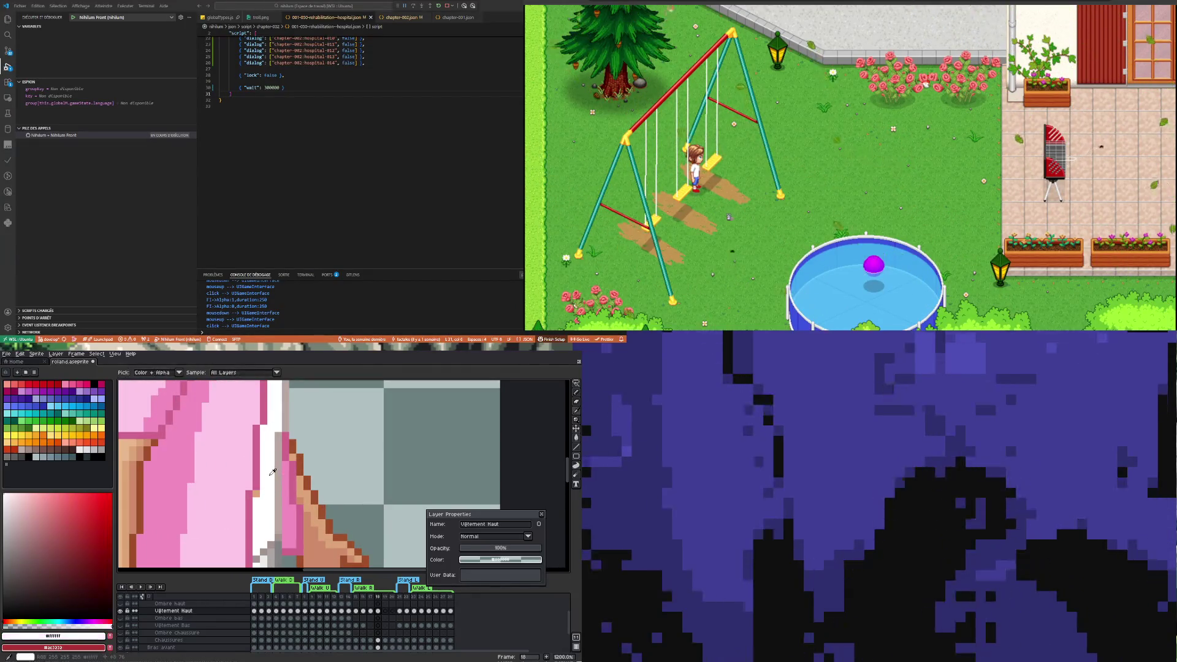
scroll(257, 494, down, 7)
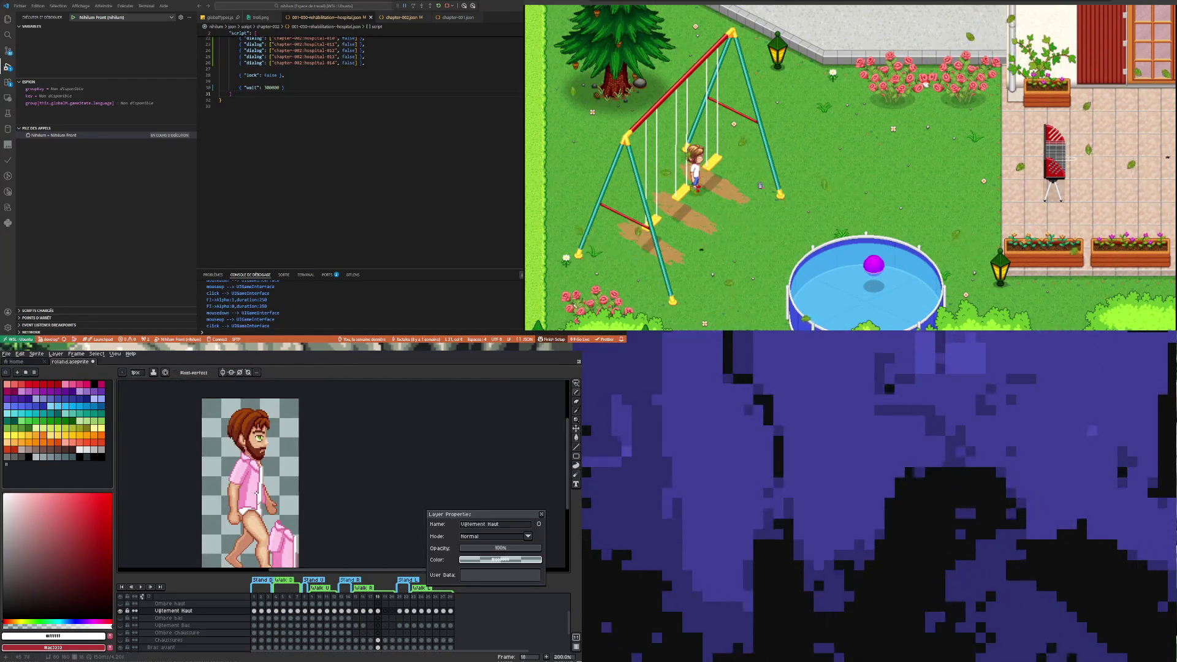
scroll(258, 513, up, 4)
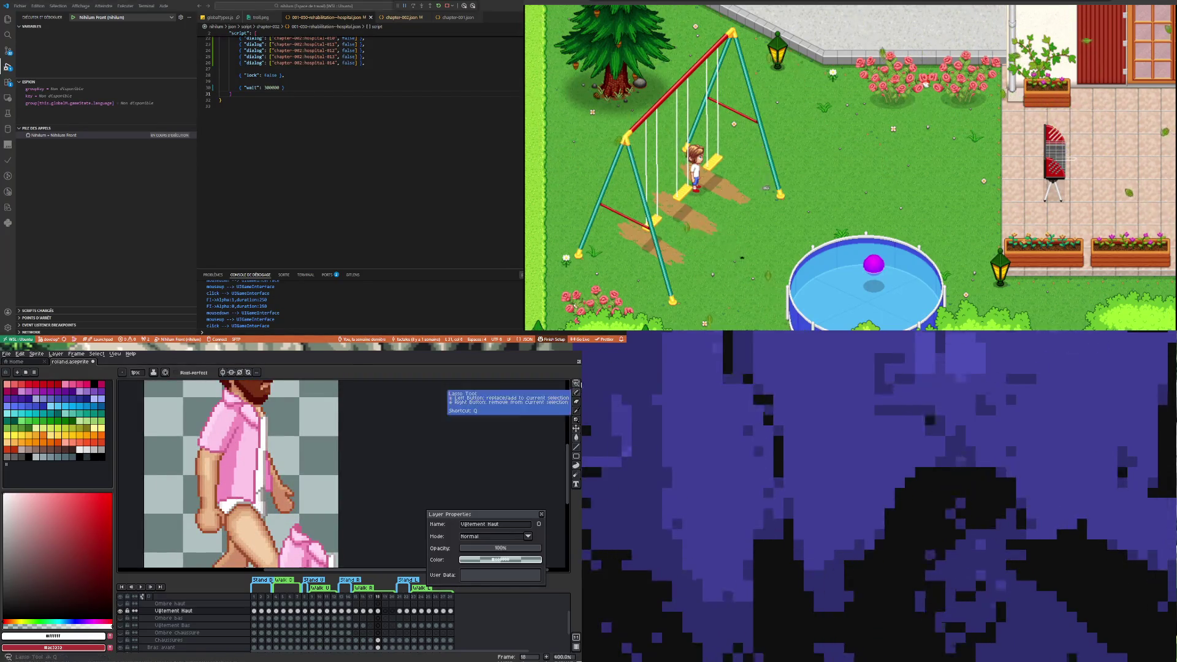
Marquee the shirt hem and deselect, then sample the opening's grey and resume drawing in white
key(m)
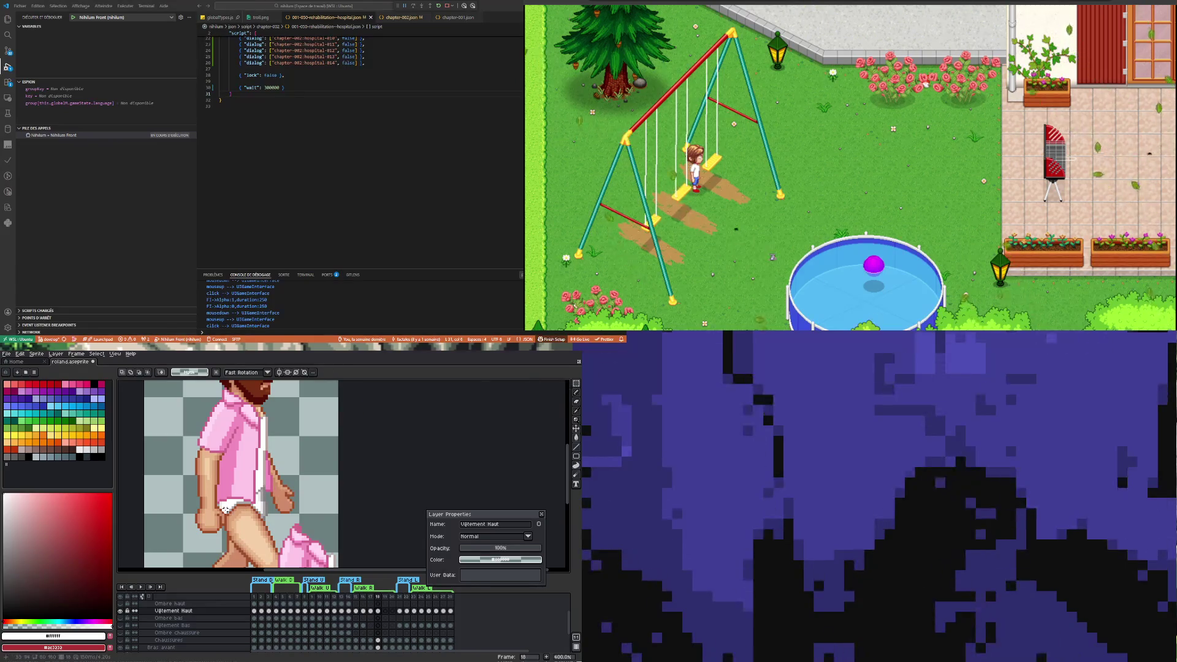
drag(234, 483, 258, 512)
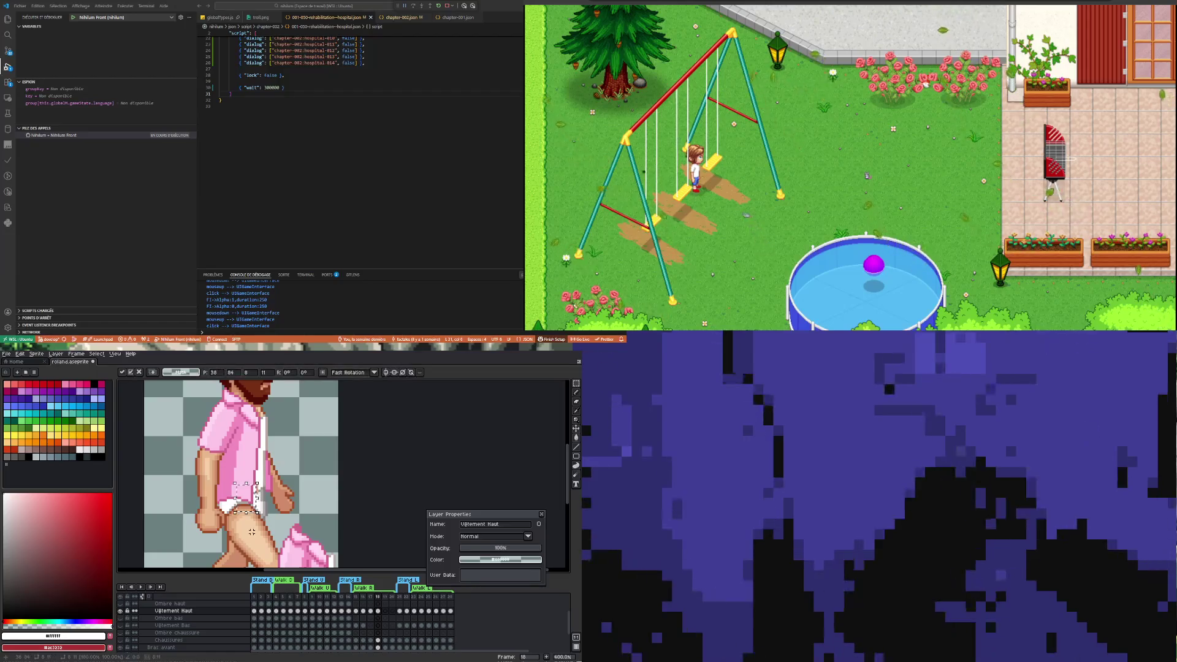
click(256, 509)
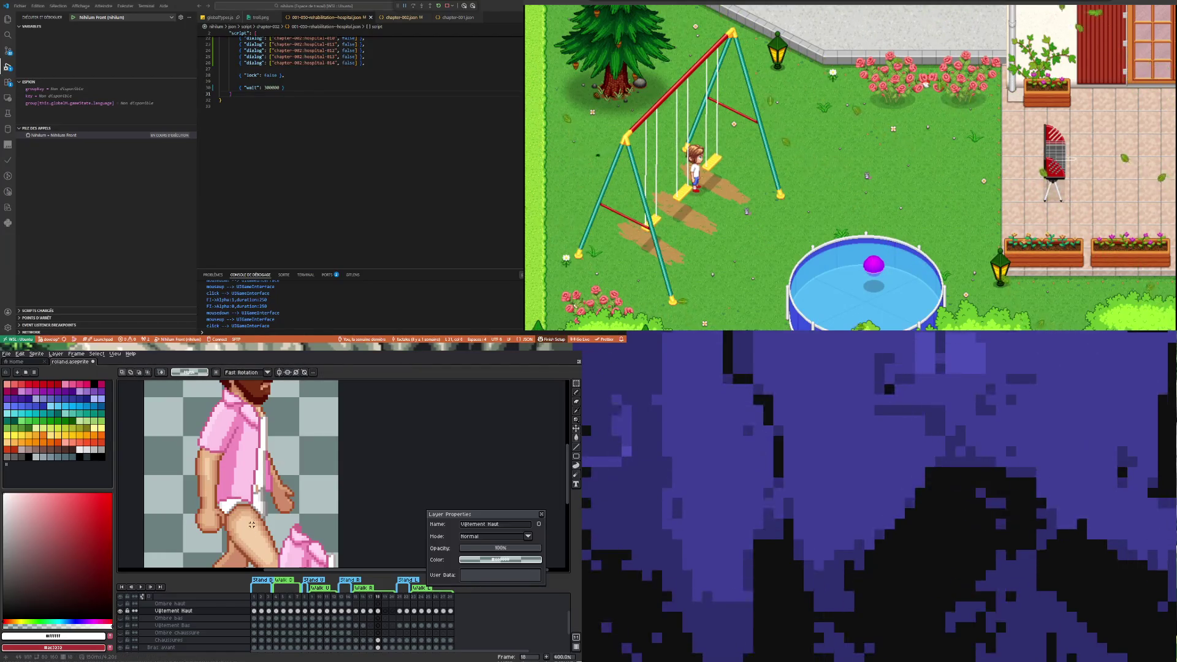
scroll(255, 509, up, 4)
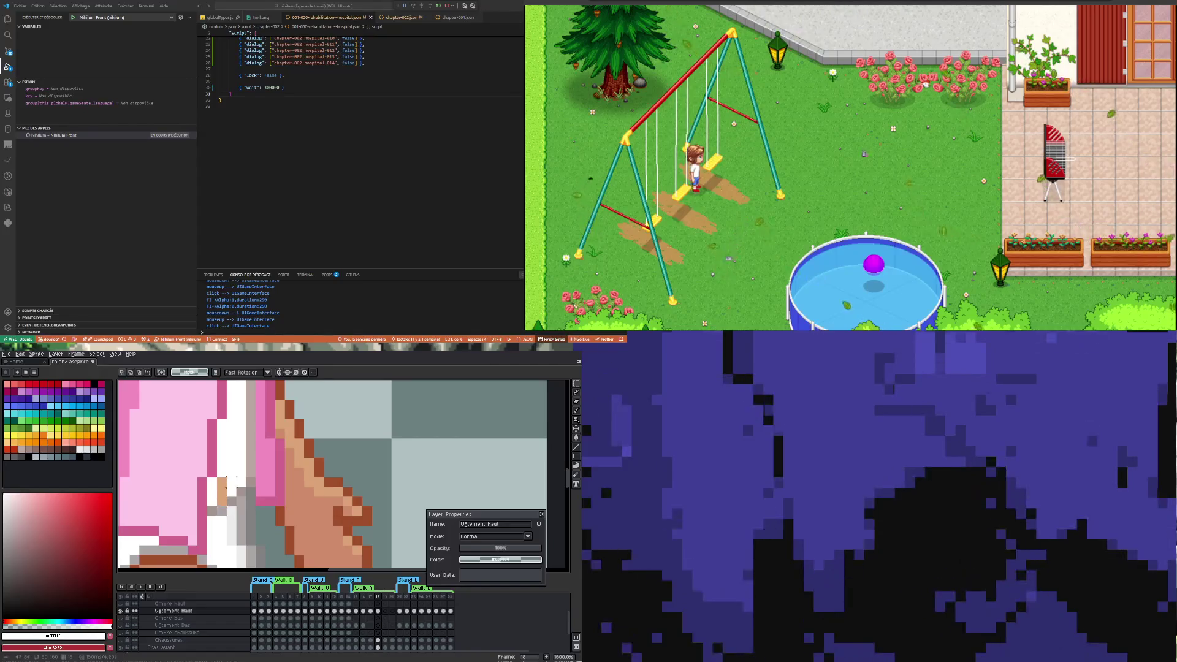
key(i)
click(225, 507)
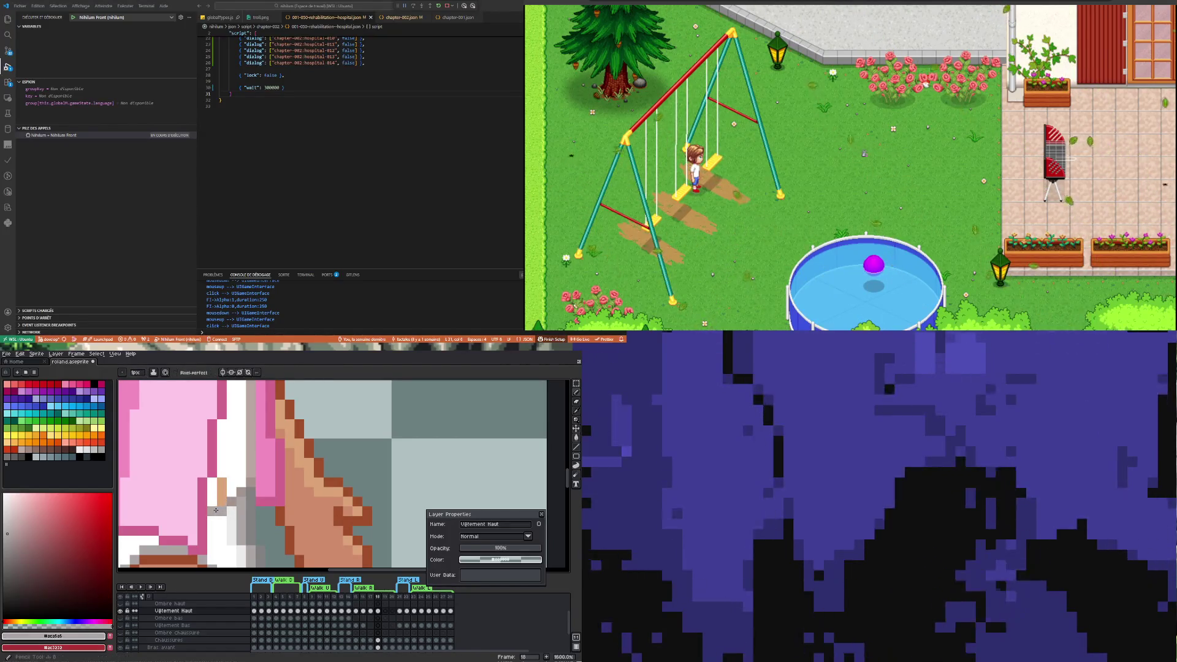
click(231, 467)
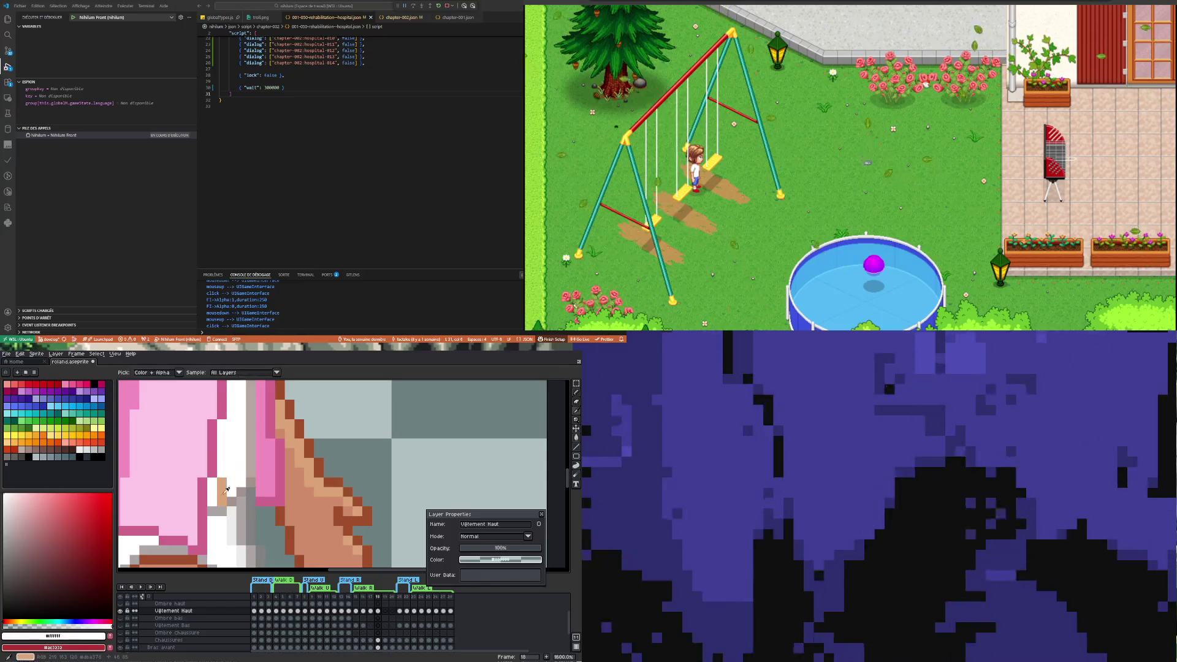
key(b)
scroll(227, 477, down, 3)
scroll(227, 477, down, 5)
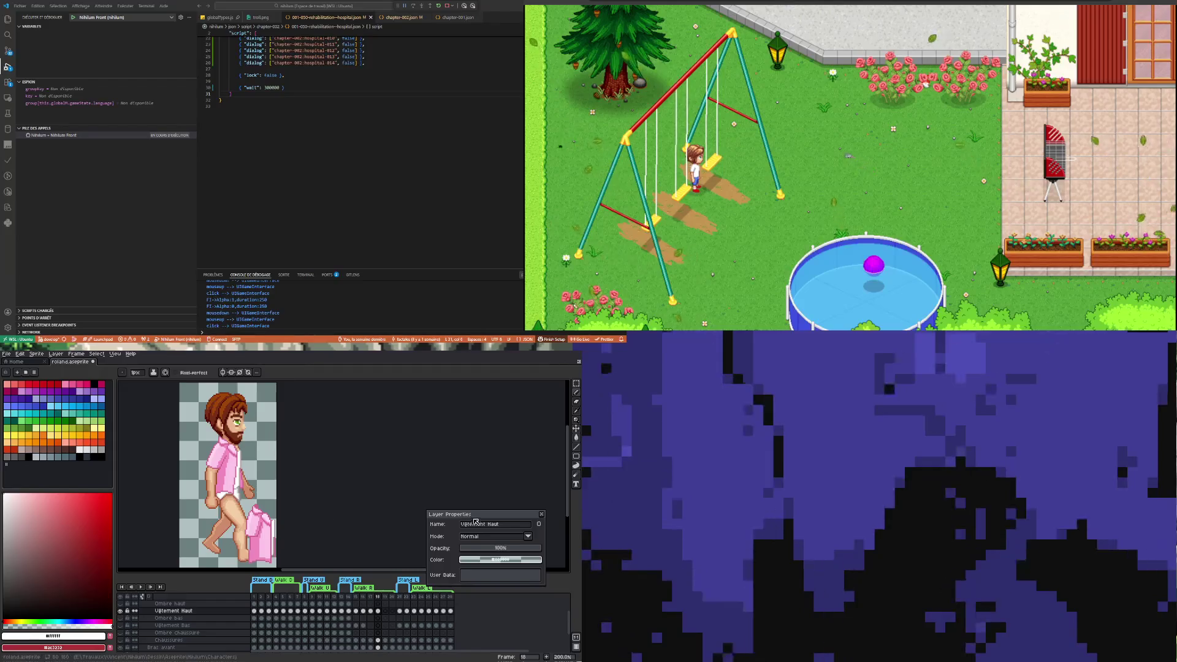
Marquee the loose pink shirt pieces on frame 18 and the previous walk frame
key(m)
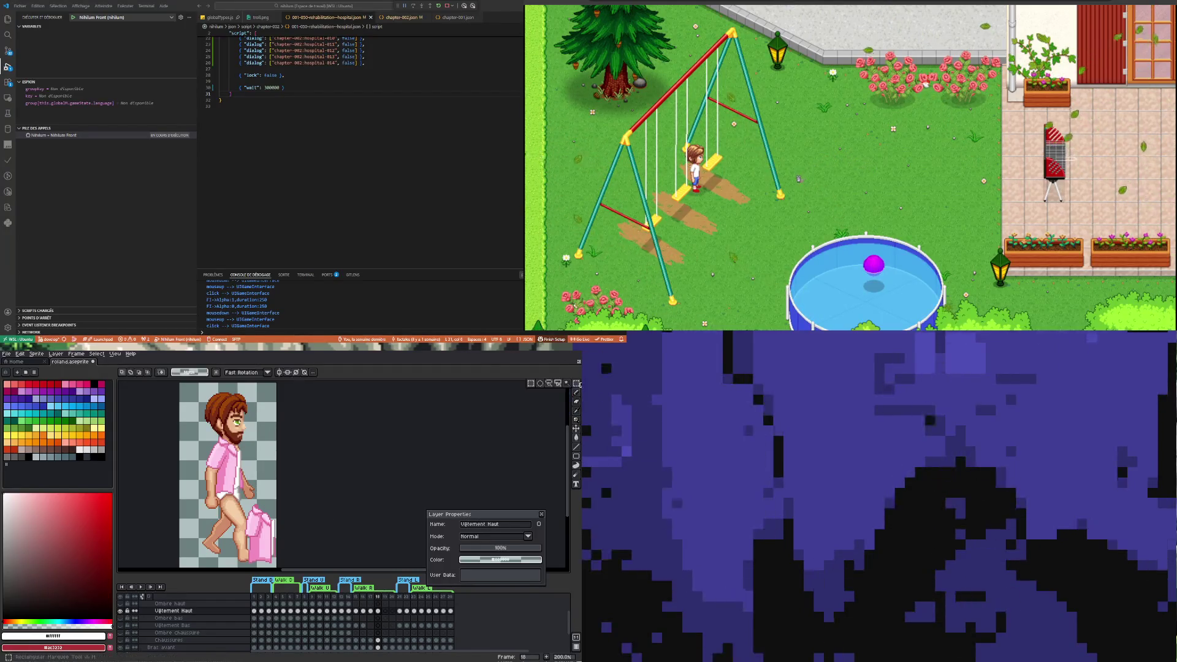
drag(243, 492, 280, 567)
key(ctrl+d)
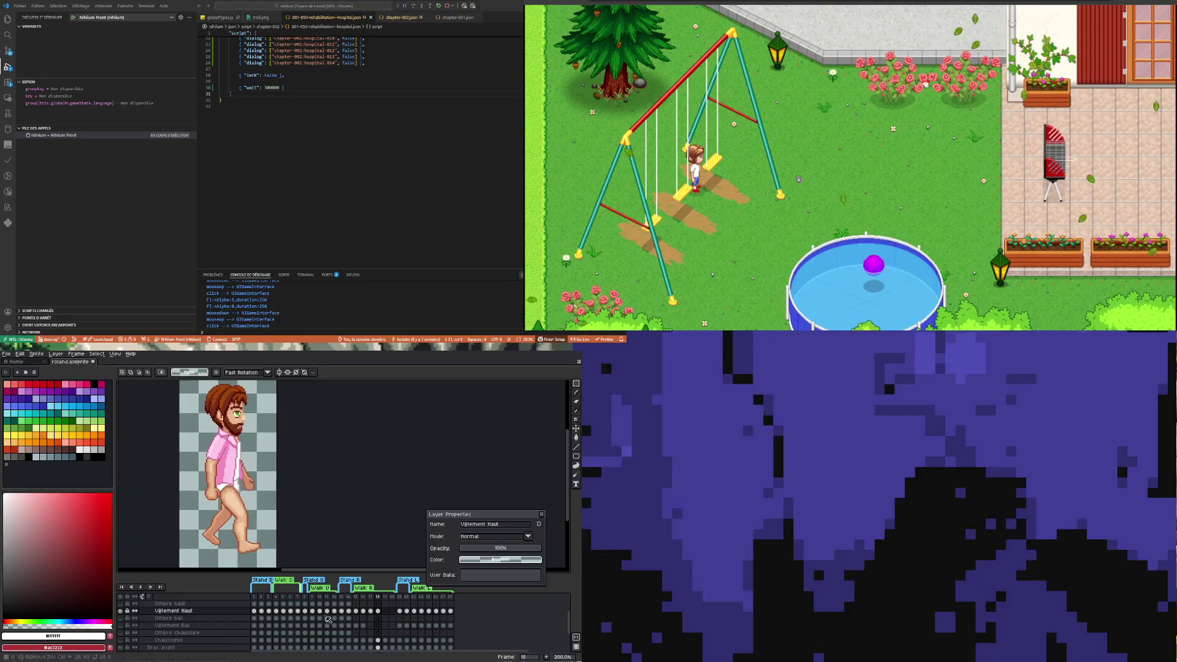
key(Left)
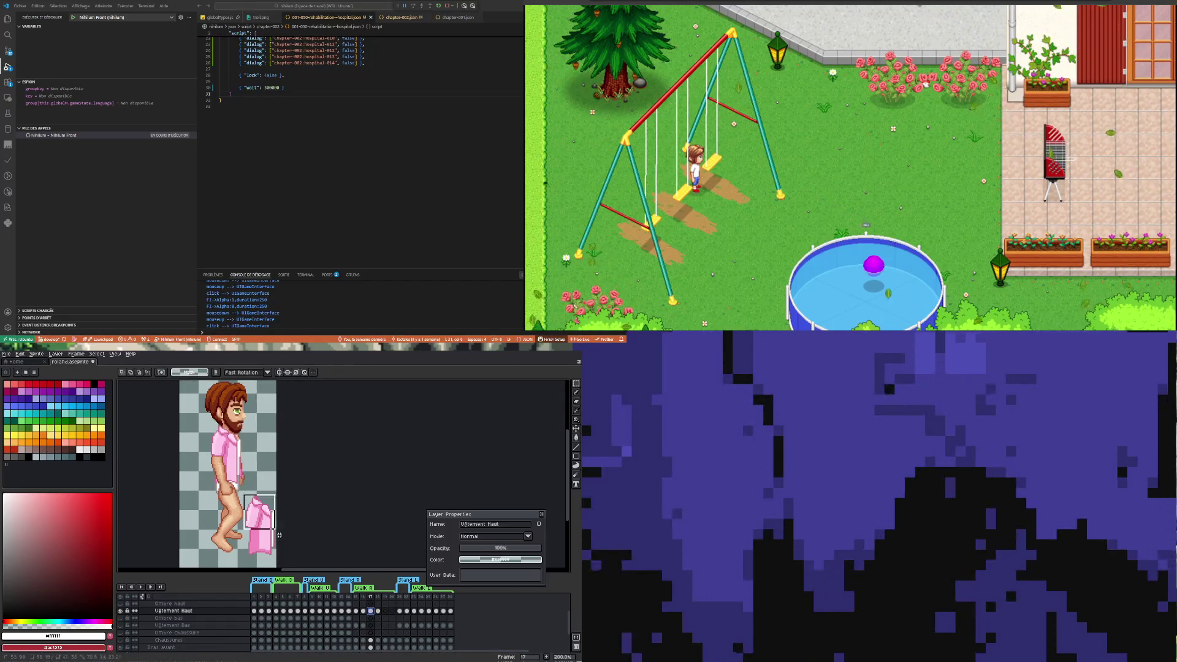
key(ctrl+z)
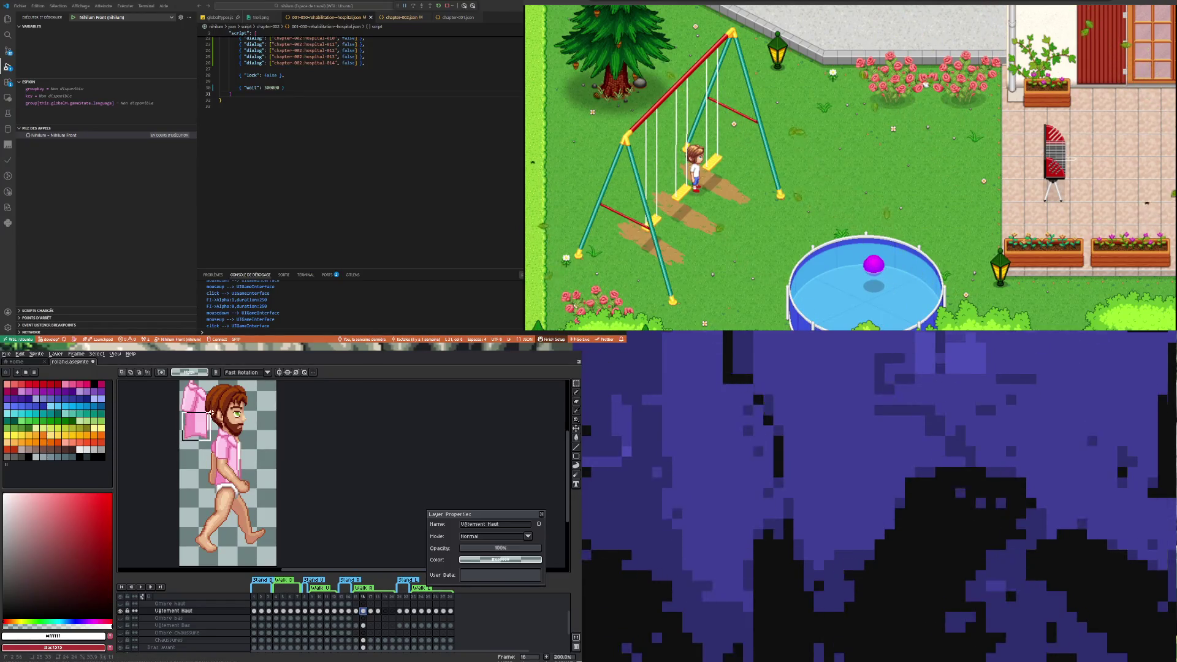
drag(180, 409, 216, 442)
scroll(210, 454, down, 2)
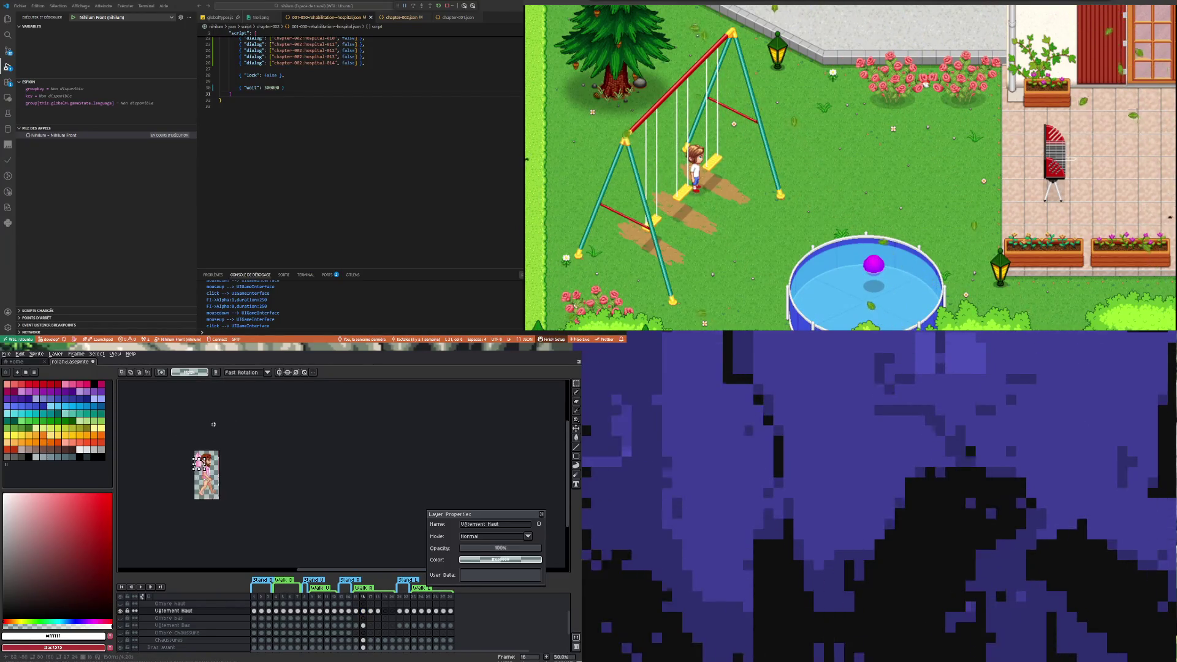
scroll(192, 488, up, 6)
drag(191, 488, 184, 469)
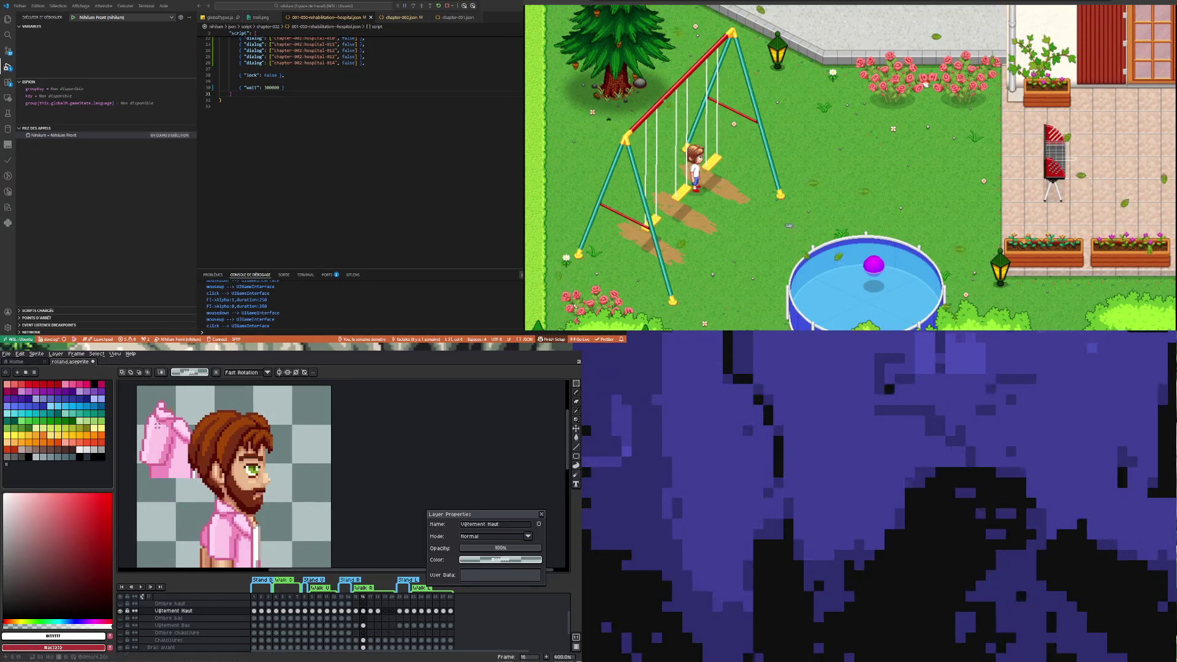
Delete the loose sleeve pieces on the current frame and frame 15, then play the walk cycle
drag(140, 396, 204, 484)
key(Delete)
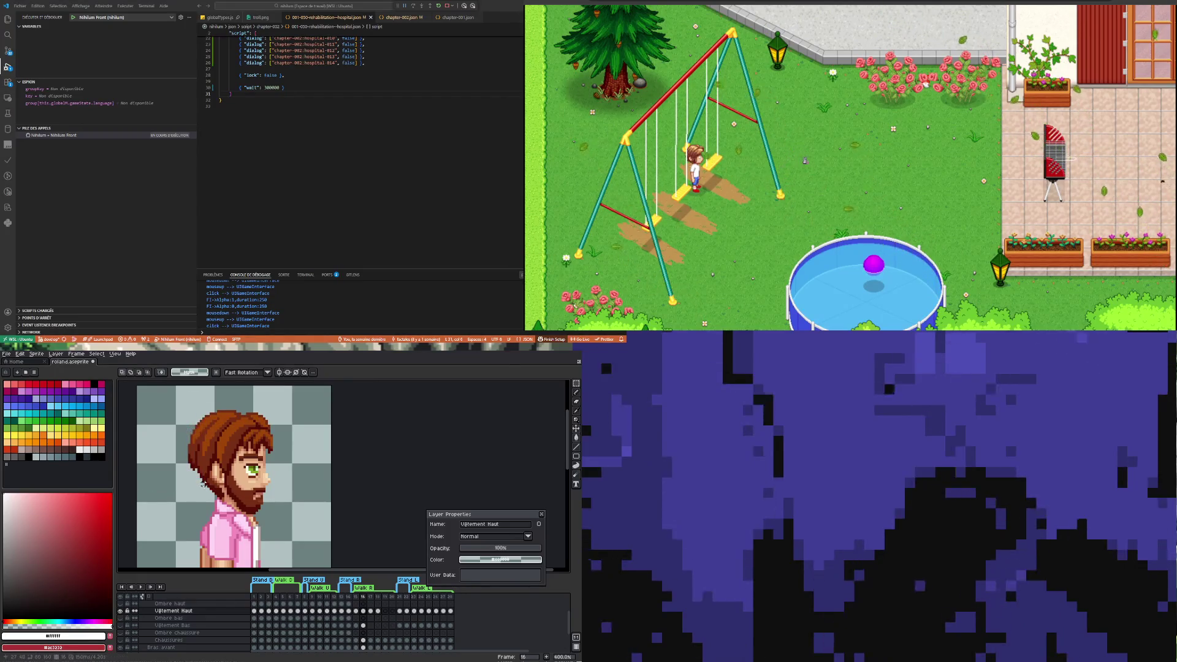
click(356, 611)
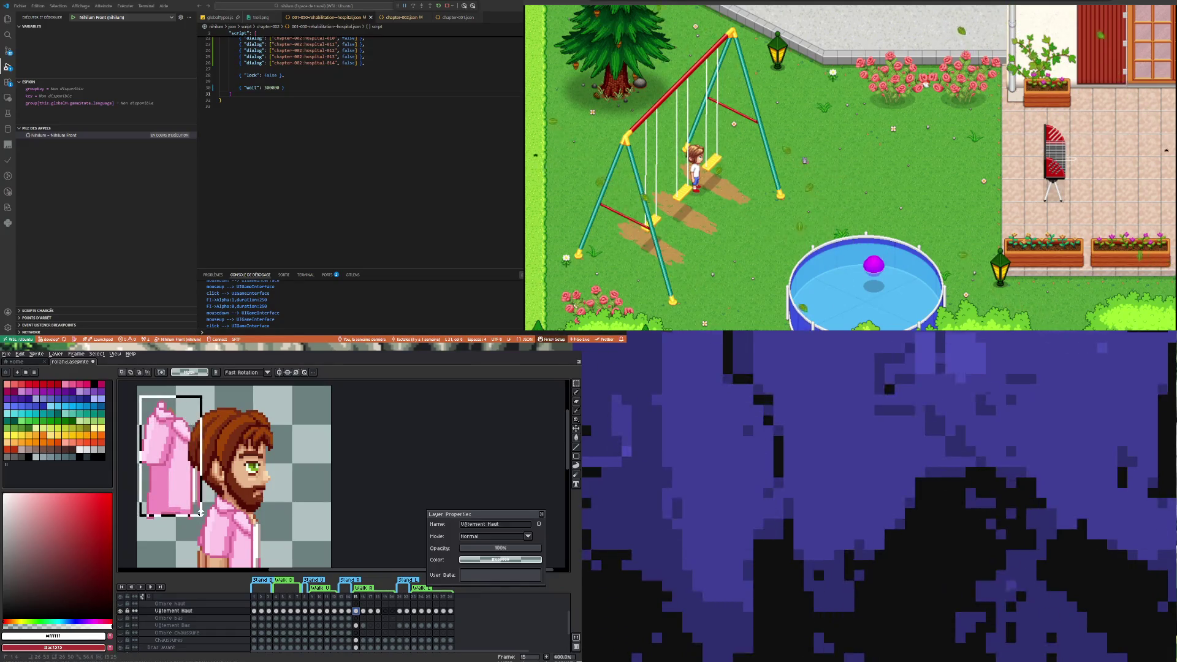
key(Delete)
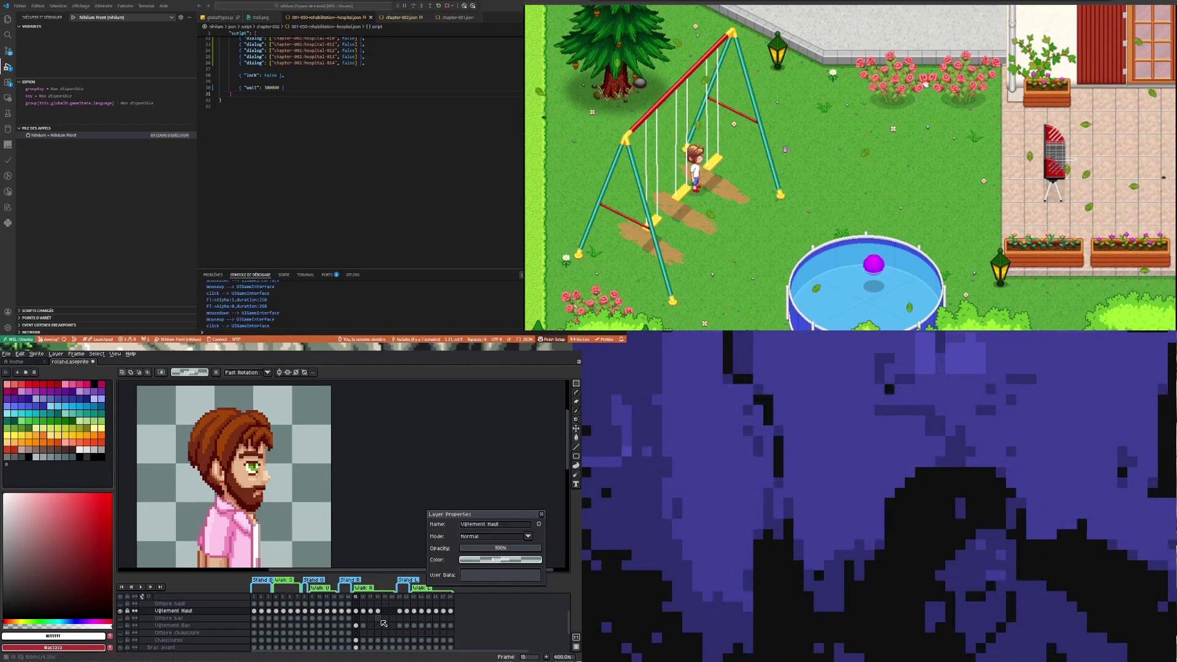
key(Left)
scroll(320, 486, down, 3)
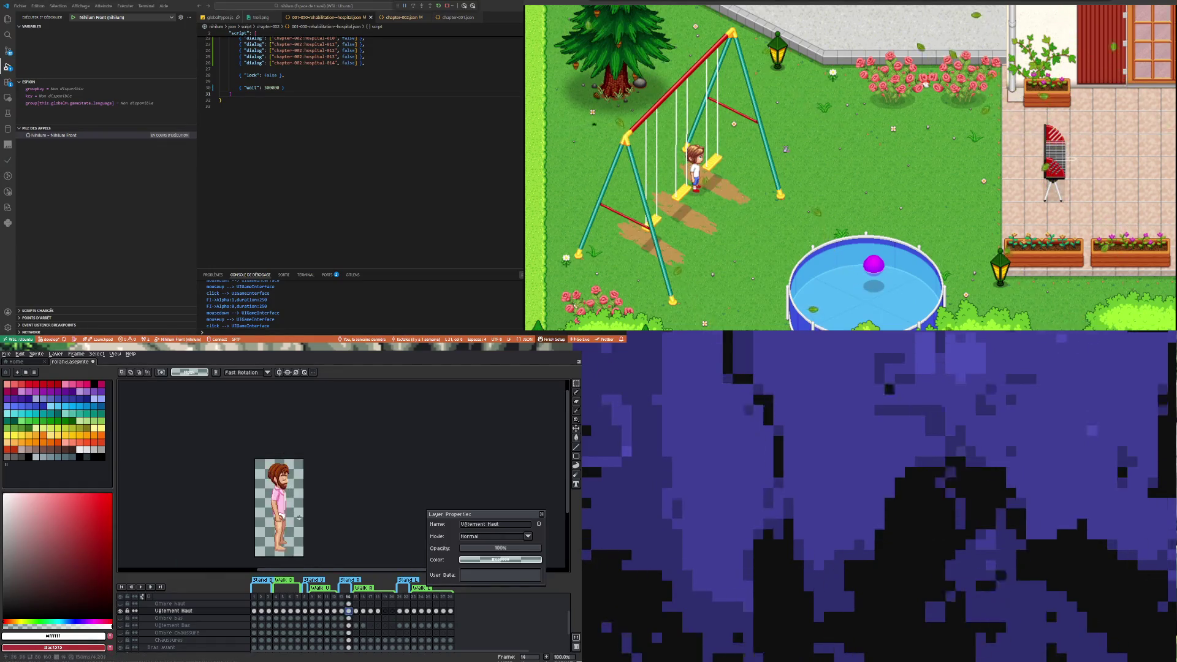
click(354, 612)
scroll(272, 521, up, 2)
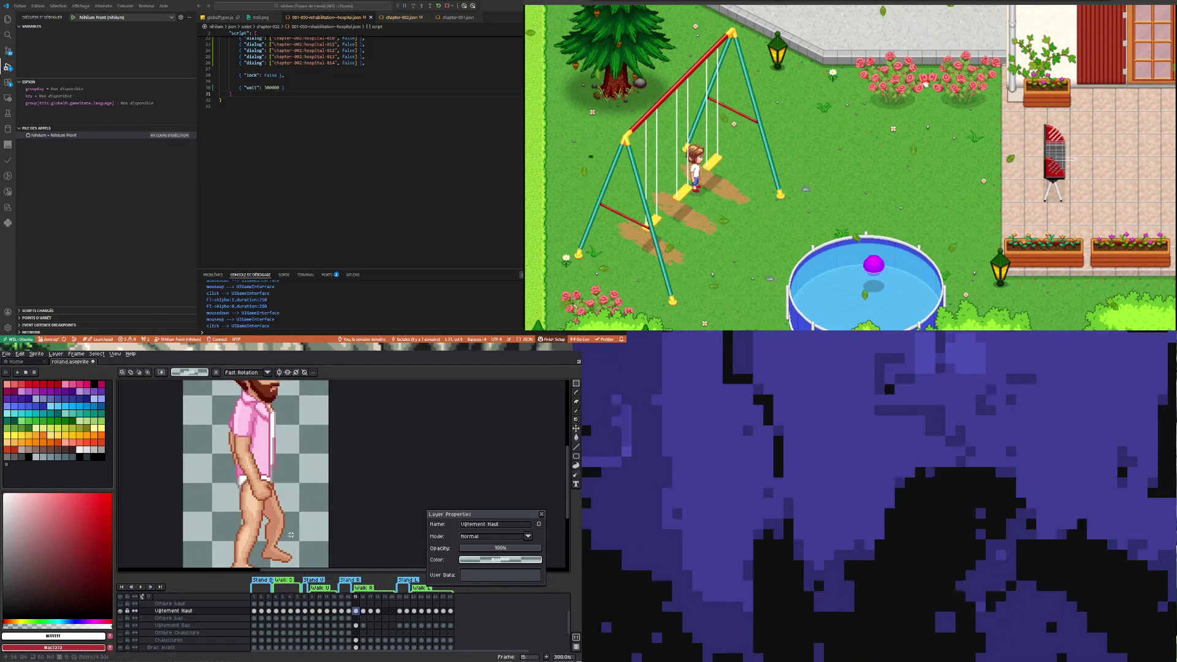
scroll(272, 520, down, 2)
scroll(272, 521, up, 2)
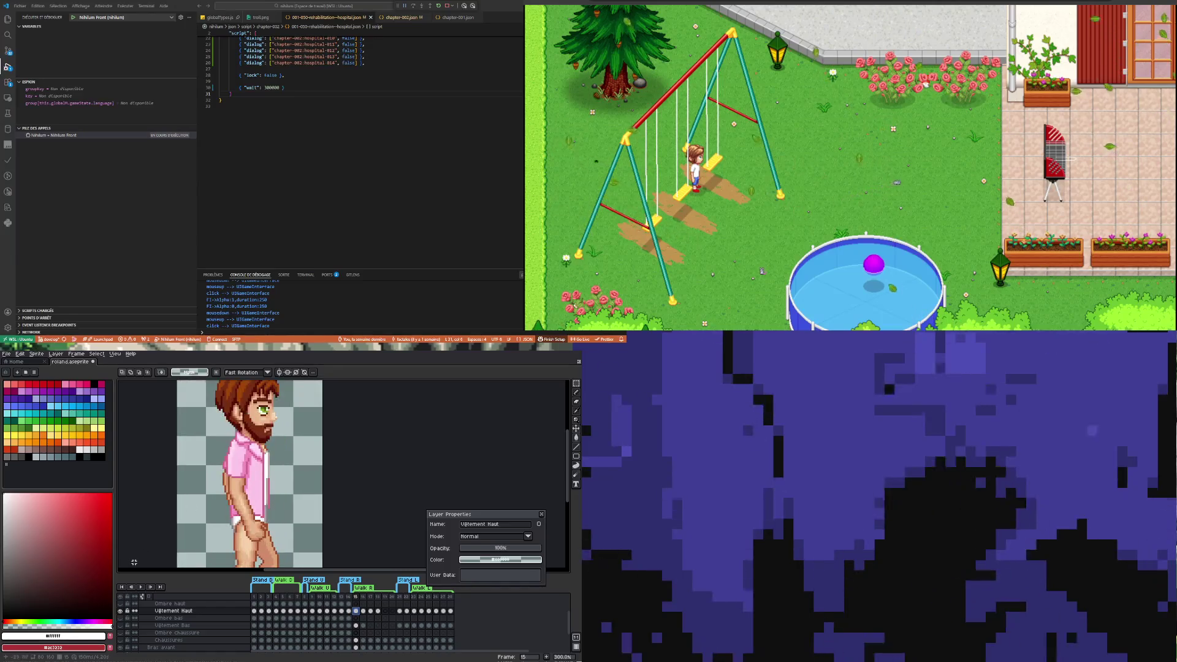
click(139, 587)
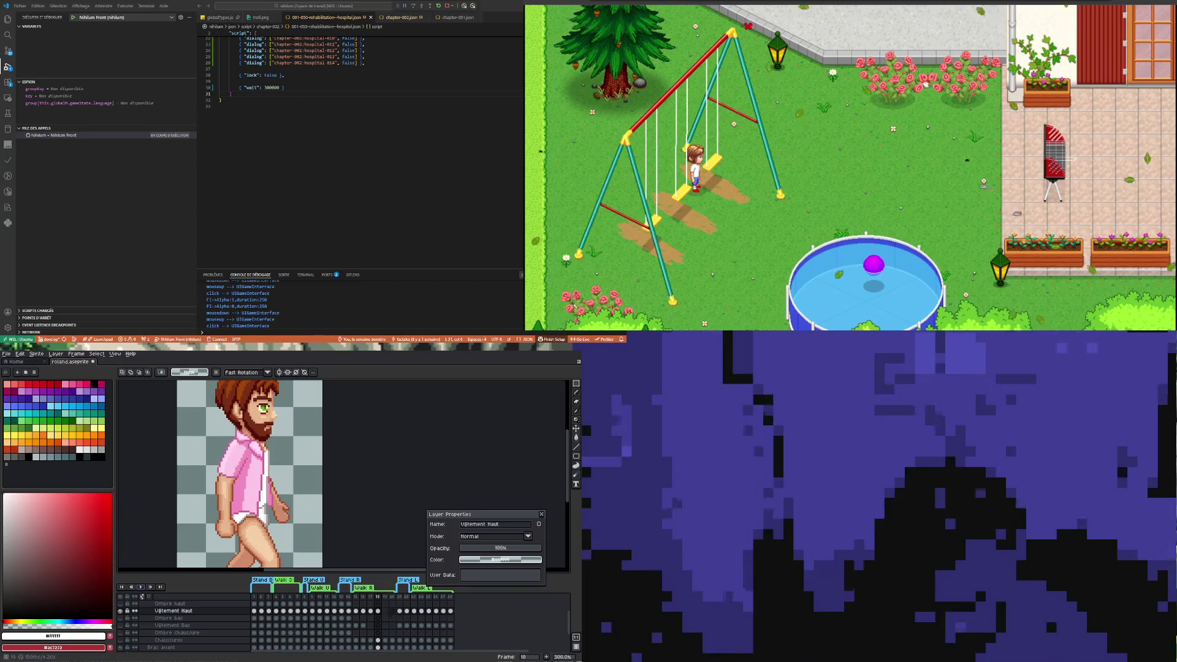
Stop playback and open frame 17's Vêtement Haut cel, zoomed in on the torso
click(377, 610)
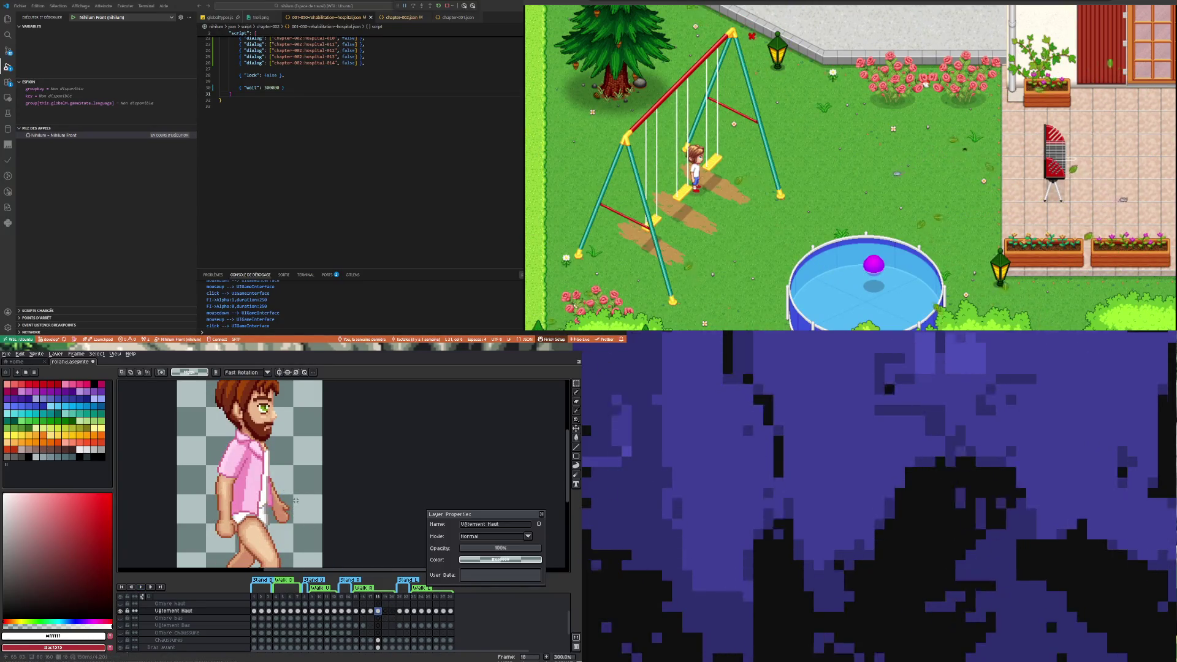
scroll(290, 513, down, 2)
scroll(290, 513, up, 1)
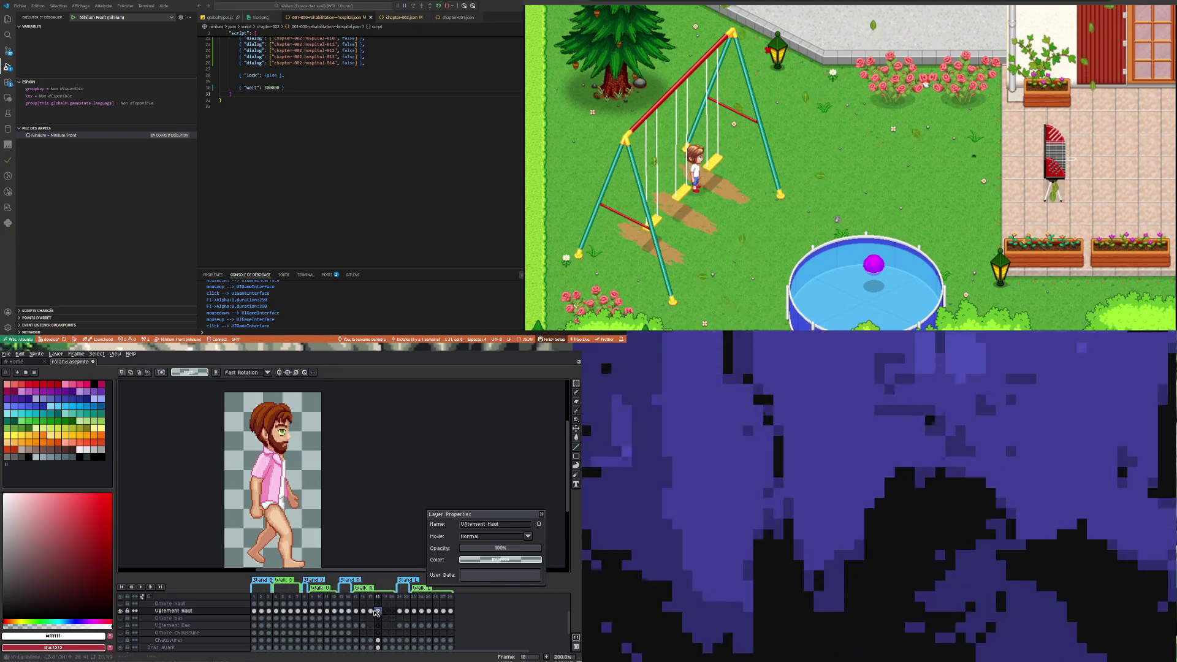
click(371, 610)
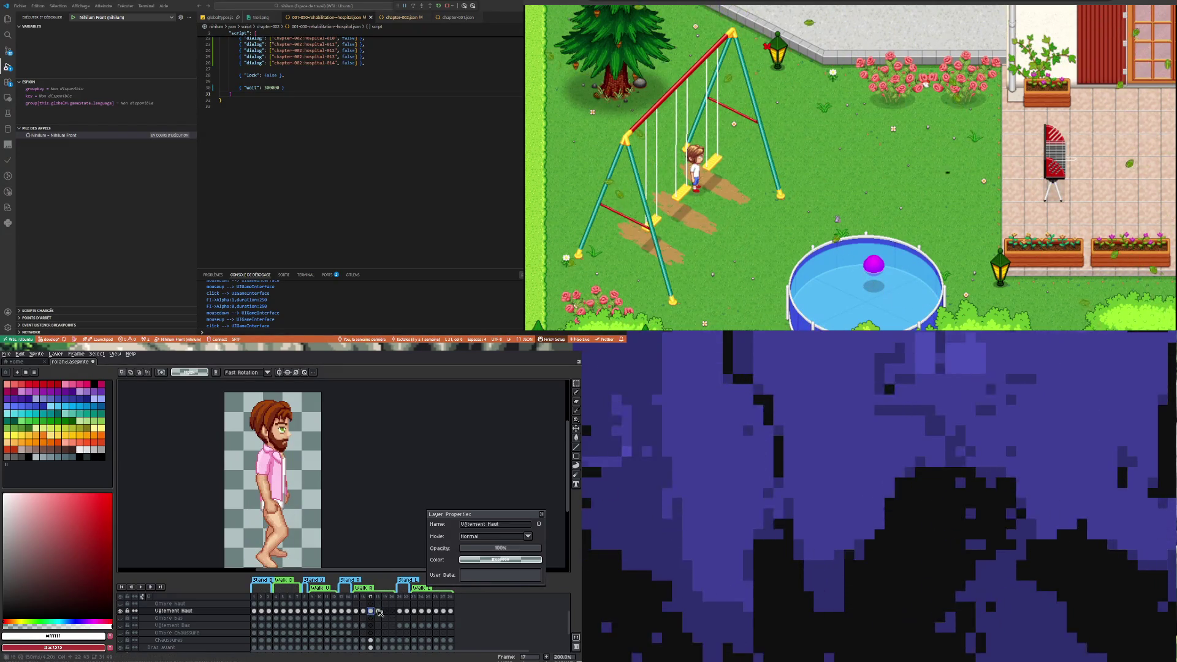
key(3)
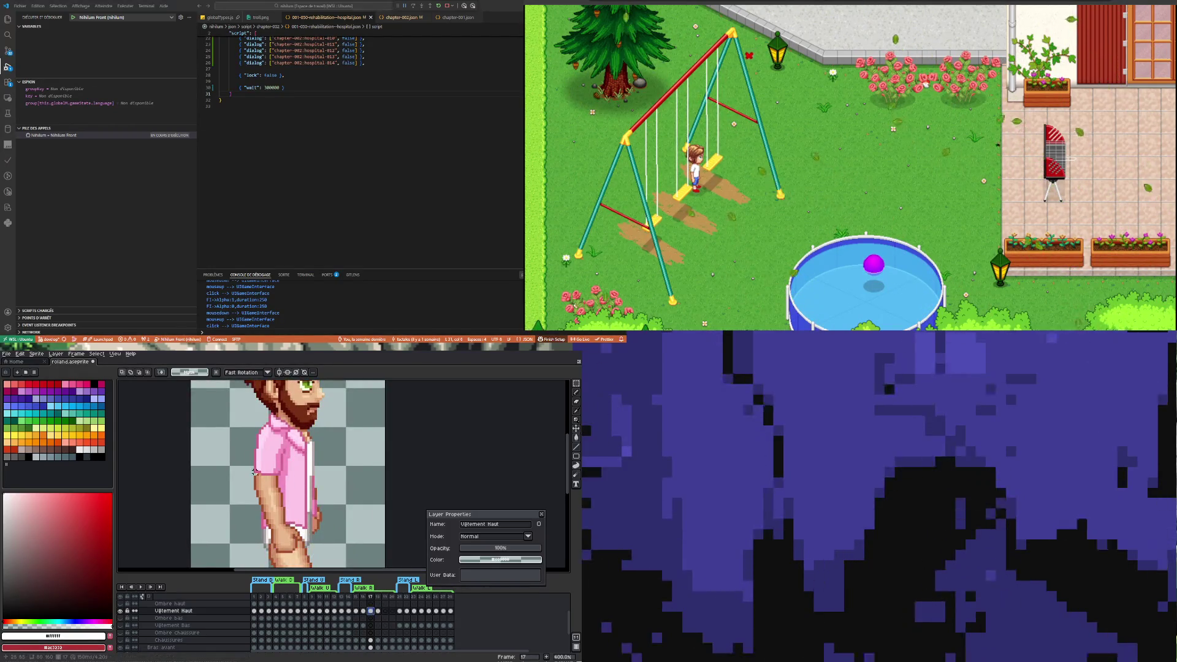
scroll(332, 564, up, 1)
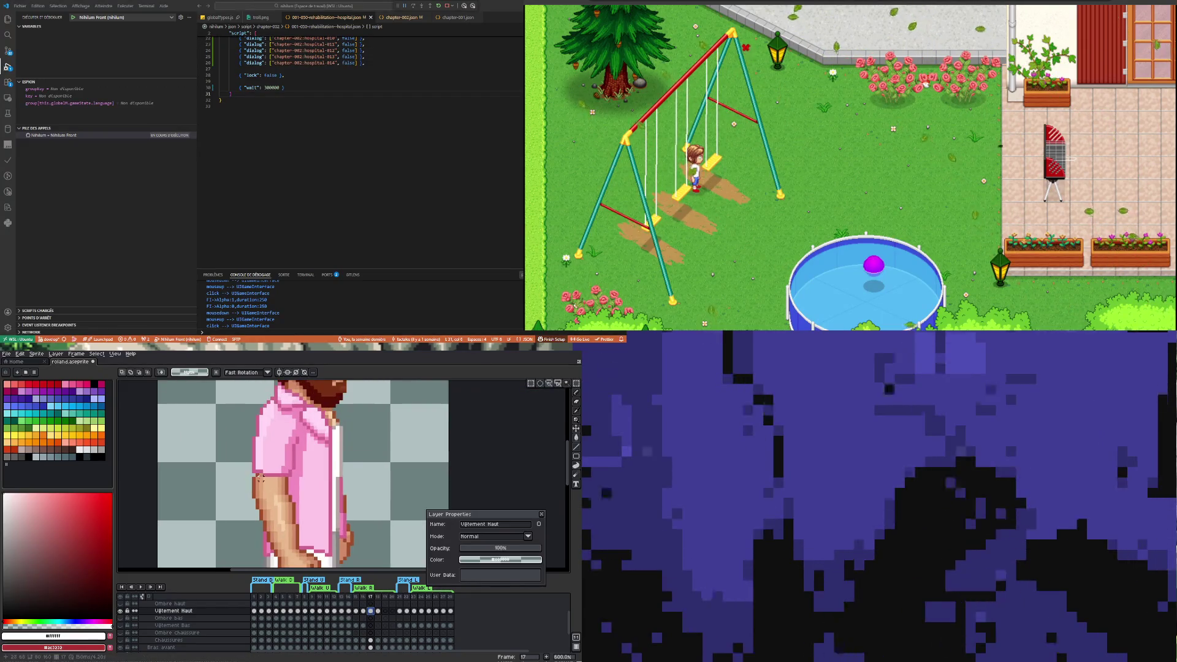
scroll(260, 507, up, 1)
Select a one-pixel column of the shirt's sleeve edge and commit the change
drag(268, 449, 276, 453)
scroll(282, 459, up, 3)
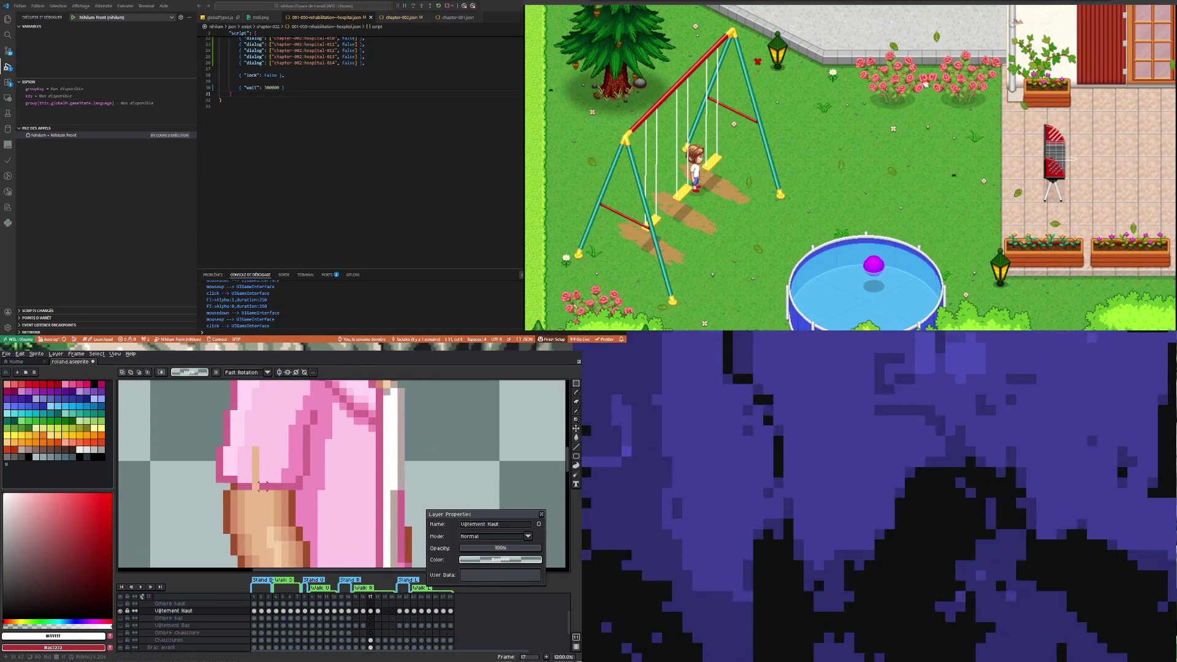
mouse_move(248, 443)
mouse_down()
mouse_move(249, 486)
mouse_move(260, 475)
mouse_up()
key(Return)
Stretch the shirt edge pixels to double height, commit, and move to frame 18
scroll(250, 472, down, 3)
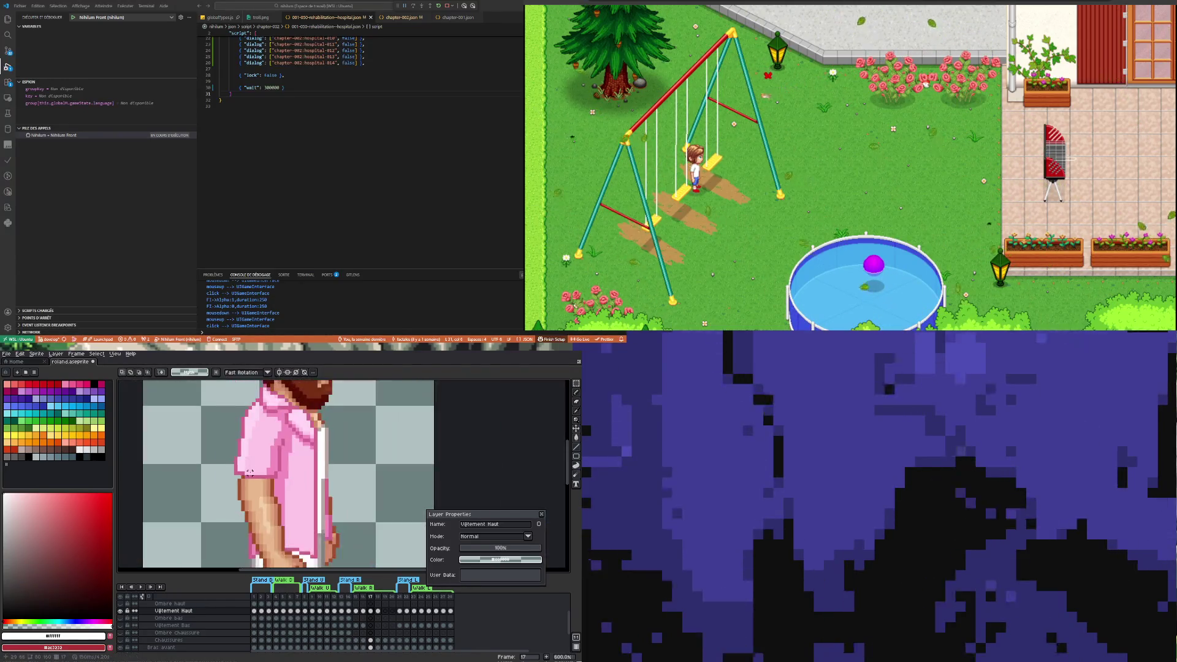
scroll(242, 423, up, 3)
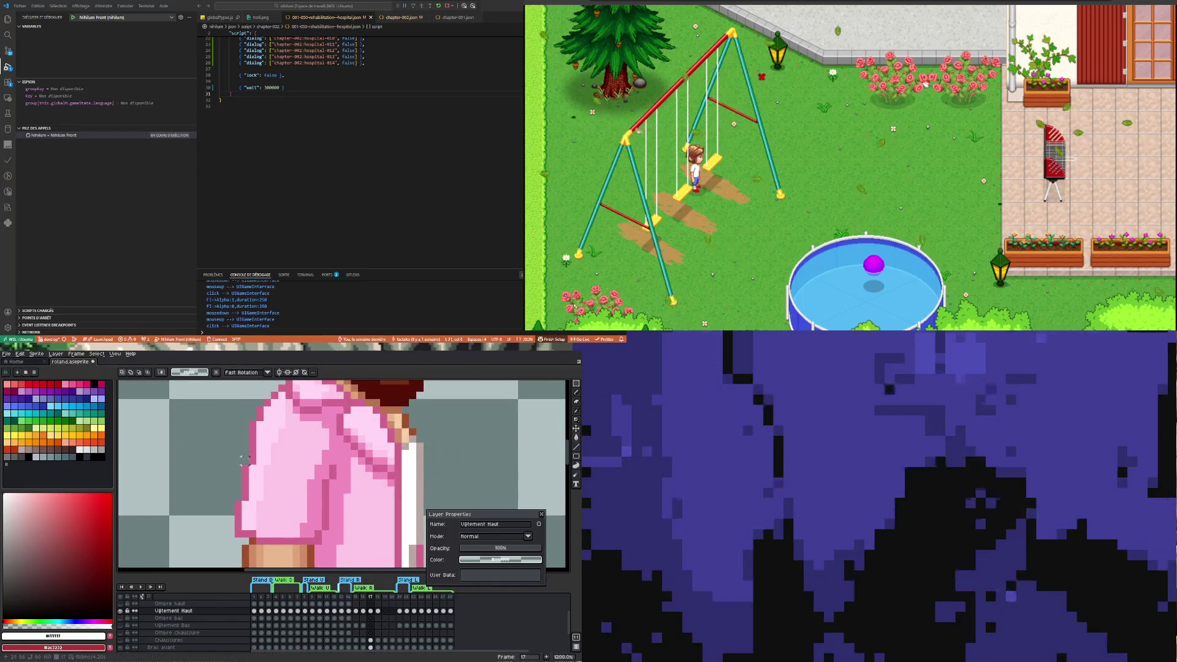
drag(251, 468, 255, 449)
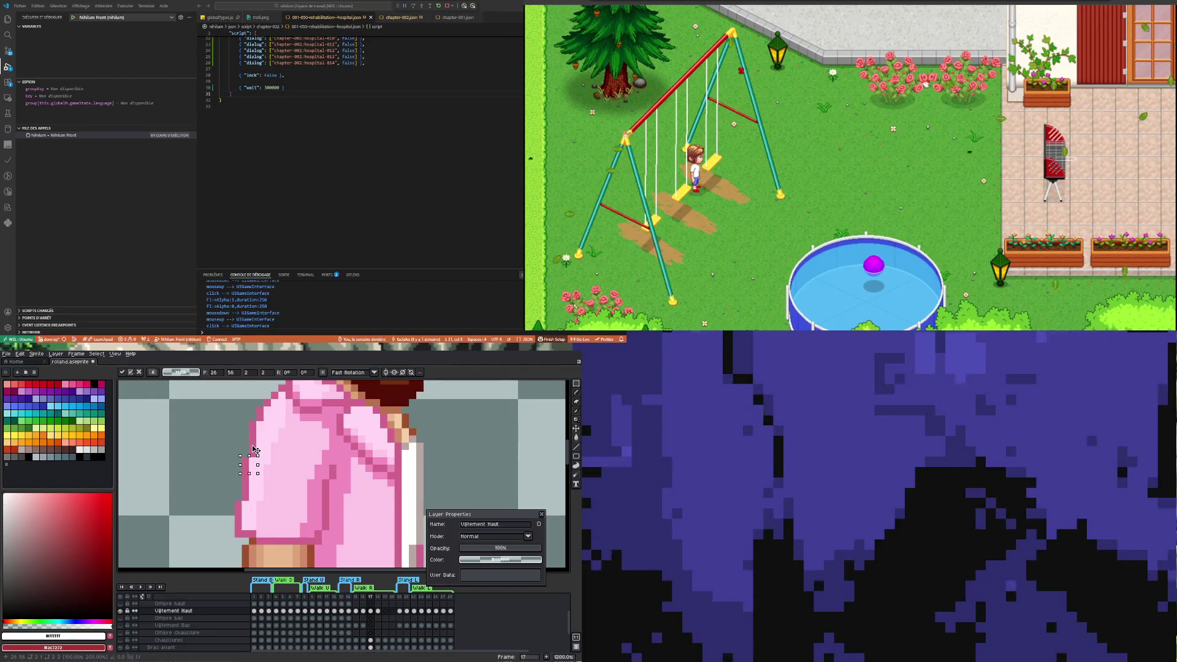
key(Return)
scroll(231, 480, down, 4)
scroll(242, 486, down, 1)
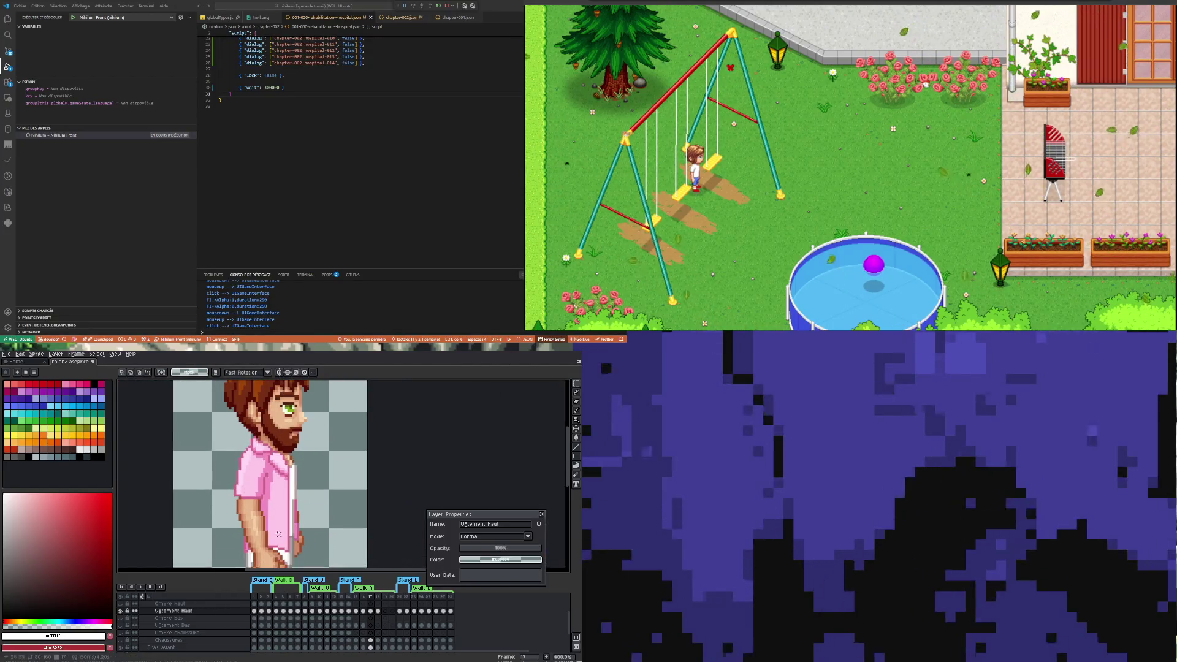
click(379, 611)
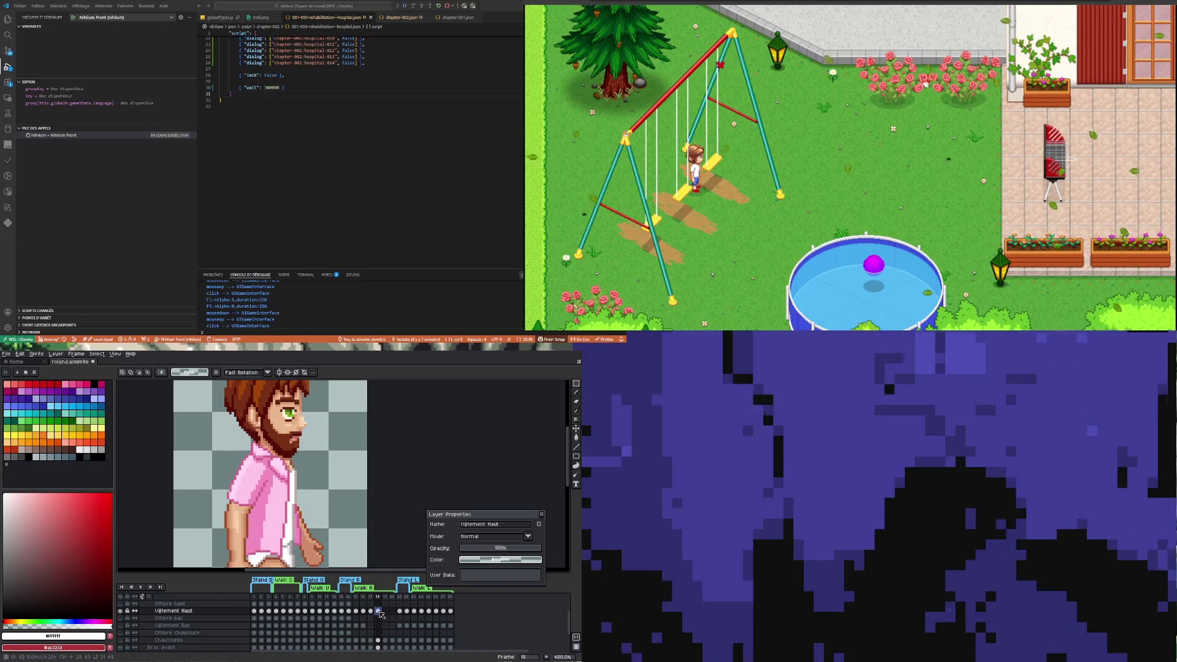
On frame 16, move the sleeve pixels down one pixel
click(356, 611)
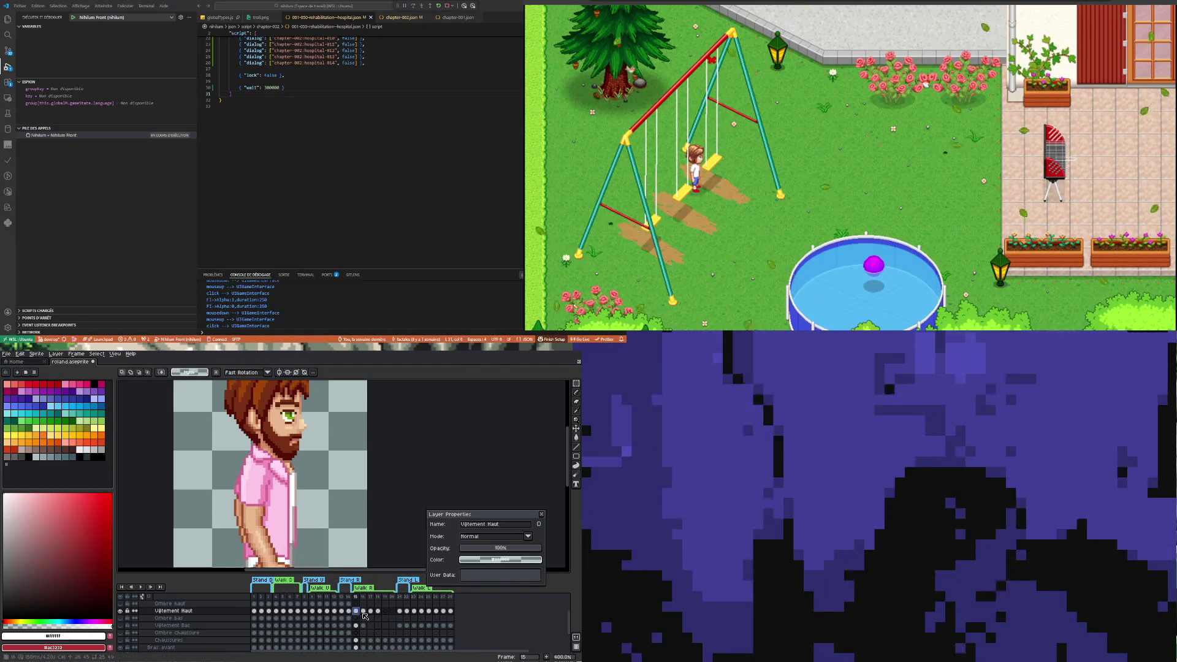
click(366, 611)
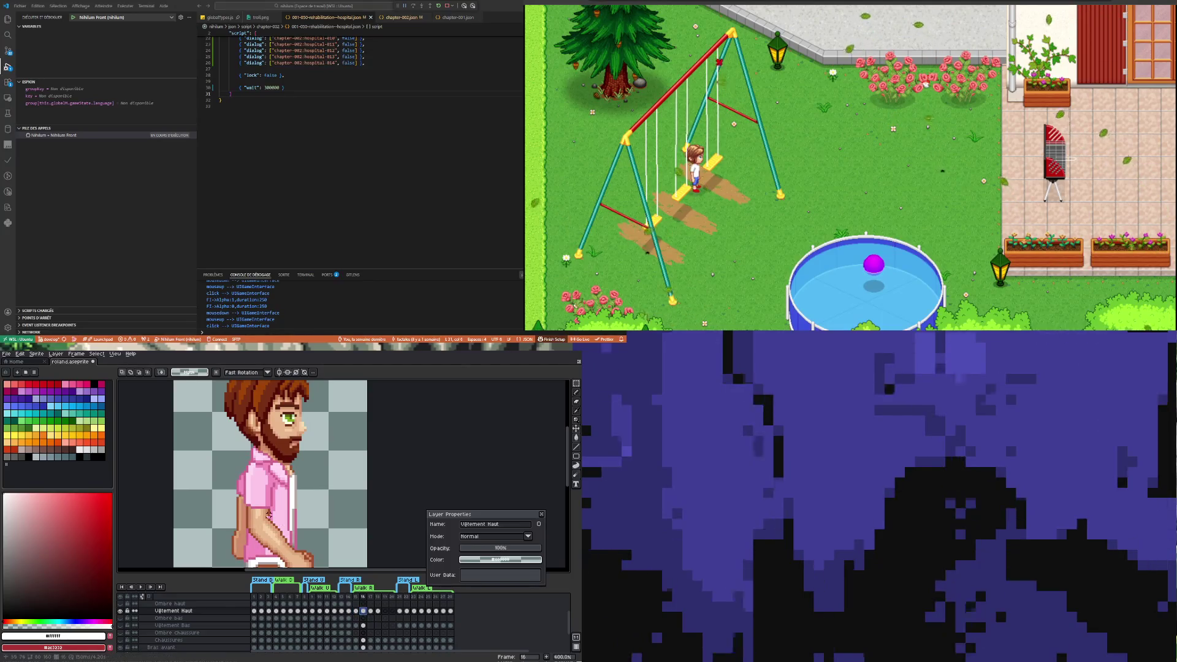
scroll(262, 515, up, 2)
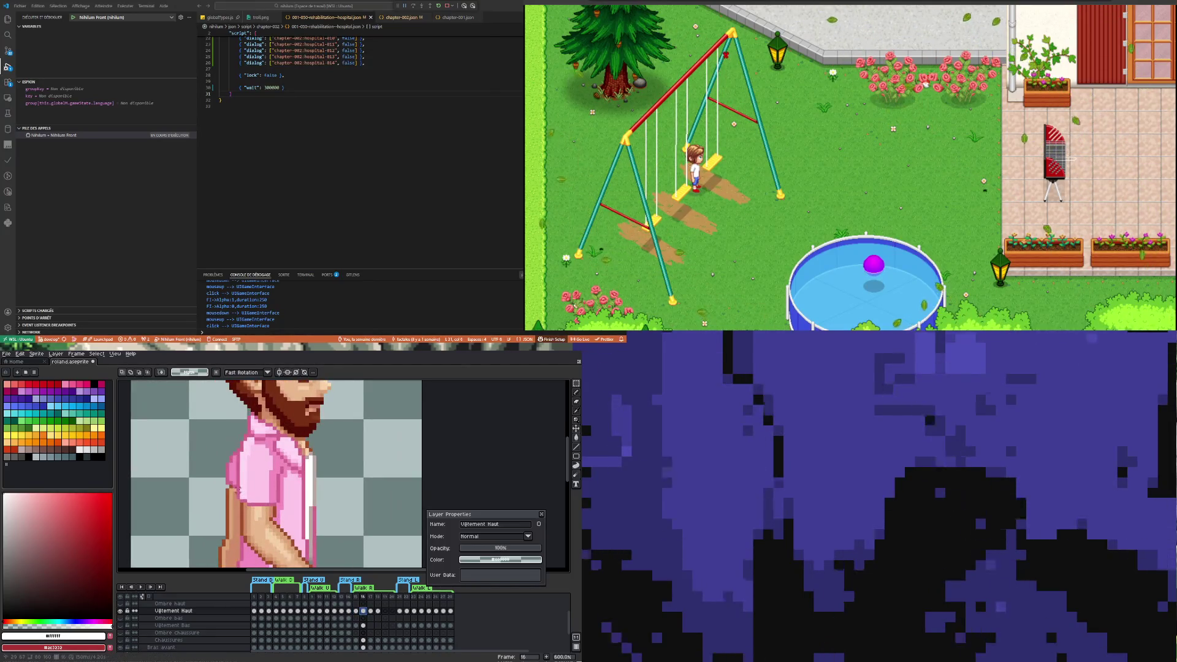
drag(282, 512, 283, 516)
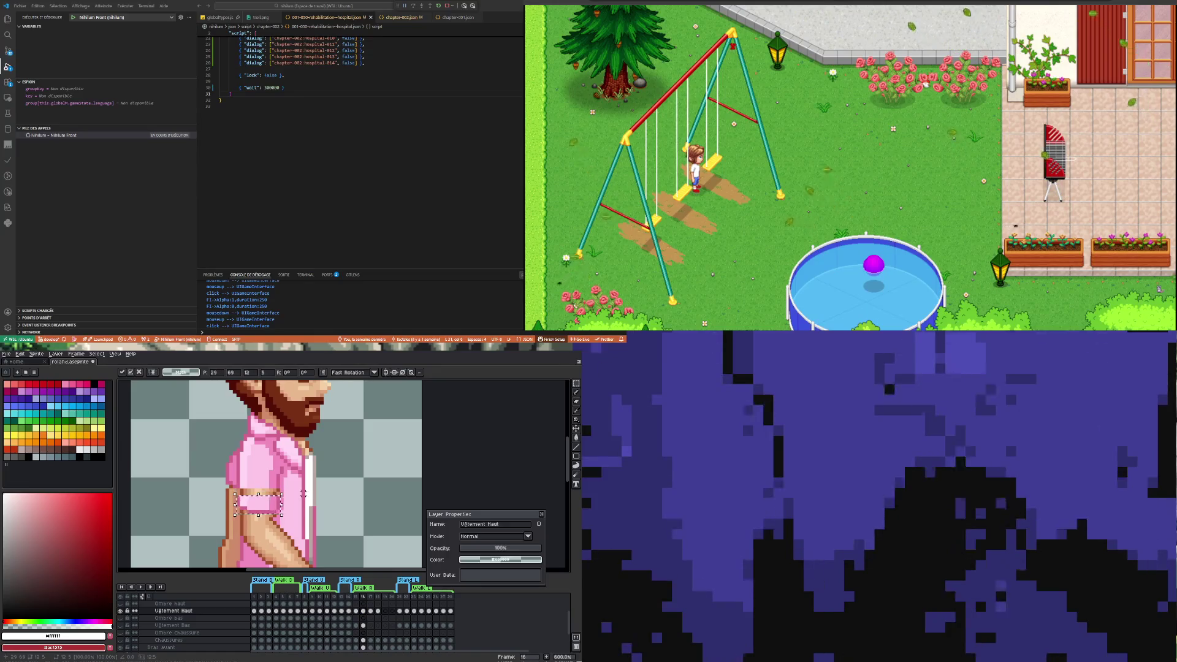
Review the shirt by stepping through frames 15 to 18 and back to 14
click(355, 611)
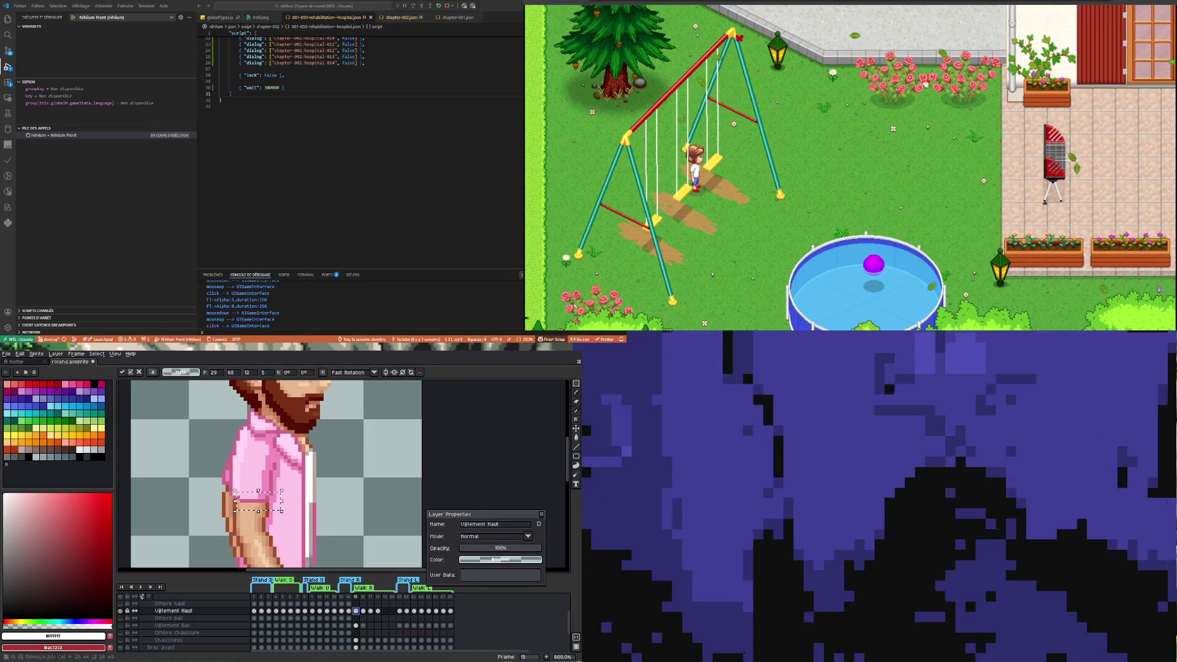
key(Right)
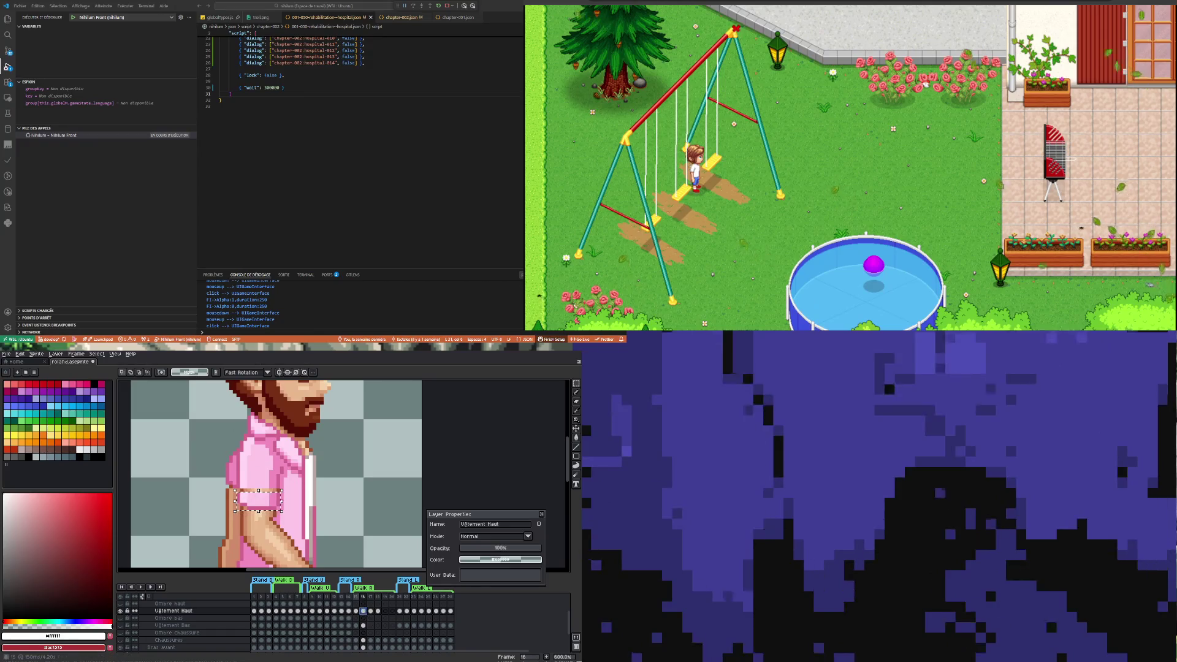
click(371, 611)
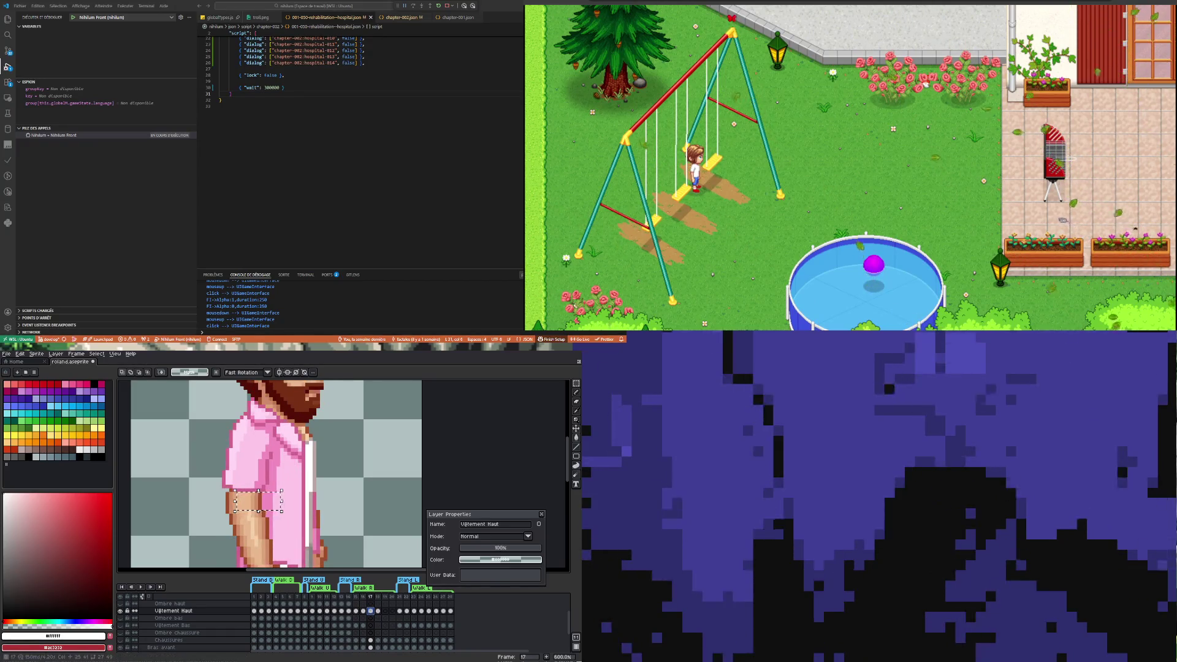
scroll(325, 514, down, 2)
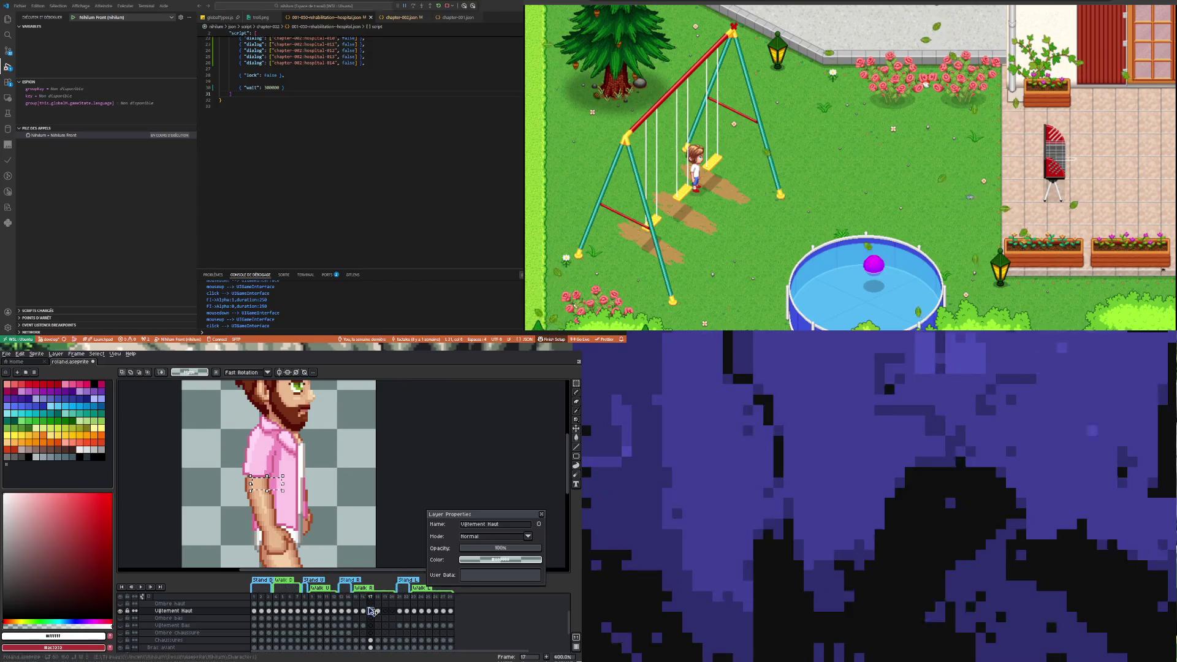
click(364, 611)
click(372, 611)
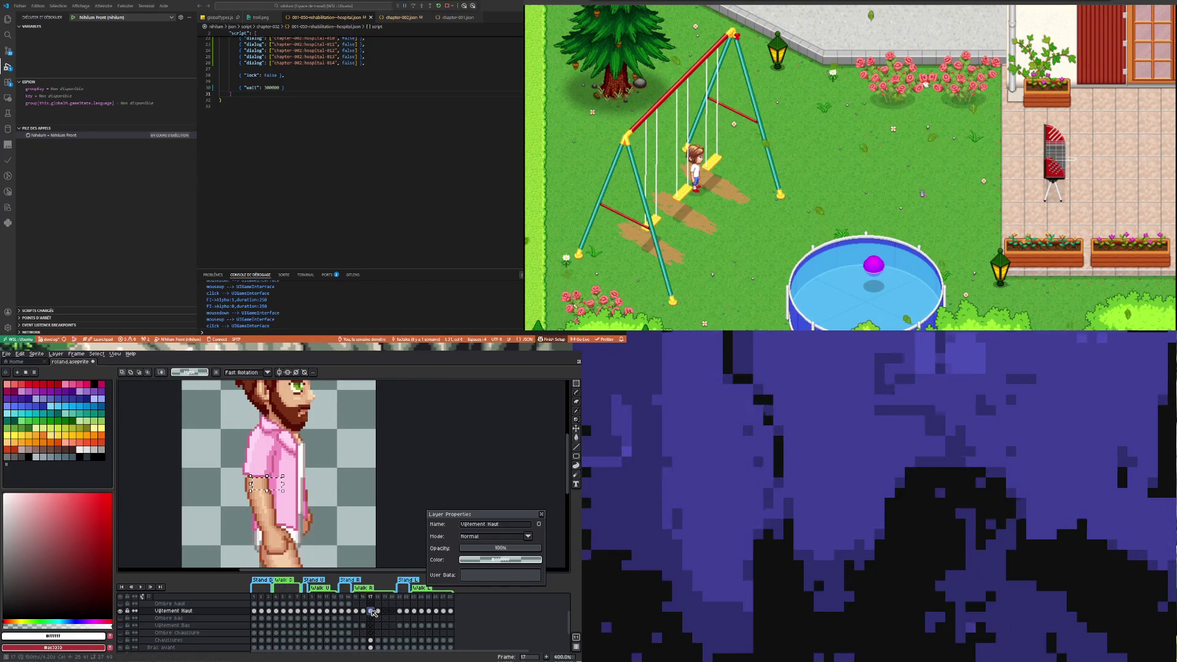
click(378, 611)
click(349, 612)
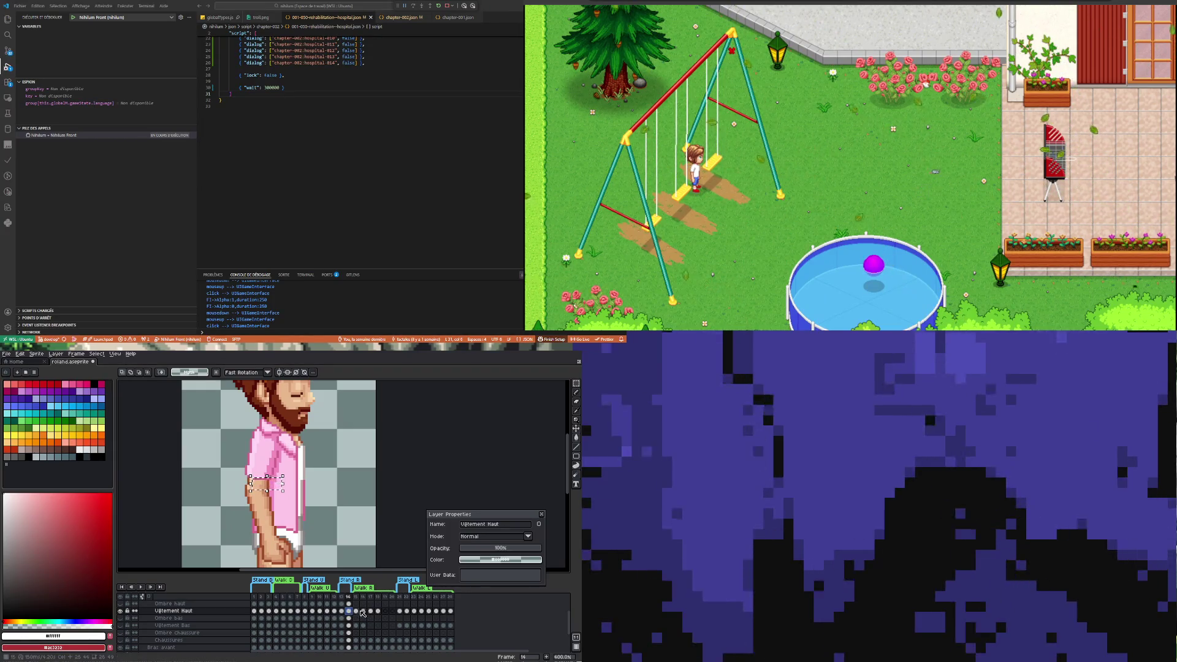
Nudge the selected shirt pixels up one pixel on frame 16, then compare frames 17 and 18
click(358, 611)
click(363, 612)
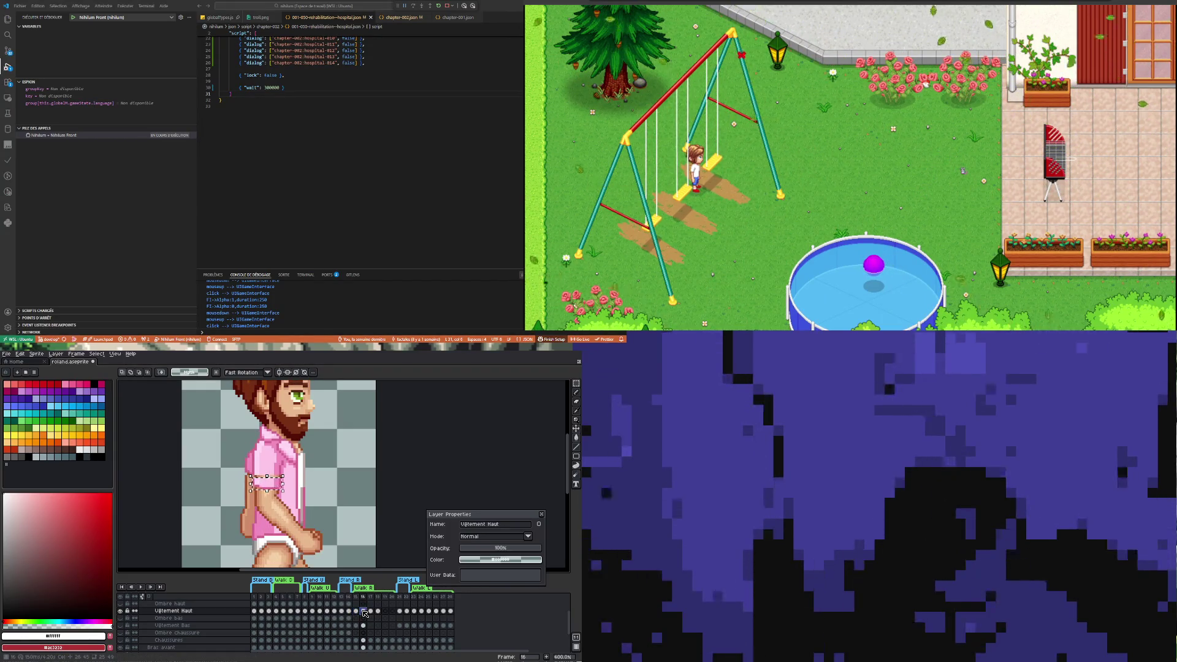
key(Up)
click(371, 611)
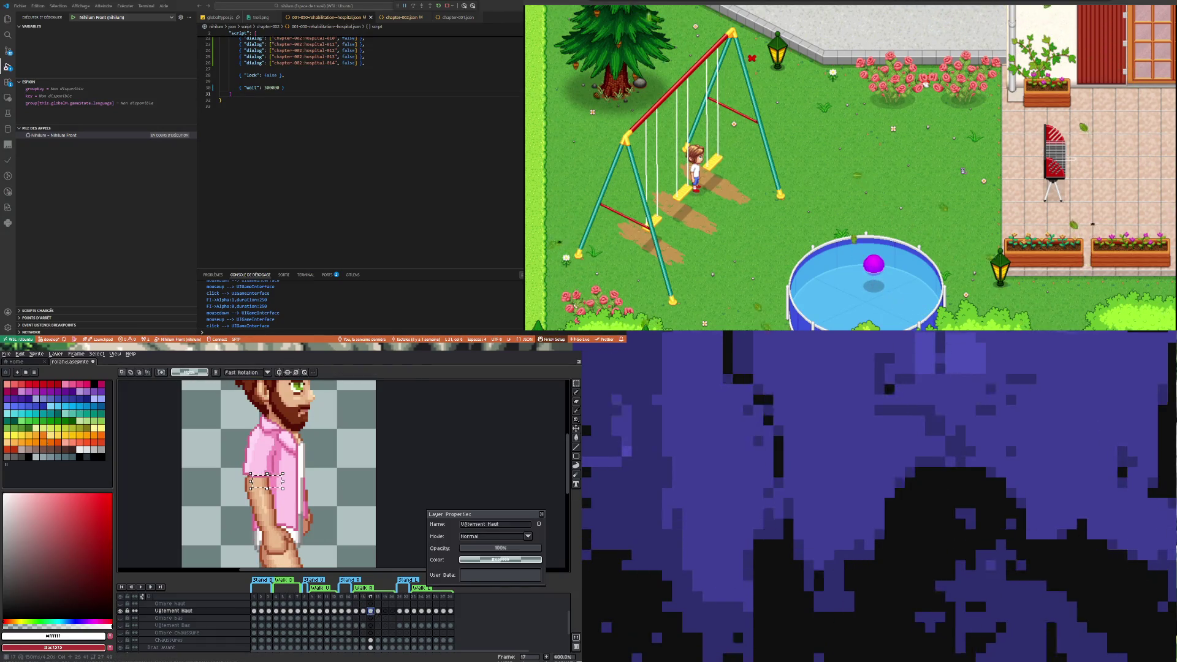
click(378, 612)
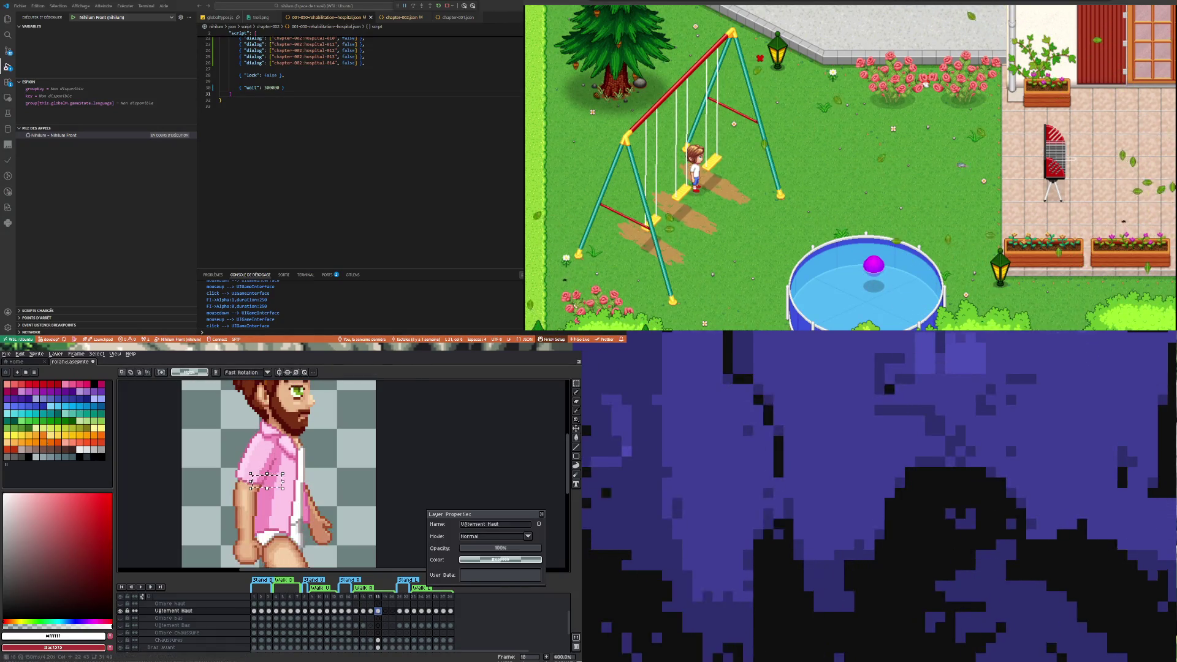
key(Left)
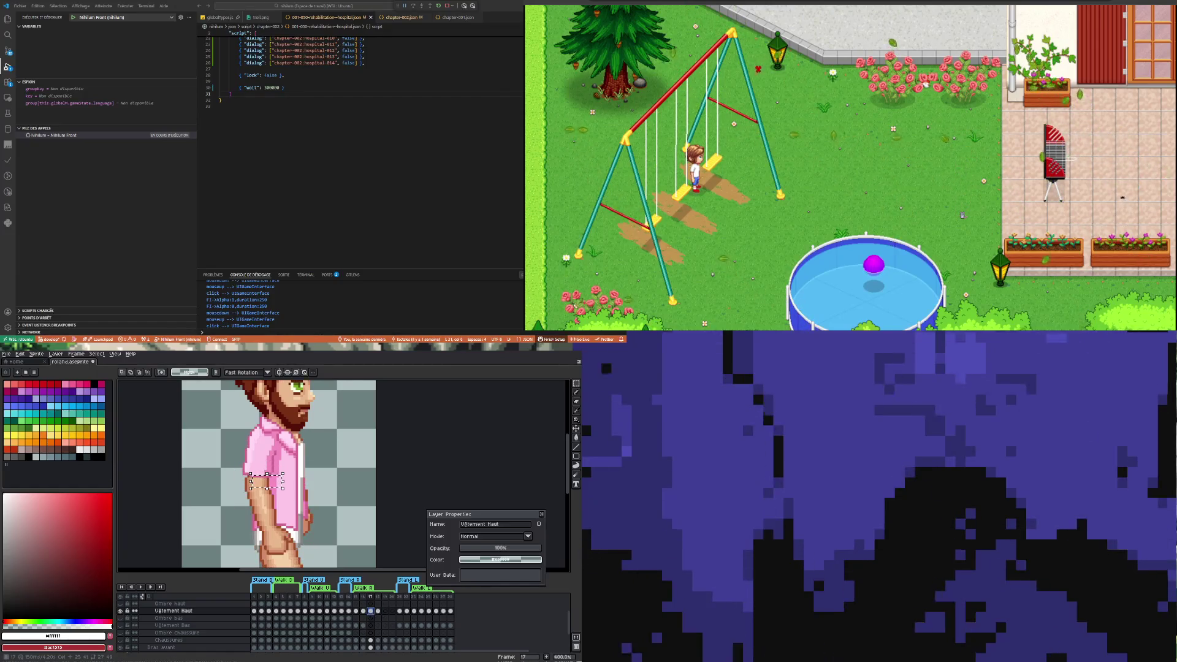
click(378, 612)
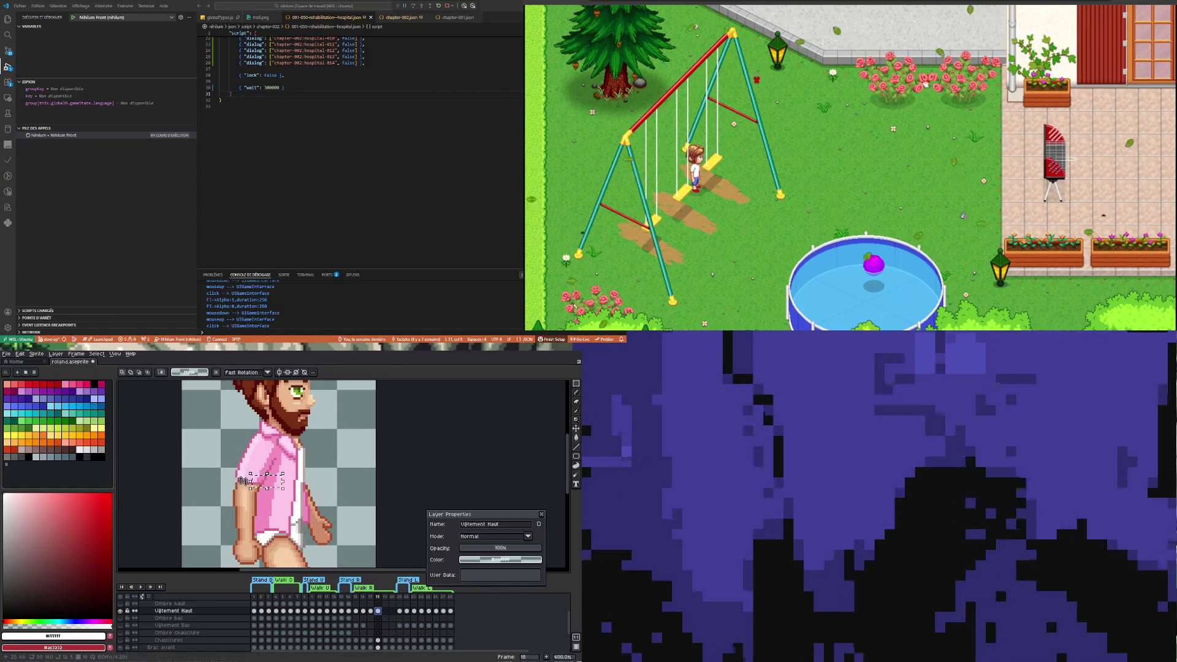
scroll(243, 481, up, 1)
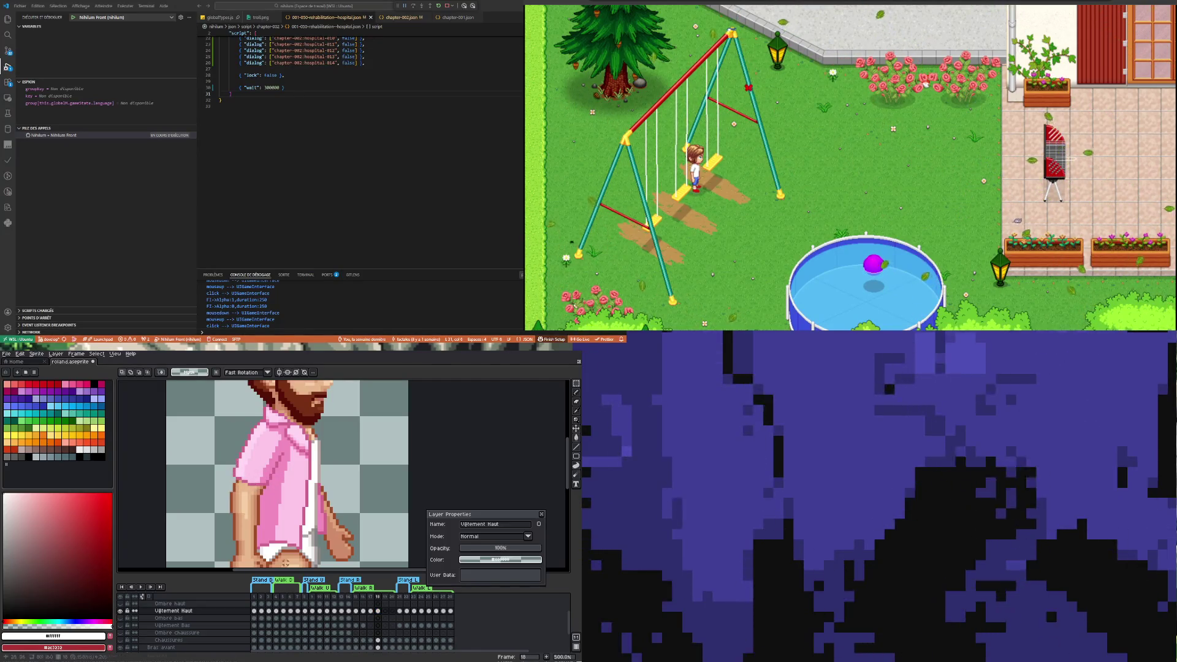
Paste the copied patch onto frame 18's sleeve and commit it
click(378, 611)
scroll(224, 475, up, 2)
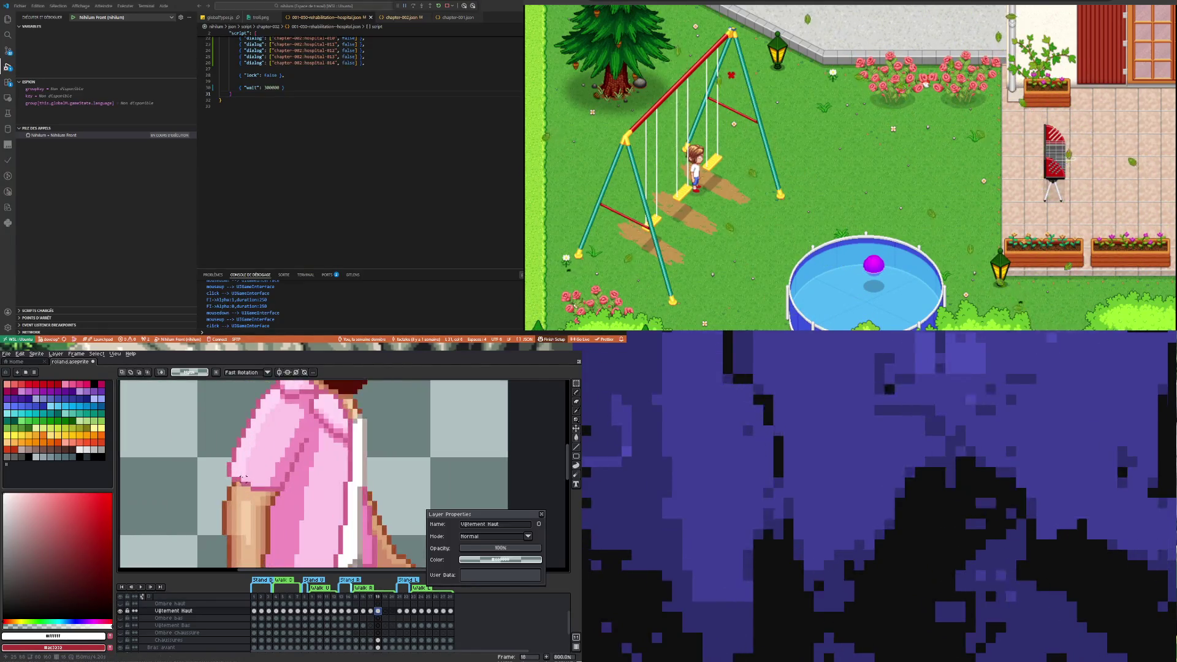
key(ctrl+v)
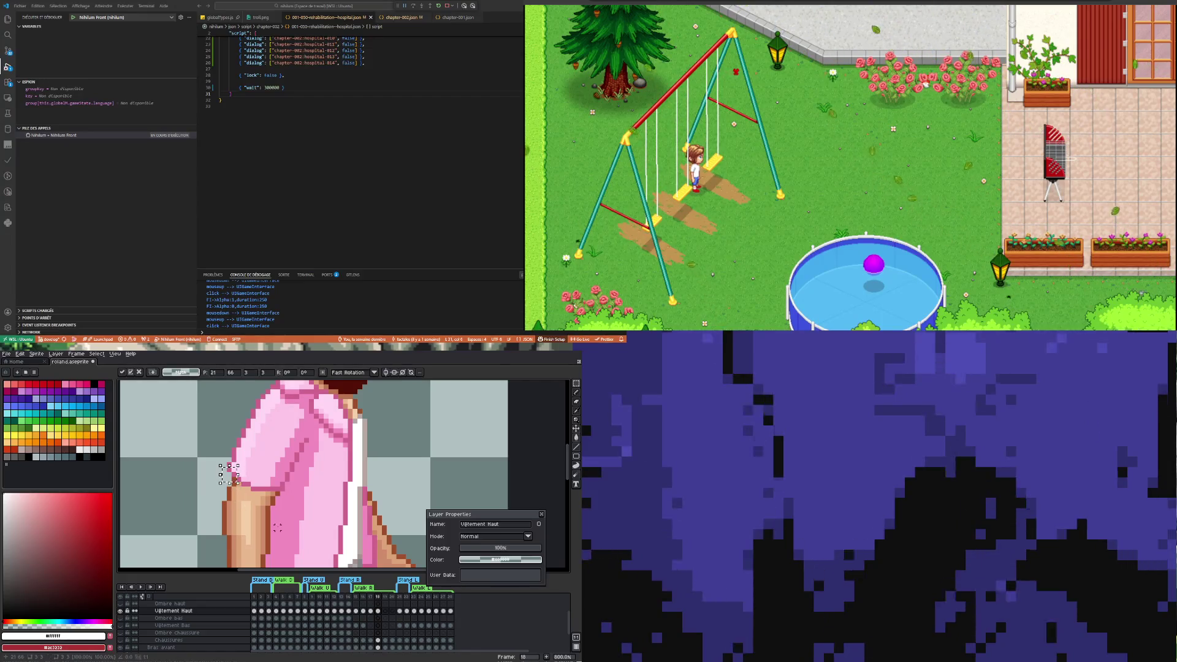
key(Return)
scroll(205, 498, down, 2)
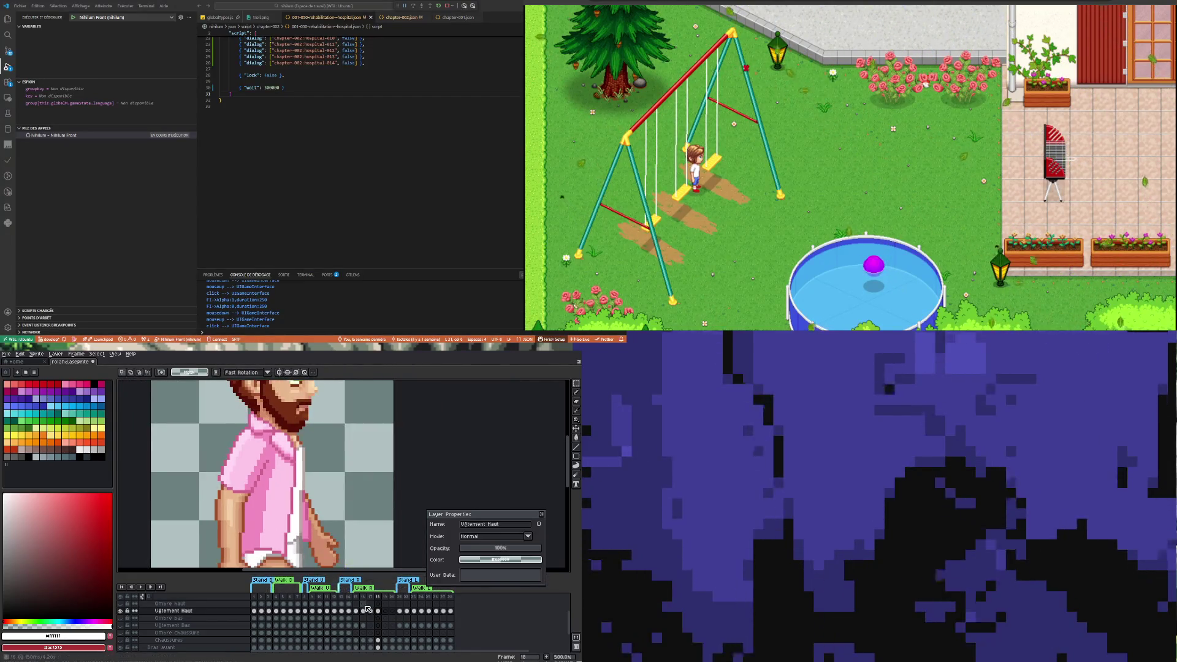
scroll(223, 467, up, 2)
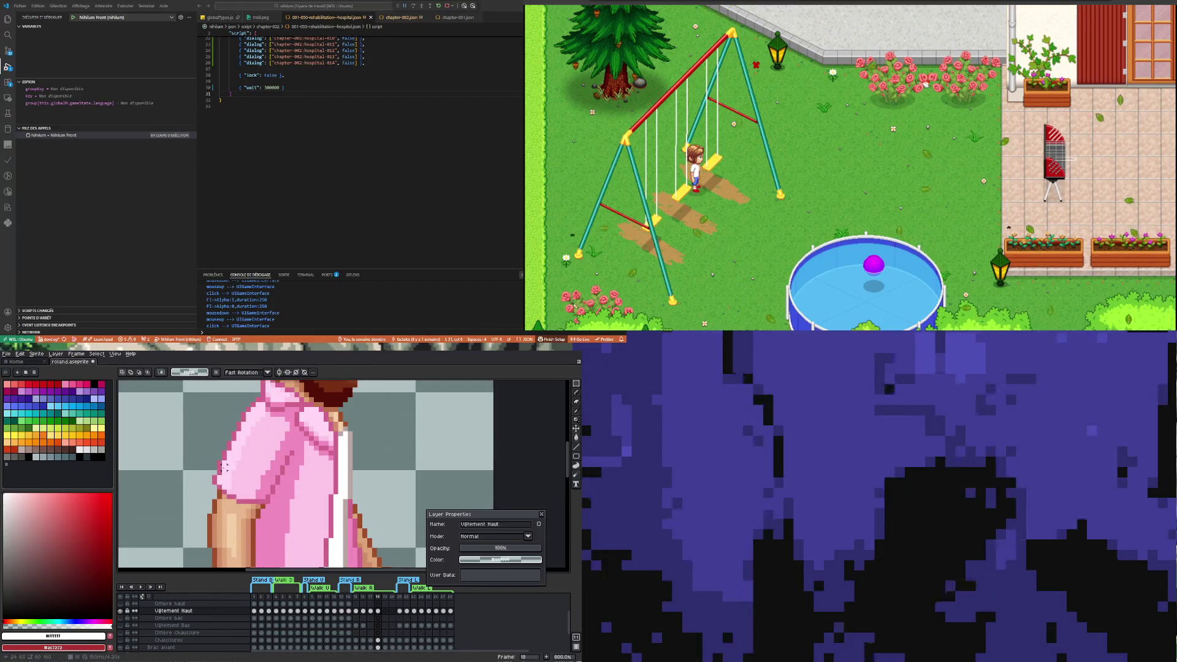
scroll(223, 467, up, 2)
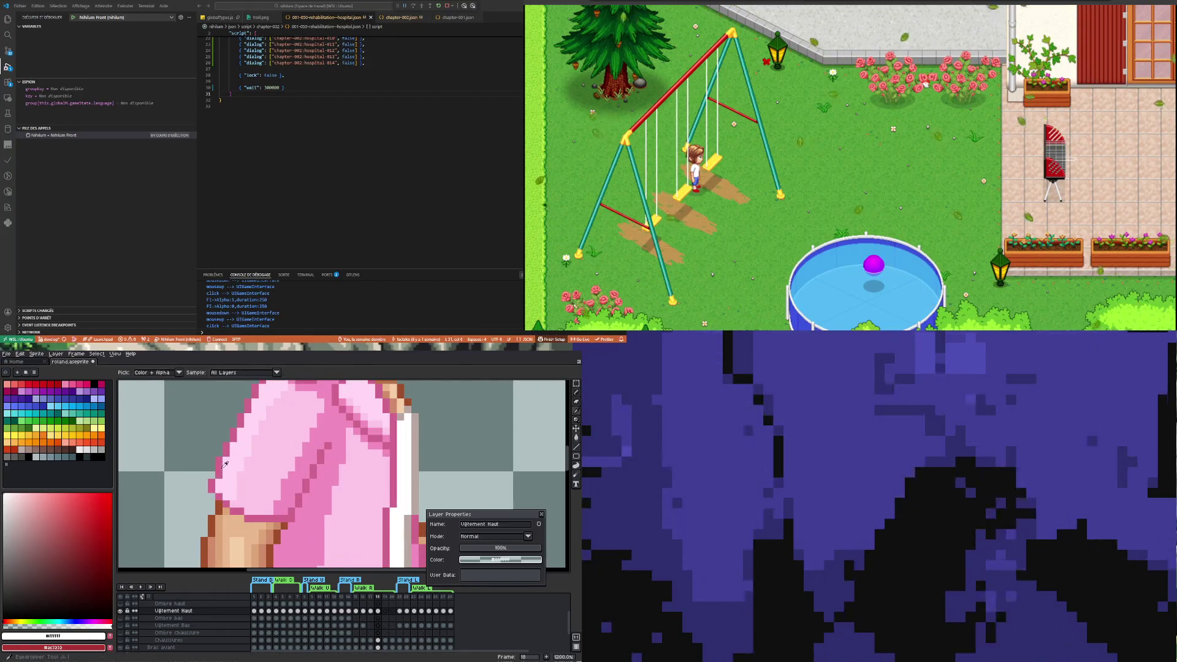
Sample the mid, light and slightly darker sleeve pinks on frame 18, then go to frame 17
alt+click(224, 464)
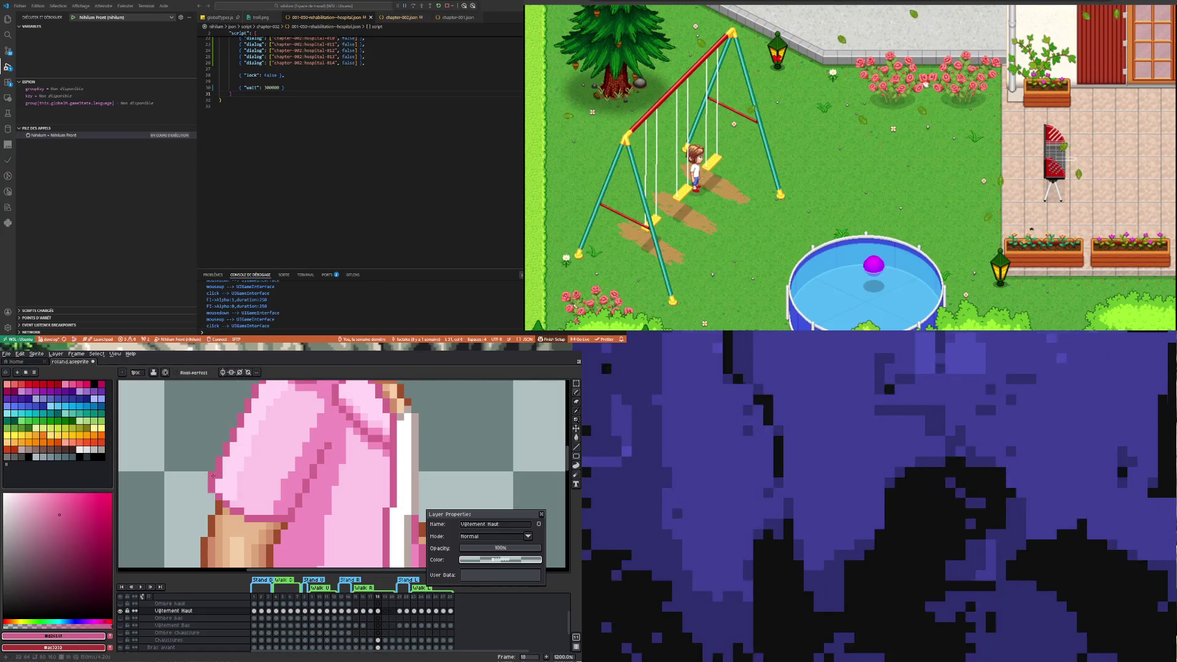
alt+click(237, 457)
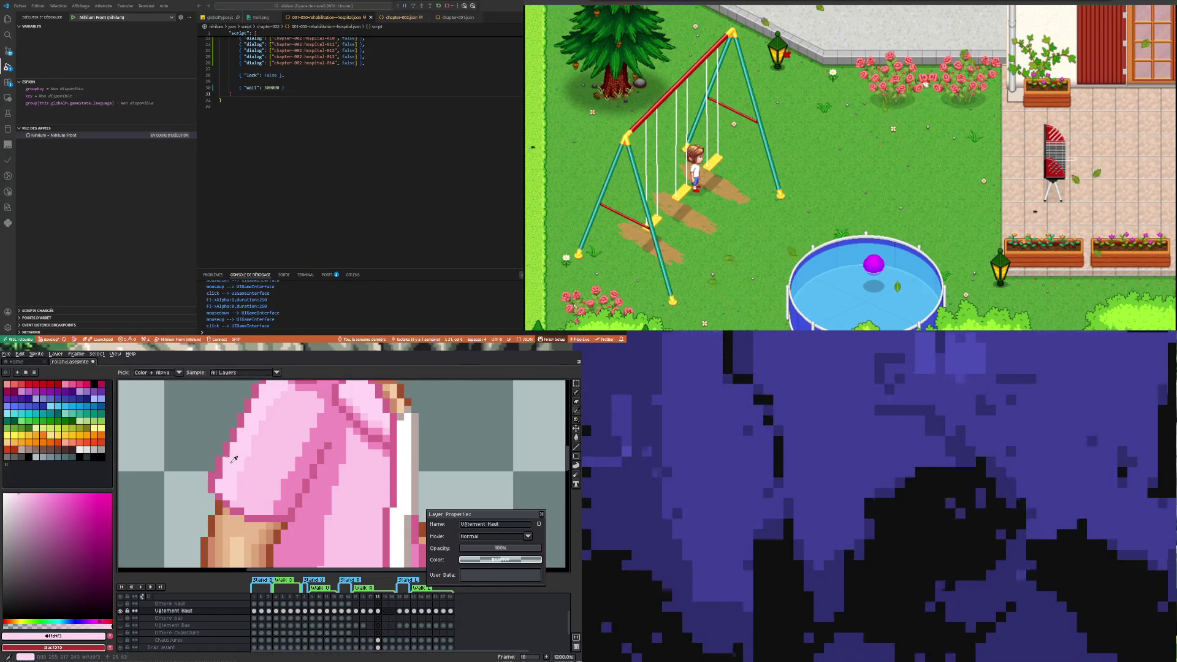
scroll(220, 474, down, 3)
scroll(235, 490, up, 3)
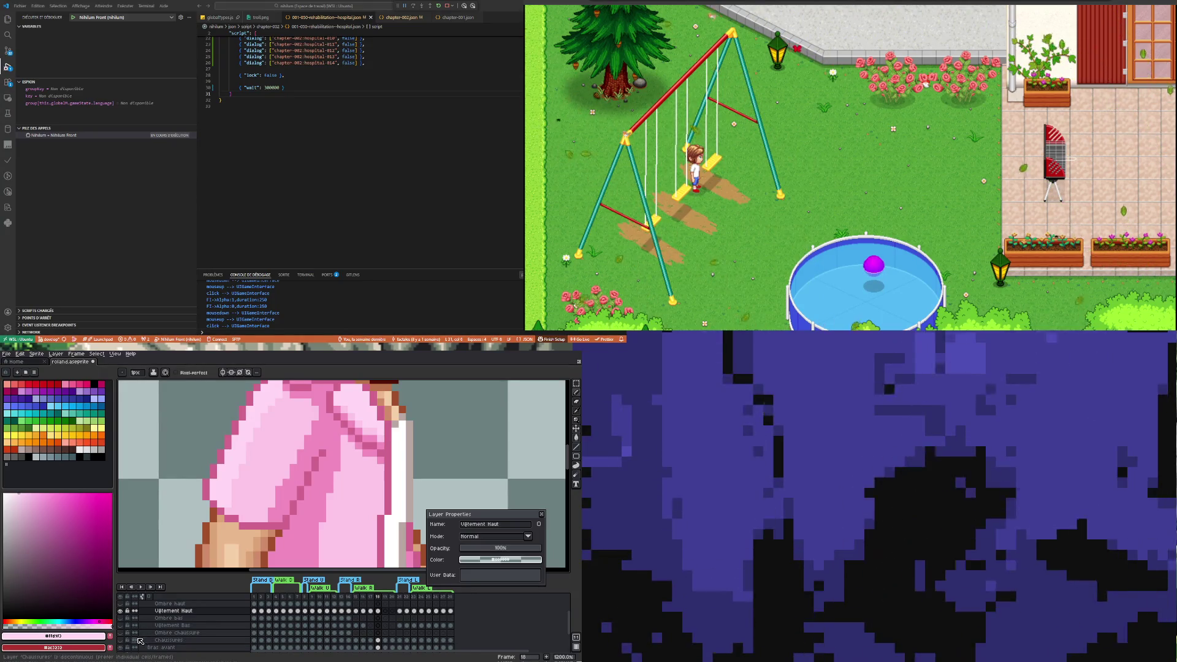
scroll(235, 508, down, 3)
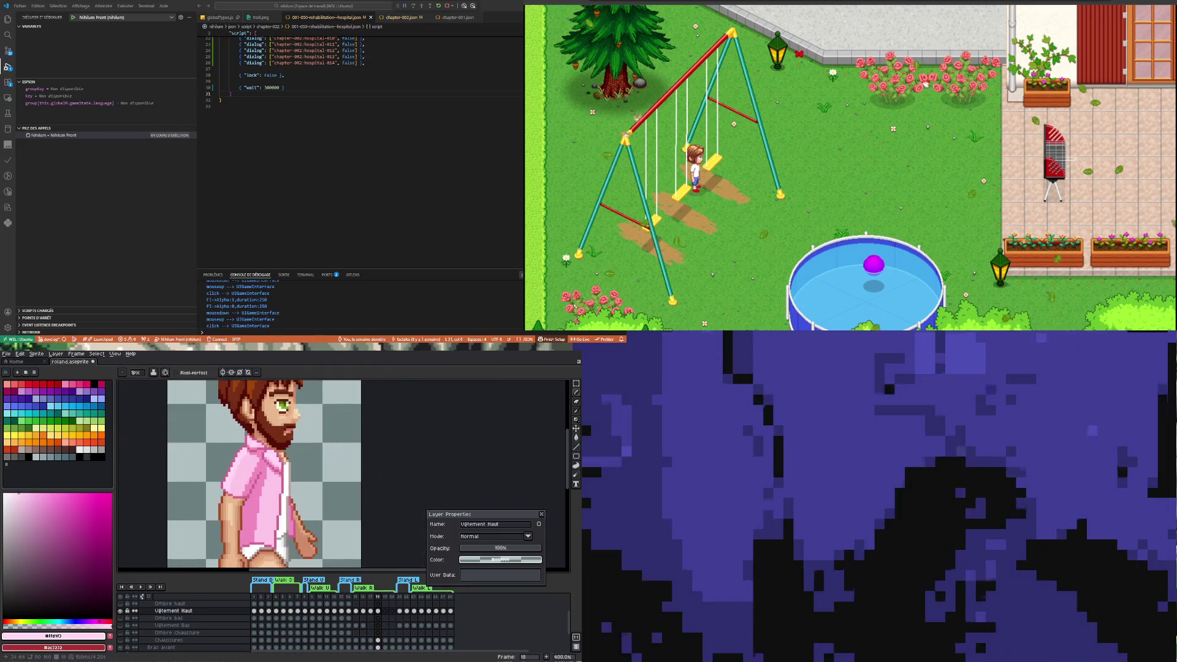
scroll(236, 508, up, 3)
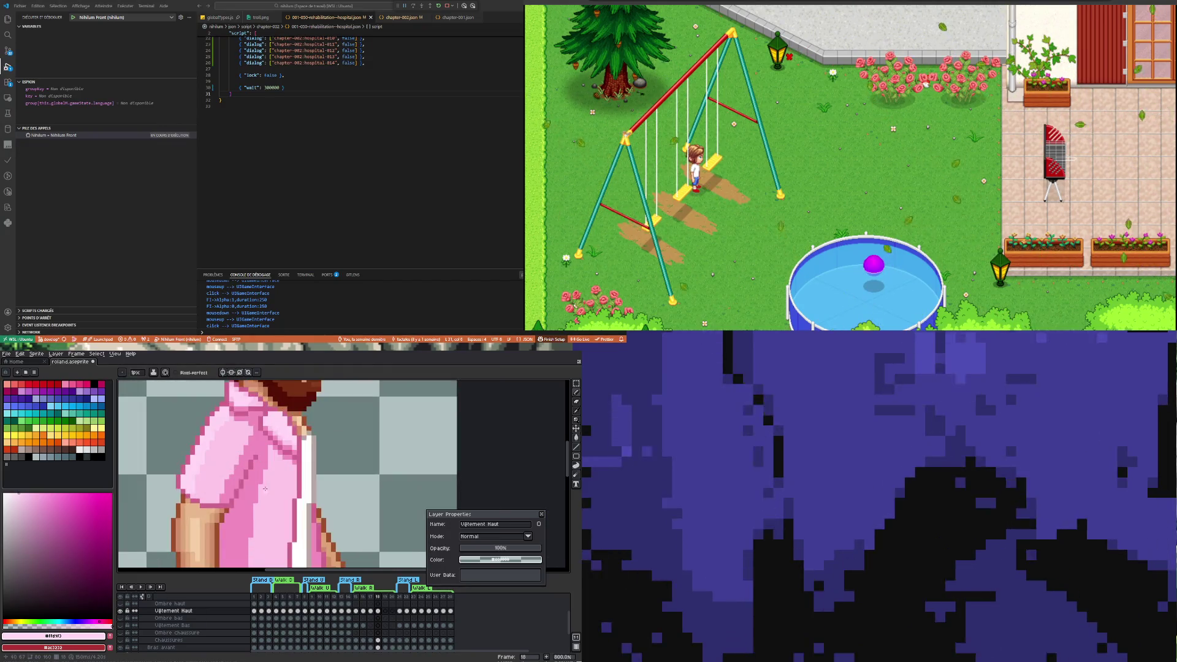
alt+click(218, 475)
scroll(218, 475, down, 3)
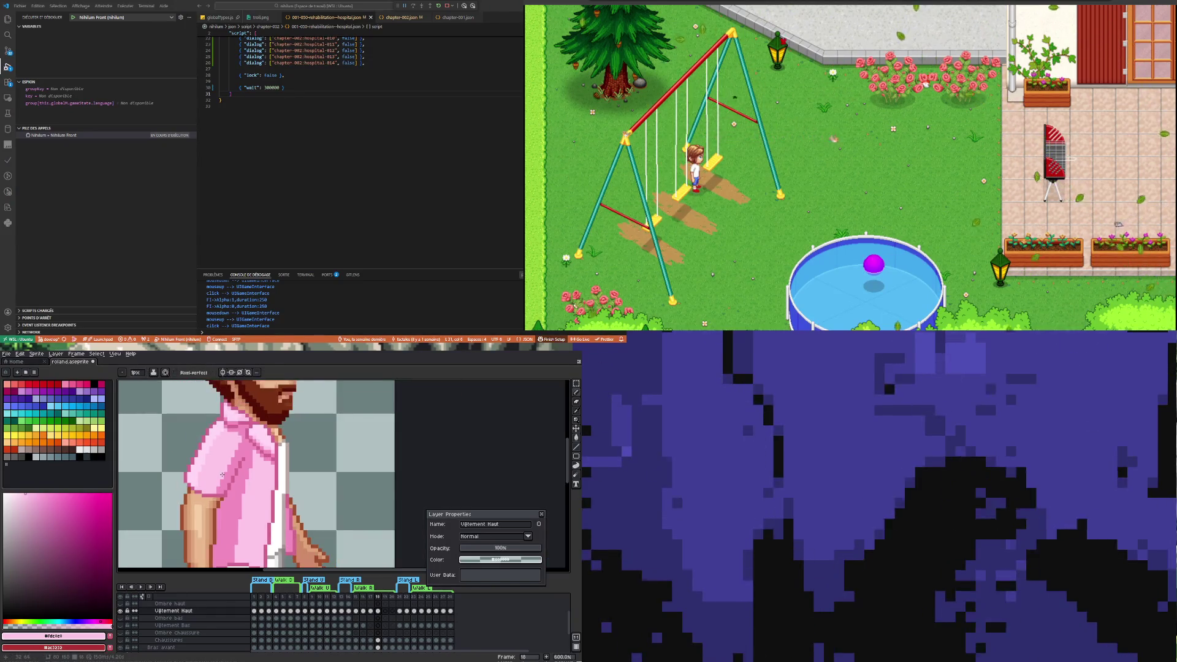
scroll(195, 481, up, 1)
scroll(227, 470, down, 2)
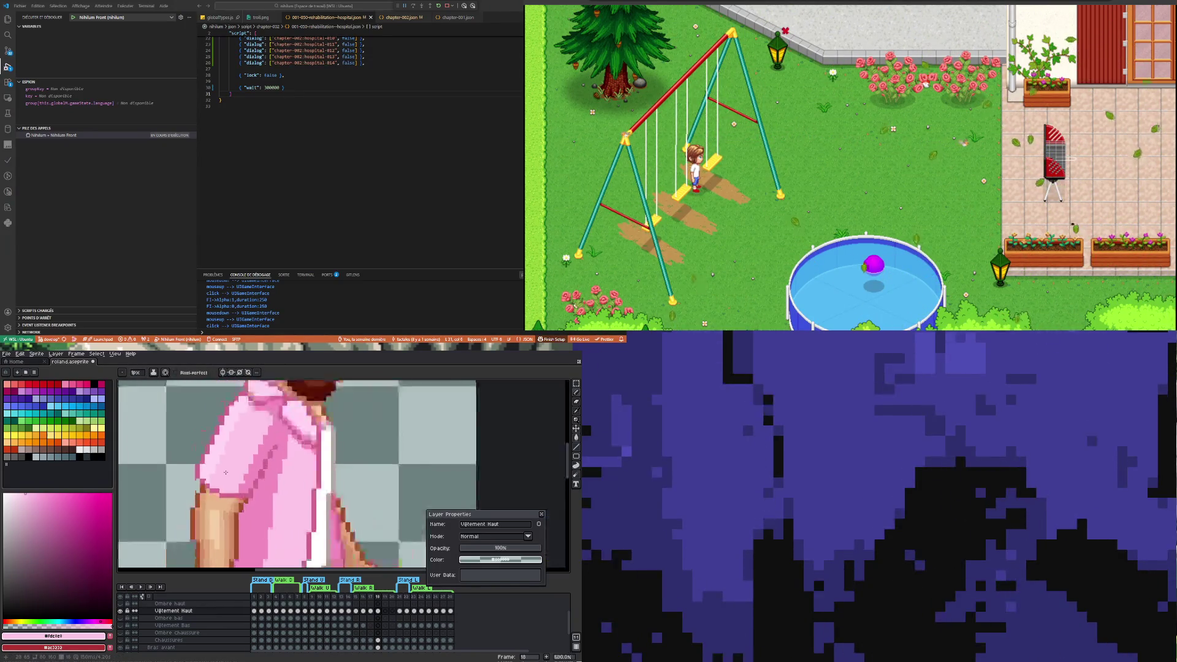
scroll(228, 469, up, 3)
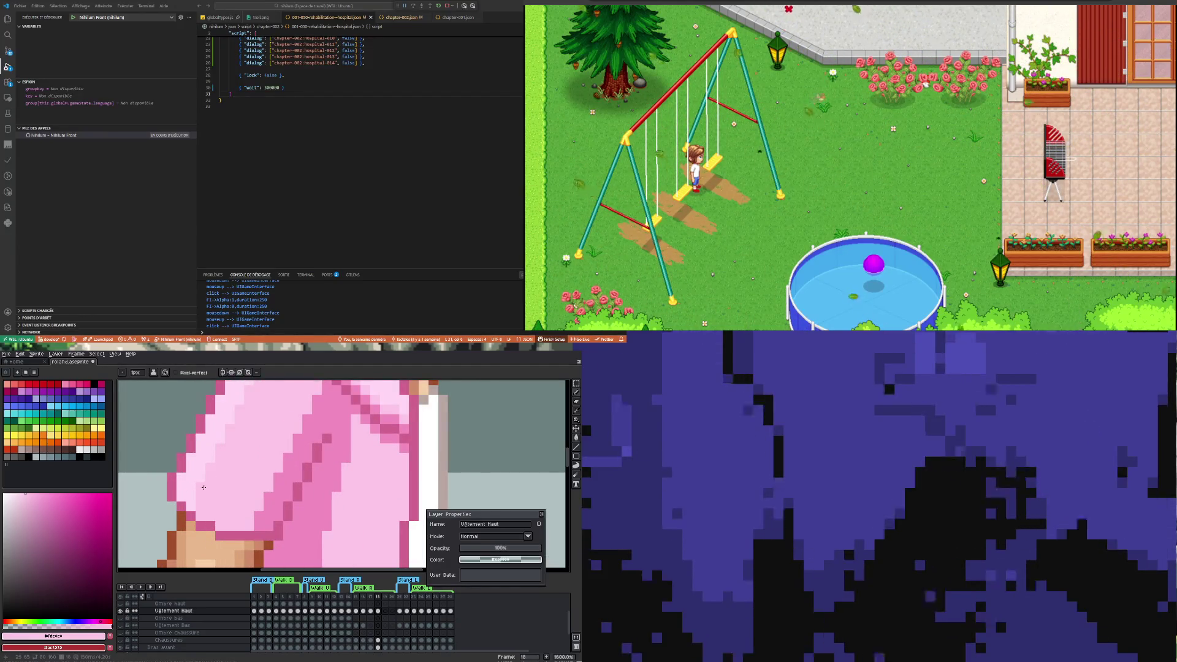
scroll(245, 490, down, 3)
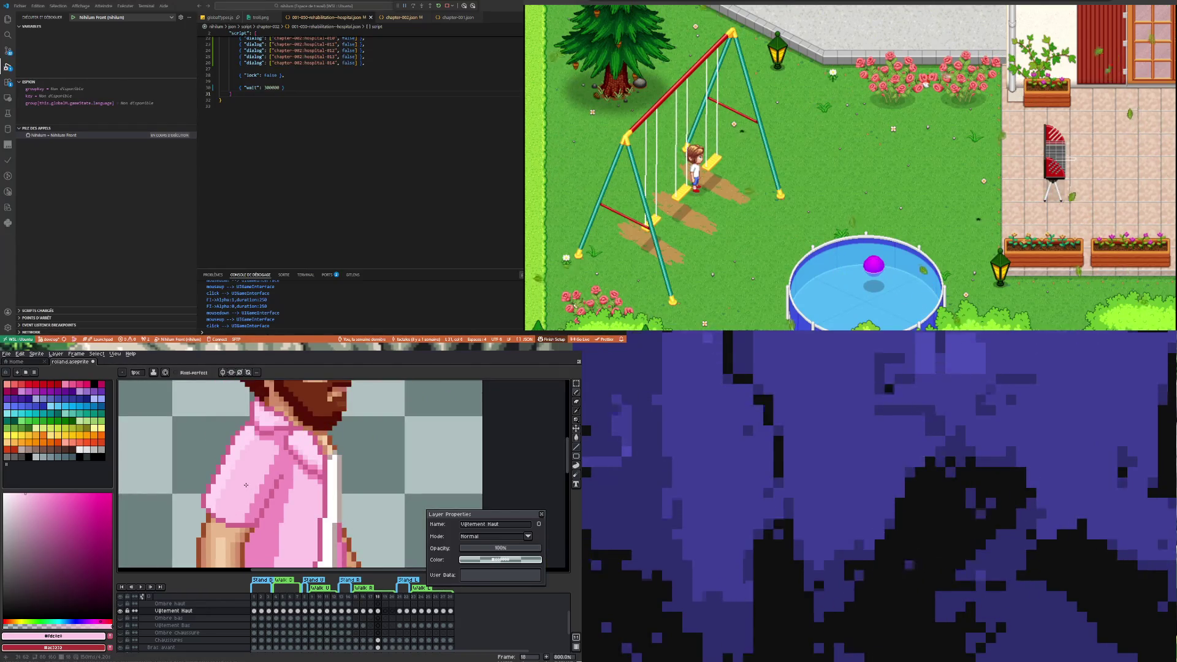
click(371, 610)
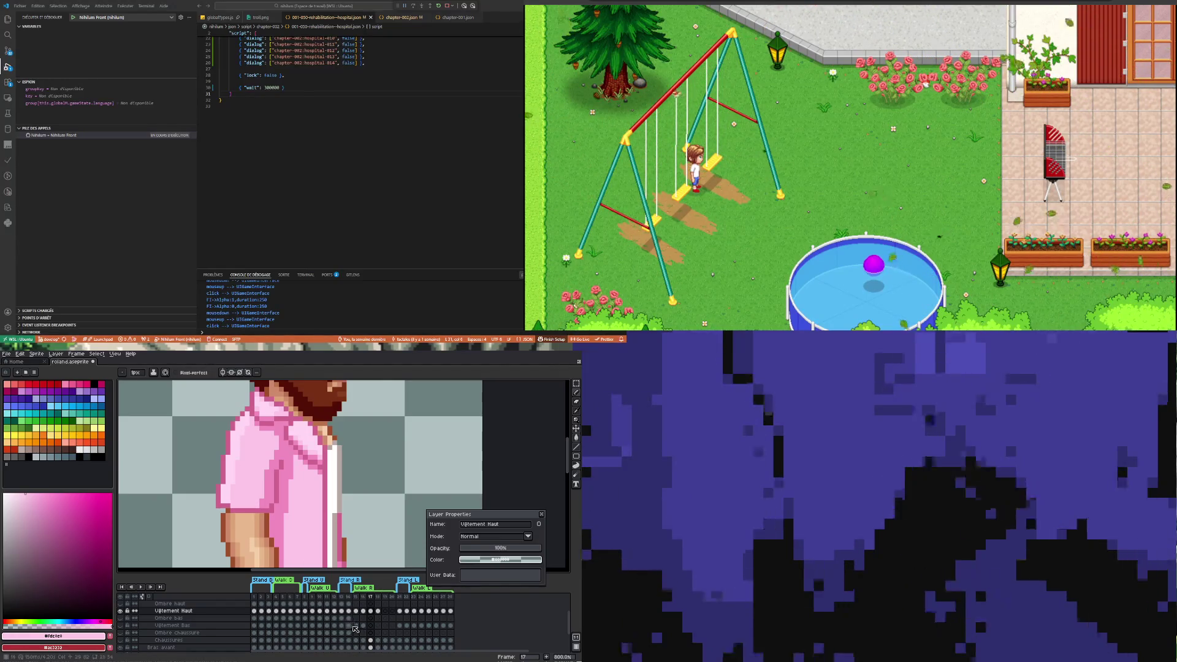
click(364, 611)
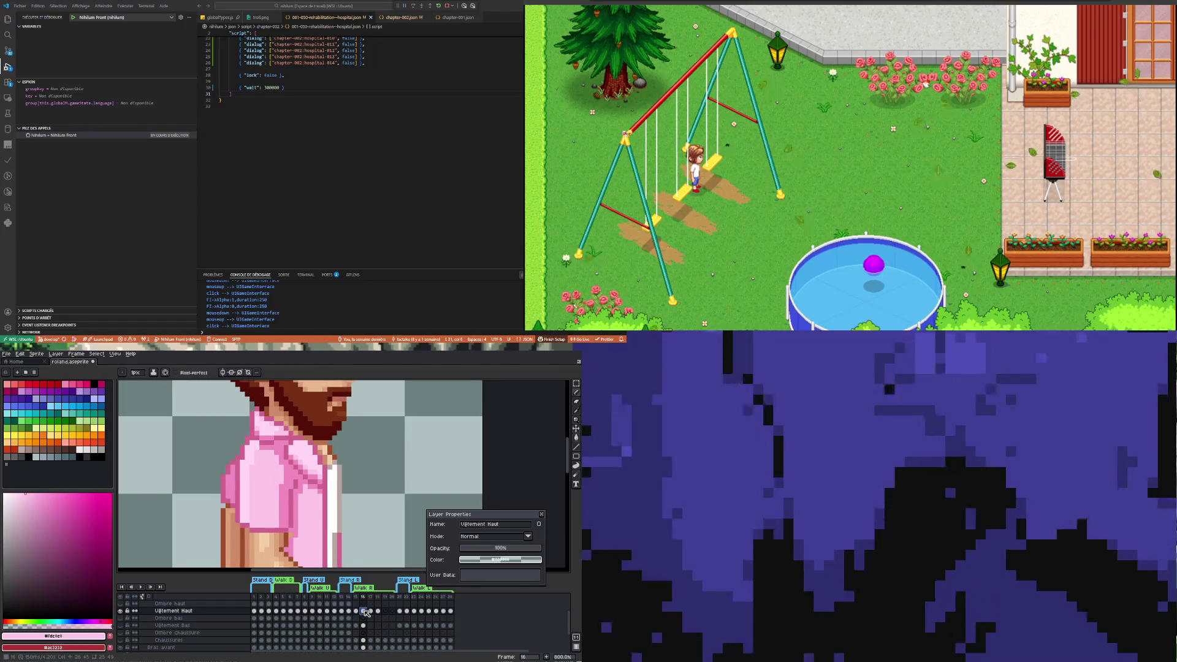
click(356, 611)
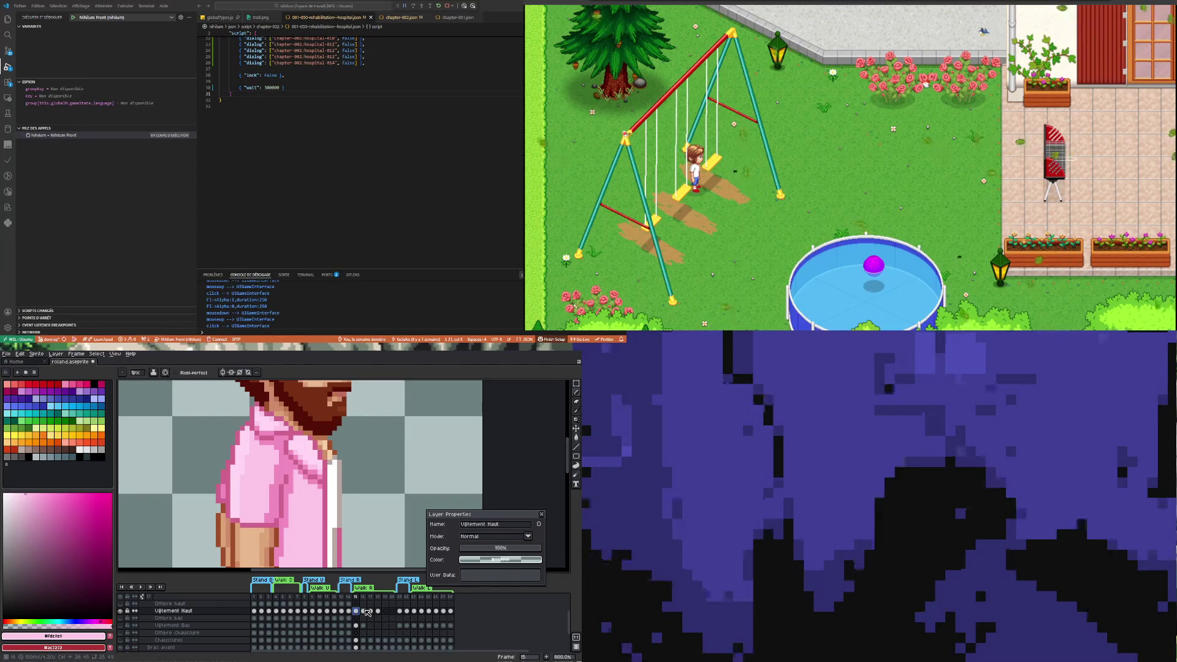
click(364, 611)
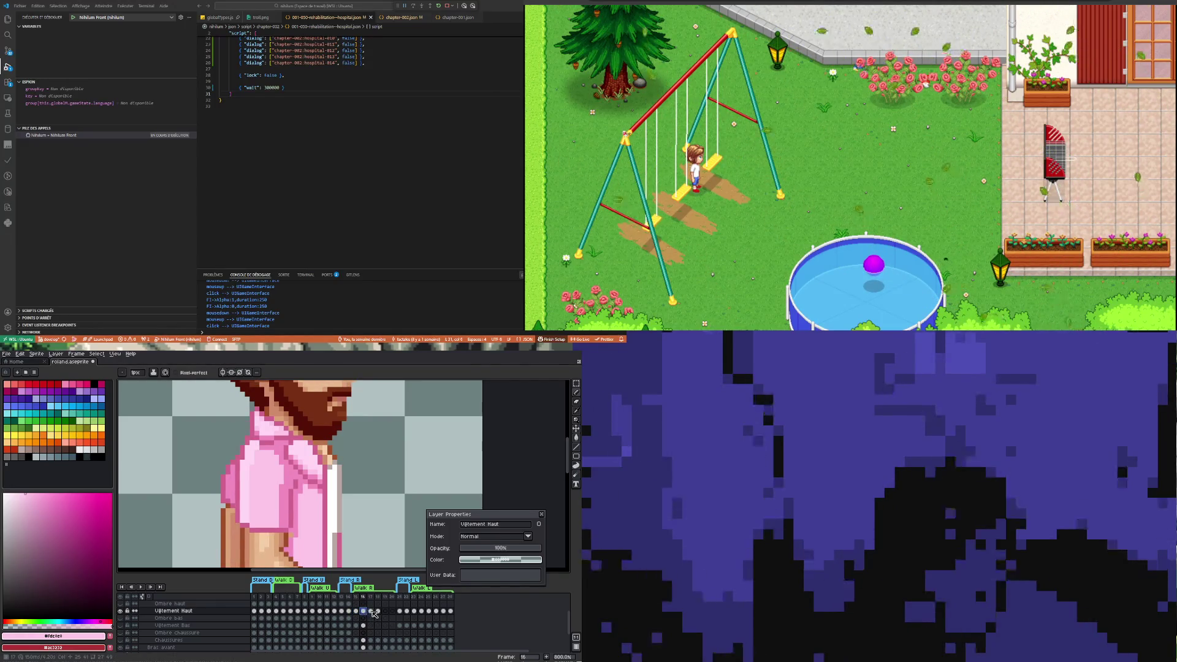
click(371, 611)
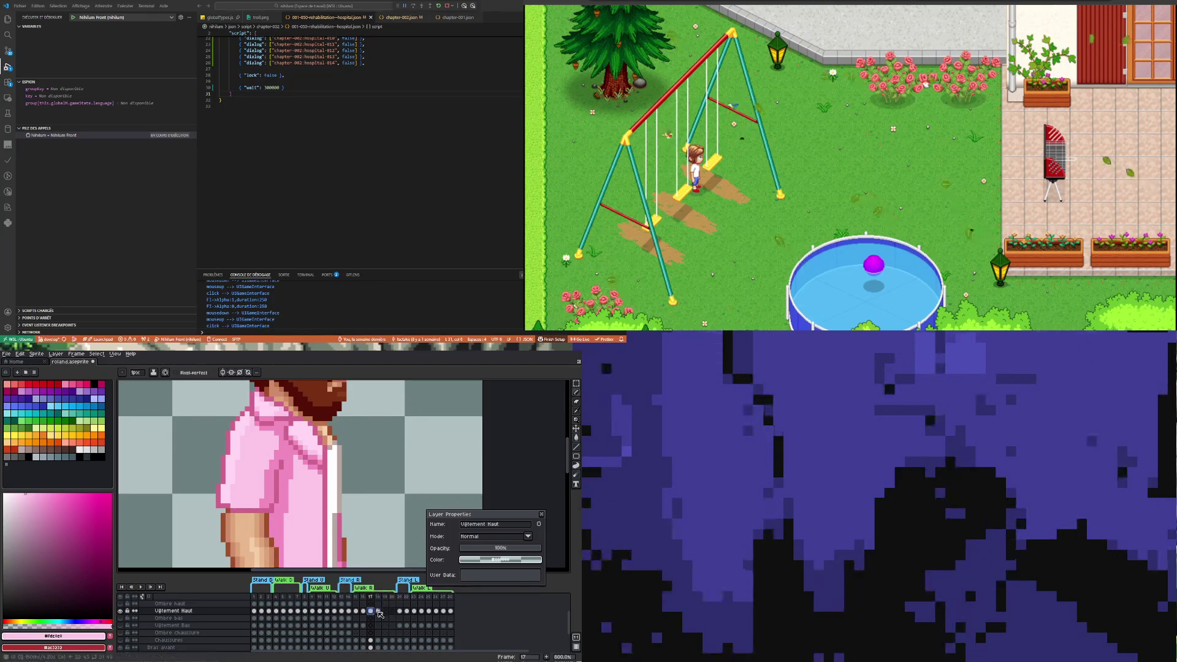
click(378, 611)
click(371, 611)
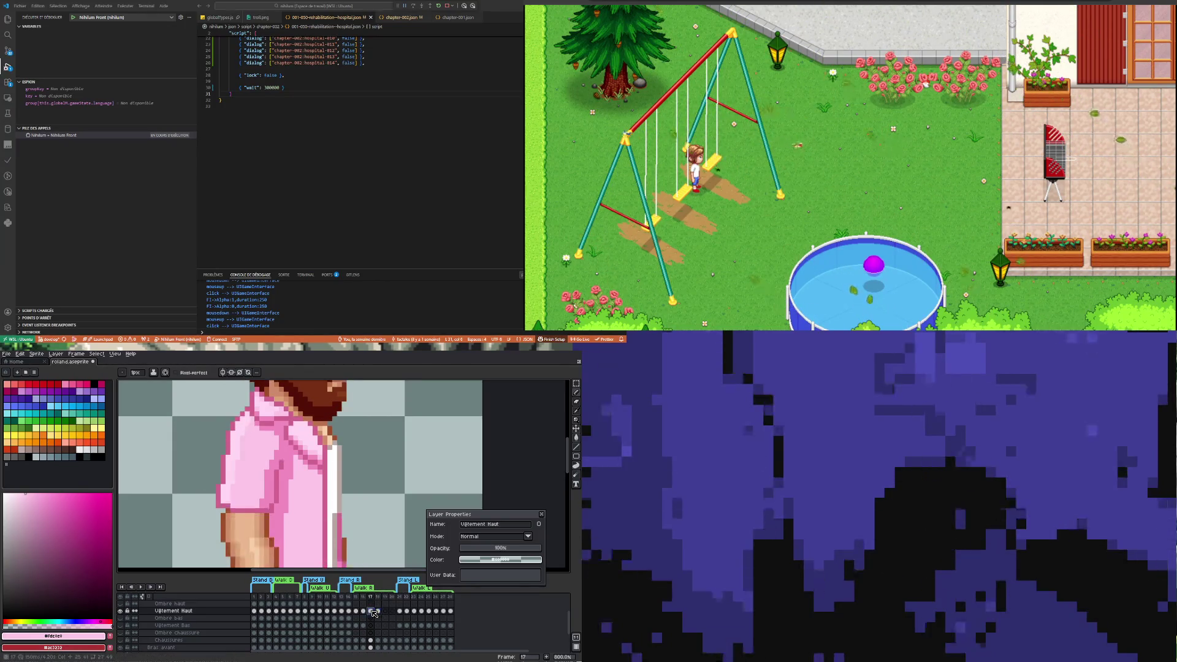
scroll(277, 455, up, 2)
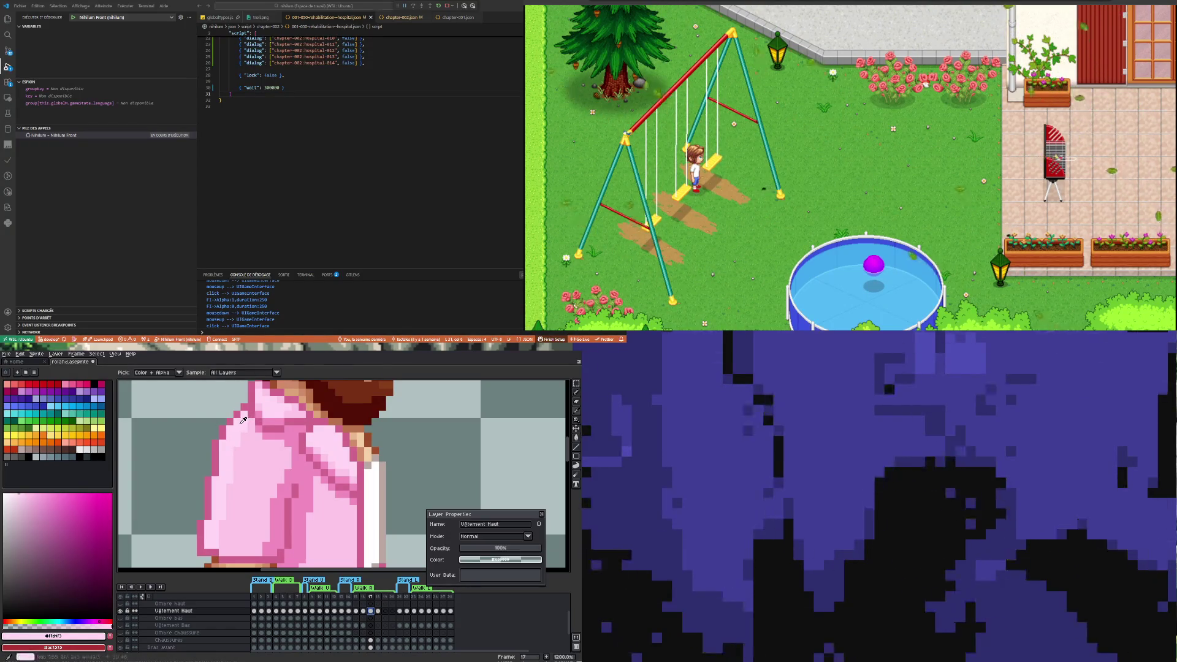
With the Pencil active, review the shirt on frames 16, 15, 14 and 13 in turn
key(b)
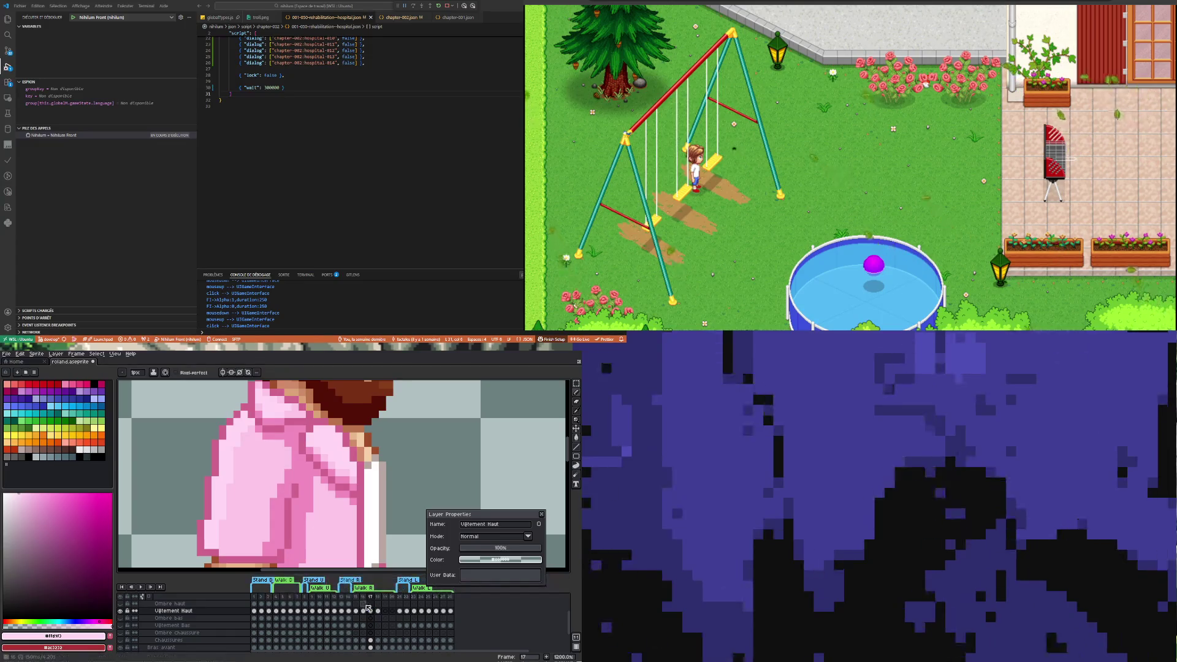
click(363, 612)
click(356, 611)
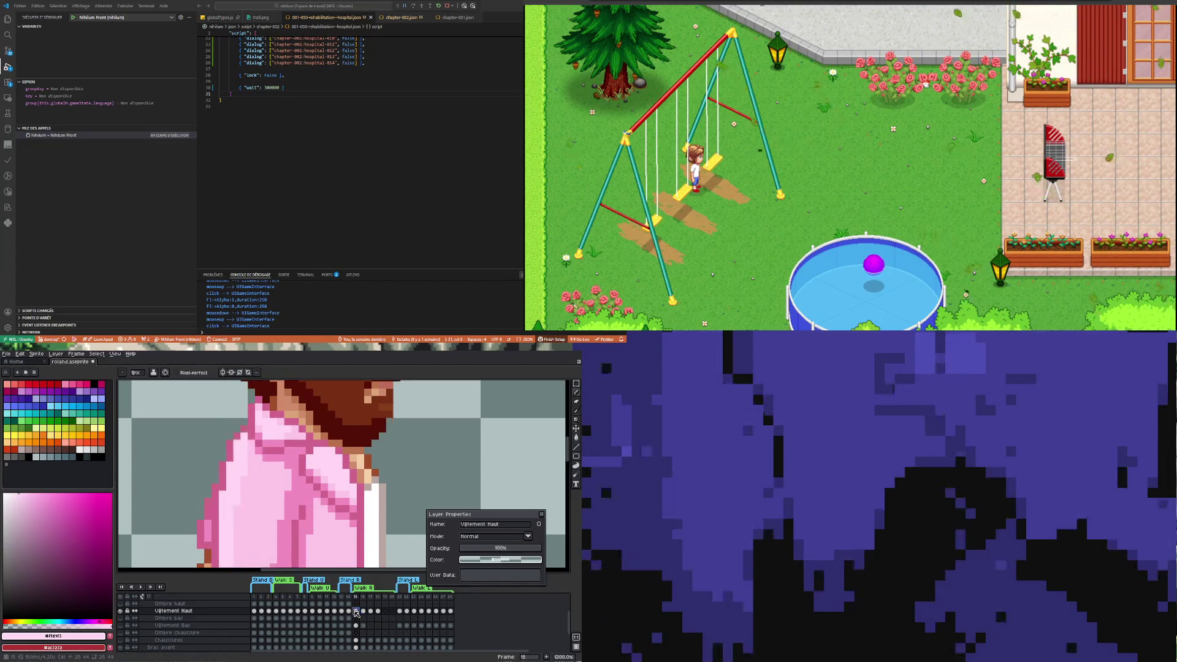
scroll(270, 443, down, 2)
scroll(270, 443, up, 2)
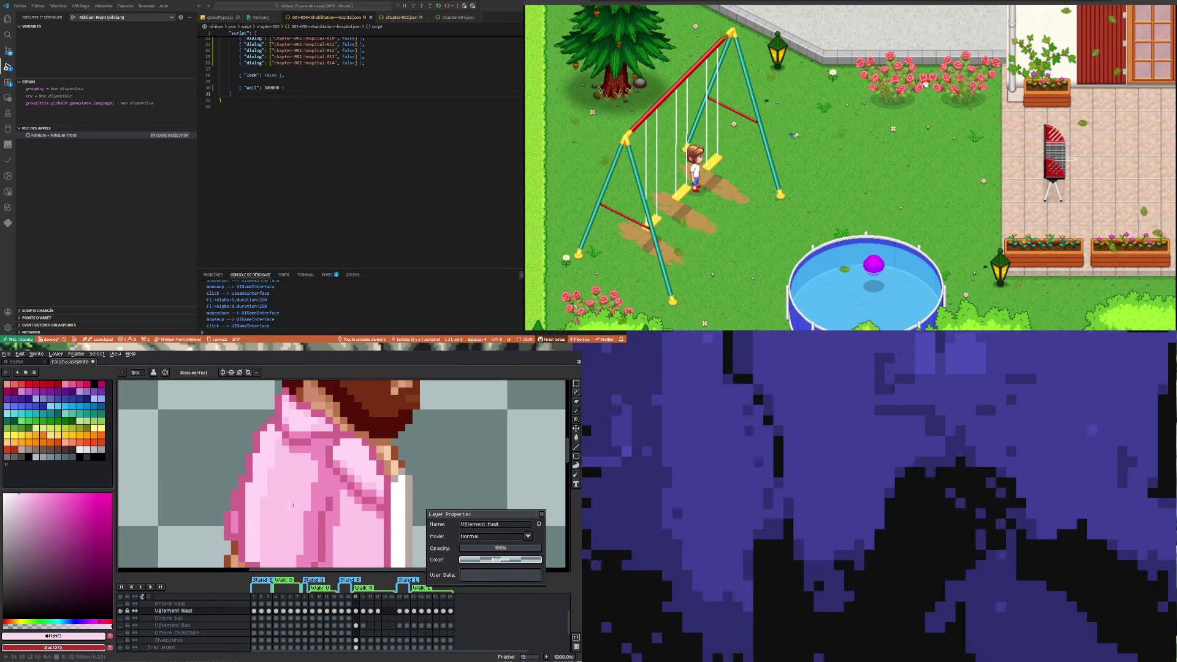
scroll(292, 503, down, 3)
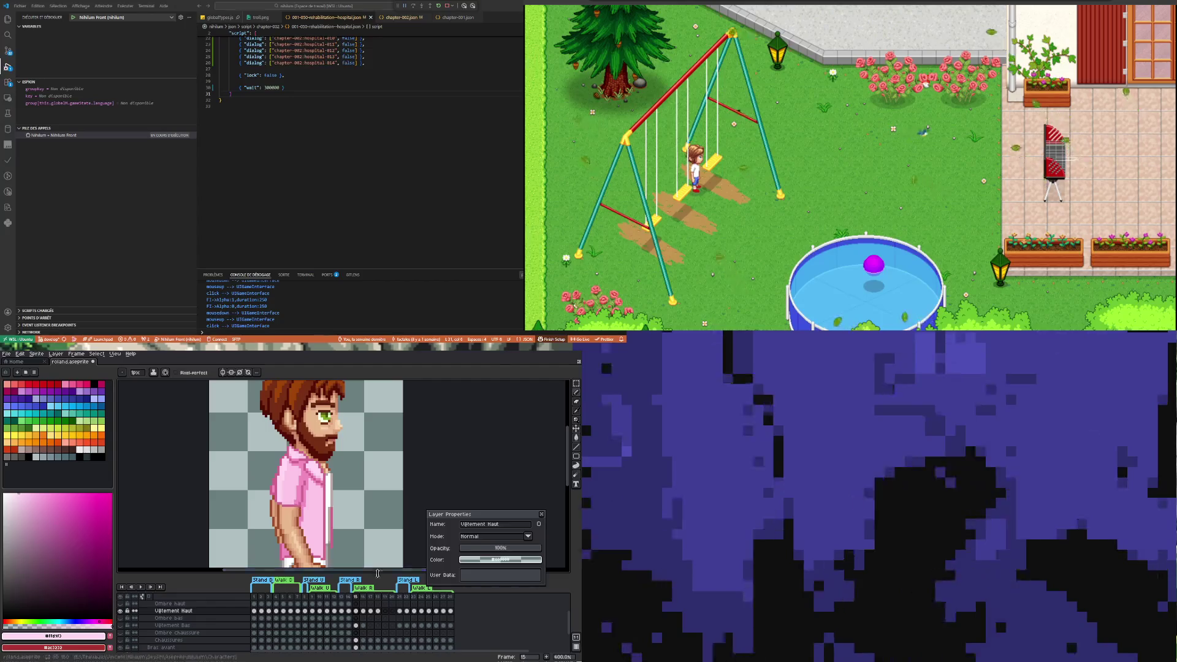
click(349, 611)
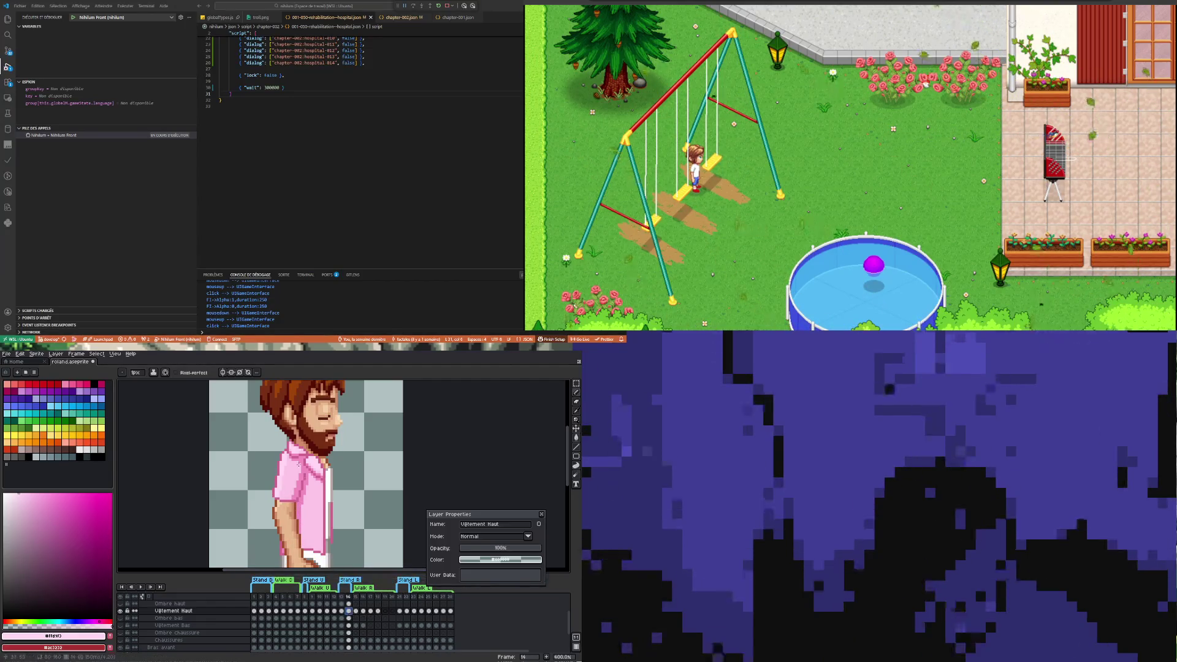
scroll(297, 464, up, 3)
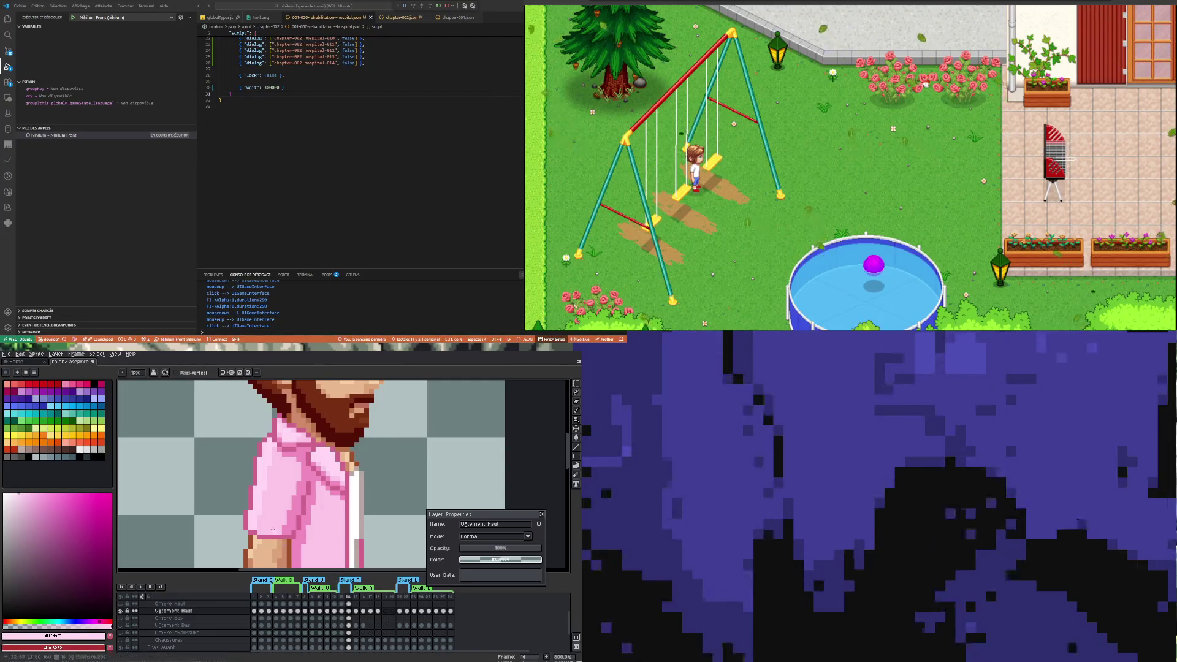
click(342, 611)
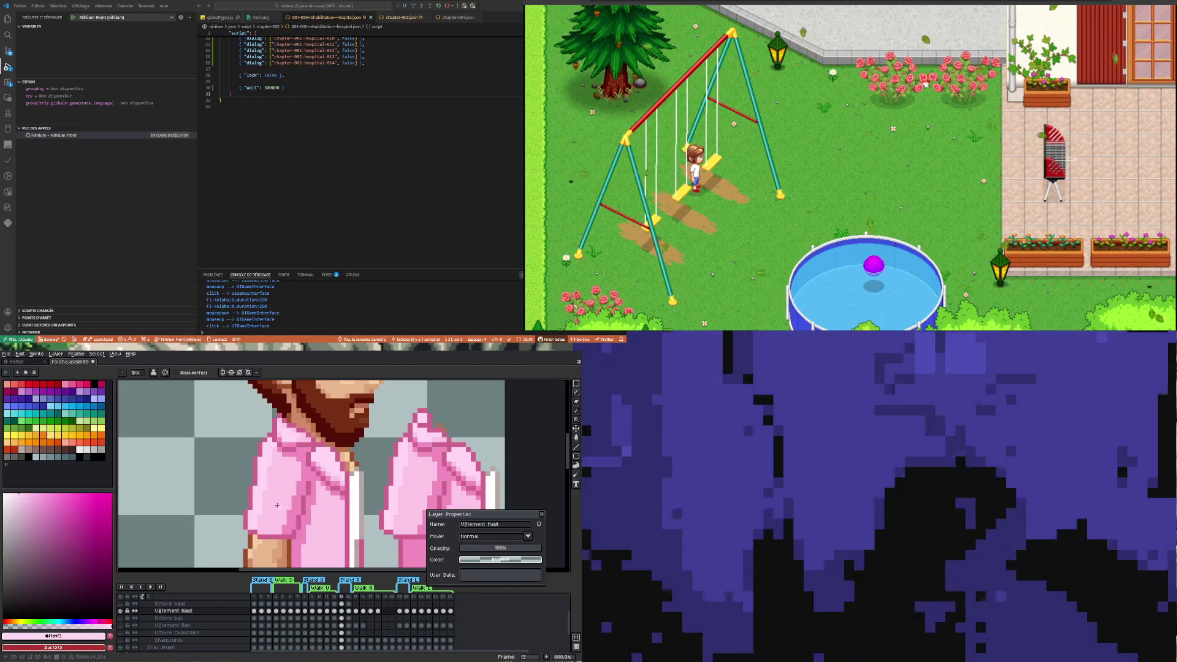
Review the pink shirt frame by frame from 13 through 18
click(349, 611)
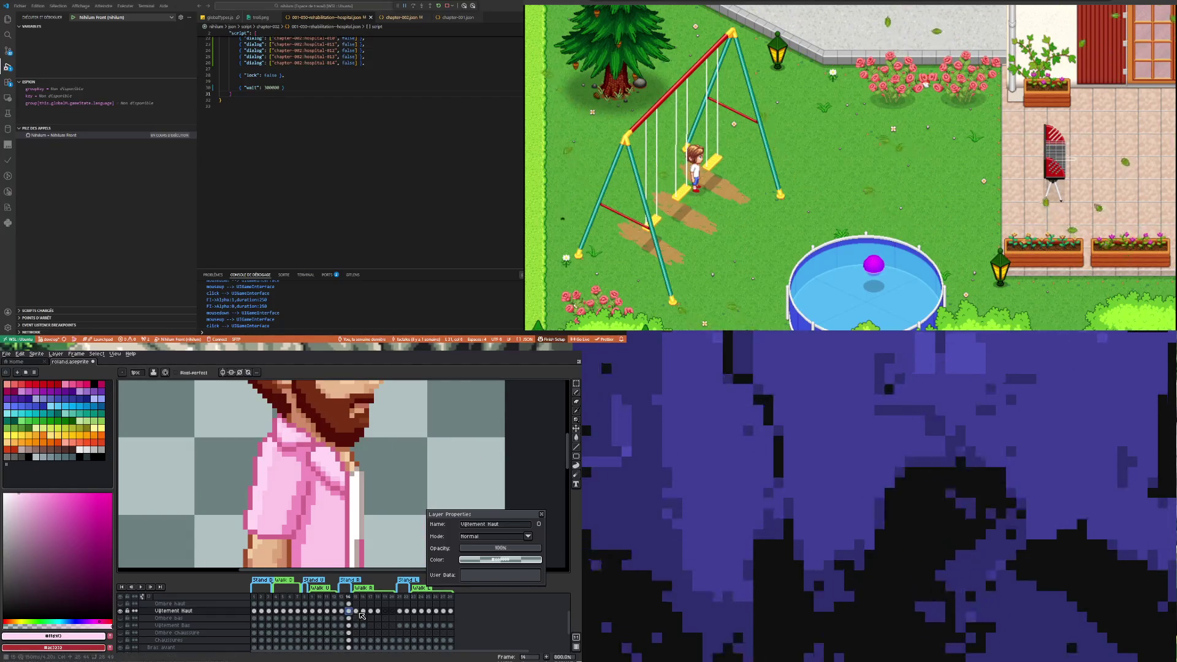
click(358, 611)
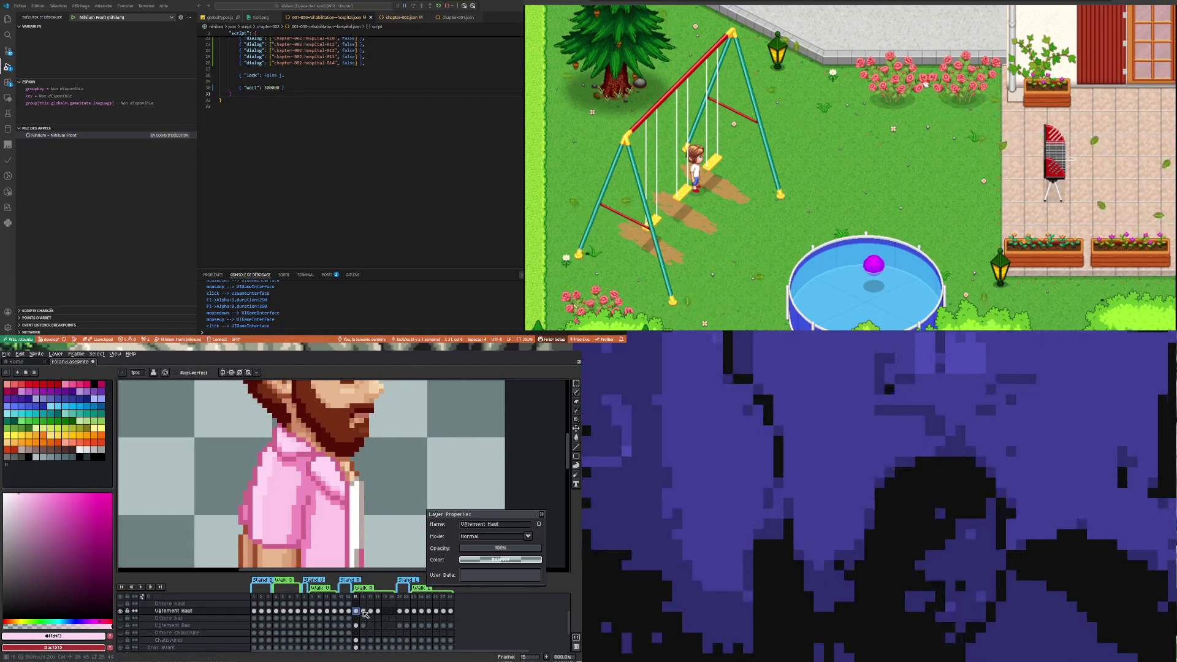
click(343, 611)
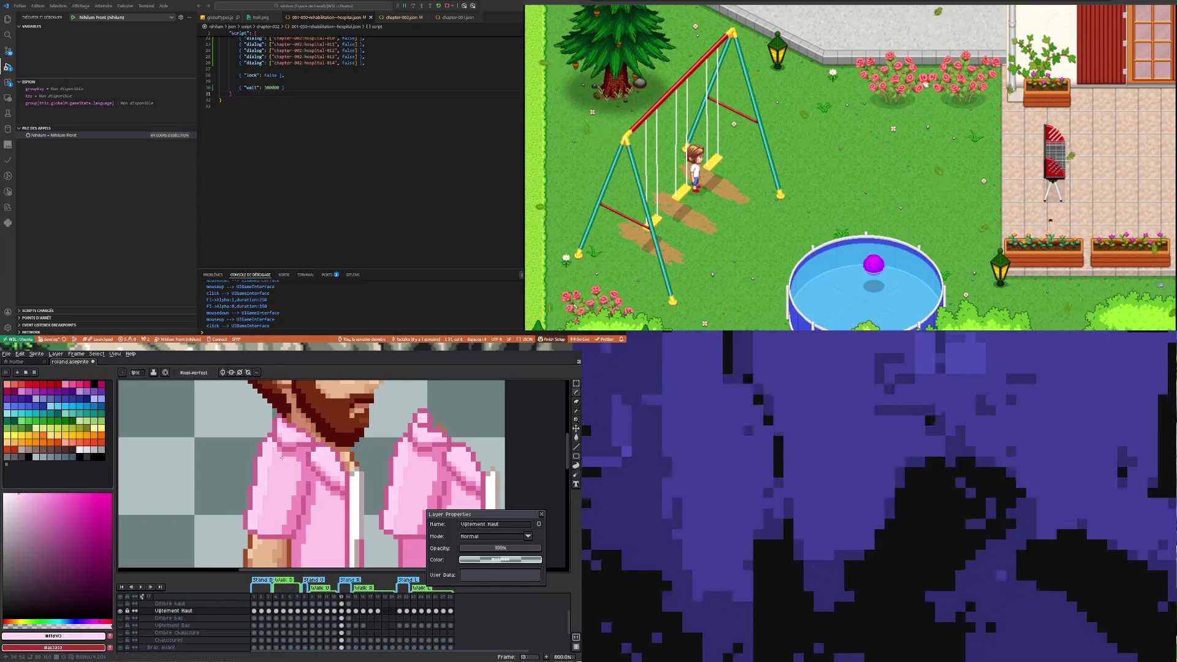
click(349, 611)
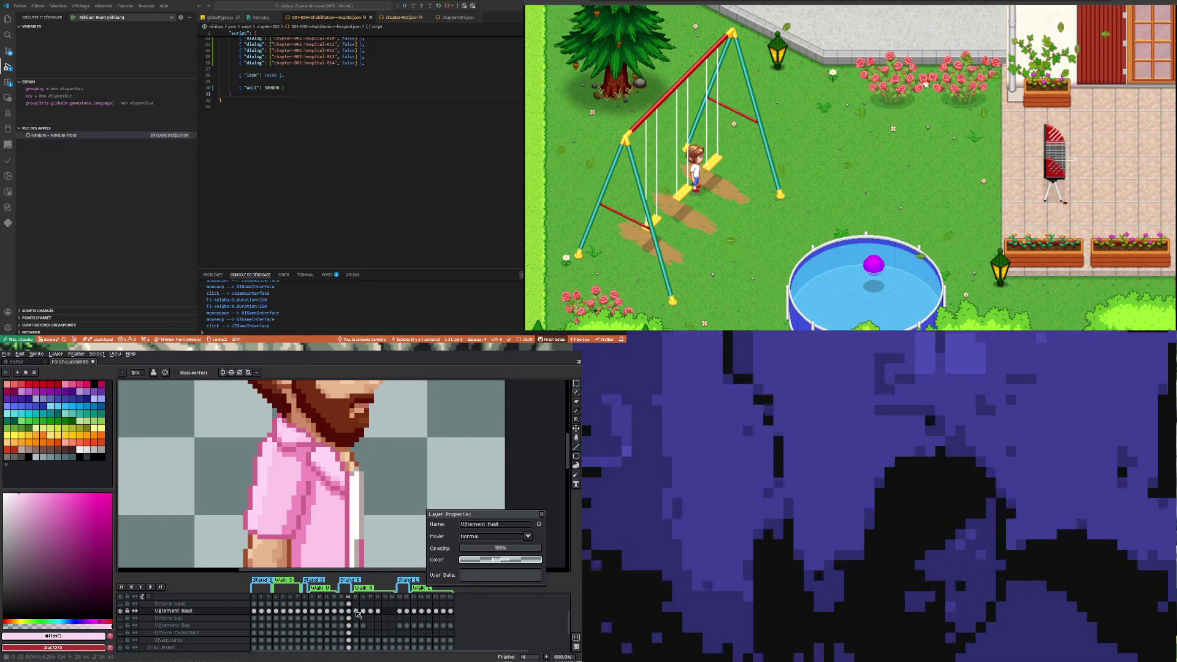
click(356, 611)
click(363, 611)
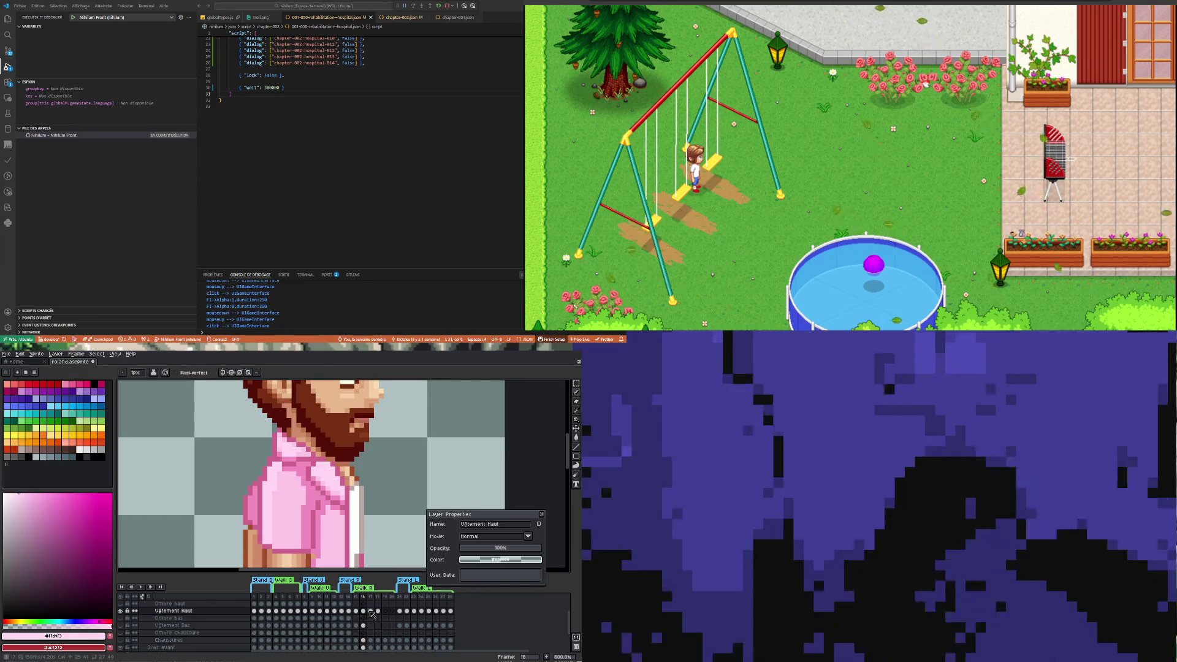
click(370, 611)
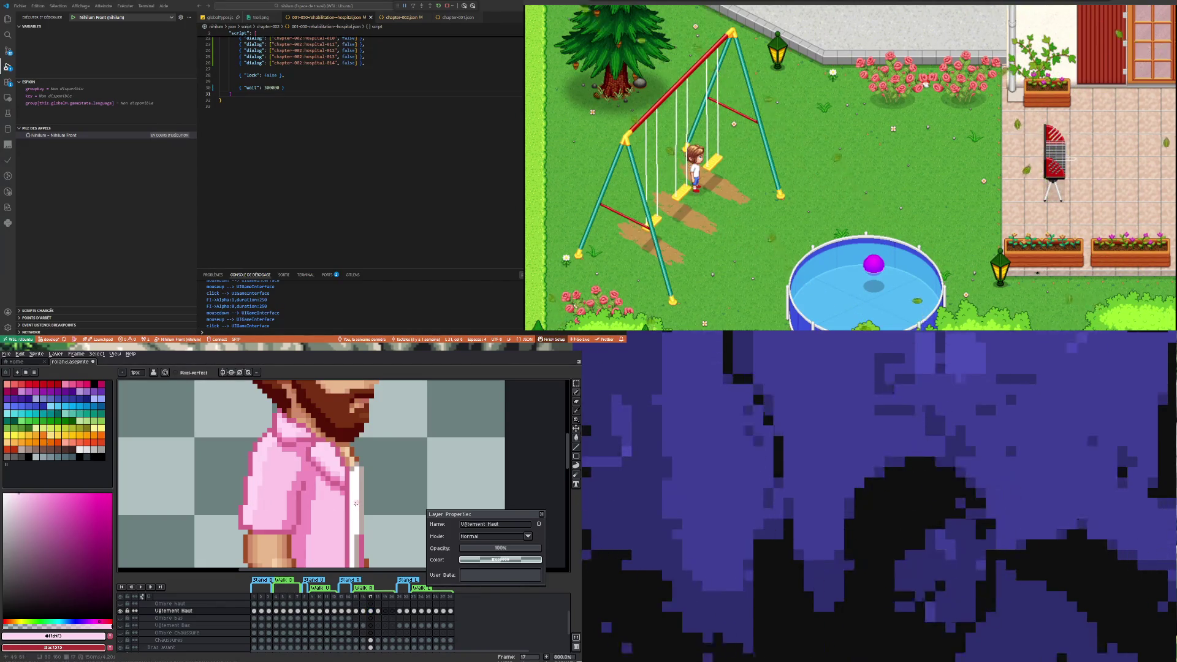
click(378, 611)
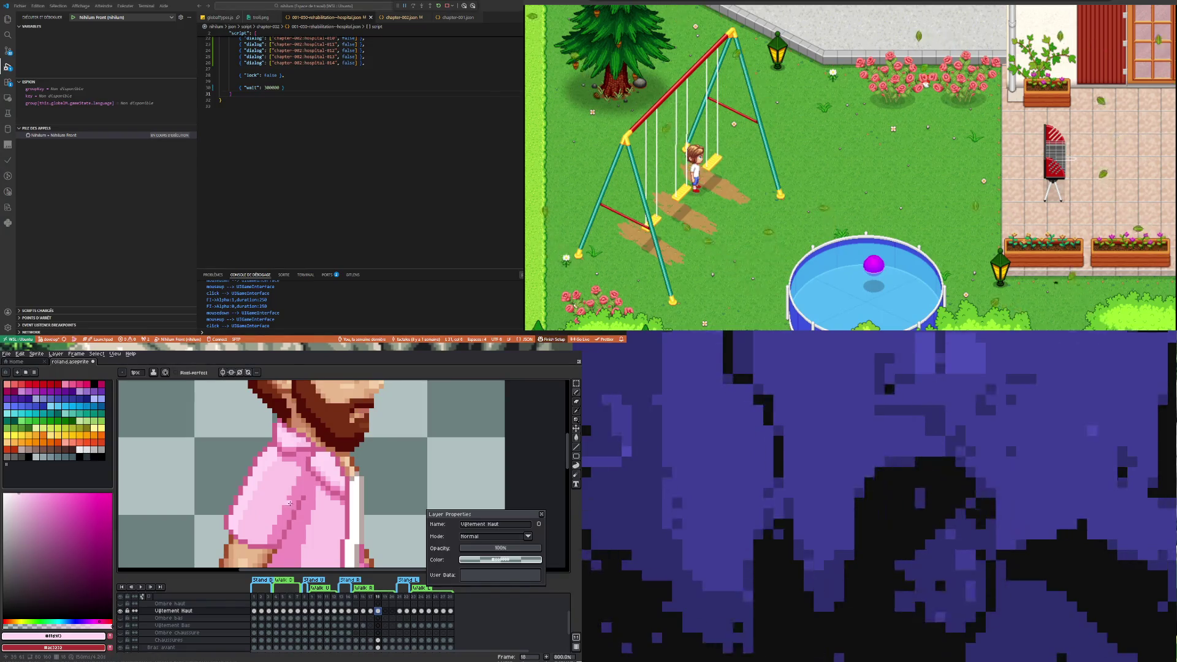
scroll(290, 503, down, 2)
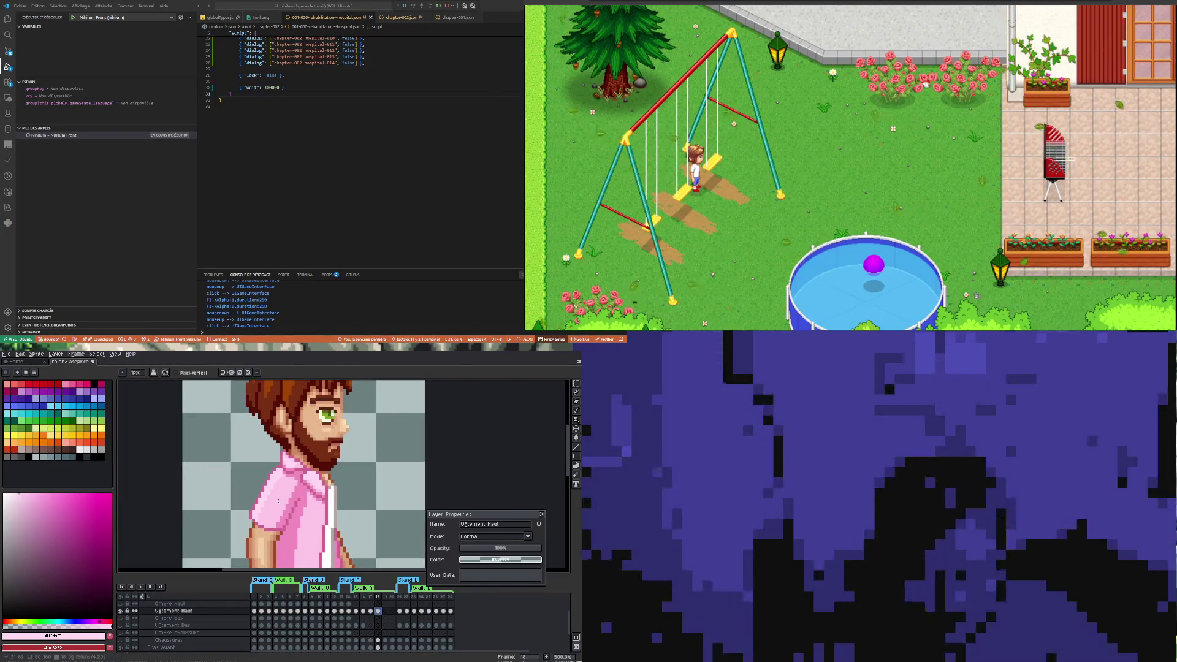
scroll(278, 501, down, 1)
scroll(301, 530, up, 2)
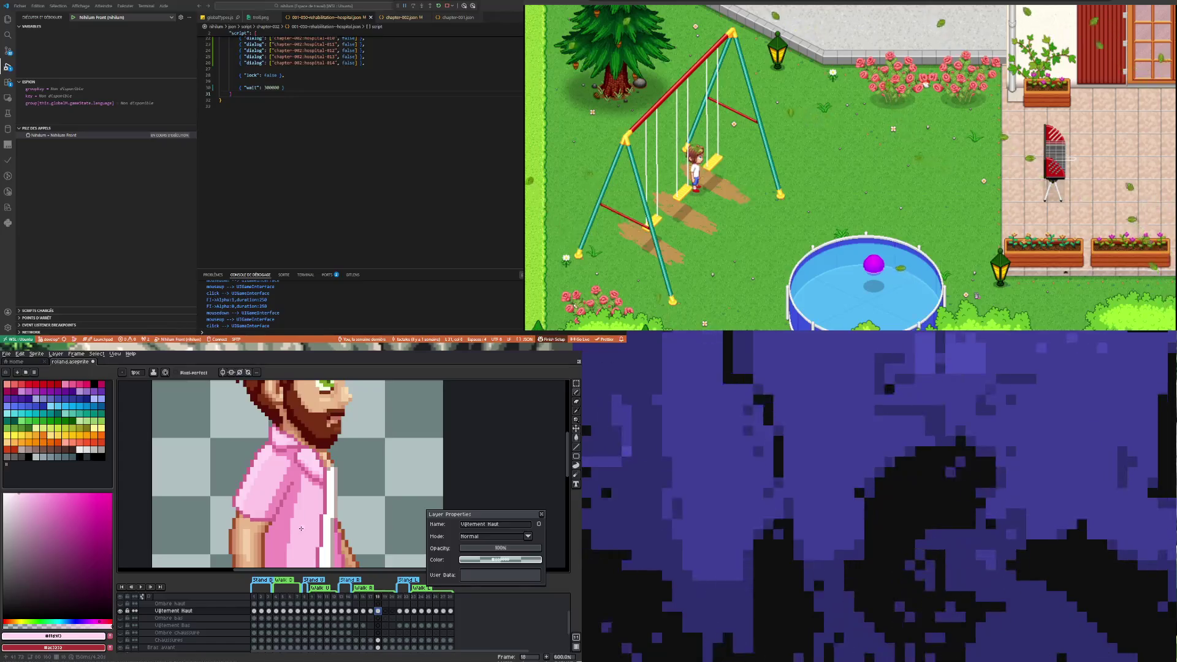
scroll(271, 494, up, 1)
scroll(271, 493, down, 2)
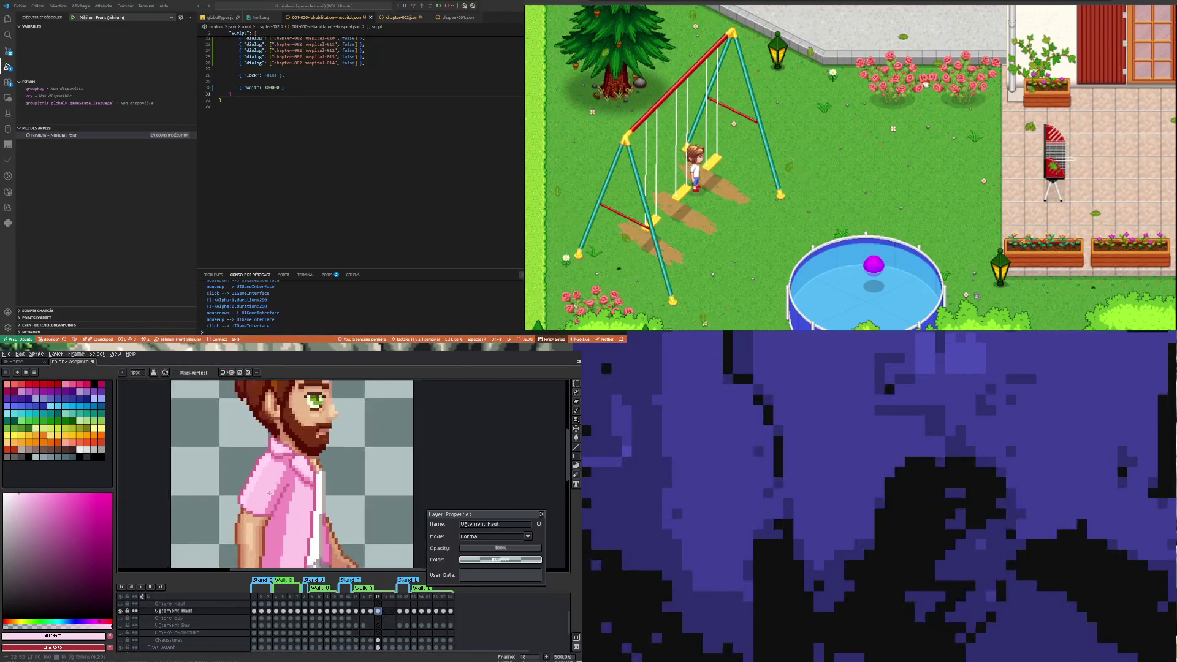
Zoom out and copy frame 18's Vêtement Haut cel into the shirtless frame 19
click(386, 611)
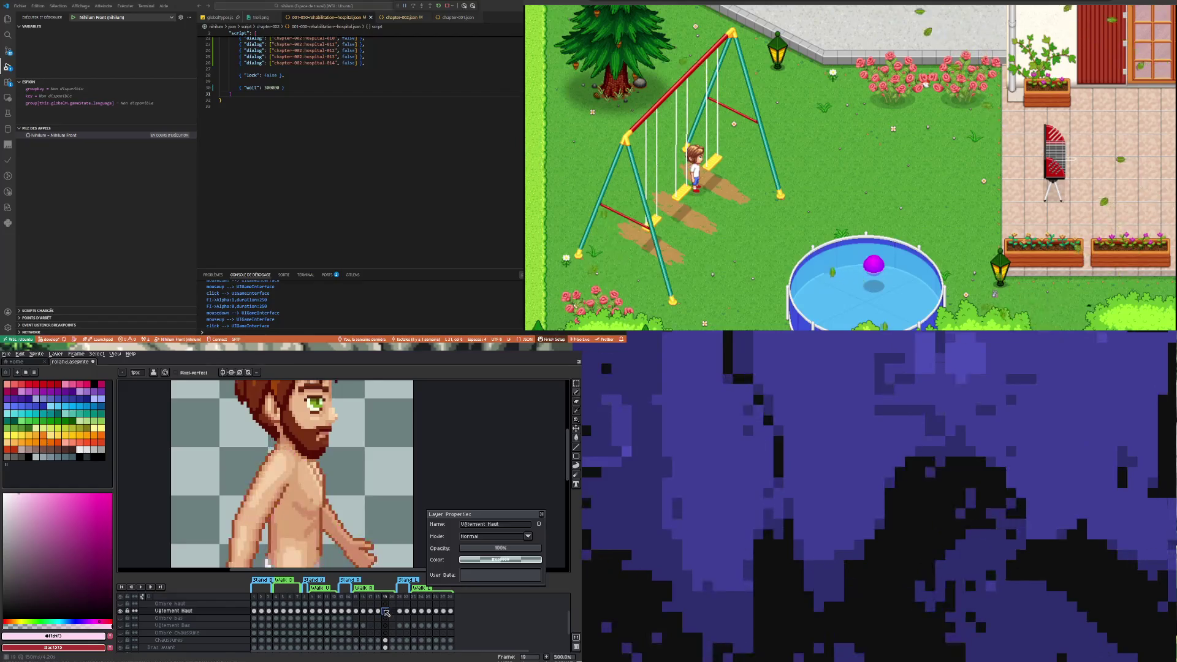
click(378, 611)
key(minus)
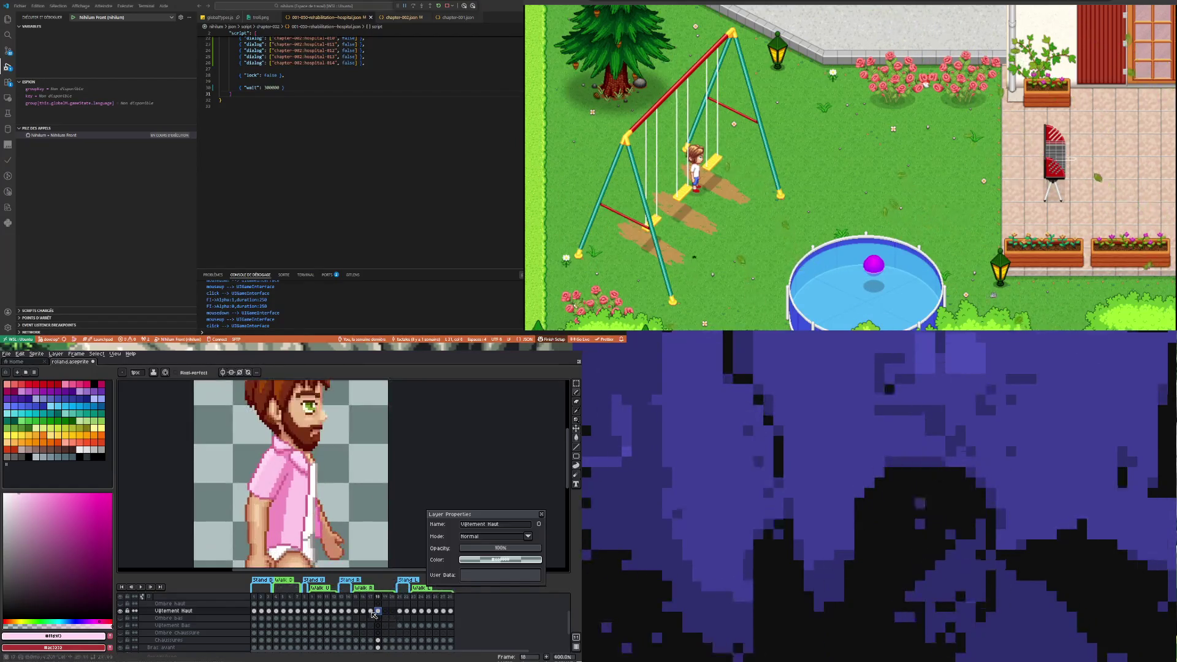
key(minus)
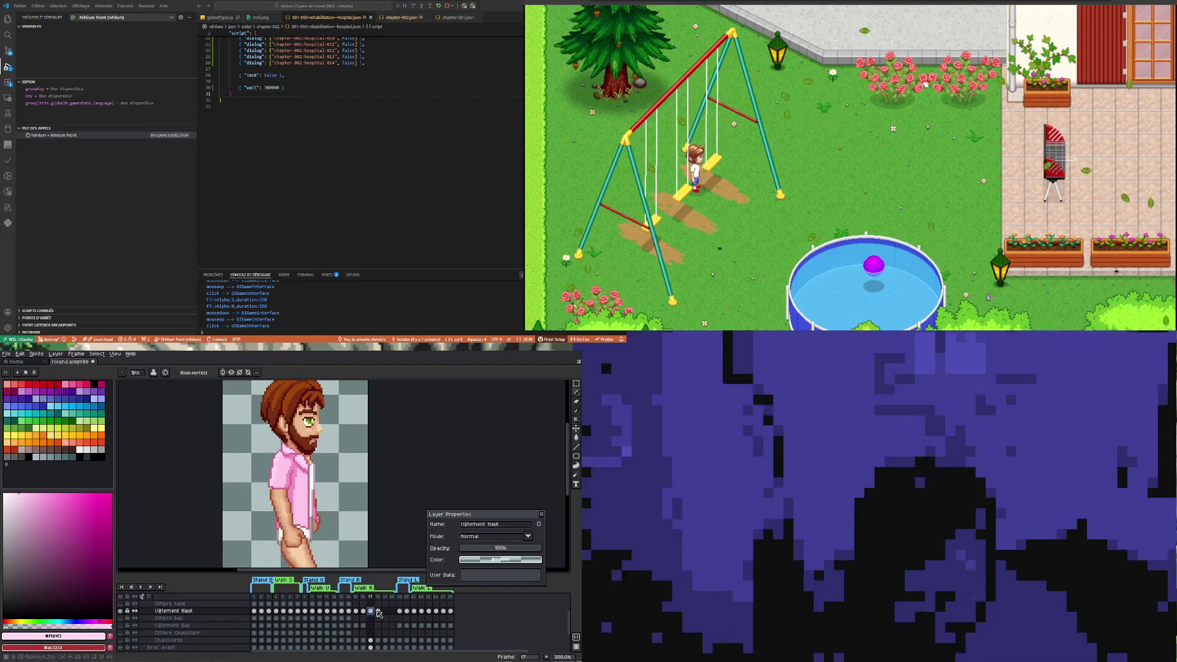
click(384, 612)
drag(384, 613, 385, 611)
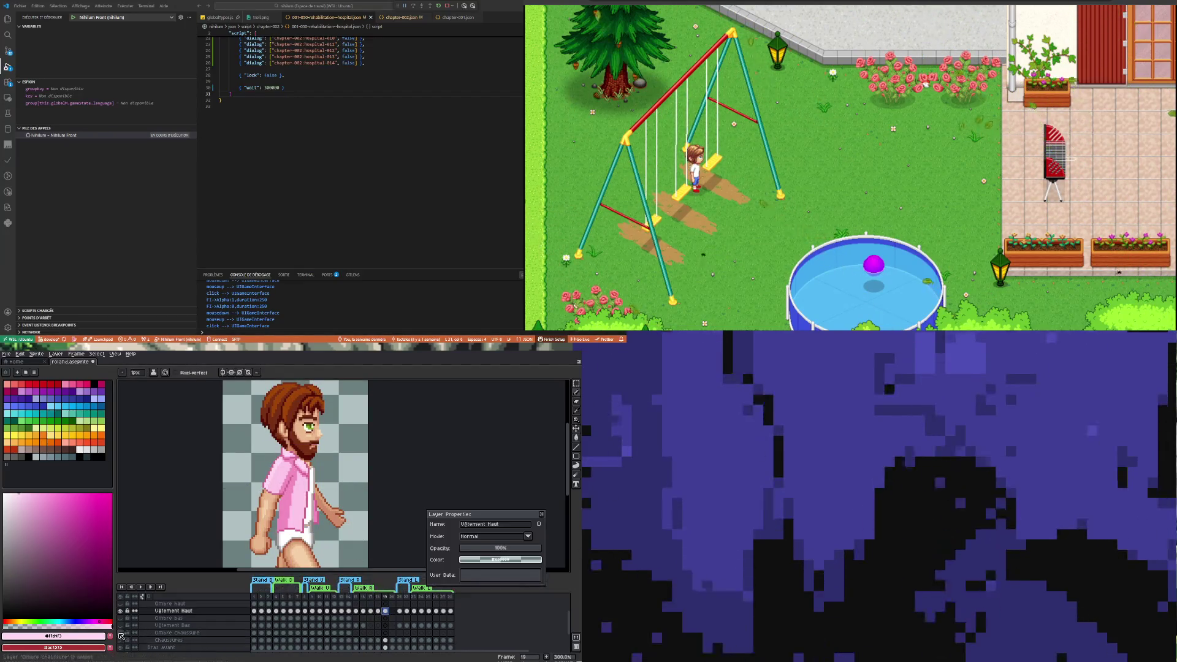
Toggle the Vêtement Haut layer's visibility to compare frames 18 and 19 with and without the shirt
click(121, 611)
click(121, 611)
click(121, 611)
click(120, 611)
click(121, 611)
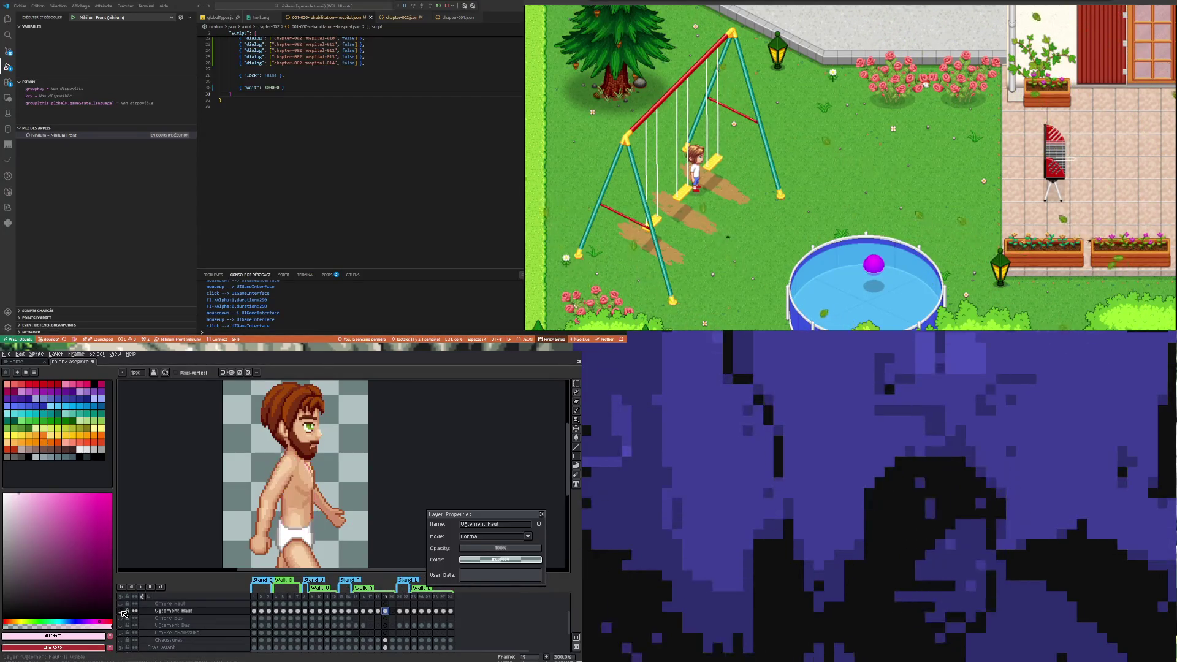
click(121, 611)
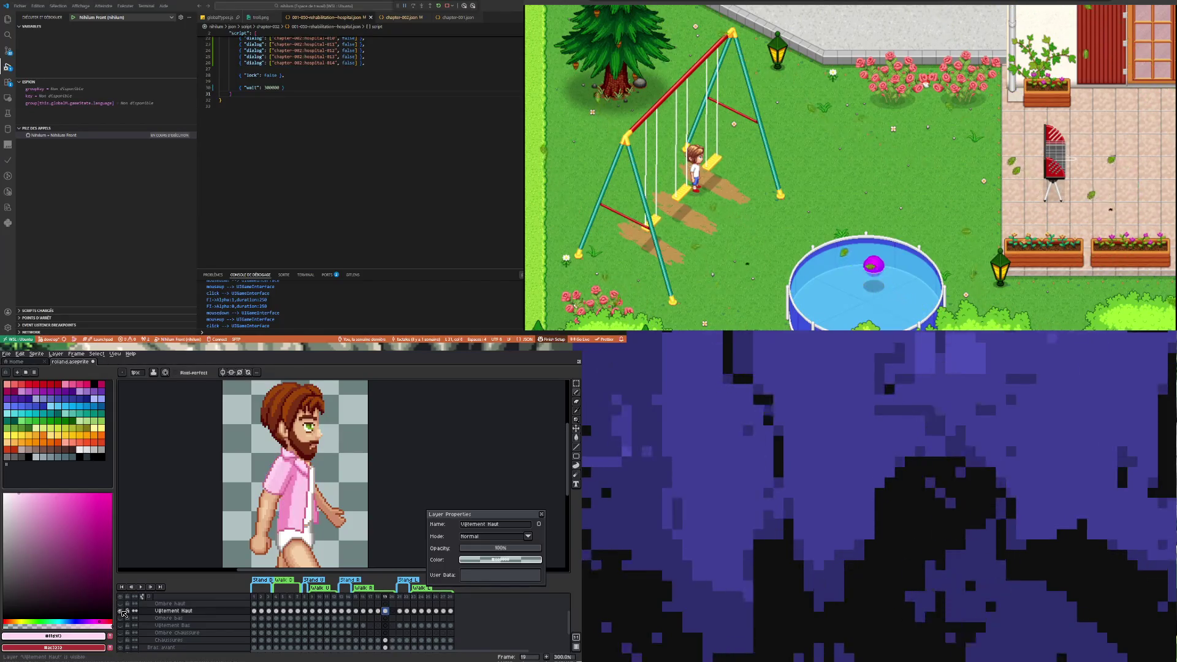
click(121, 611)
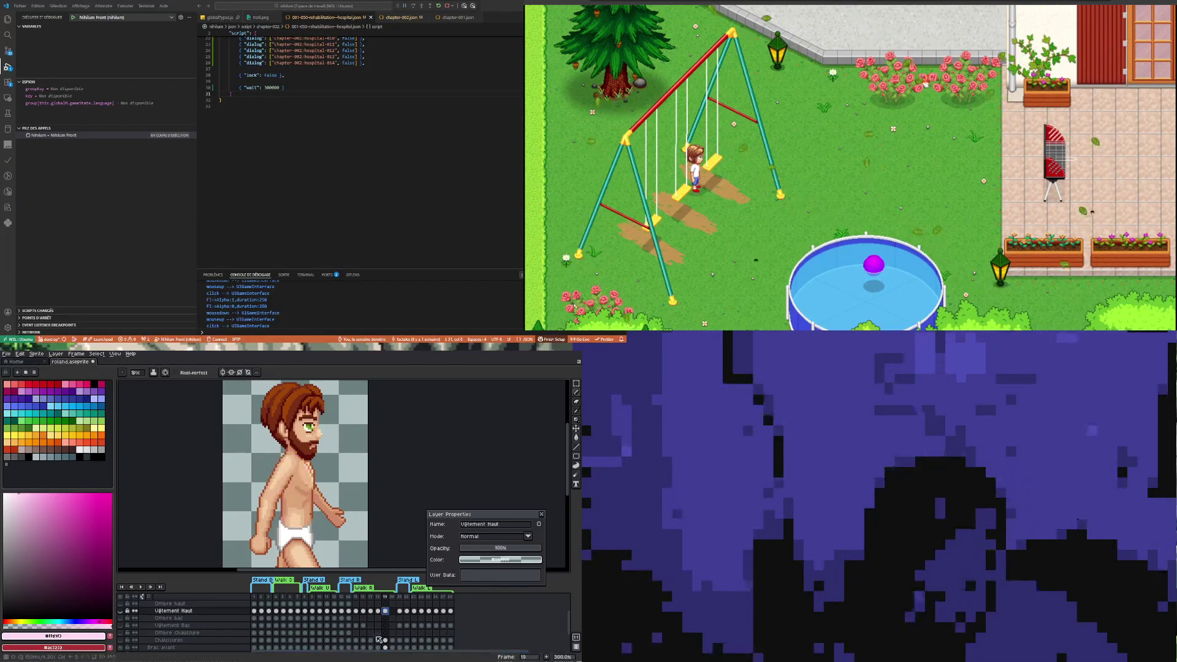
click(378, 611)
click(385, 611)
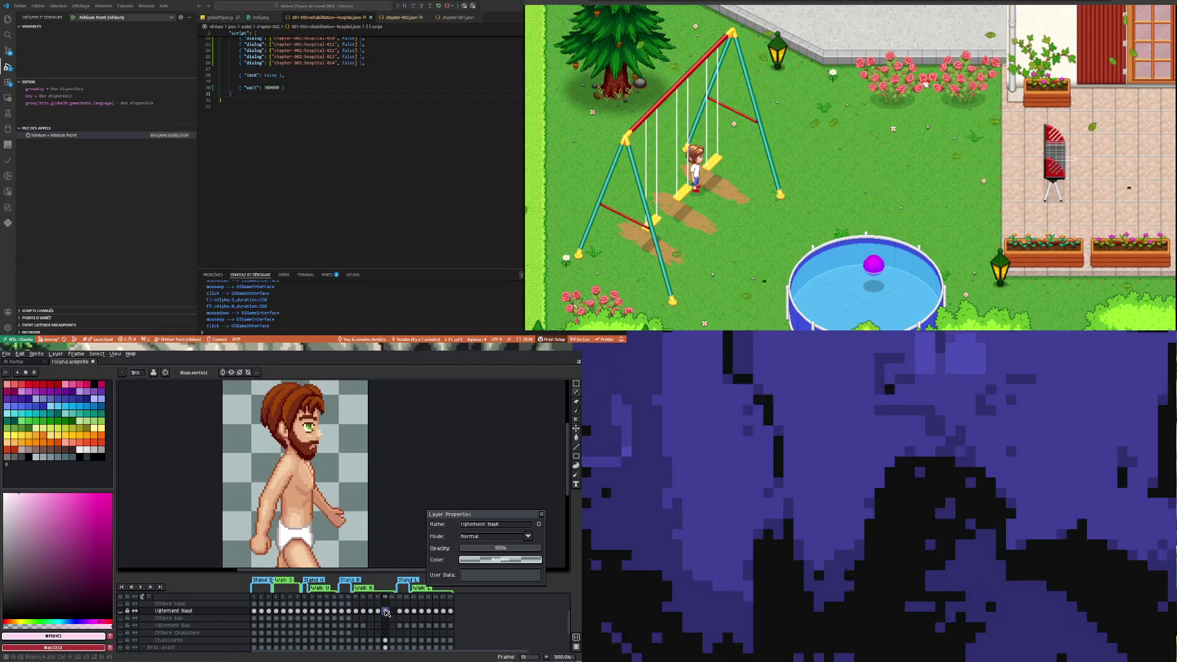
click(120, 611)
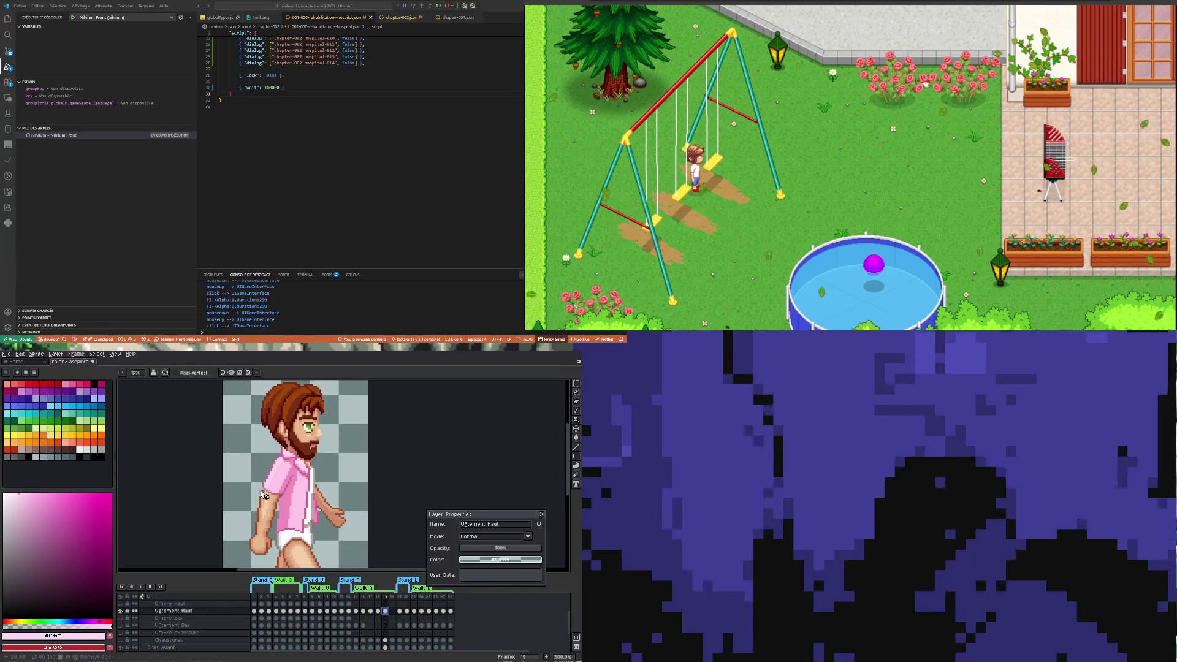
scroll(326, 476, up, 2)
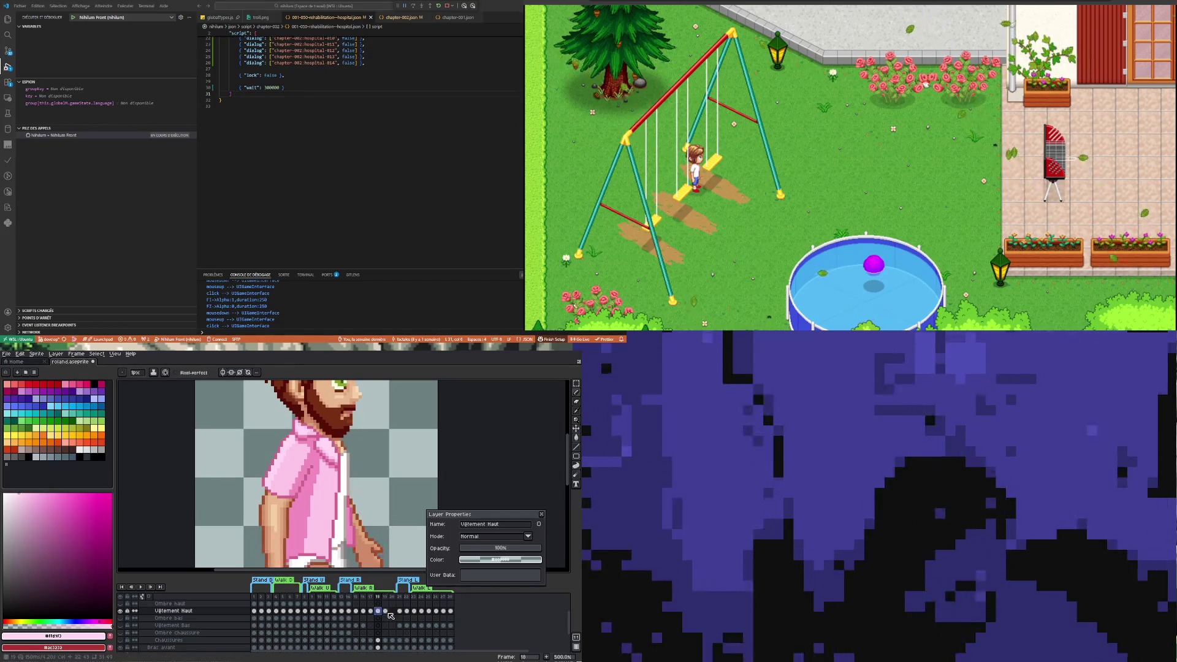
scroll(378, 404, down, 1)
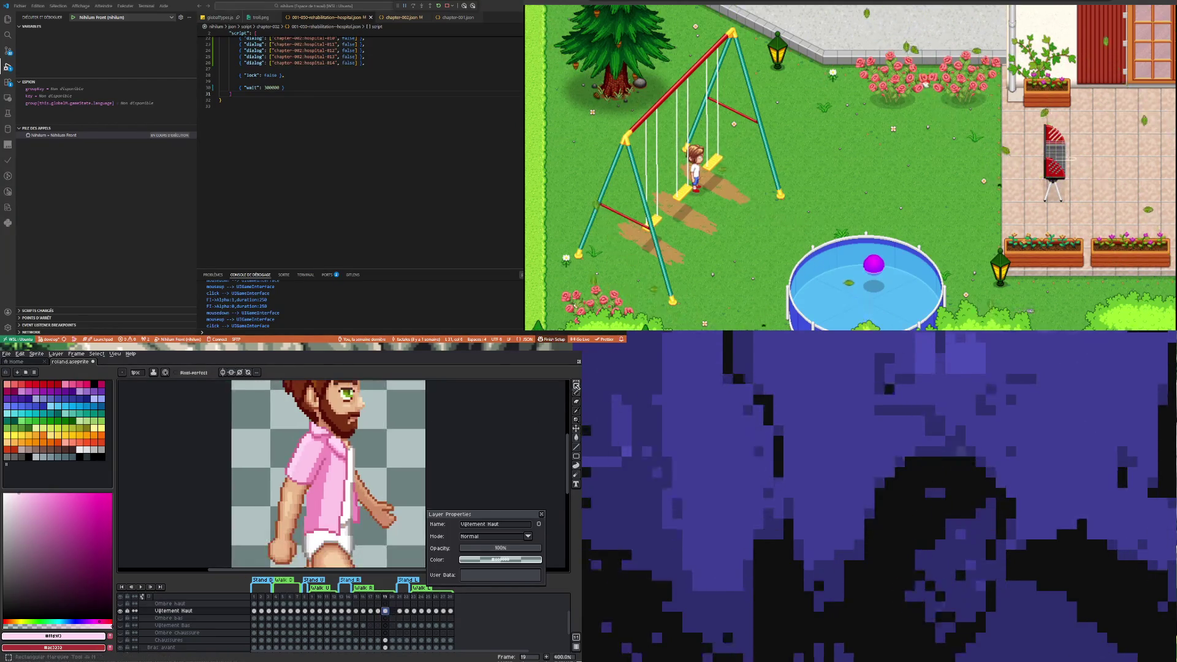
click(576, 383)
drag(267, 401, 399, 556)
key(Delete)
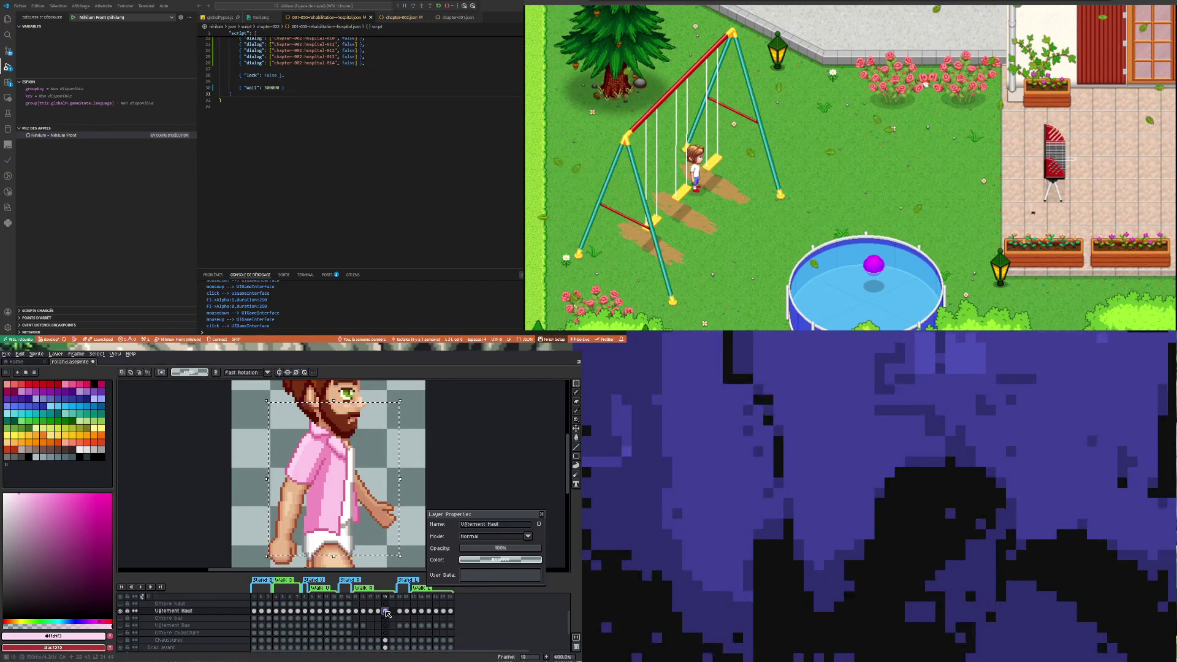
scroll(398, 462, down, 1)
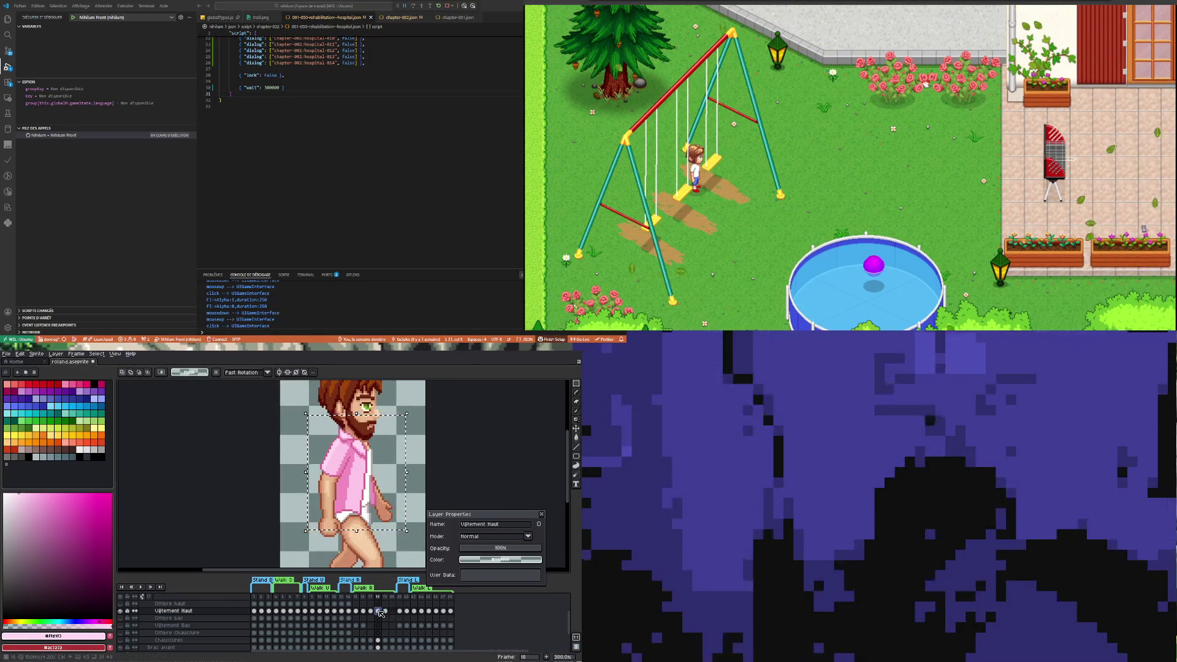
click(412, 483)
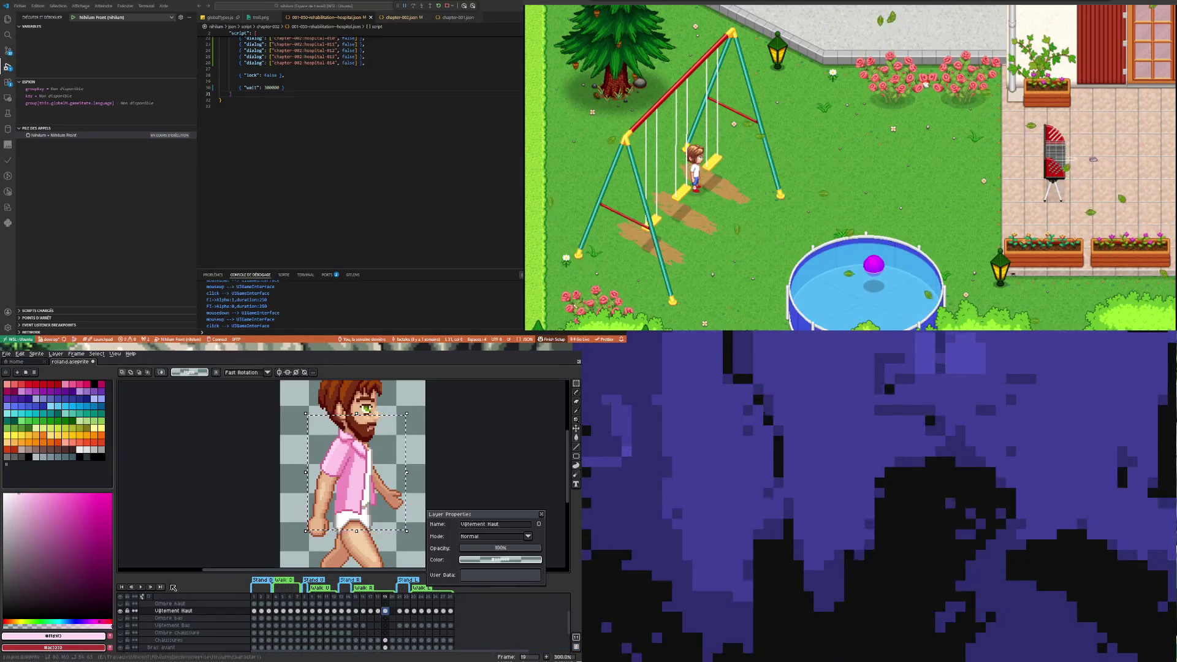
click(395, 431)
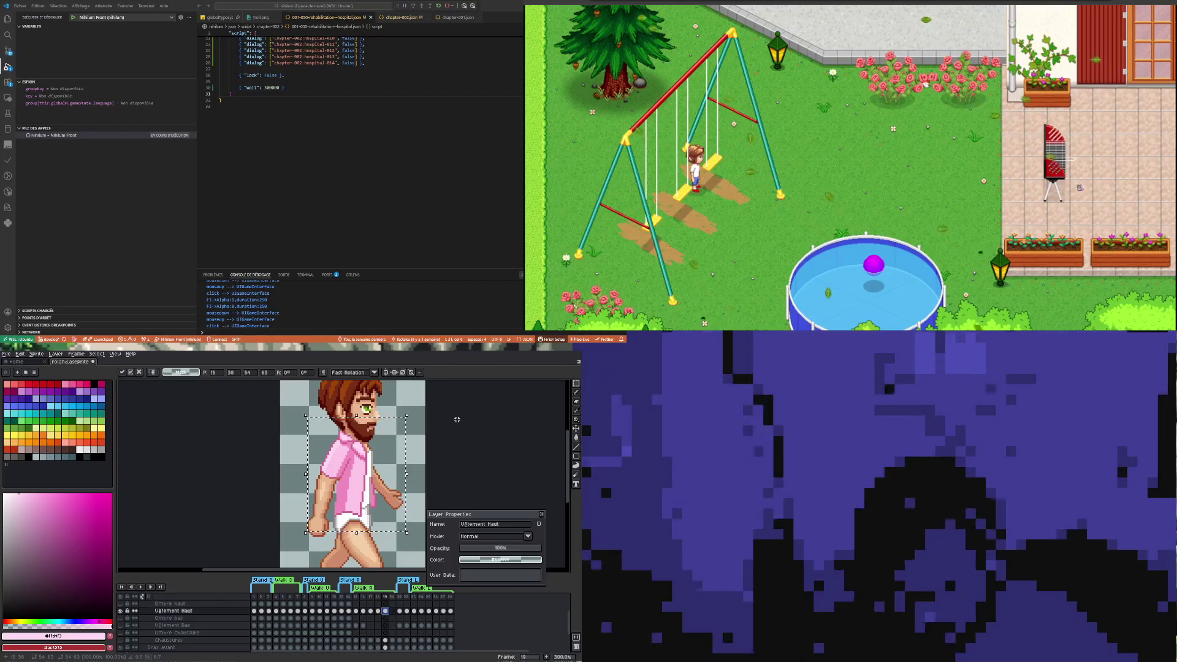
click(420, 467)
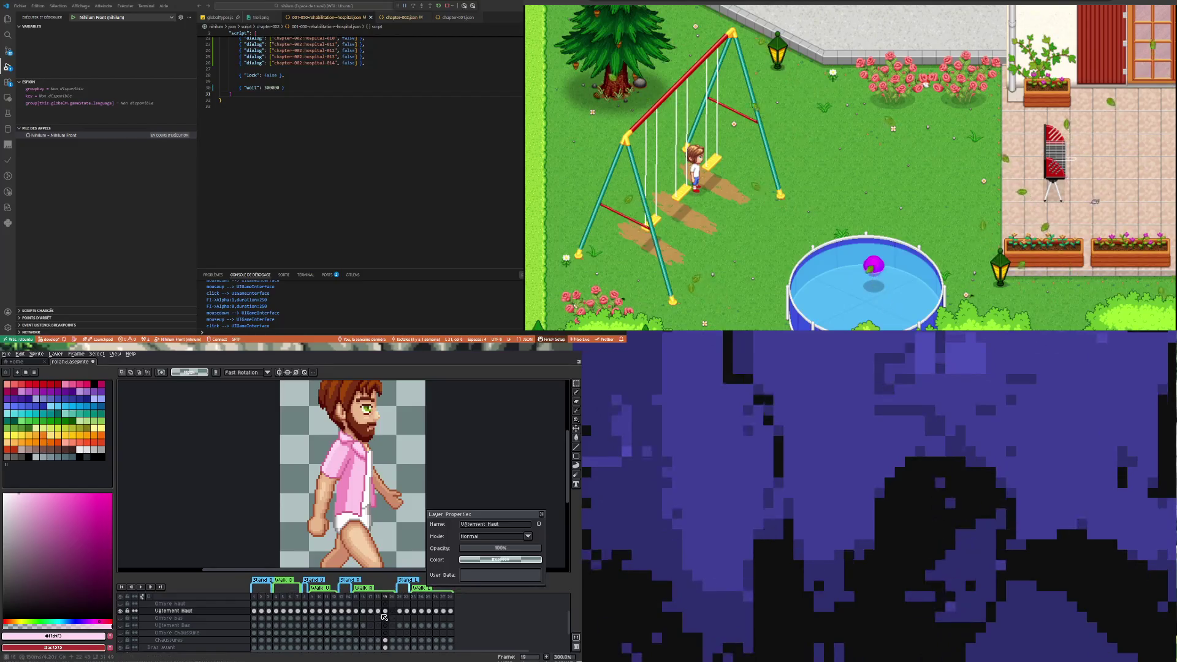
click(377, 610)
click(384, 611)
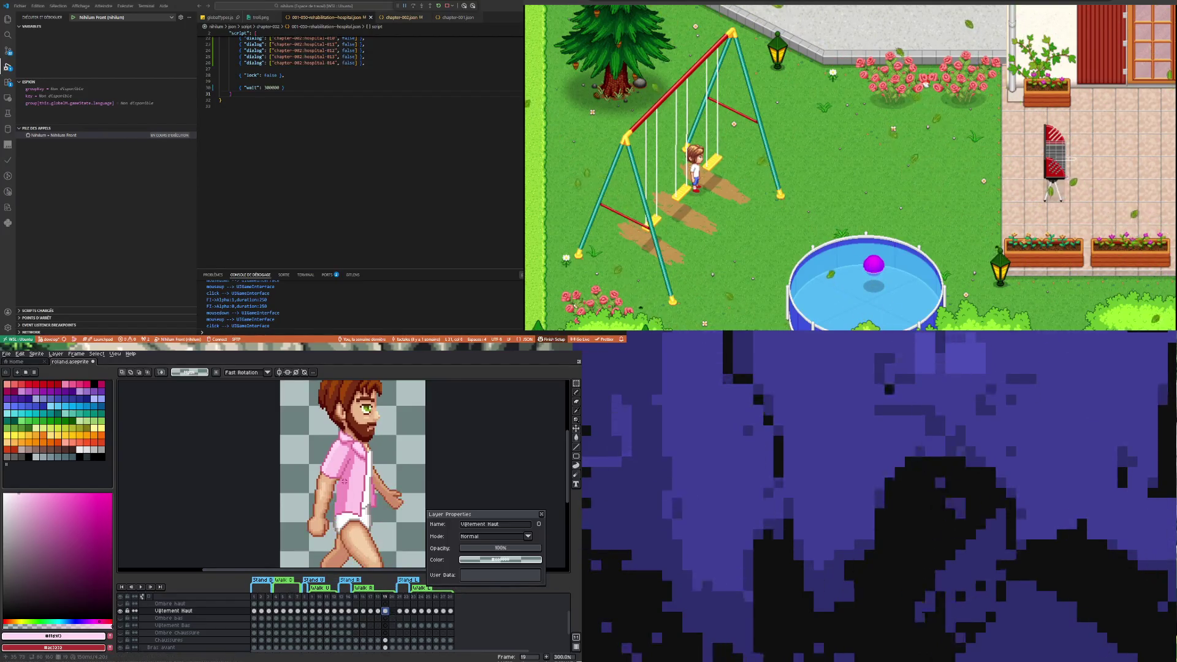
Lasso the sleeve edge, rotate it -3.5°, nudge it one pixel right, and apply
key(plus)
key(plus)
key(plus)
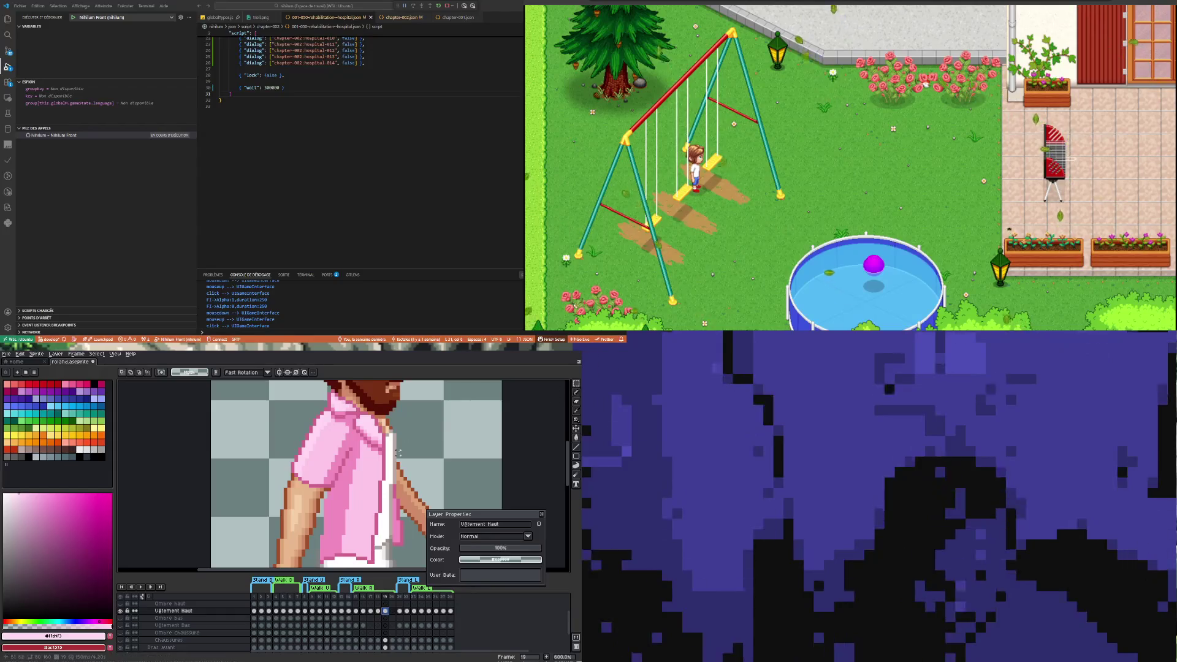
key(w)
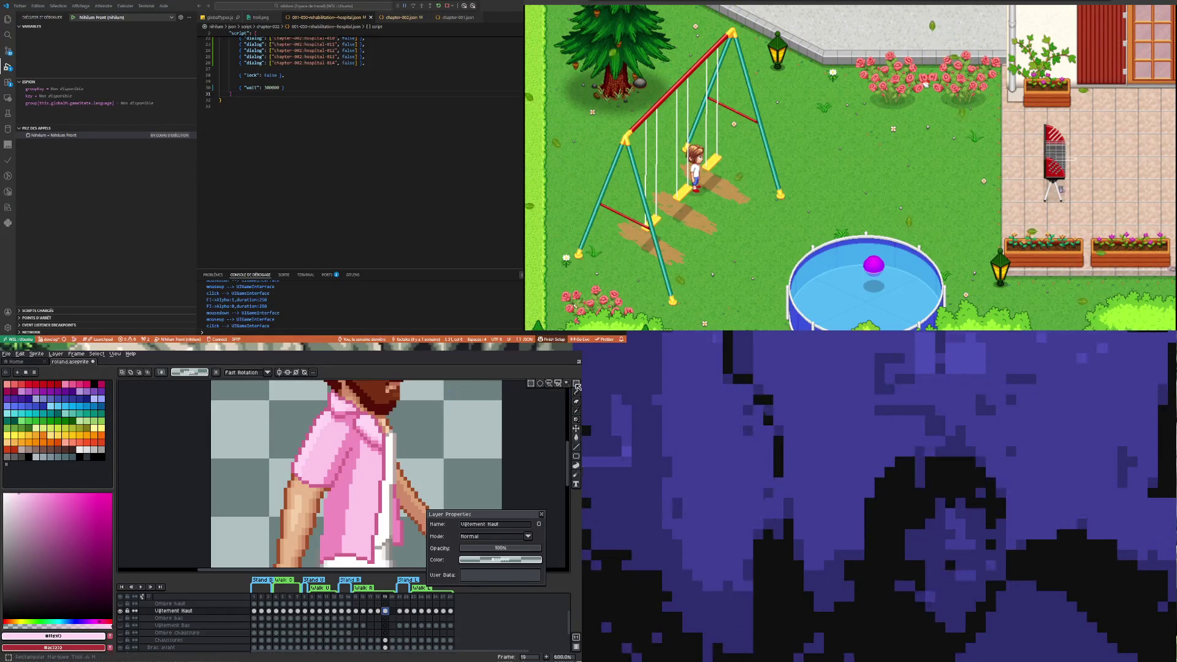
click(314, 456)
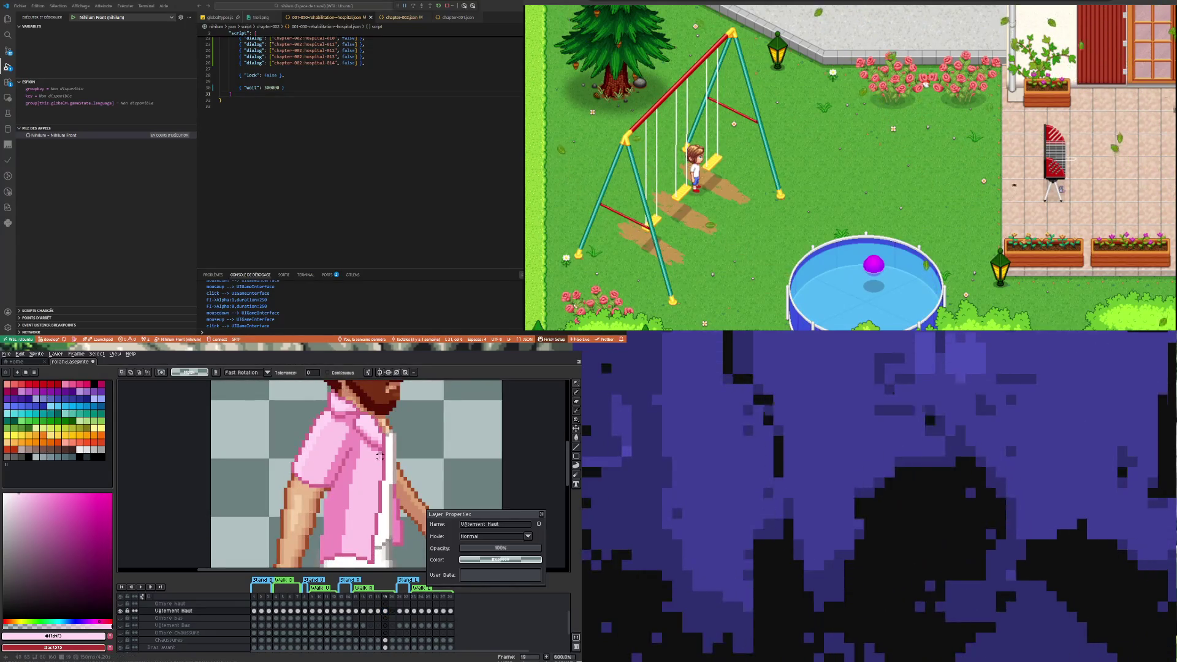
click(576, 384)
click(548, 383)
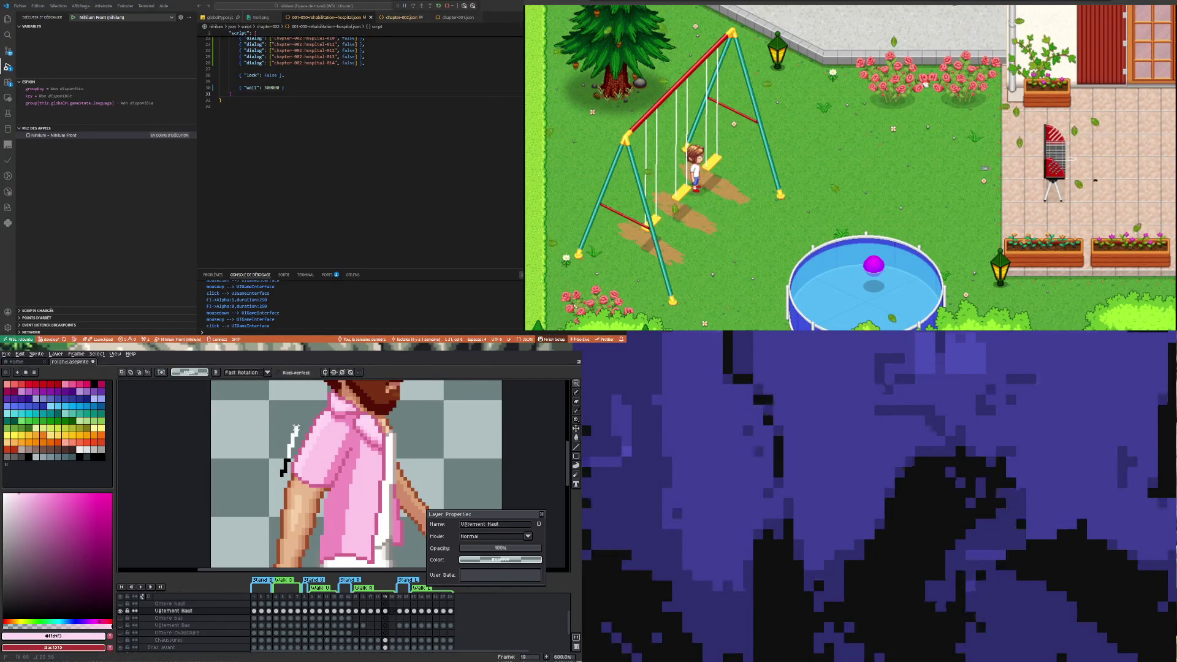
mouse_move(285, 473)
mouse_down()
mouse_move(317, 409)
mouse_move(348, 438)
mouse_move(333, 491)
mouse_move(274, 476)
mouse_up()
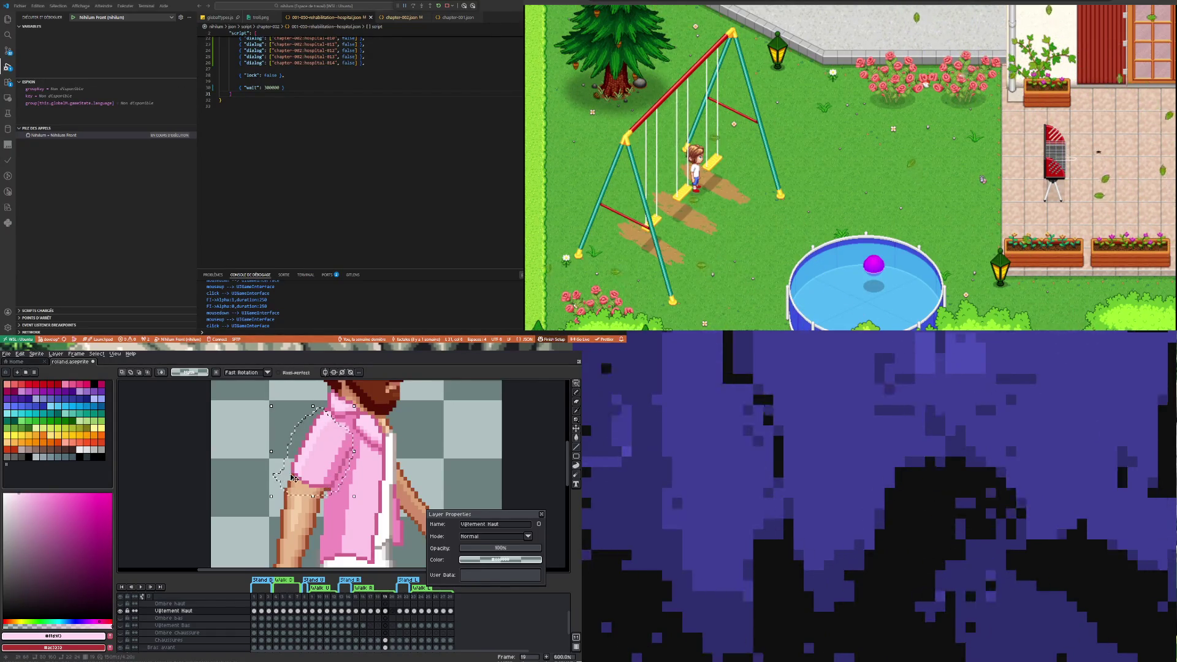
drag(354, 400, 360, 405)
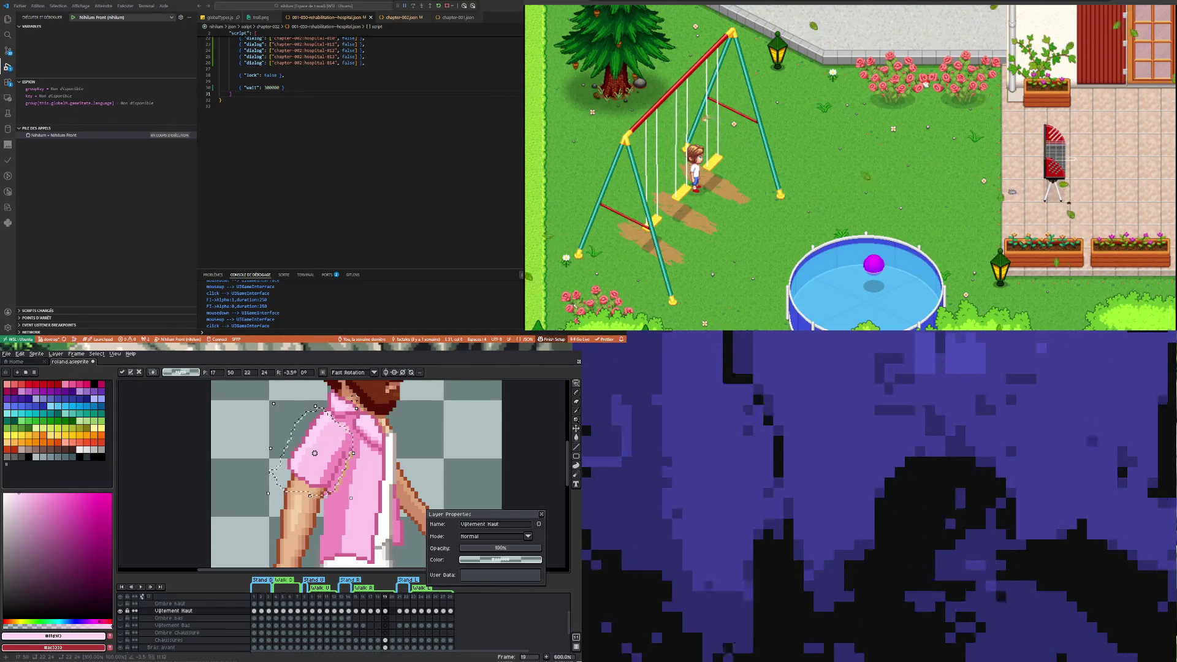
key(Right)
key(Return)
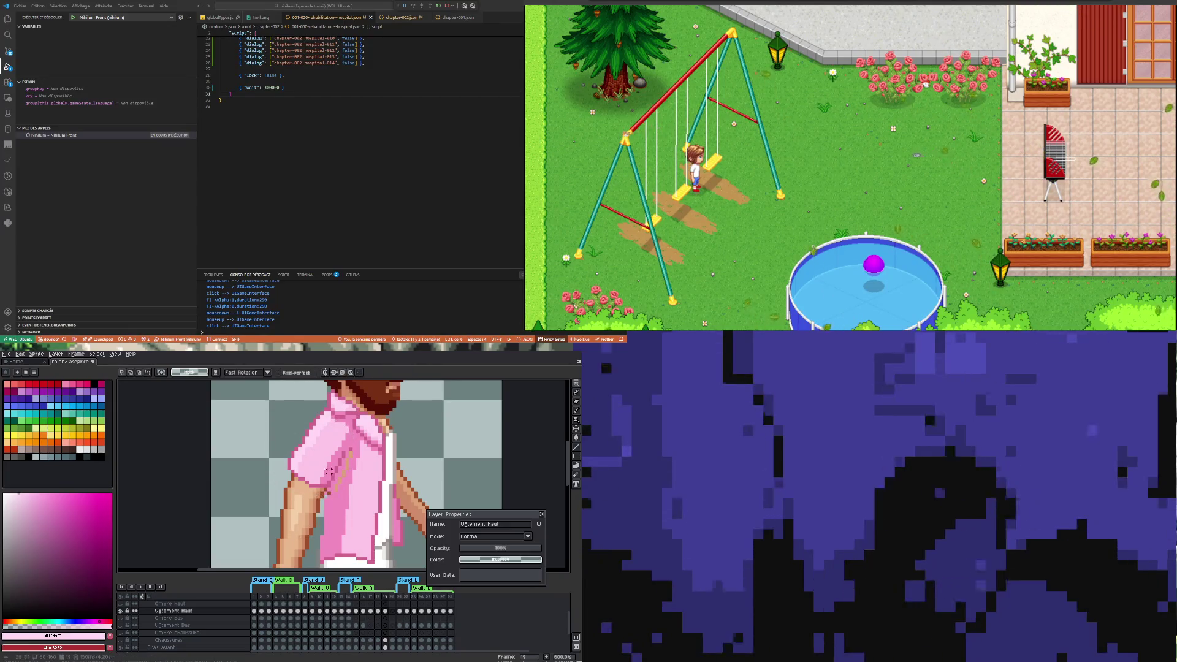
scroll(329, 533, down, 1)
scroll(368, 533, up, 1)
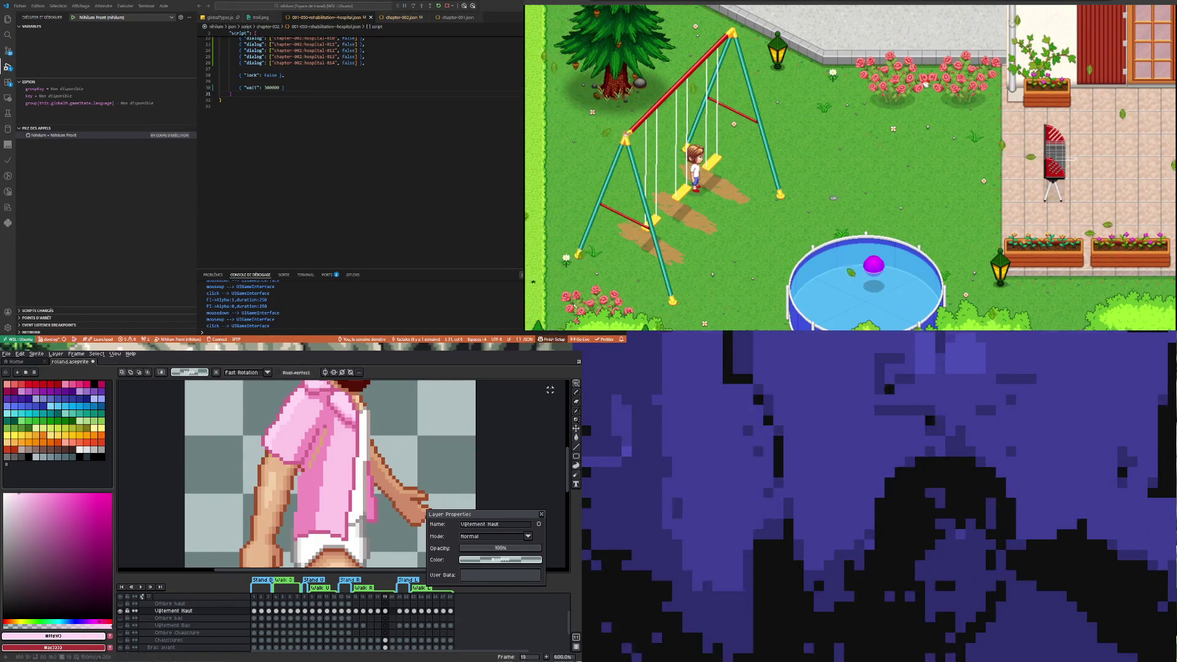
Try rectangular selections and a strip rotation over the forearm, then cancel and deselect
mouse_move(578, 383)
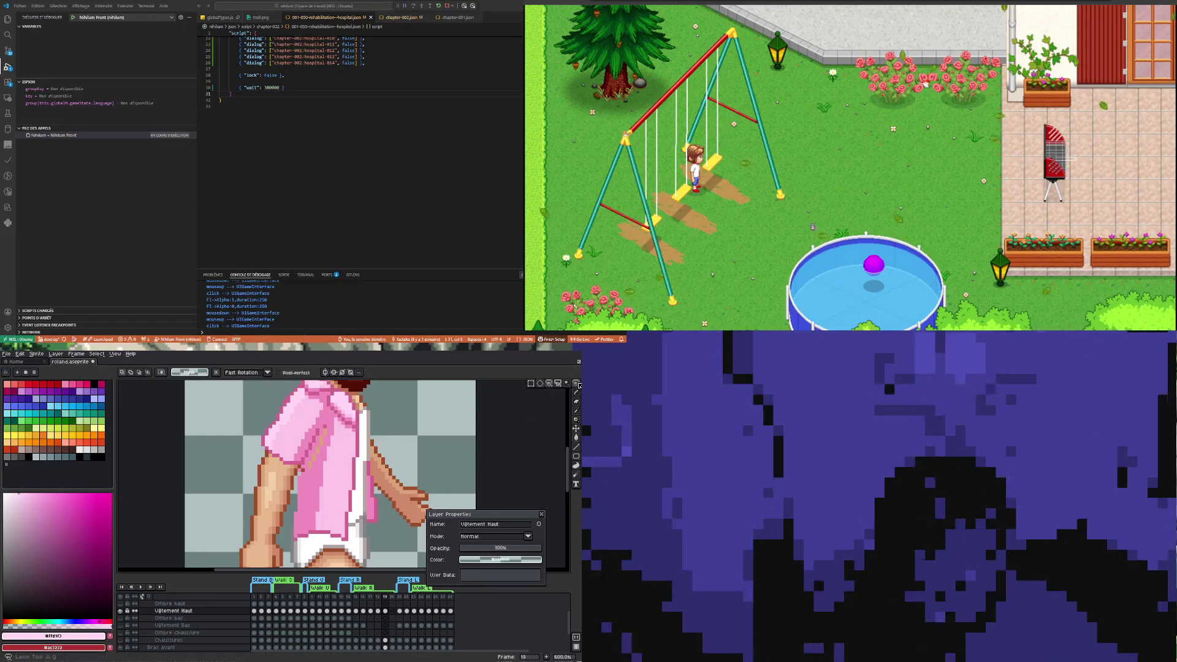
click(531, 384)
drag(367, 460, 386, 528)
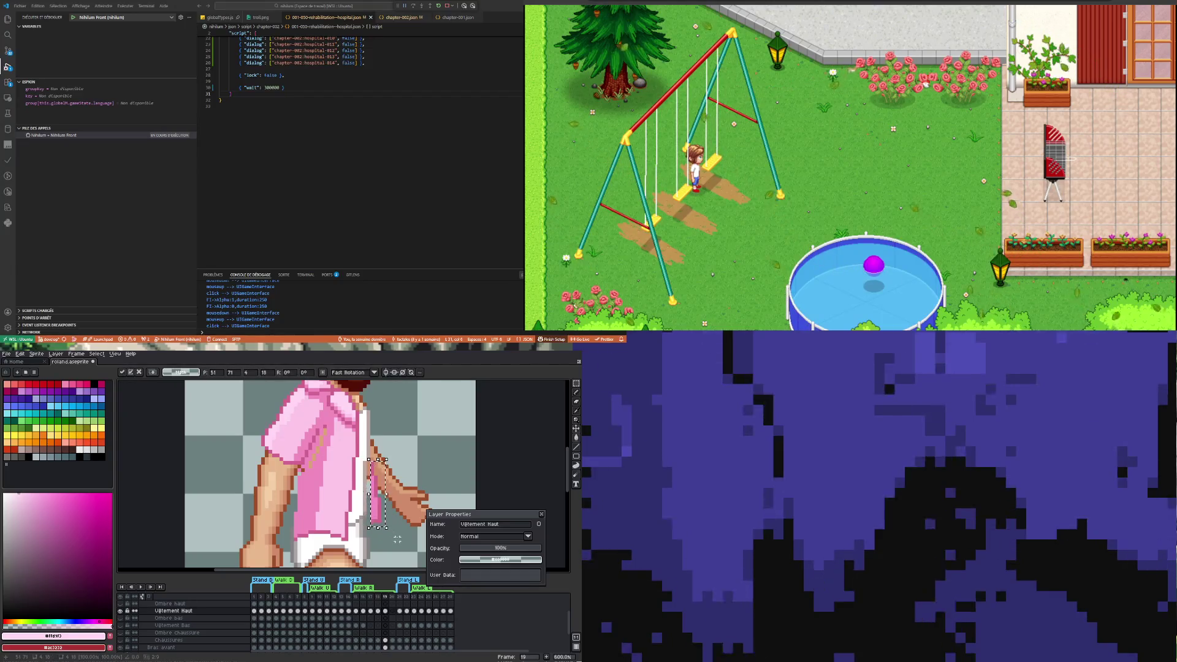
key(ctrl+d)
key(b)
key(m)
drag(373, 511, 394, 535)
key(ctrl+d)
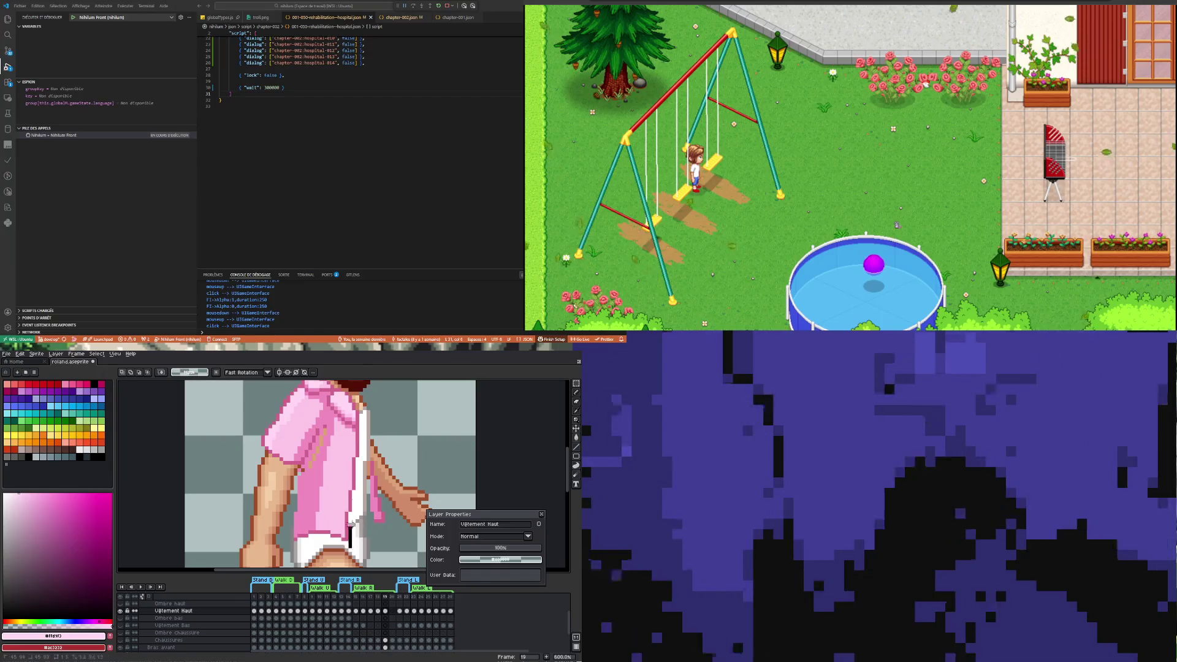
drag(364, 440, 327, 510)
key(Escape)
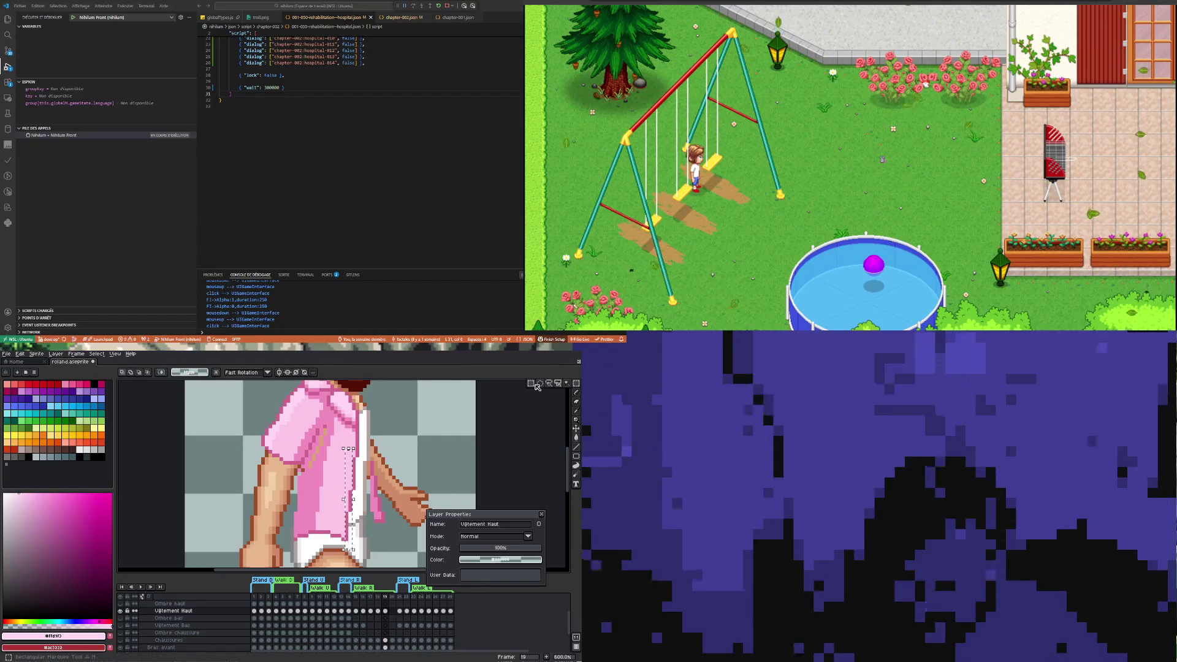
key(ctrl+d)
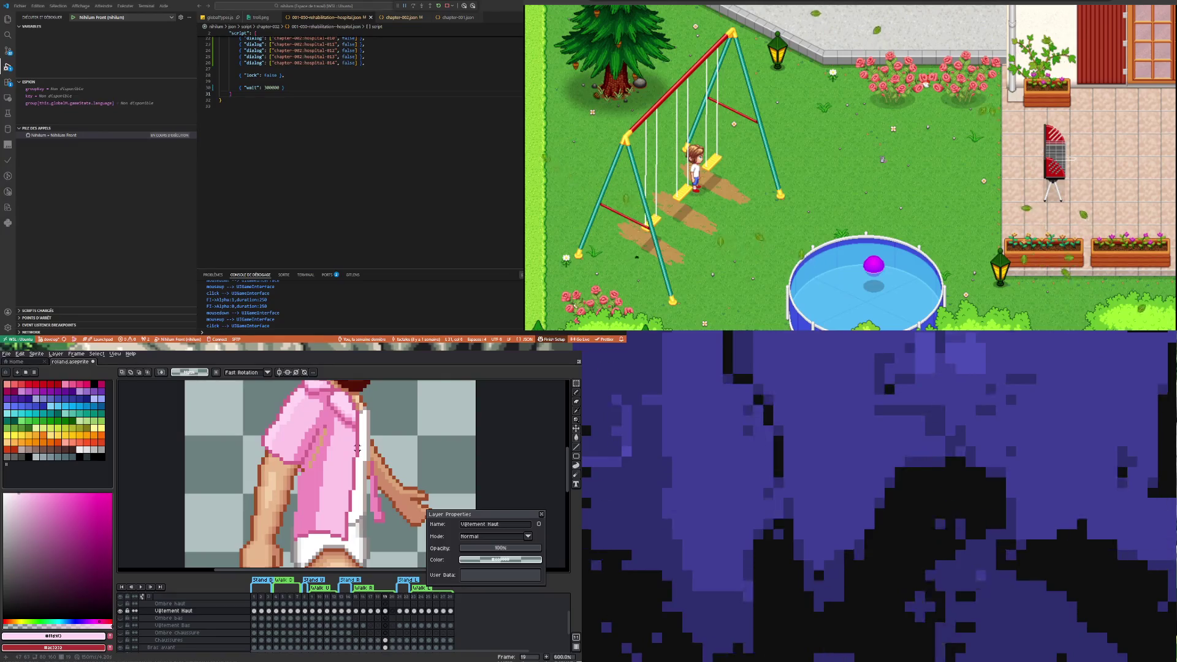
Reposition the shirt's front opening strip and lower hem, then sample the darker shirt pink
drag(358, 443, 321, 550)
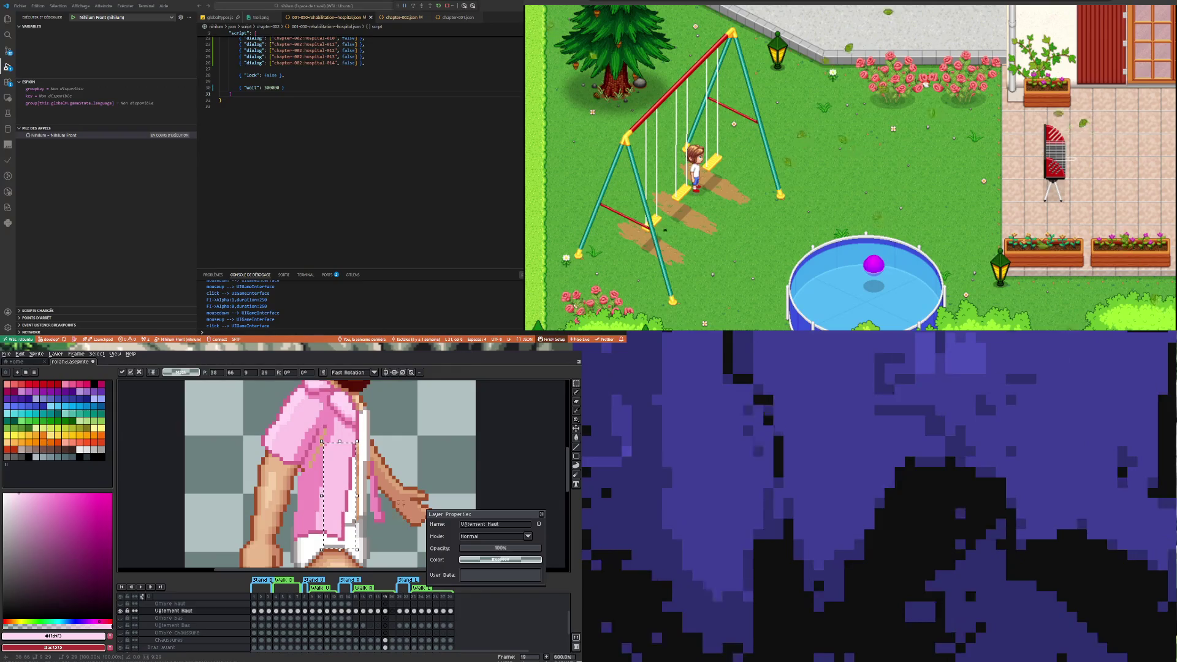
click(405, 448)
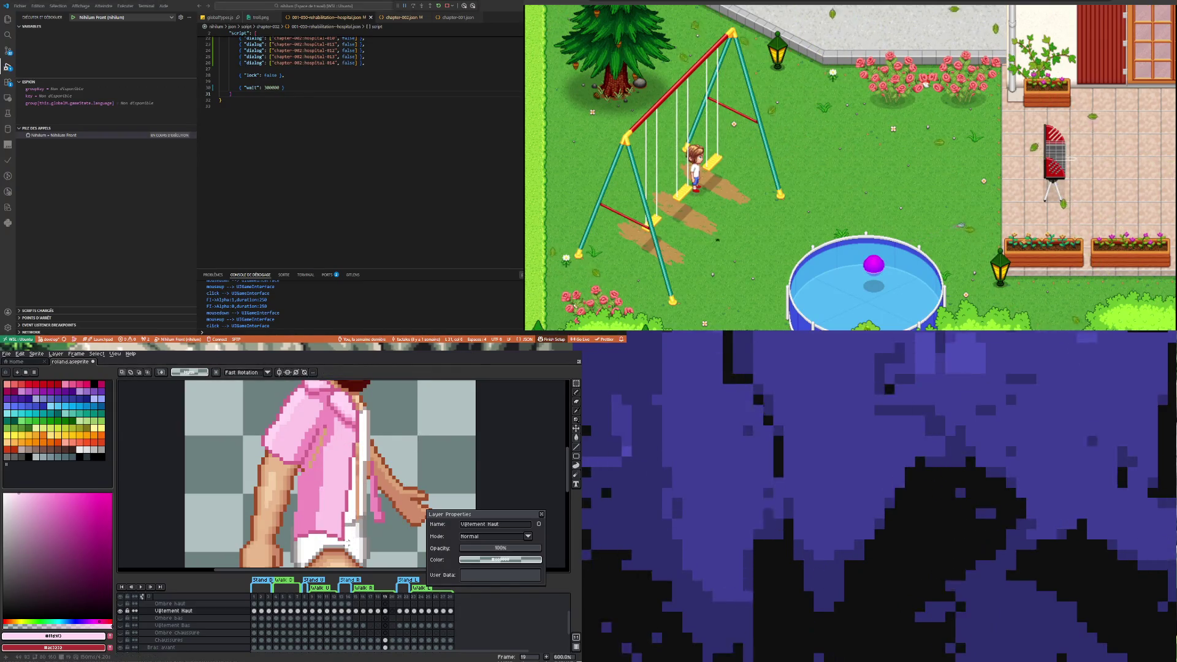
drag(328, 528, 321, 525)
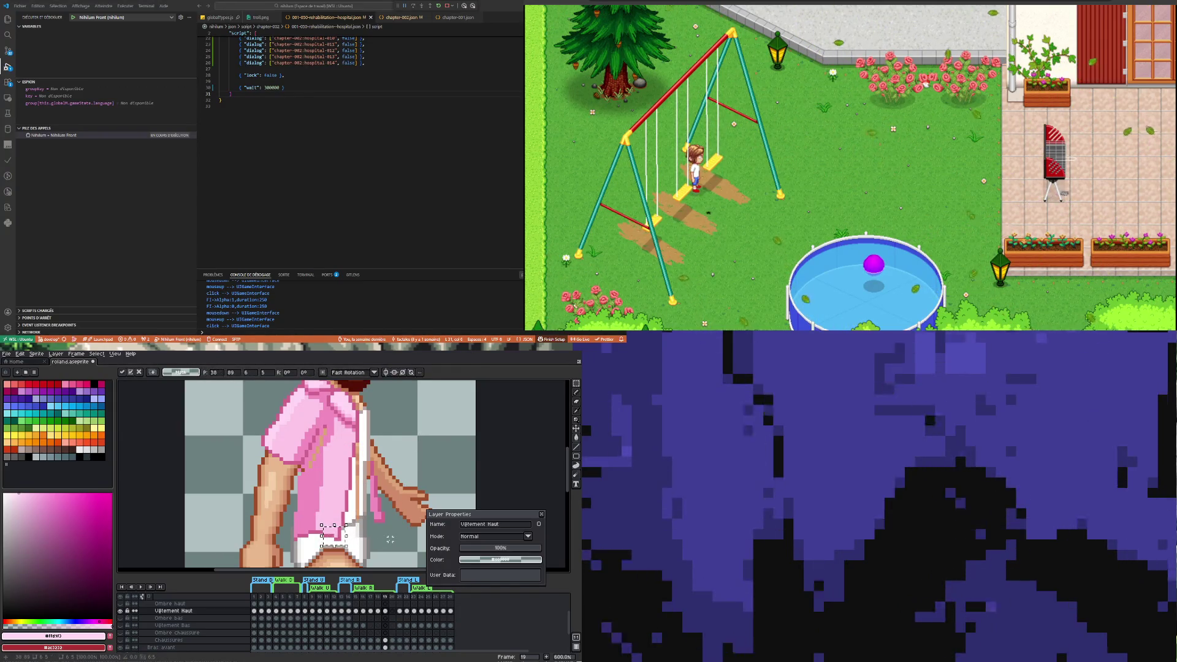
click(325, 527)
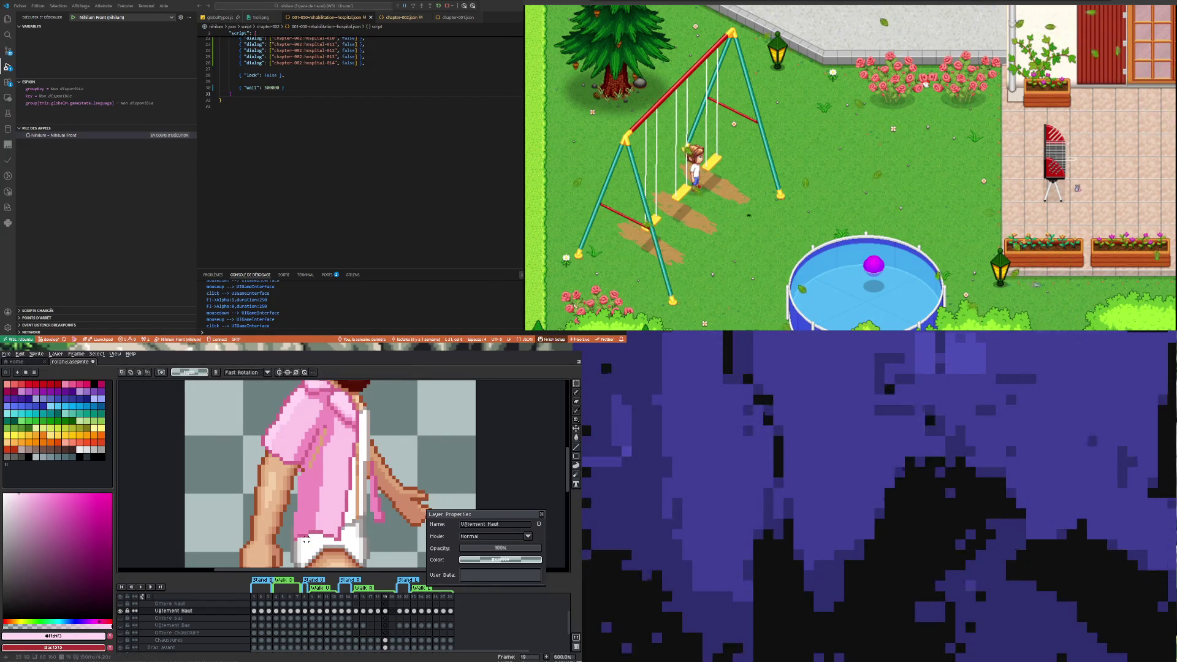
scroll(307, 539, down, 2)
scroll(341, 519, up, 1)
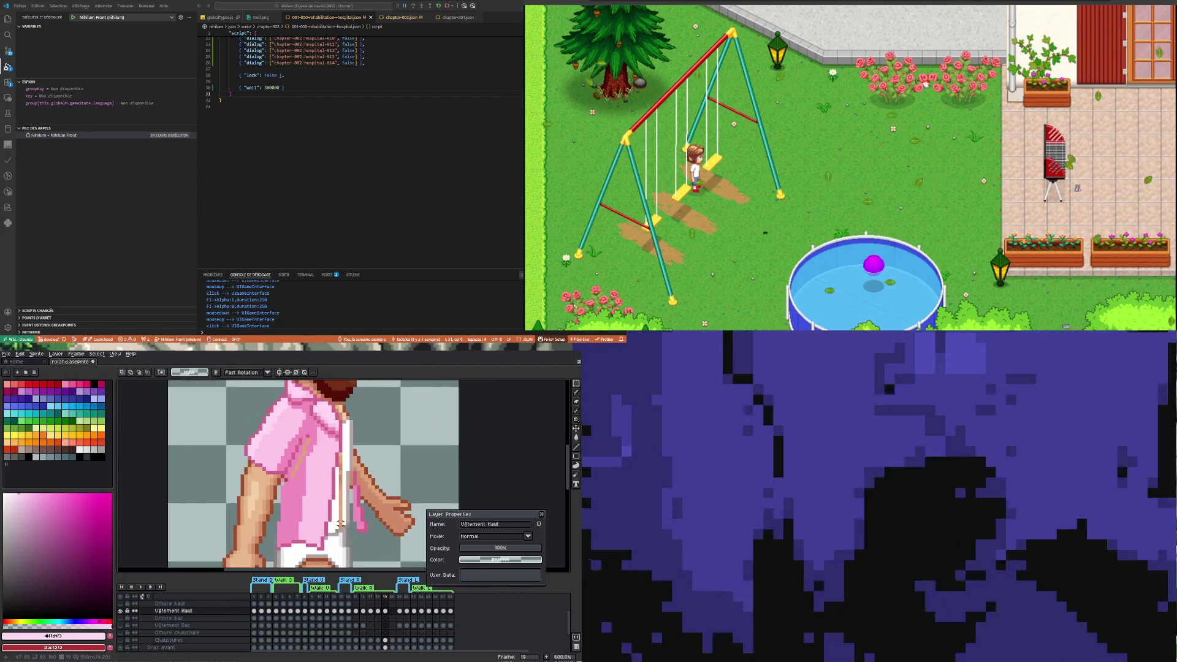
key(i)
click(303, 493)
Keep #d2658f as the colour, undo the trial Pencil stroke, and switch to the Eraser
key(b)
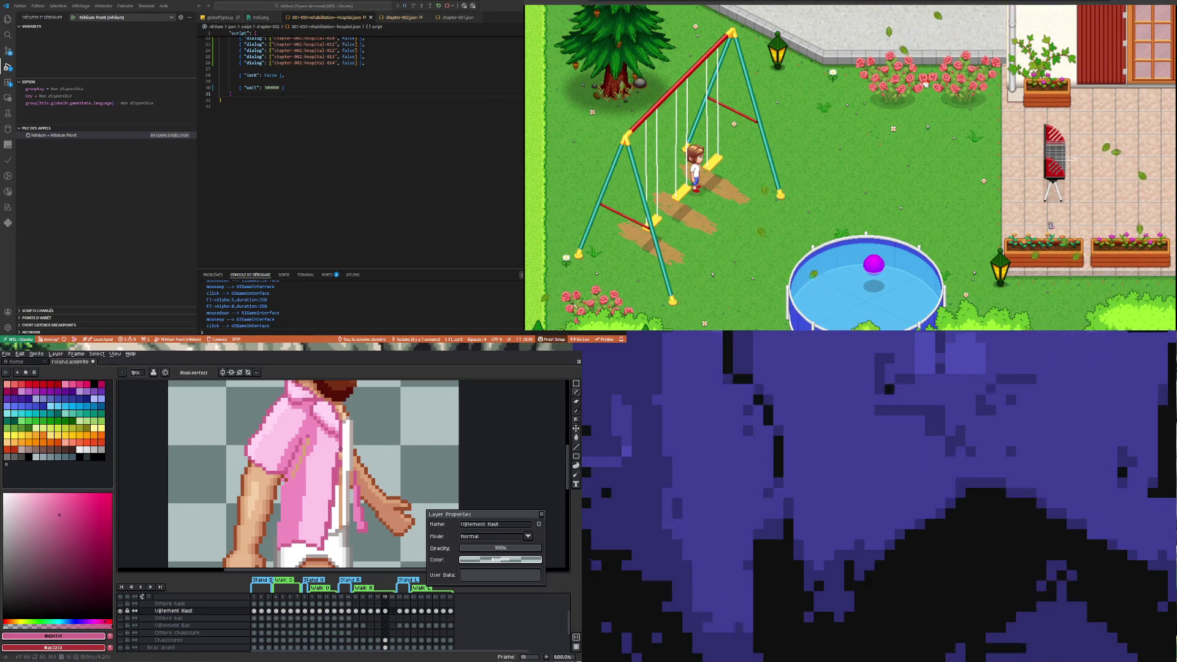
key(ctrl+z)
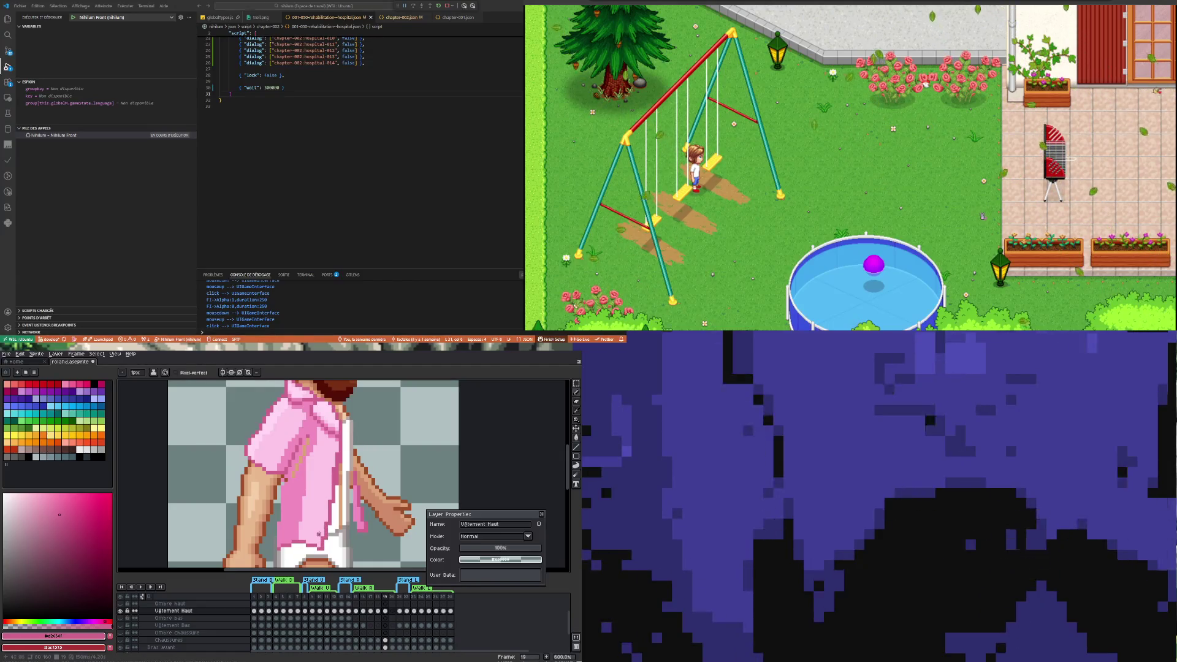
key(e)
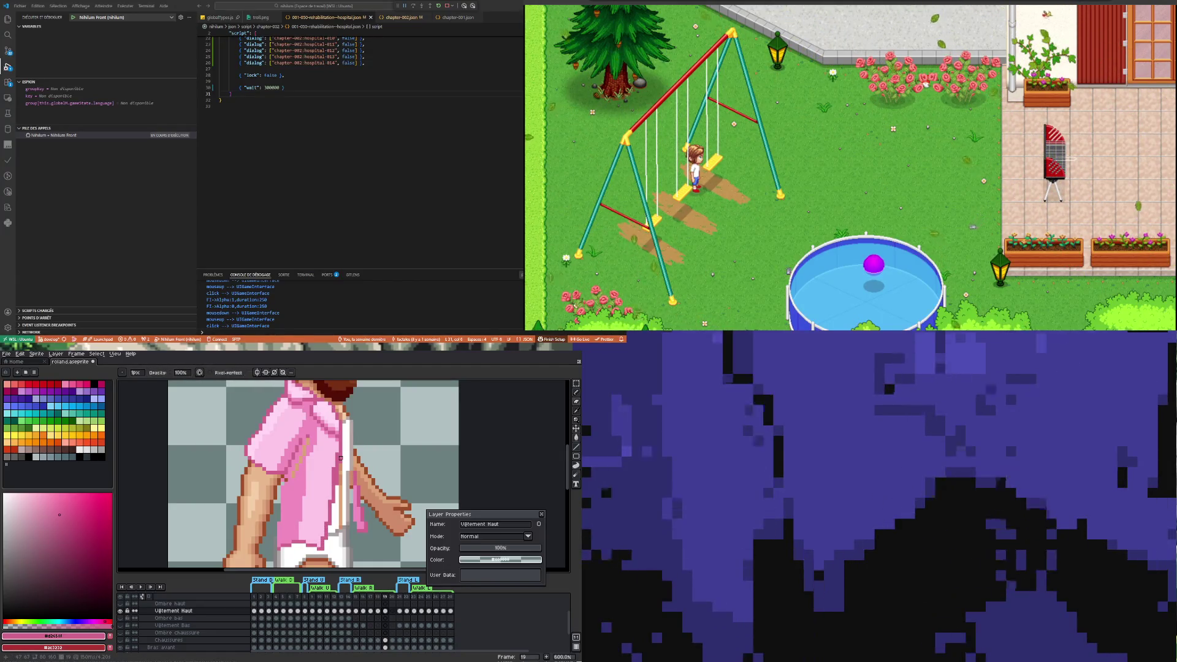
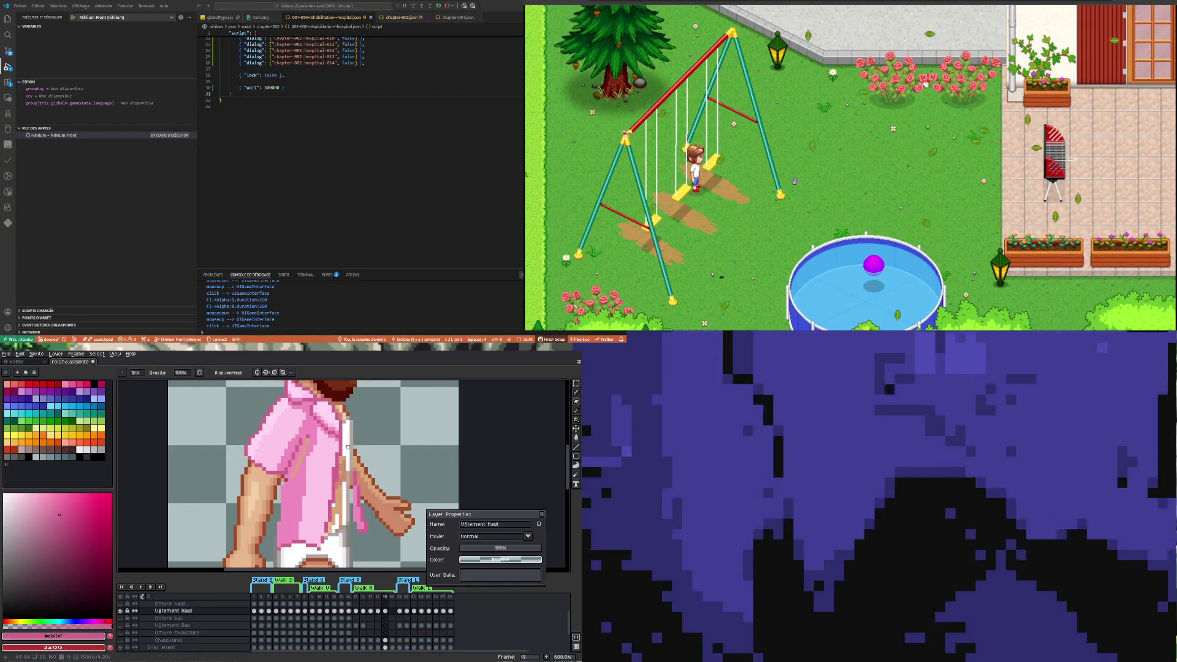
Eyedrop the light pink from the shirt and return to the Pencil
key(i)
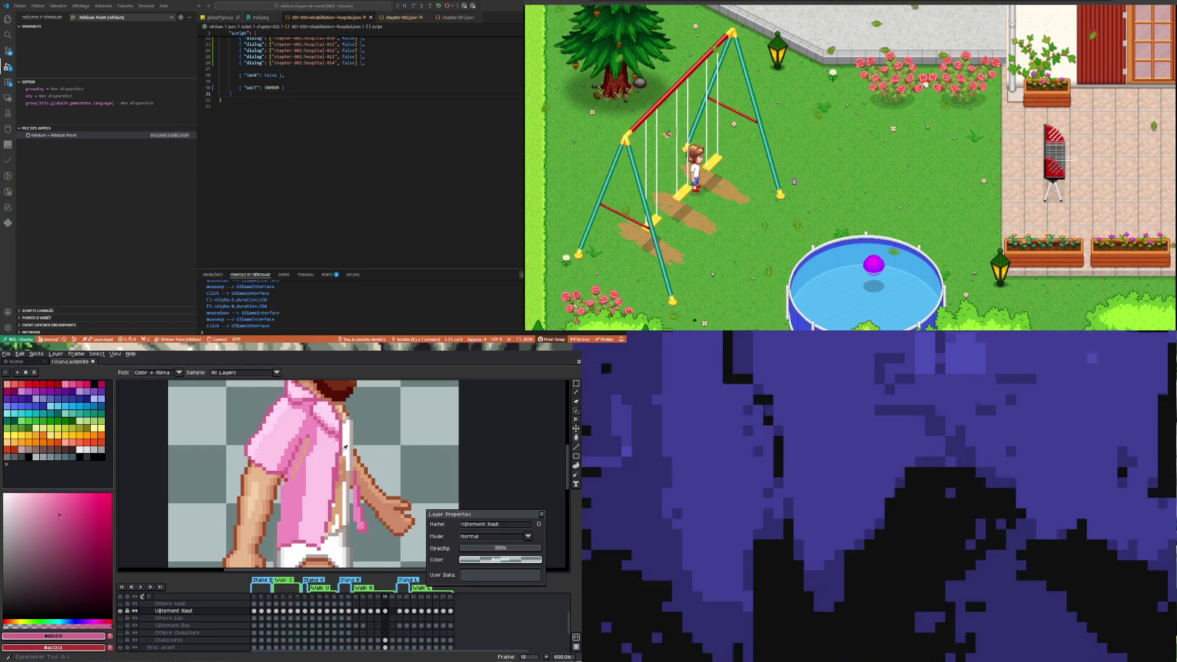
key(b)
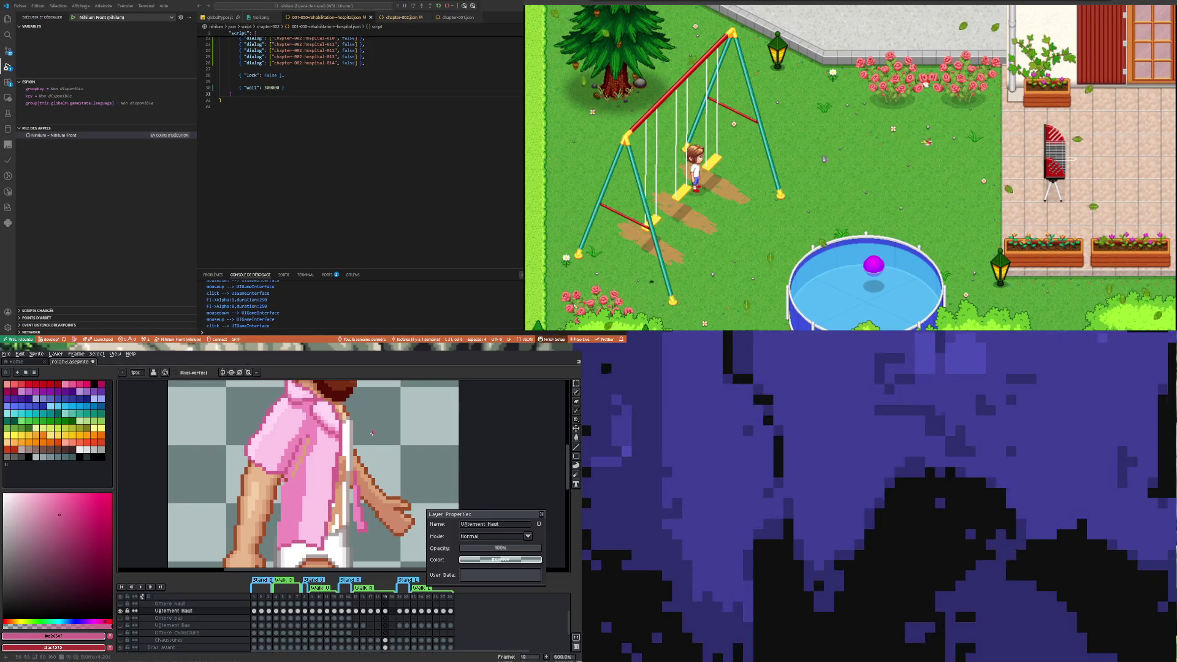
key(i)
click(320, 494)
key(b)
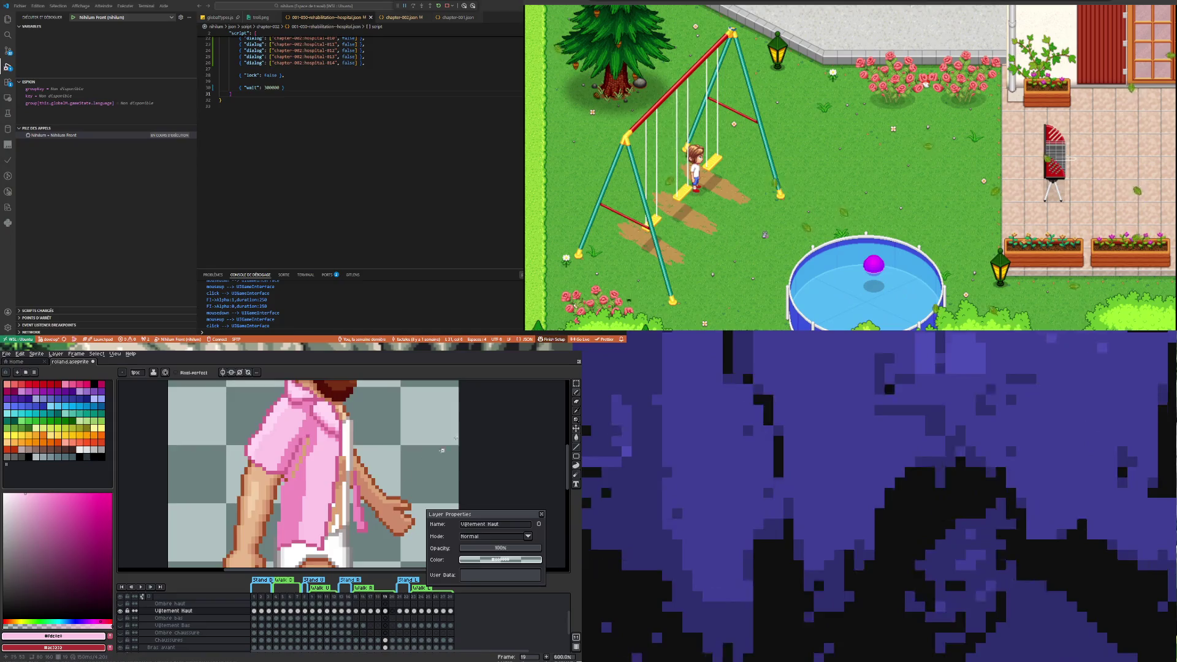
Compare walk frame 18 with frame 19
scroll(334, 451, down, 1)
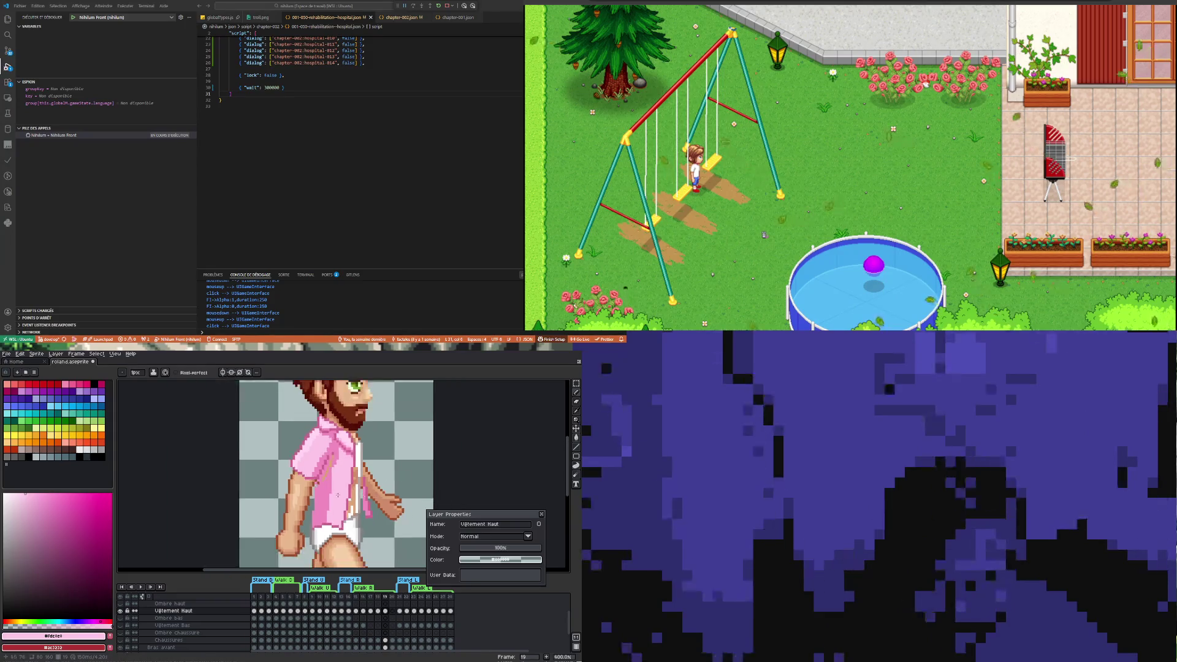
click(379, 611)
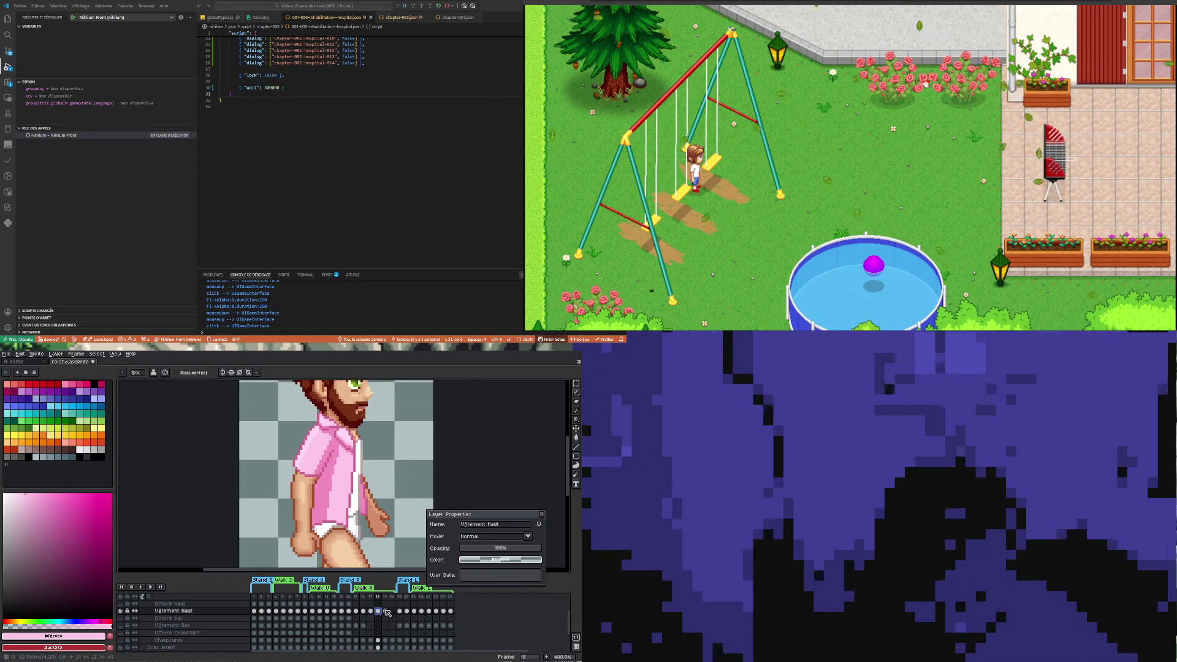
click(385, 611)
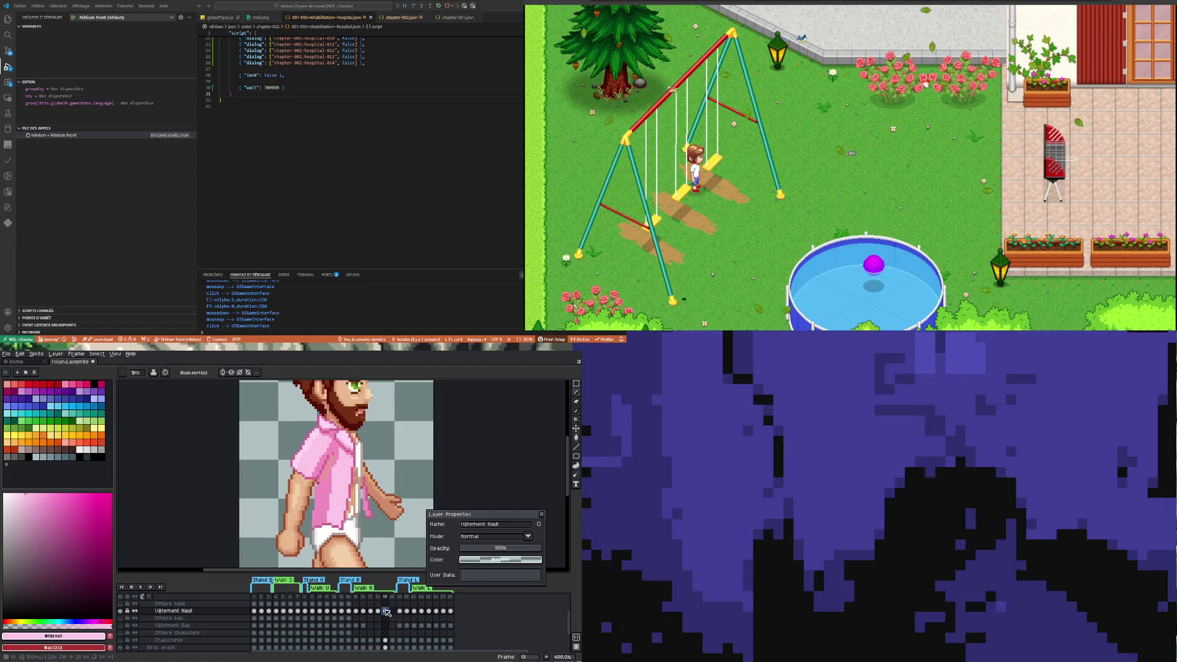
scroll(366, 444, up, 1)
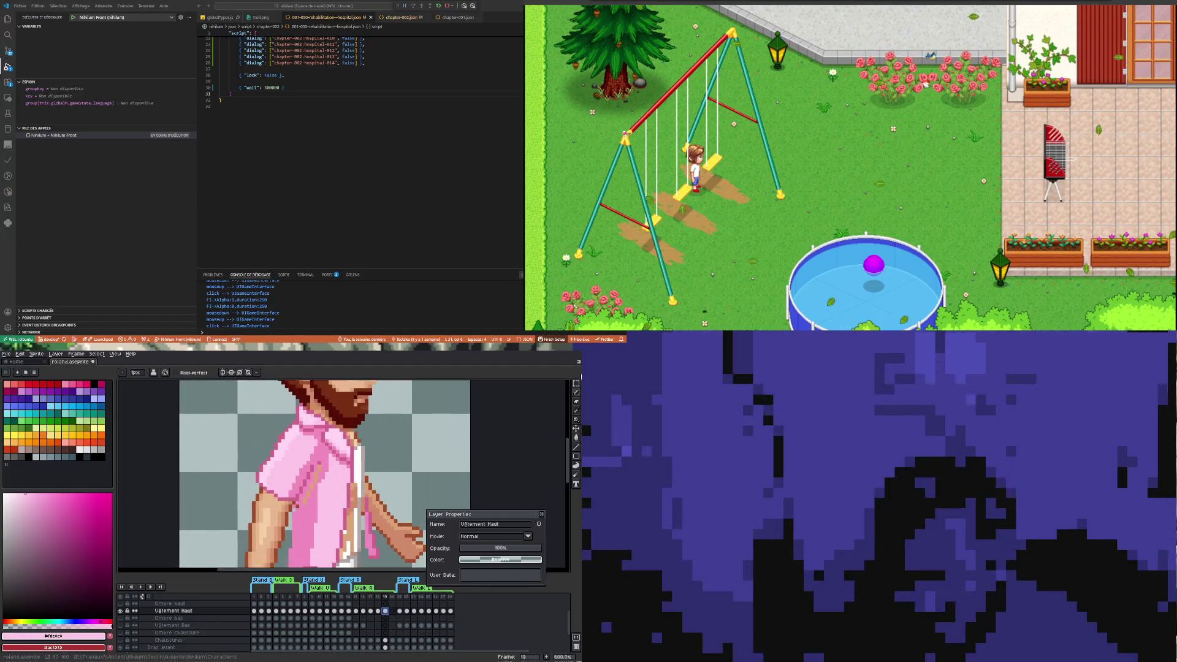
Marquee a thin strip along the shirt's front edge, then deselect it
click(535, 385)
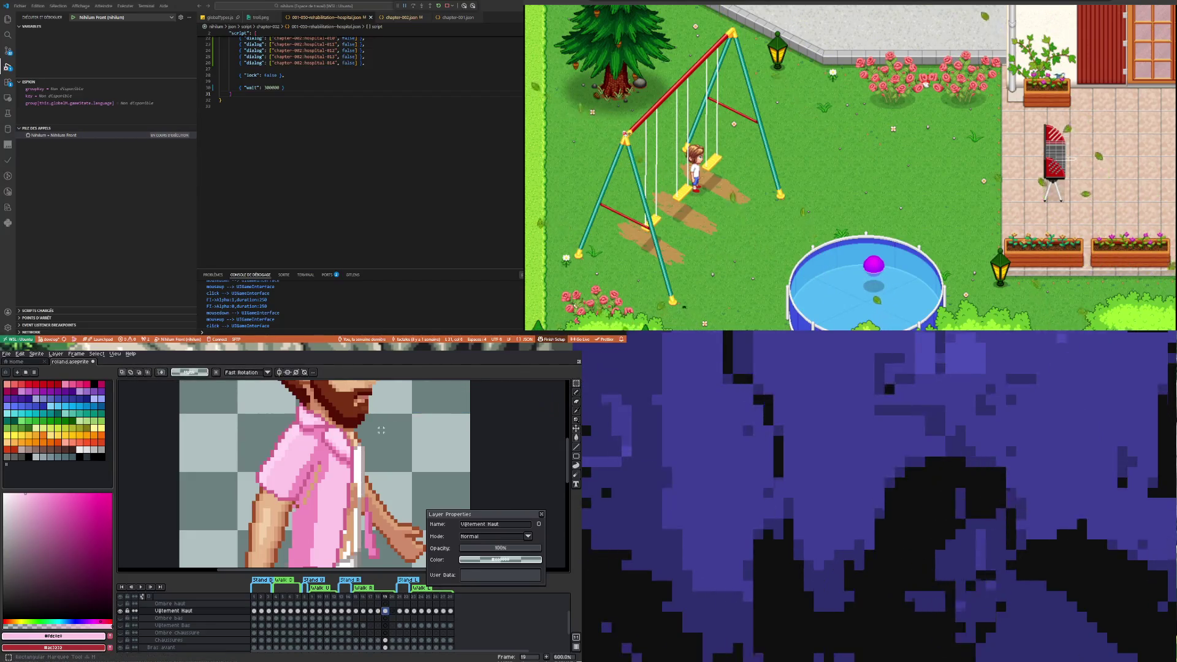
scroll(313, 427, up, 1)
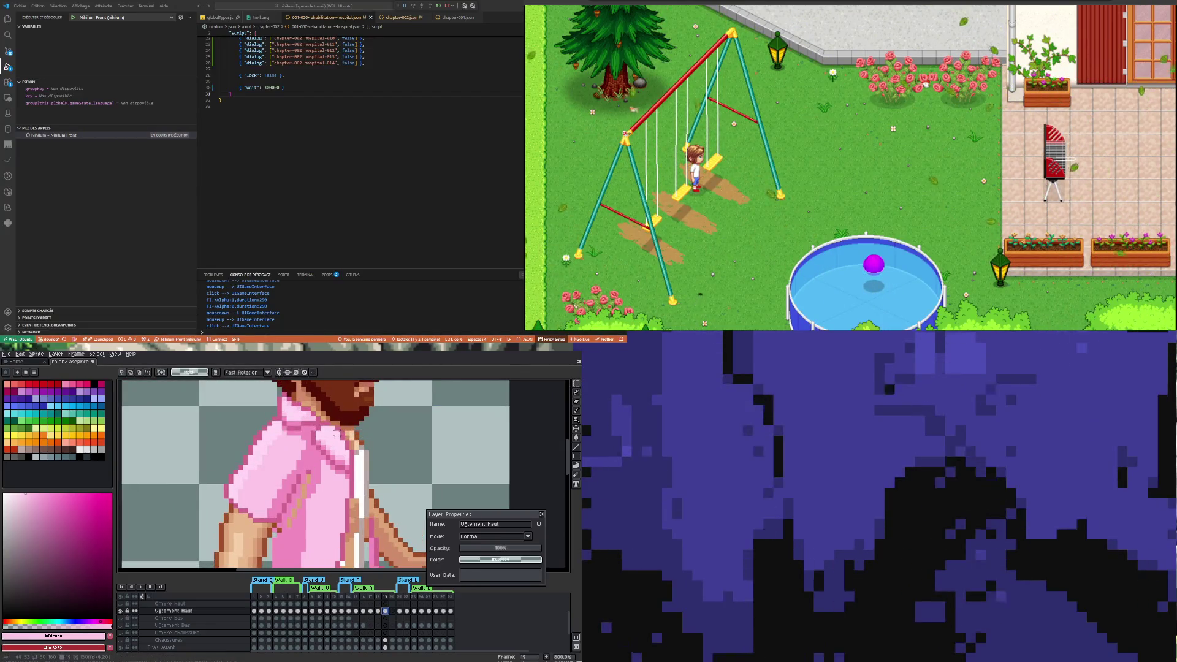
drag(341, 436, 353, 500)
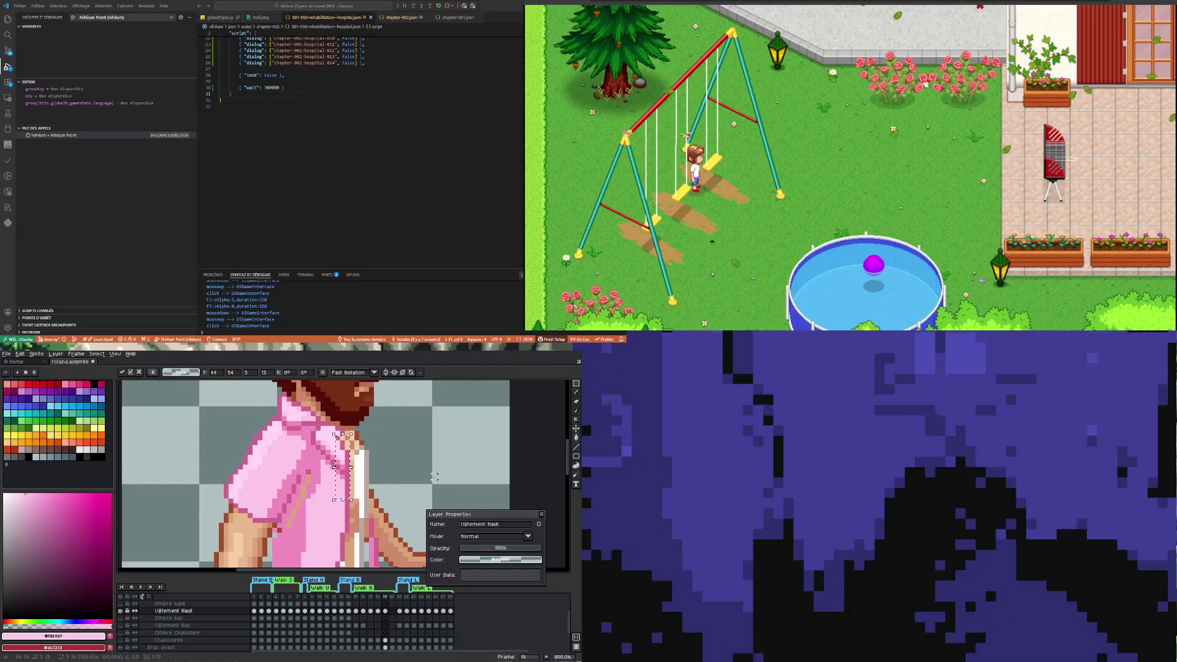
click(346, 452)
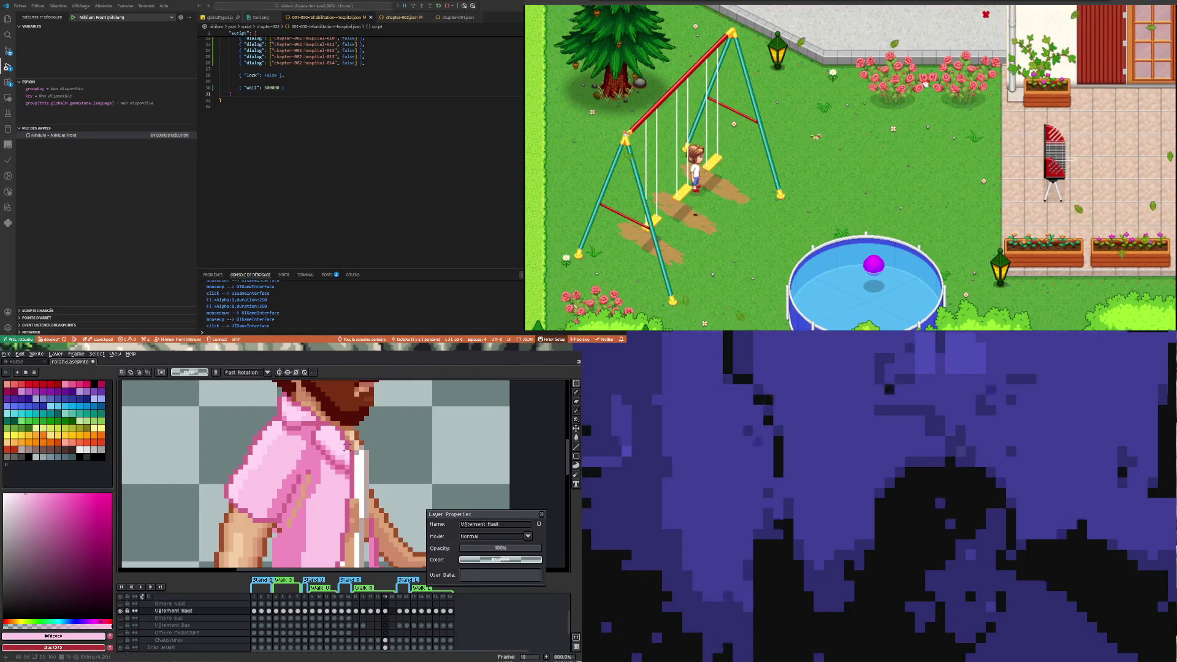
key(ctrl+z)
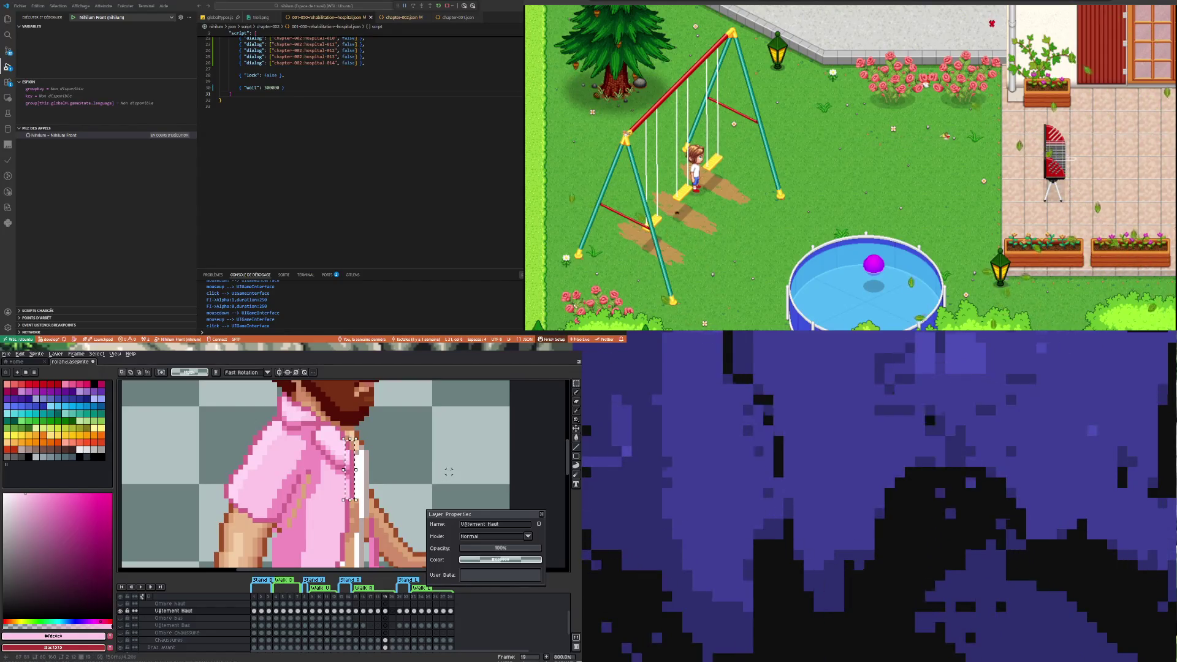
click(448, 472)
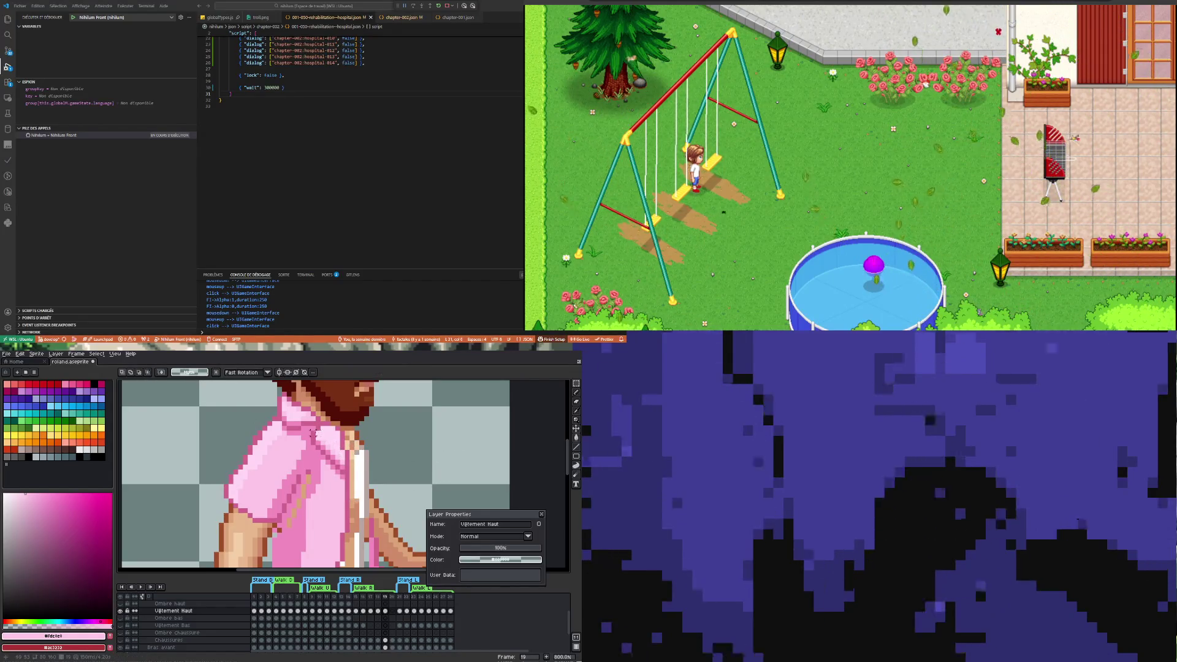
scroll(312, 434, down, 5)
click(370, 610)
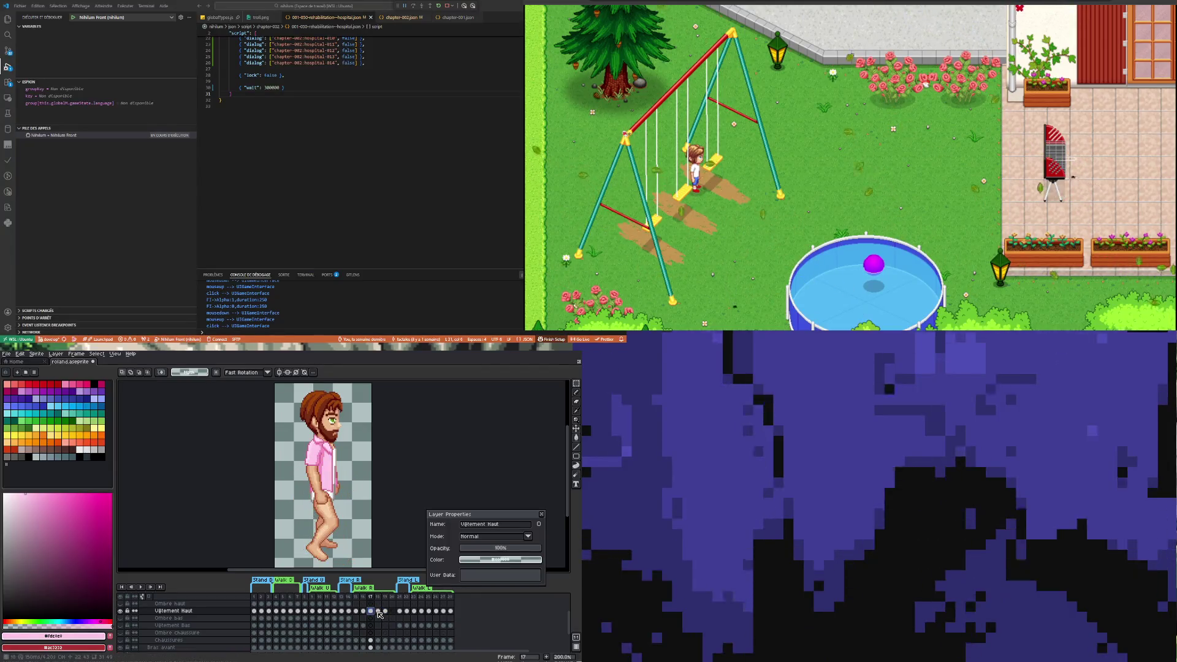
click(378, 611)
click(385, 611)
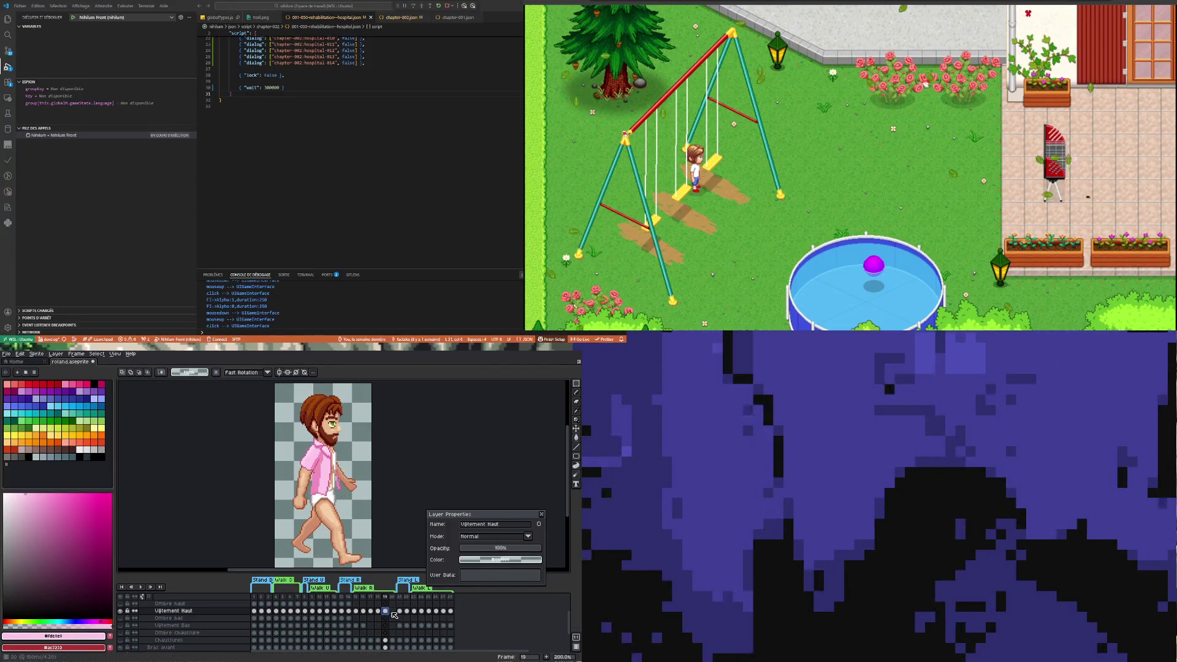
click(393, 611)
click(386, 611)
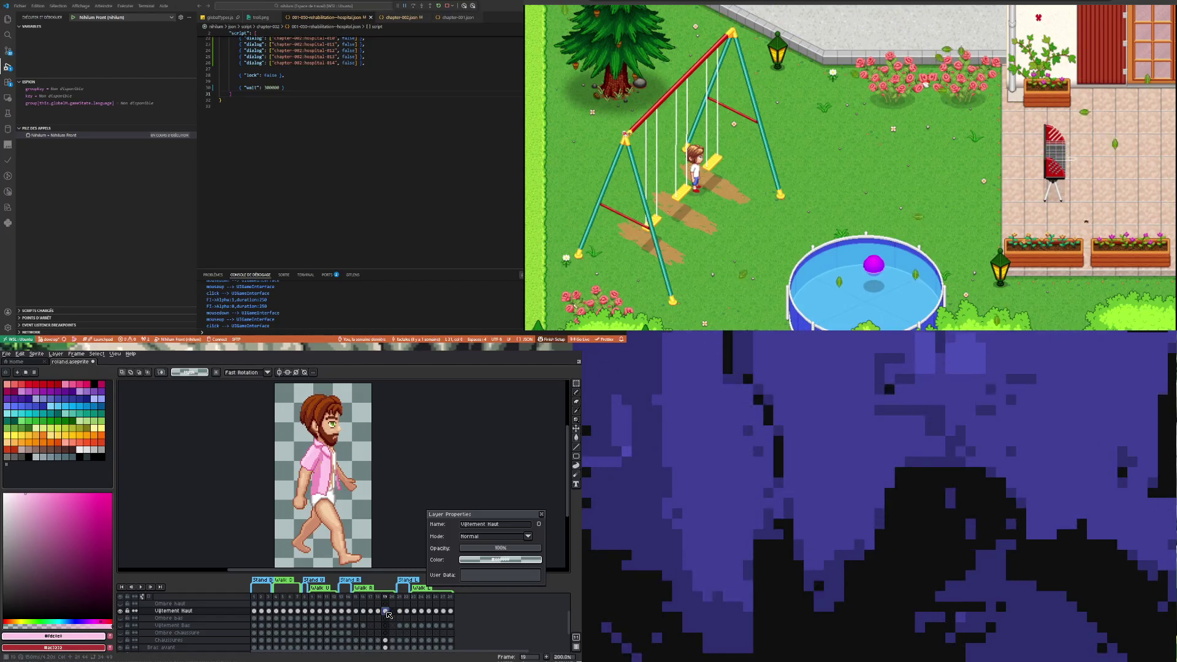
click(379, 611)
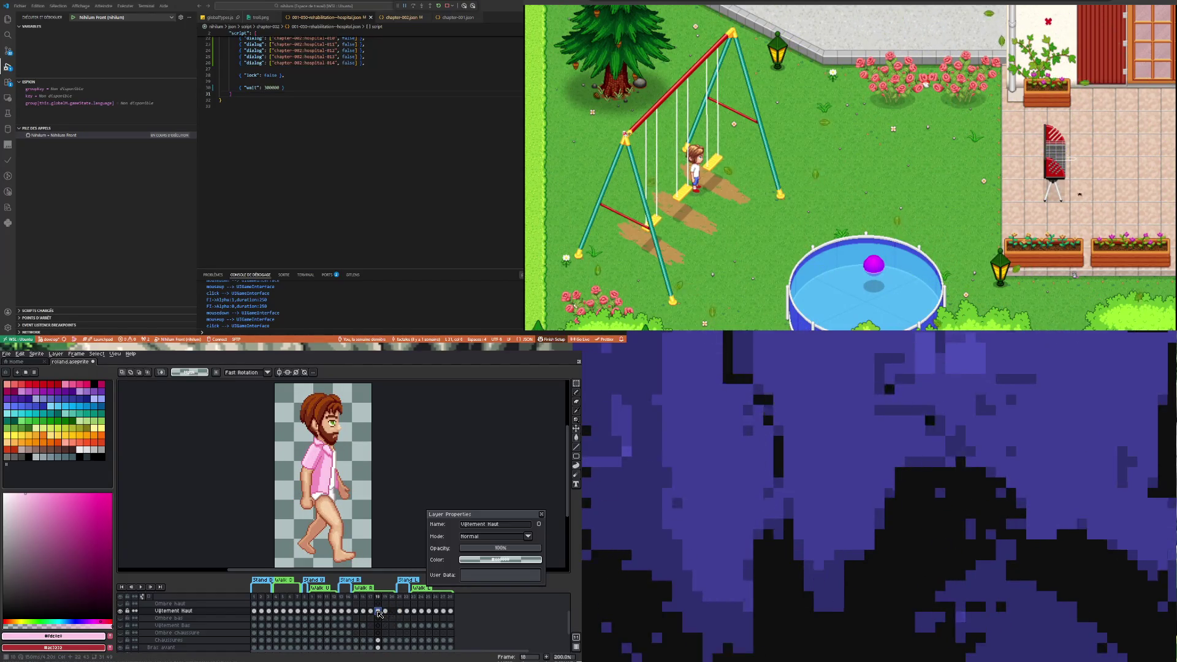
scroll(358, 451, up, 3)
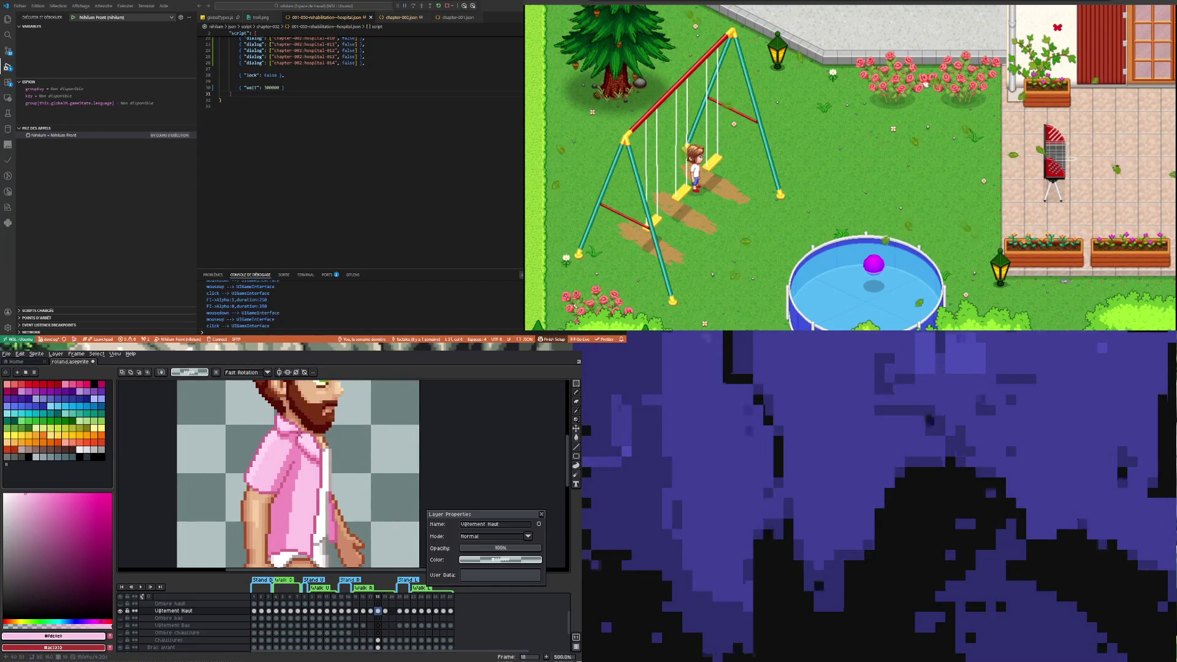
drag(293, 434, 318, 468)
click(320, 467)
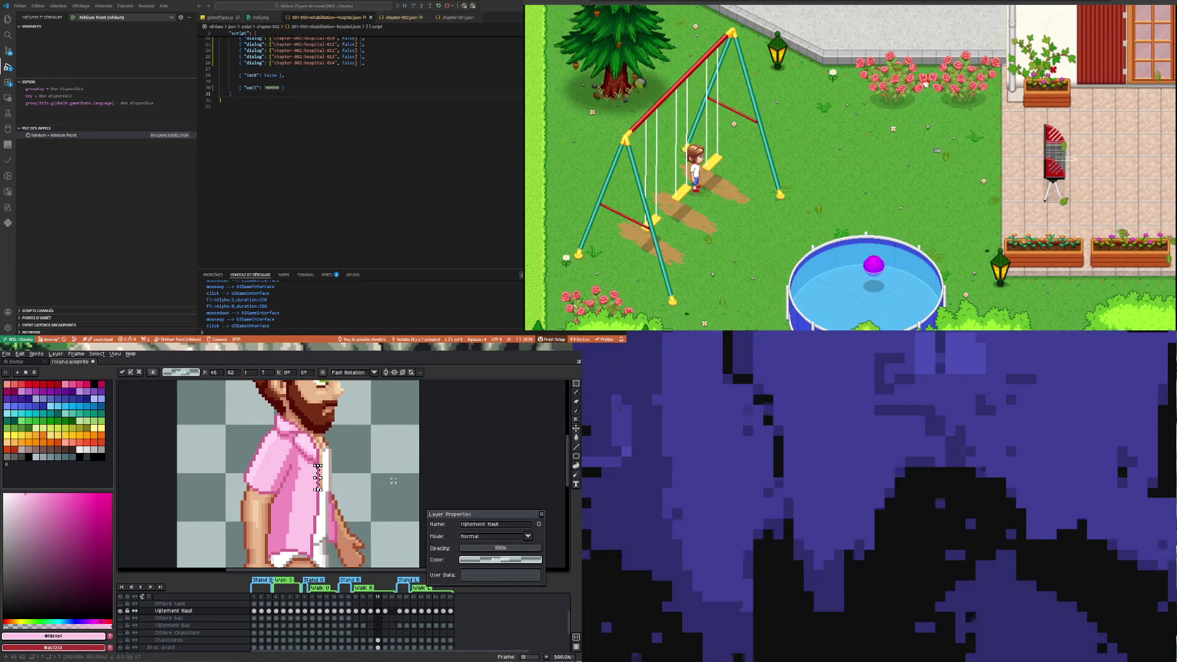
key(Right)
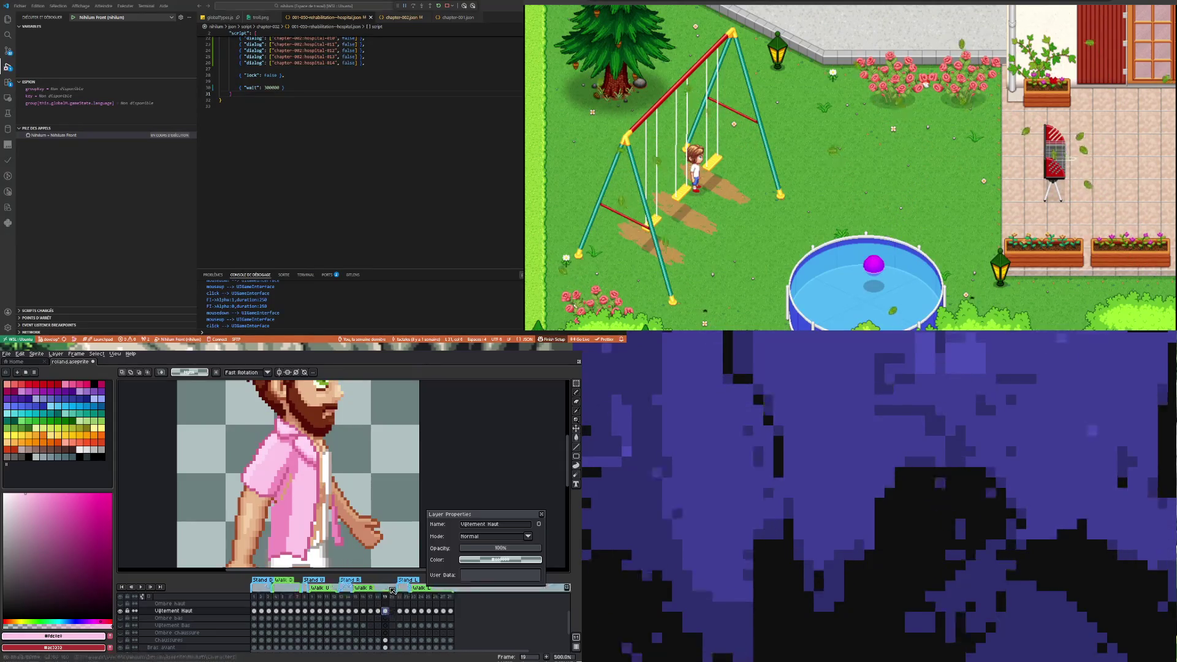
scroll(356, 460, down, 2)
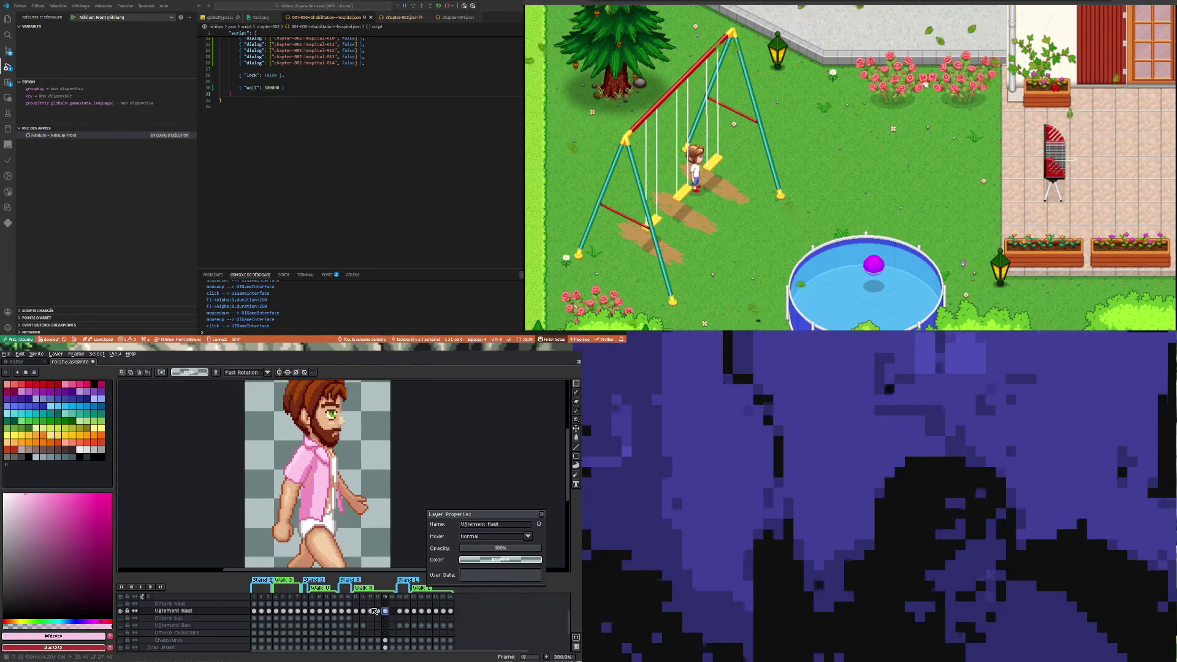
click(371, 610)
click(378, 610)
click(385, 611)
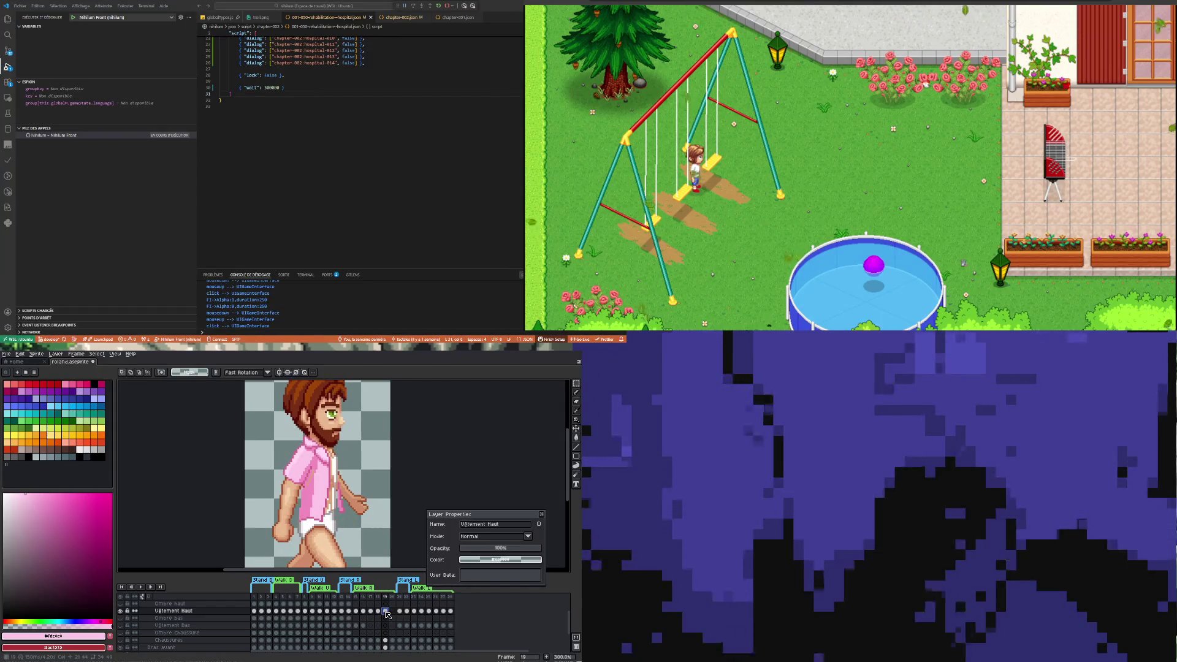
click(377, 611)
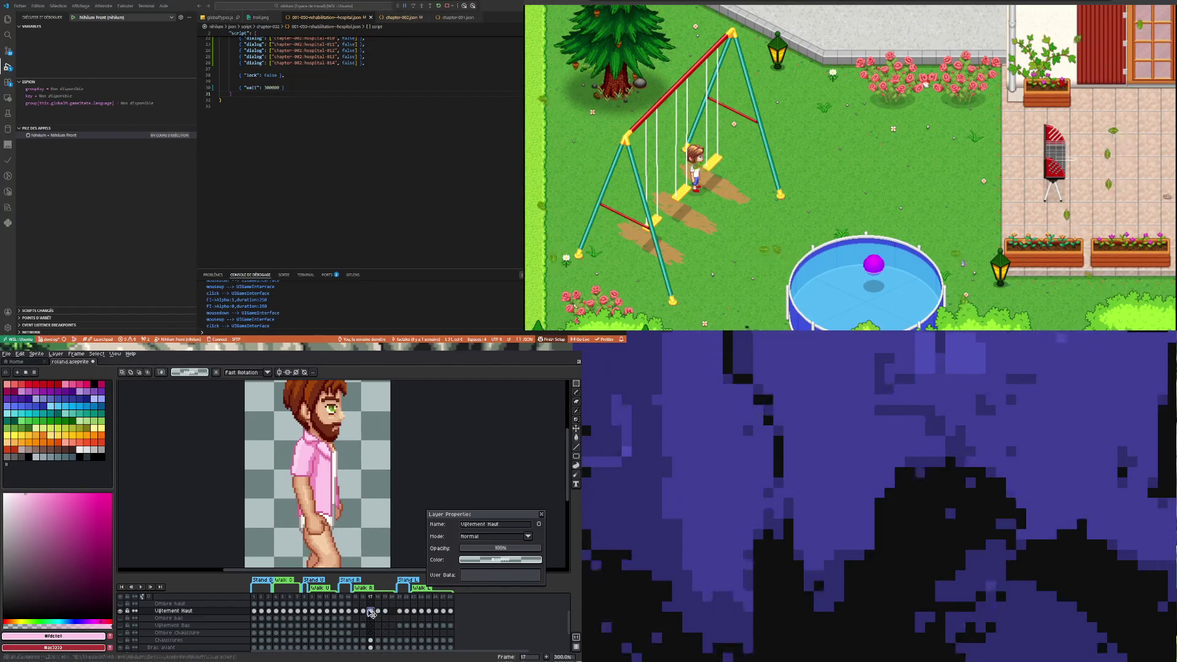
click(384, 611)
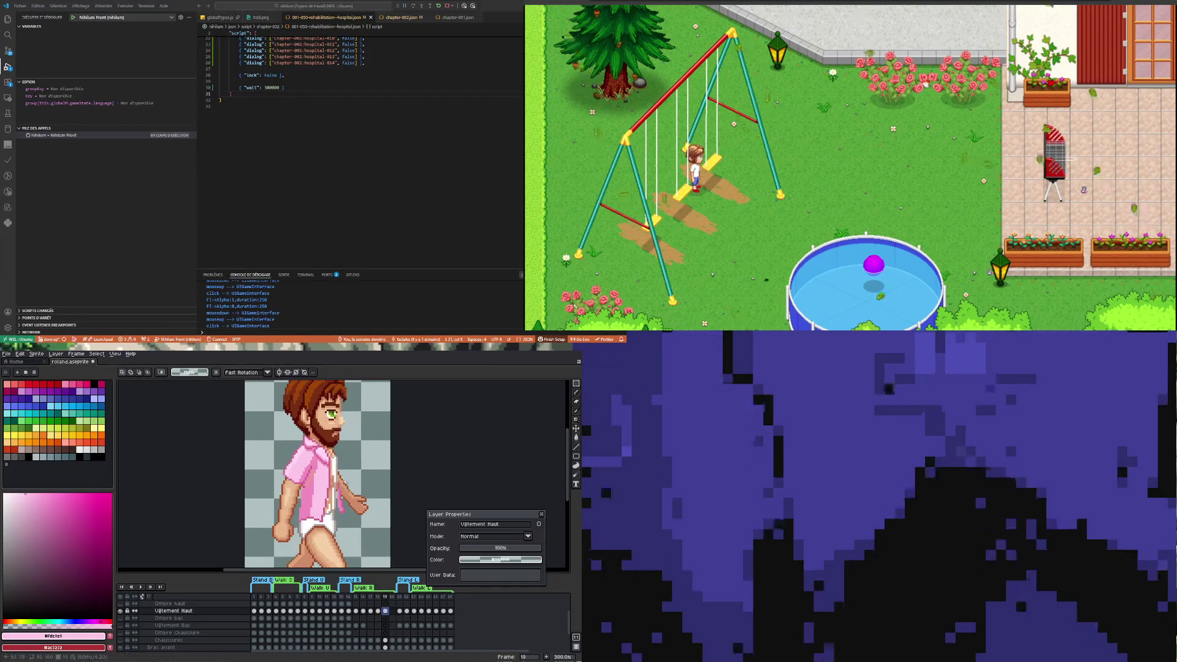
scroll(315, 518, up, 3)
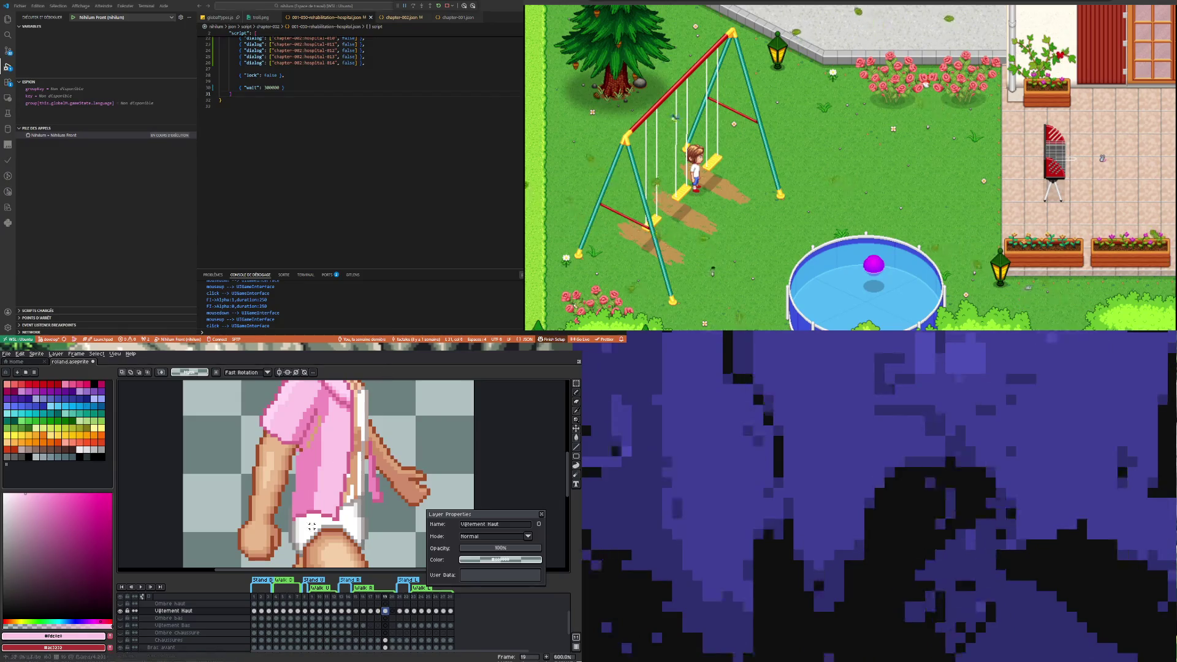
Pick the darker shirt pink and compare walk frames 18 and 19
key(i)
click(339, 510)
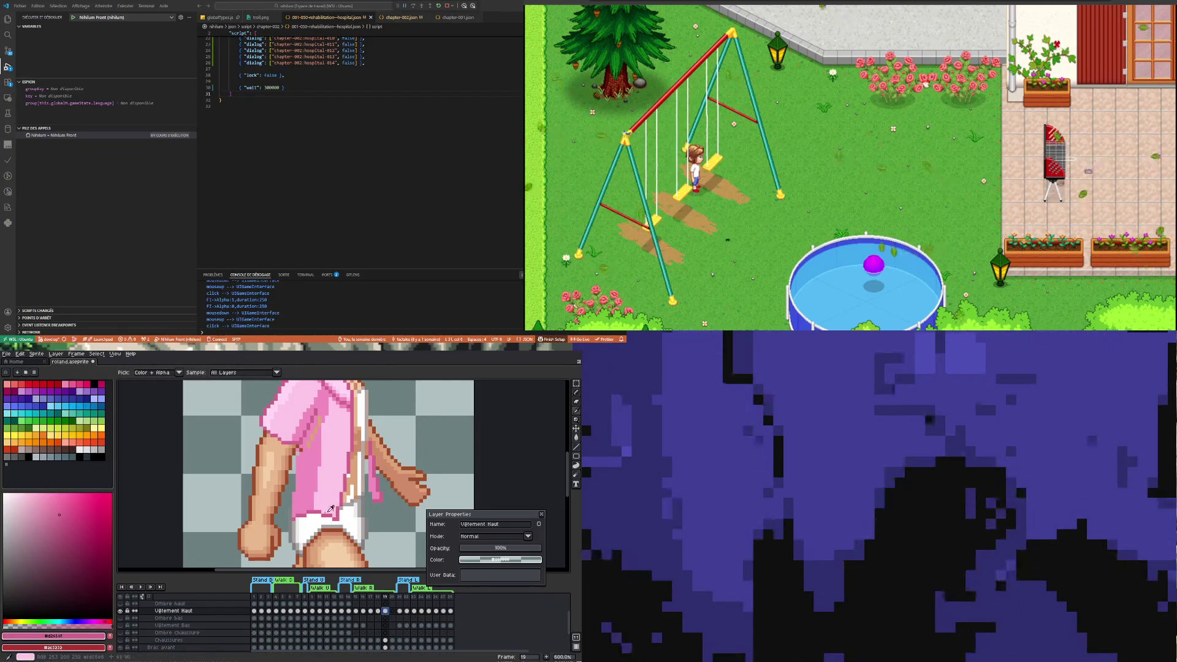
key(b)
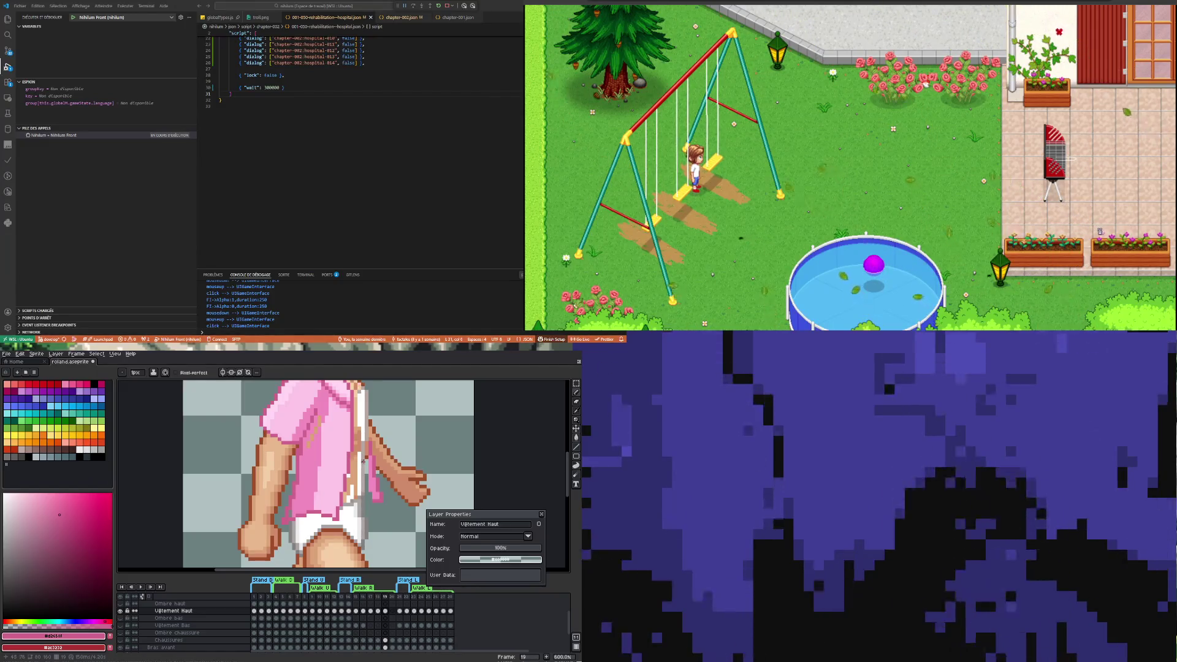
scroll(364, 461, down, 3)
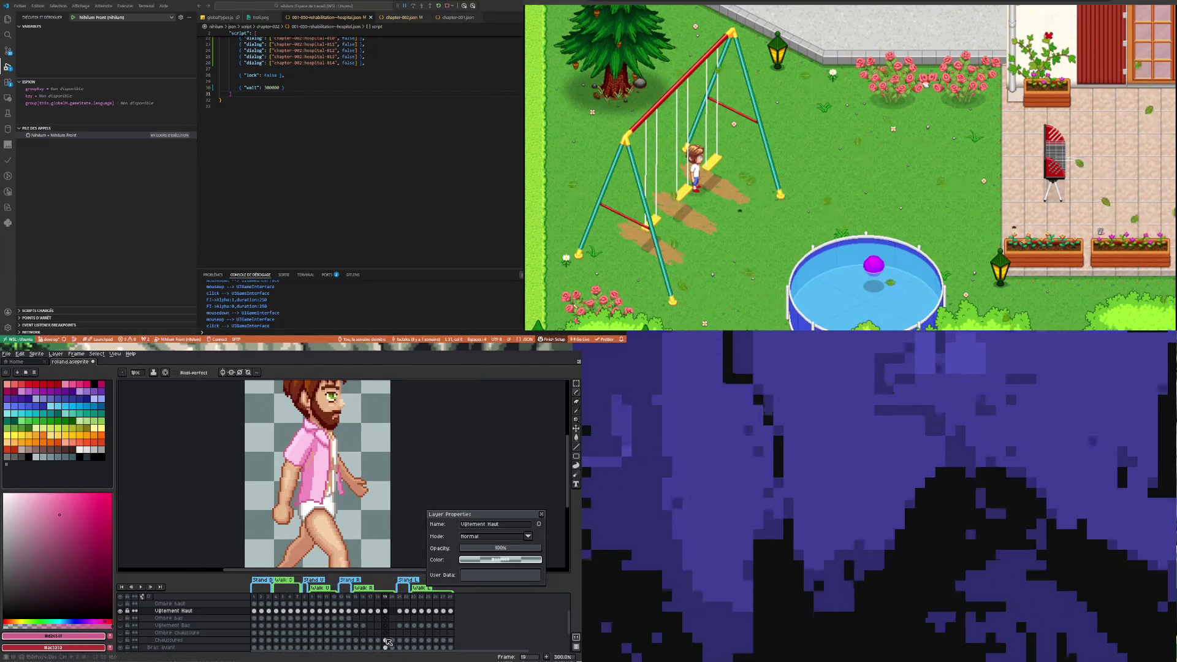
click(379, 612)
click(385, 611)
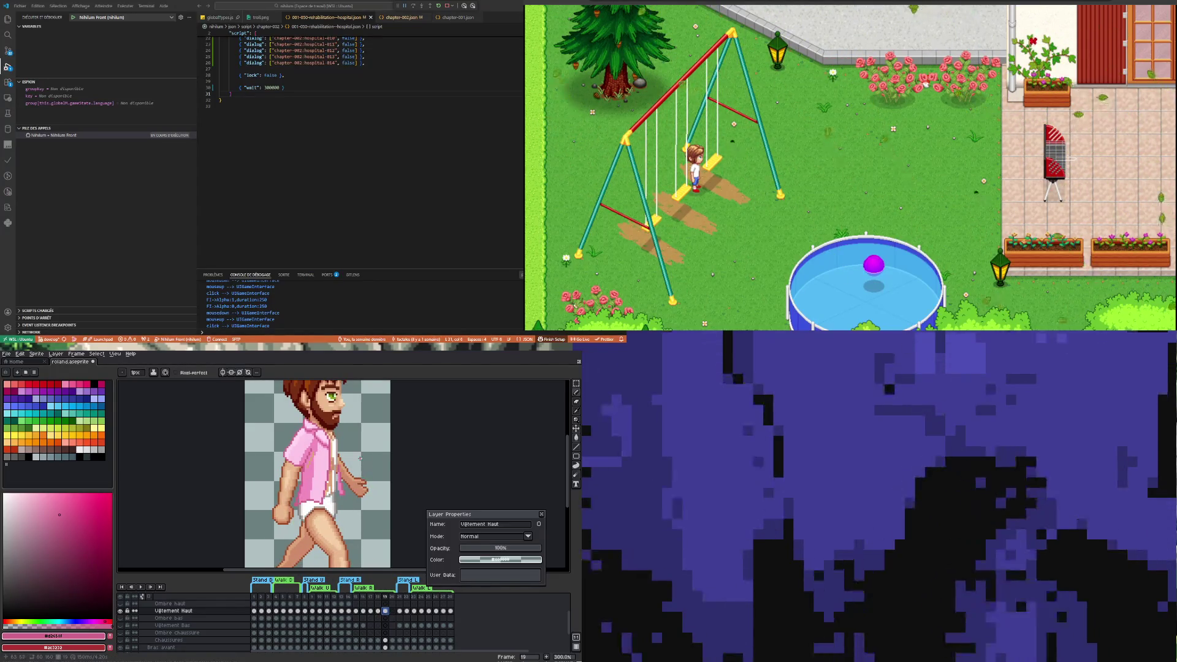
scroll(360, 458, up, 2)
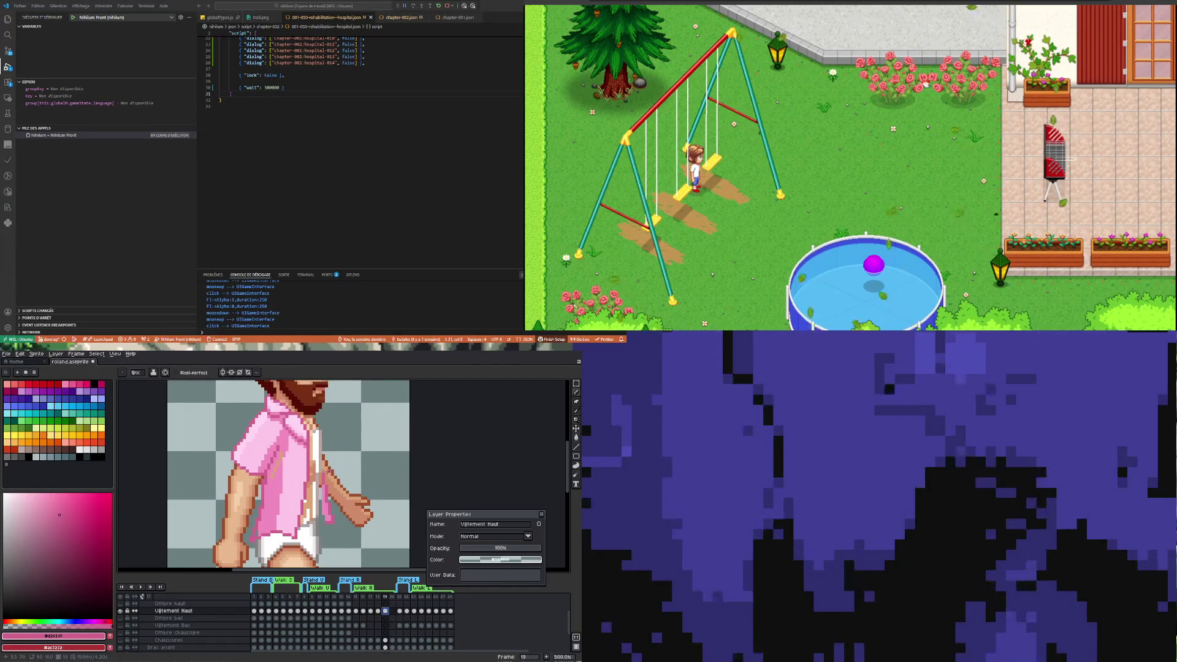
scroll(316, 527, up, 2)
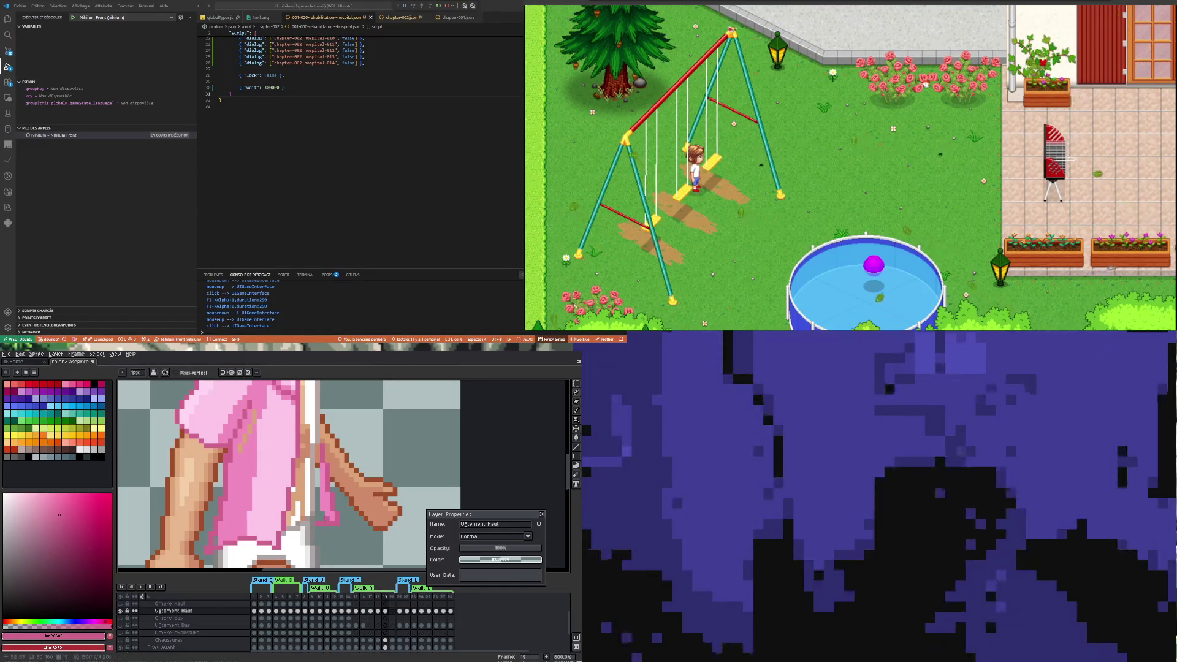
Eyedrop the shirt pink #f08cbe and return to the Pencil for the forearm edge
key(i)
click(326, 489)
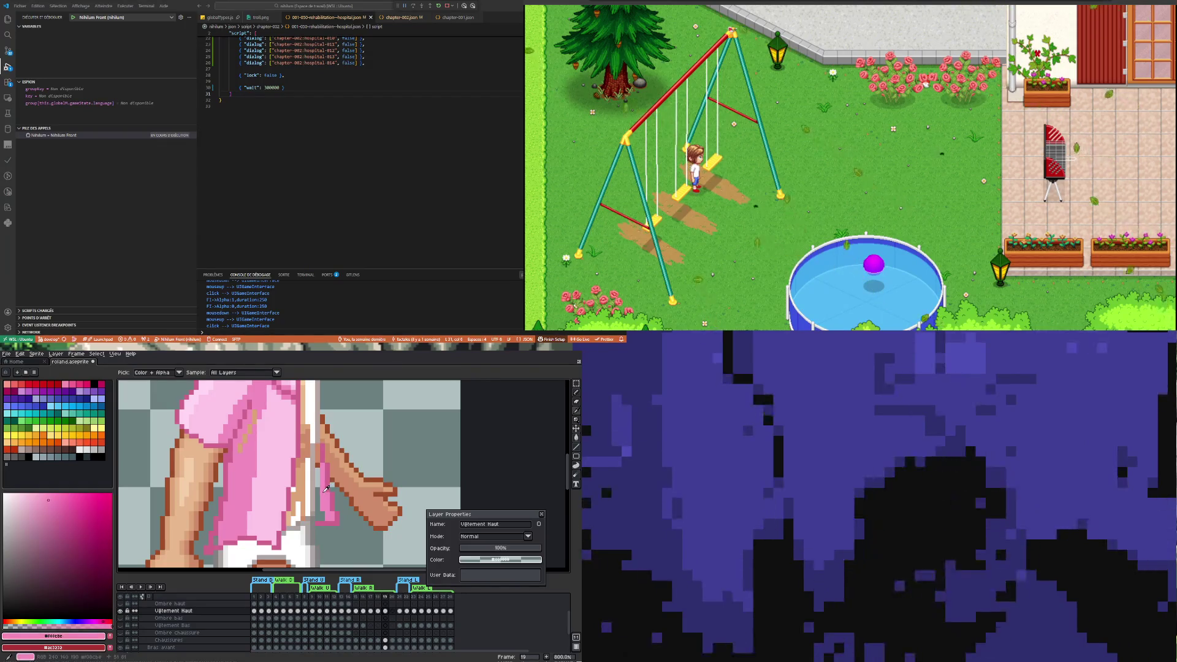
key(b)
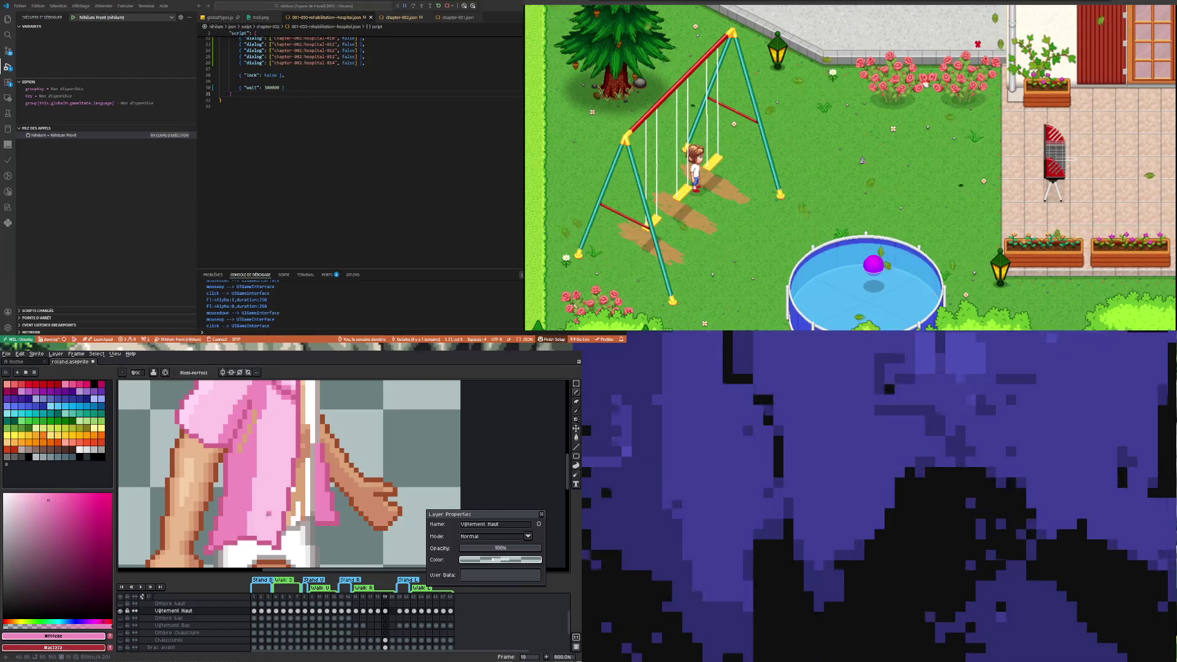
scroll(268, 514, down, 4)
scroll(274, 503, up, 4)
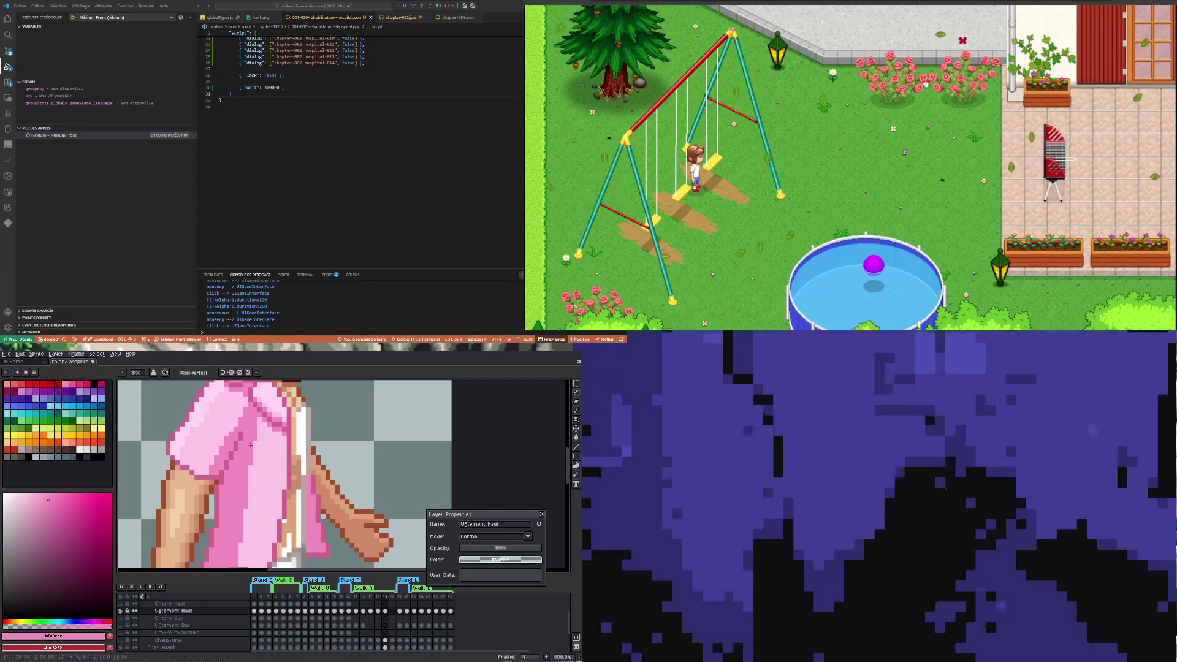
Pick the darker shirt pink #d2658f and toggle Vêtement Haut to check underneath
scroll(251, 454, down, 3)
scroll(255, 472, up, 2)
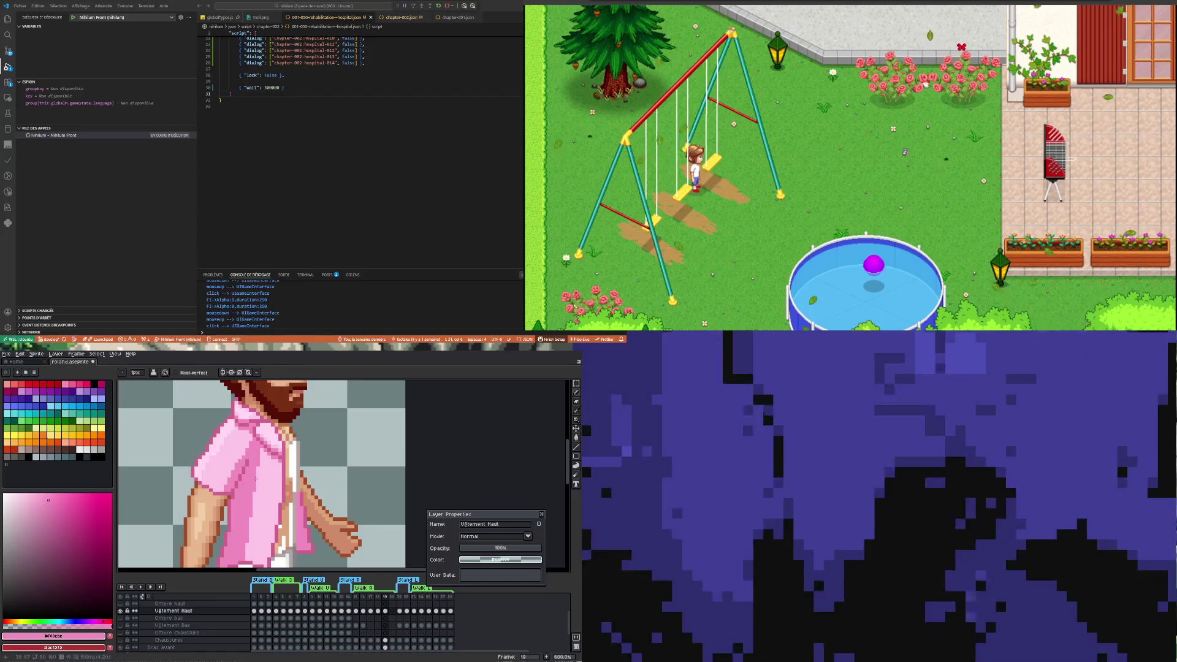
scroll(255, 479, down, 1)
scroll(264, 462, up, 2)
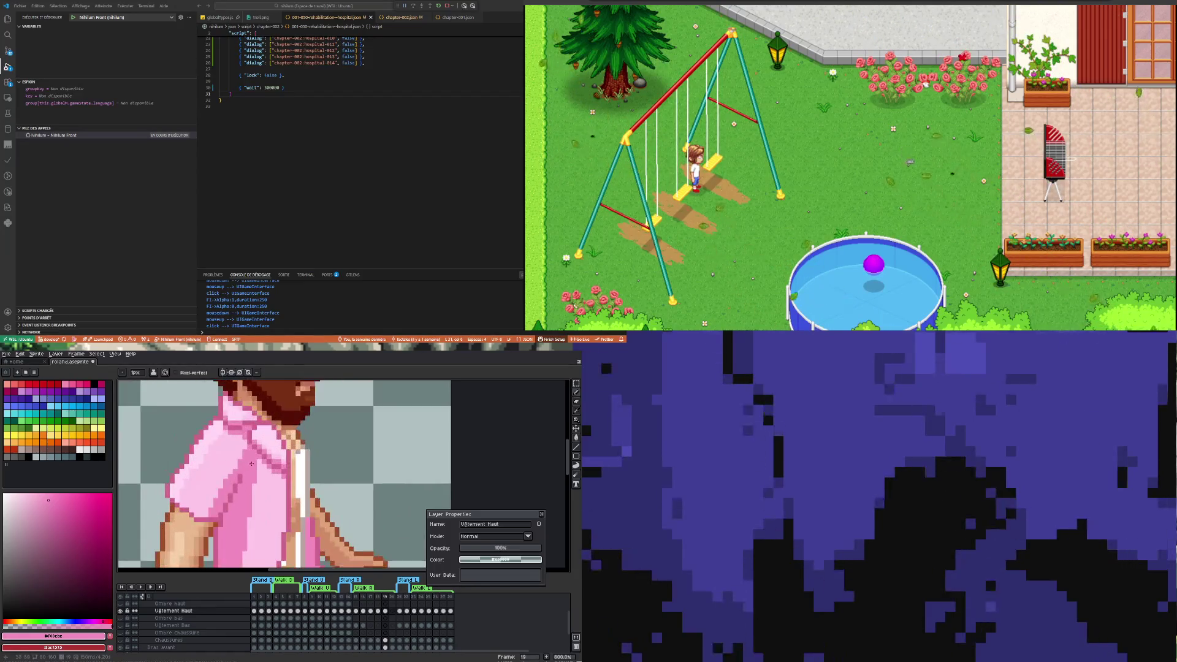
scroll(250, 461, down, 2)
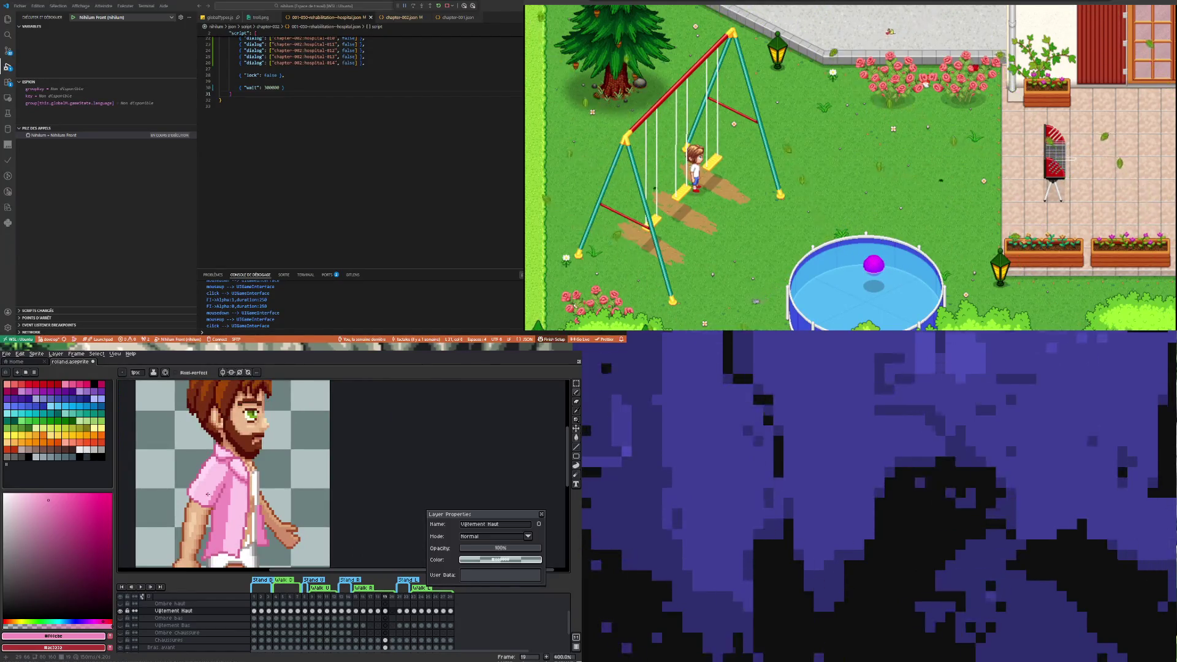
scroll(190, 475, up, 1)
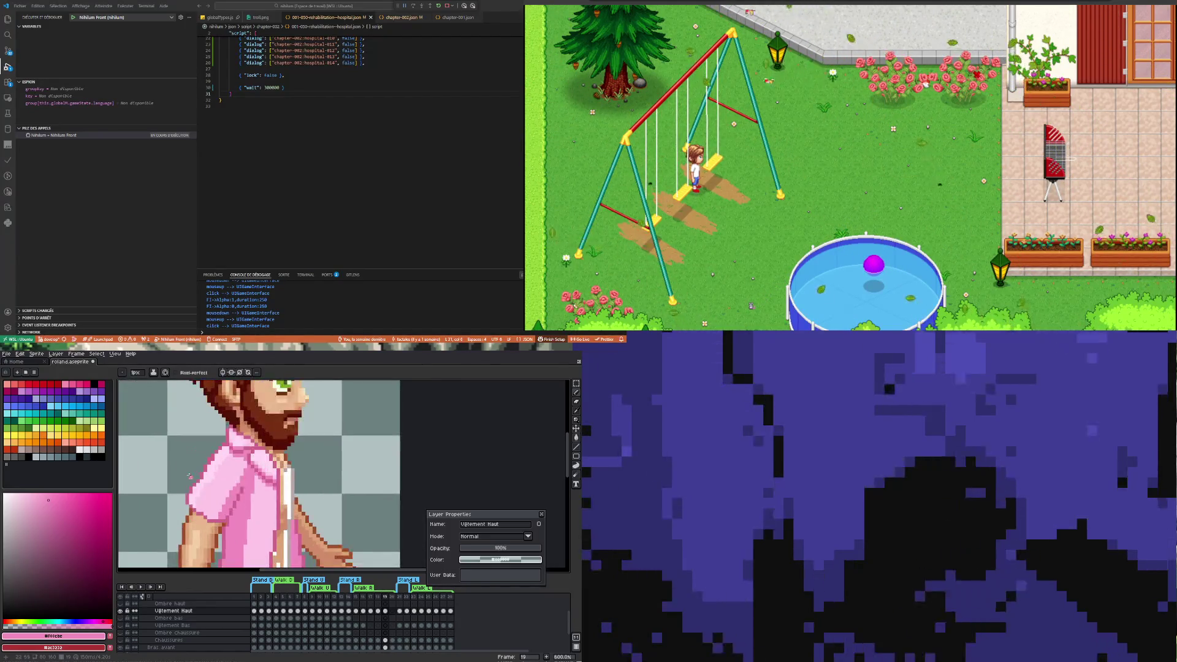
scroll(190, 476, up, 3)
alt+click(182, 507)
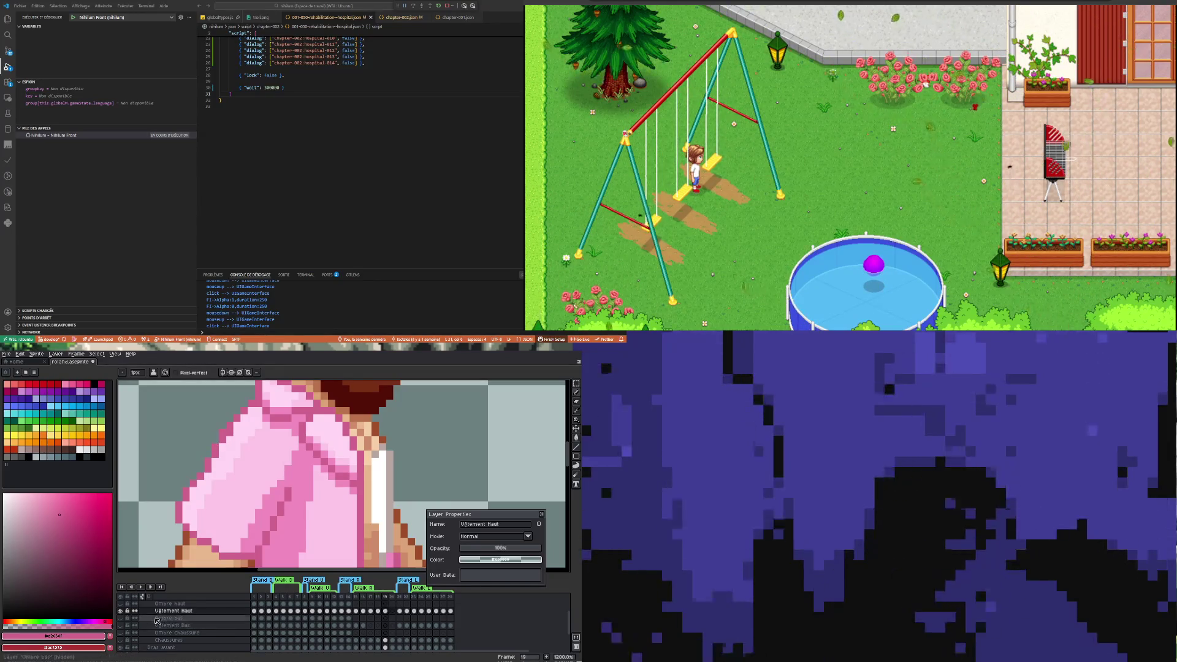
click(121, 611)
click(120, 611)
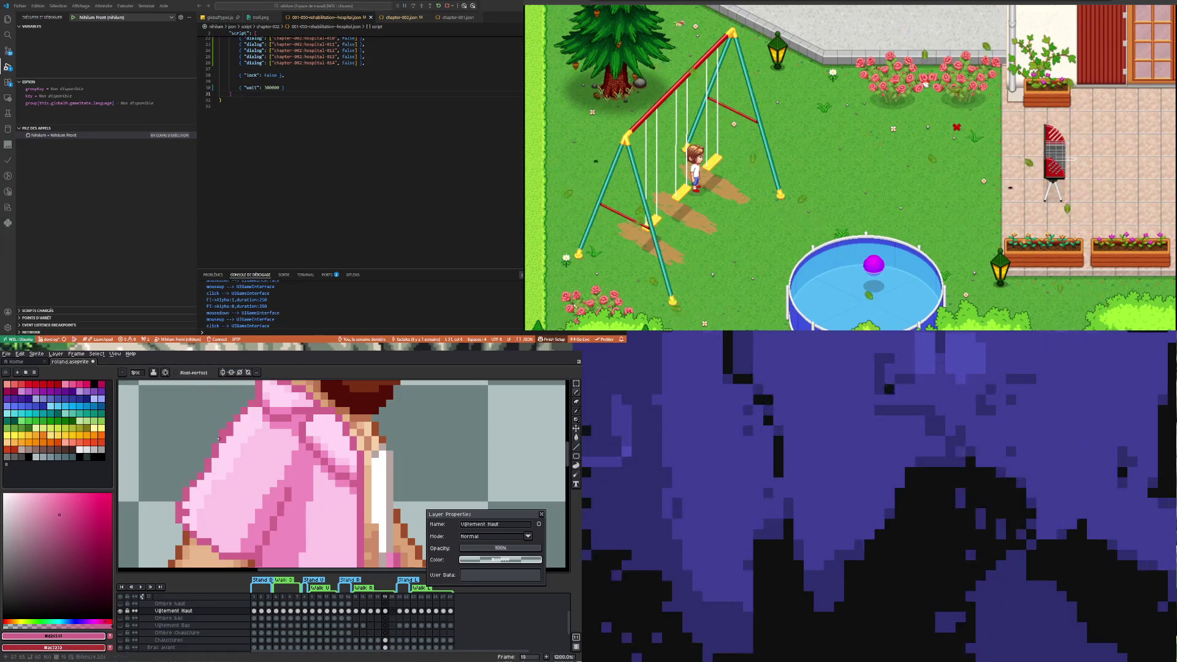
Erase and redraw sleeve pixels, toggling the shirt layer to compare
key(e)
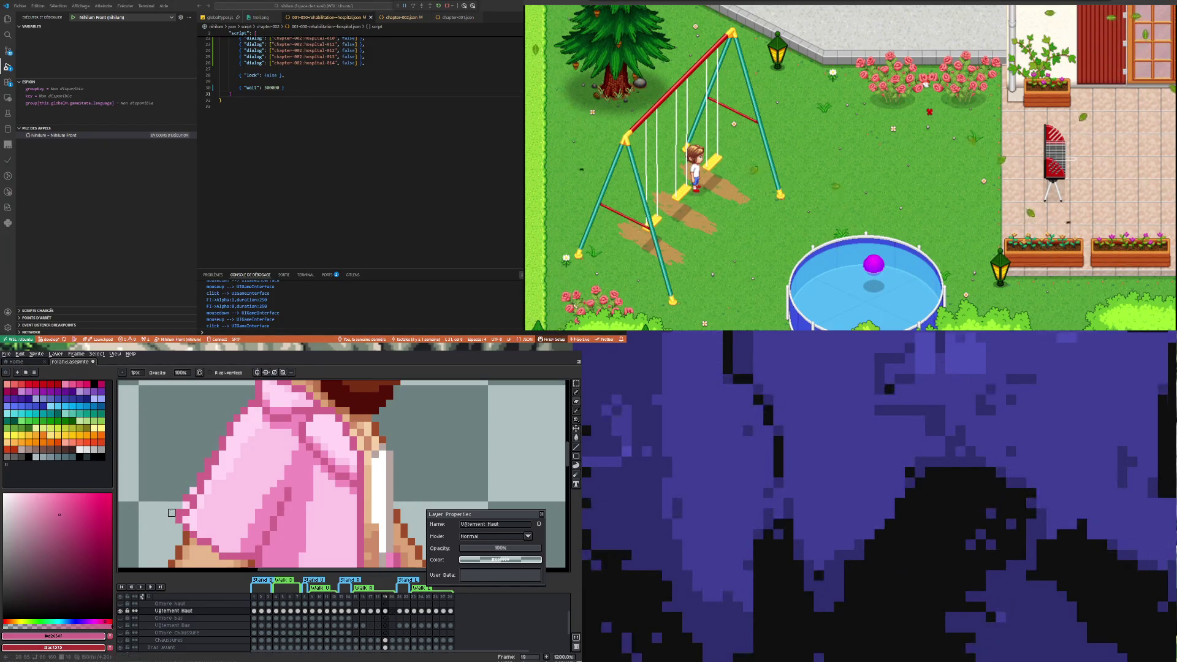
key(i)
key(b)
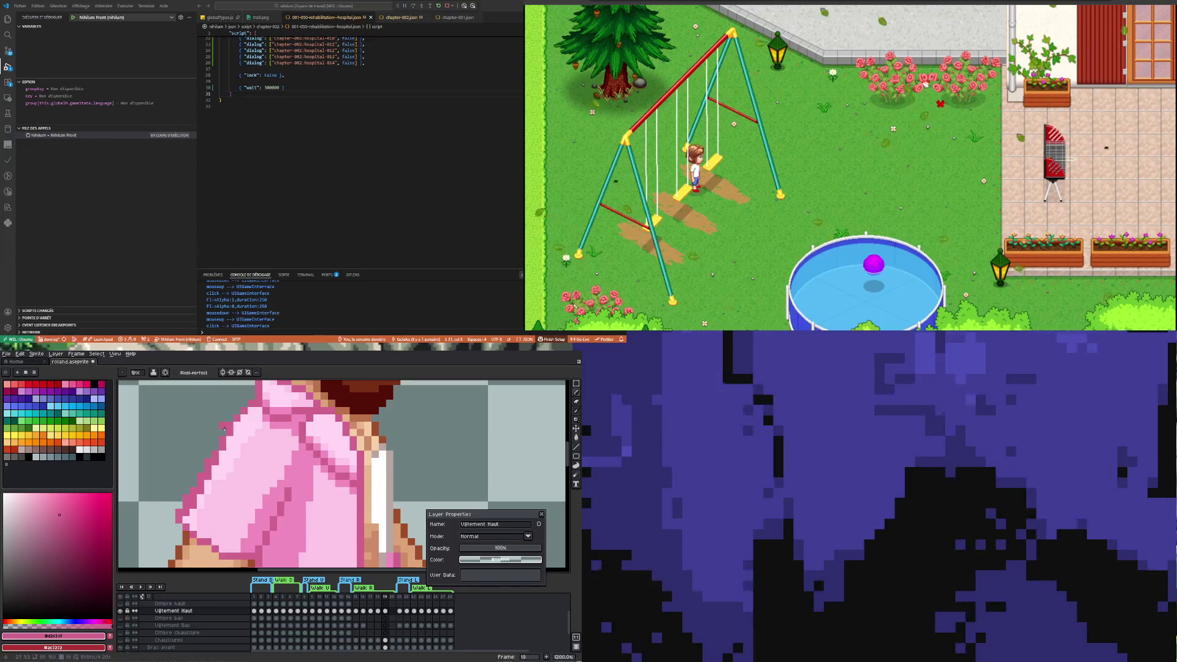
click(123, 611)
click(123, 612)
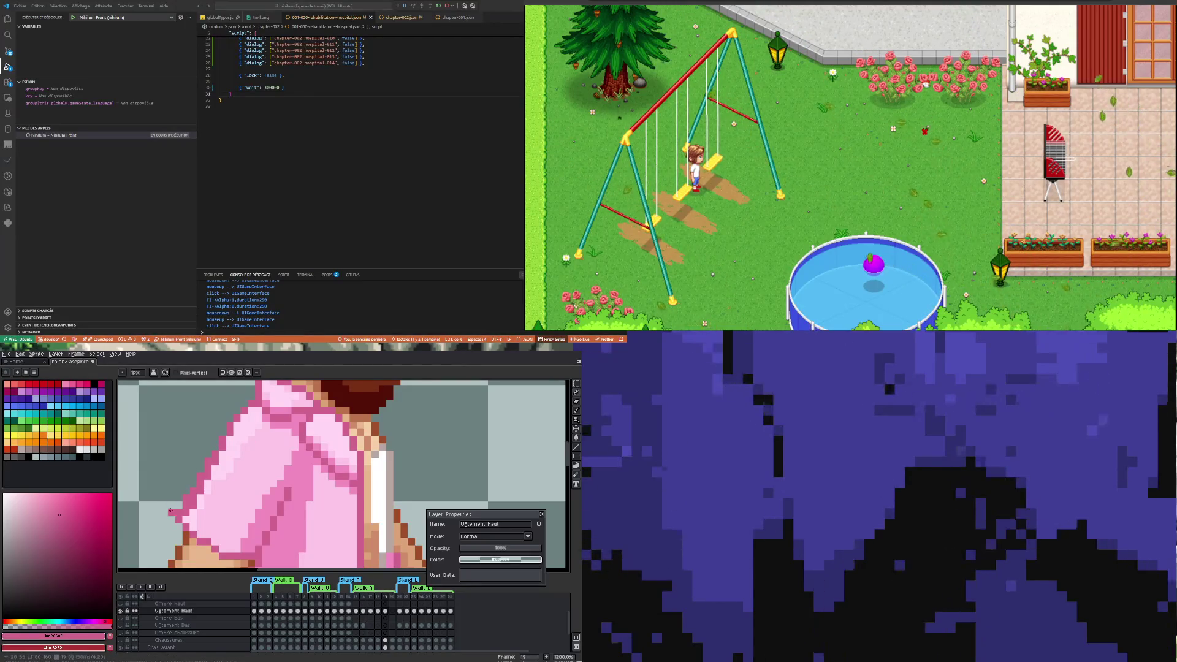
key(e)
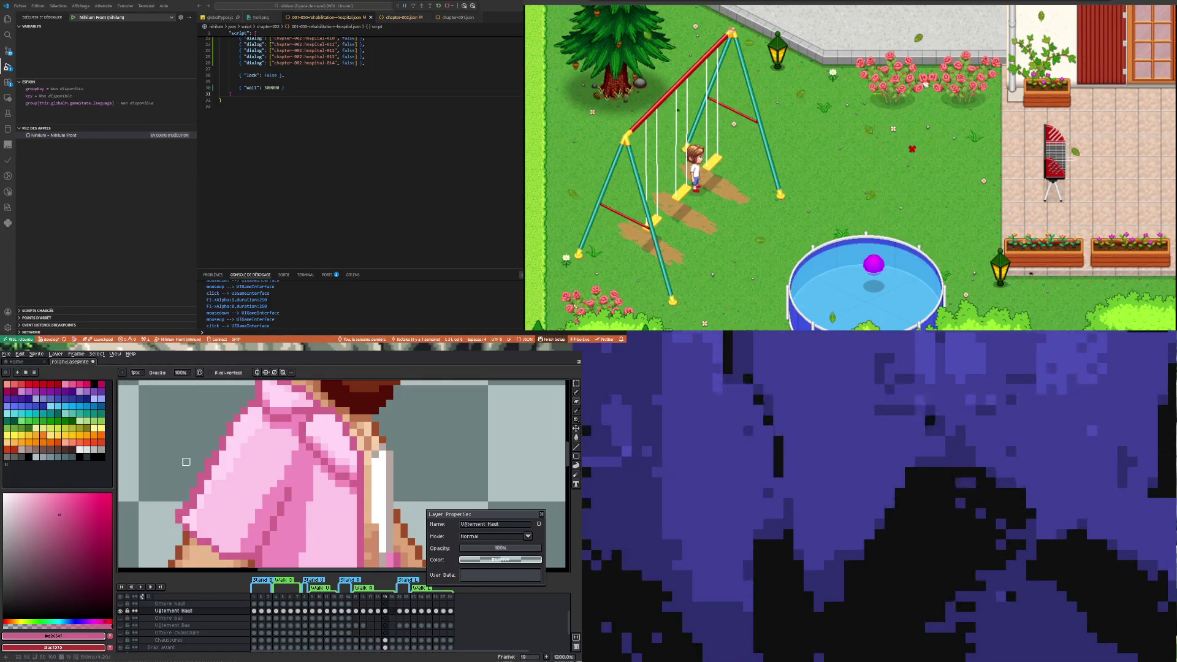
scroll(187, 461, down, 3)
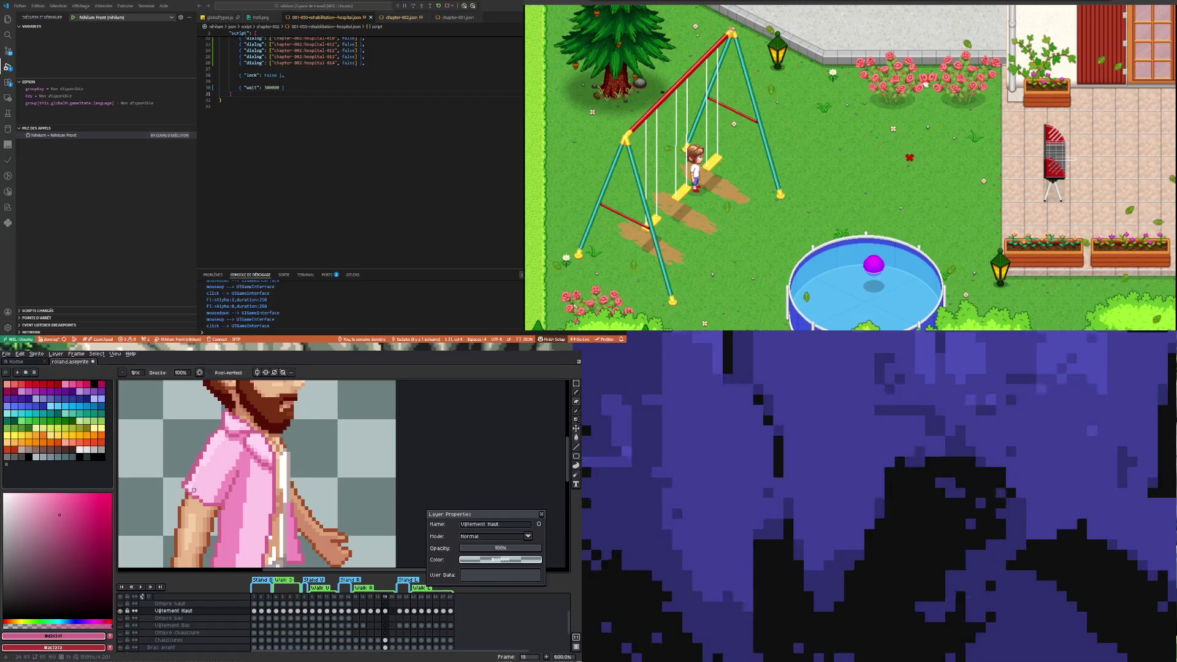
scroll(209, 439, up, 3)
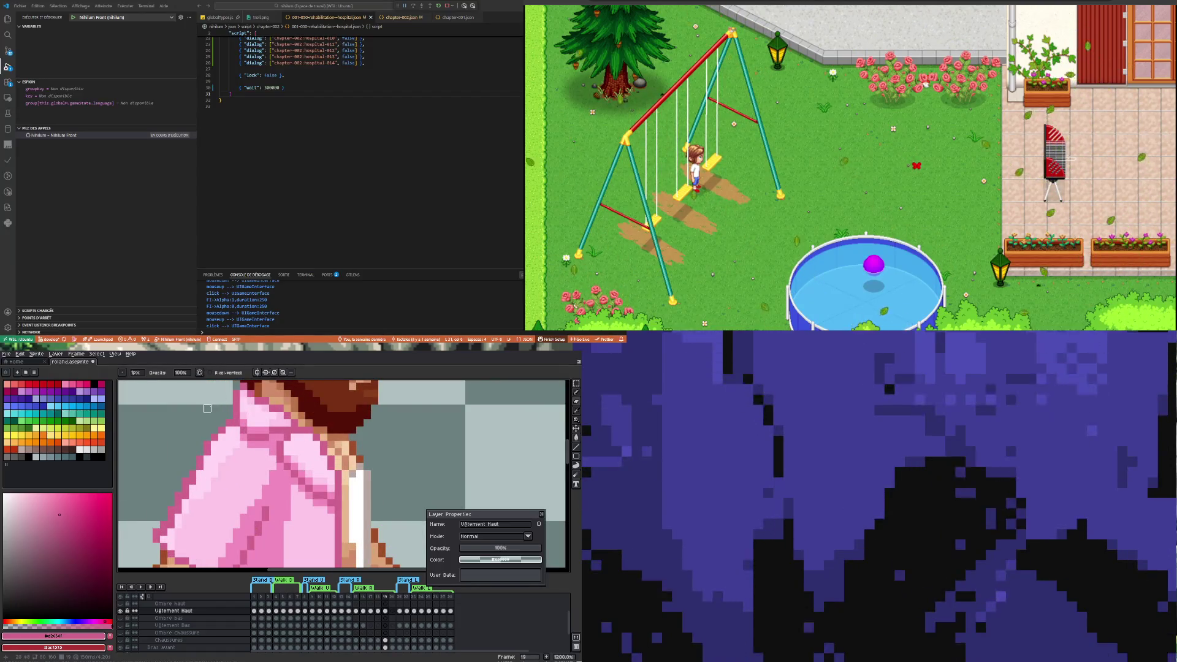
key(b)
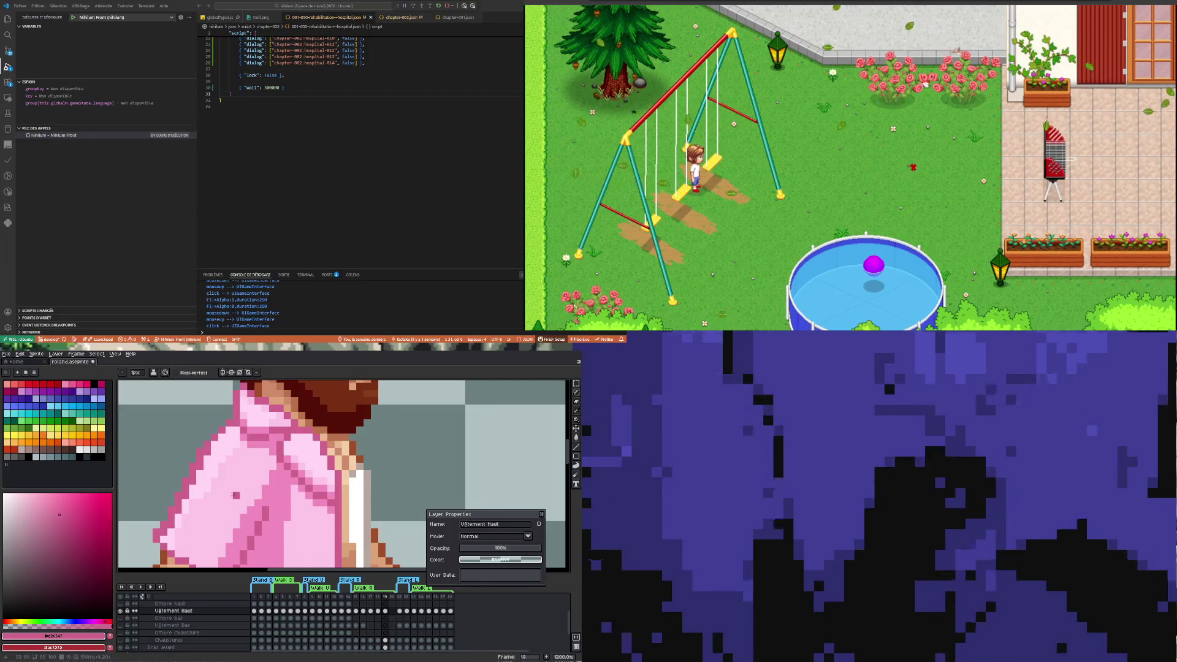
Pick the light sleeve pink for shading, then take white as the colour
scroll(231, 498, down, 3)
scroll(231, 498, up, 4)
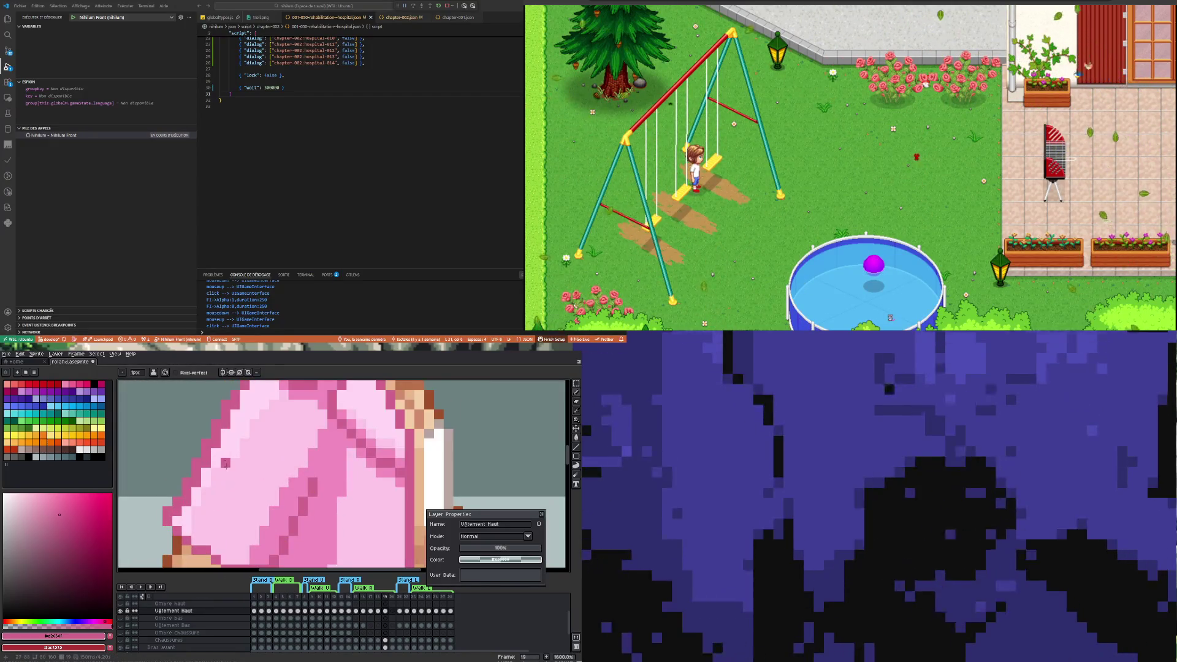
alt+click(231, 452)
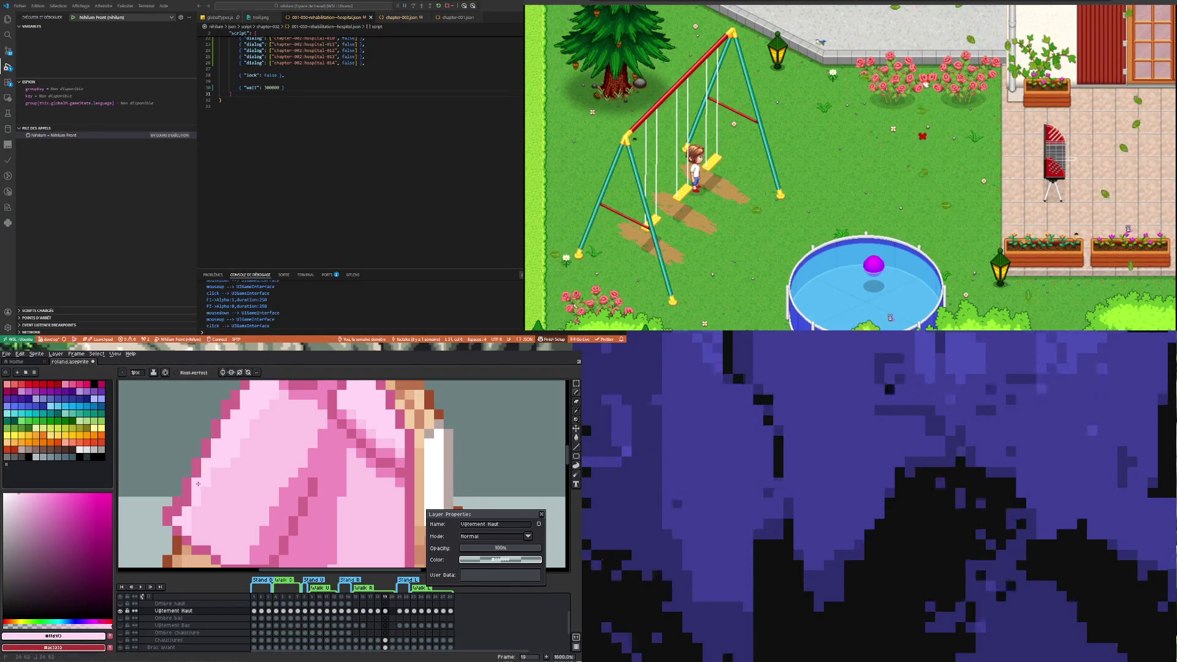
scroll(196, 484, down, 3)
scroll(210, 460, up, 3)
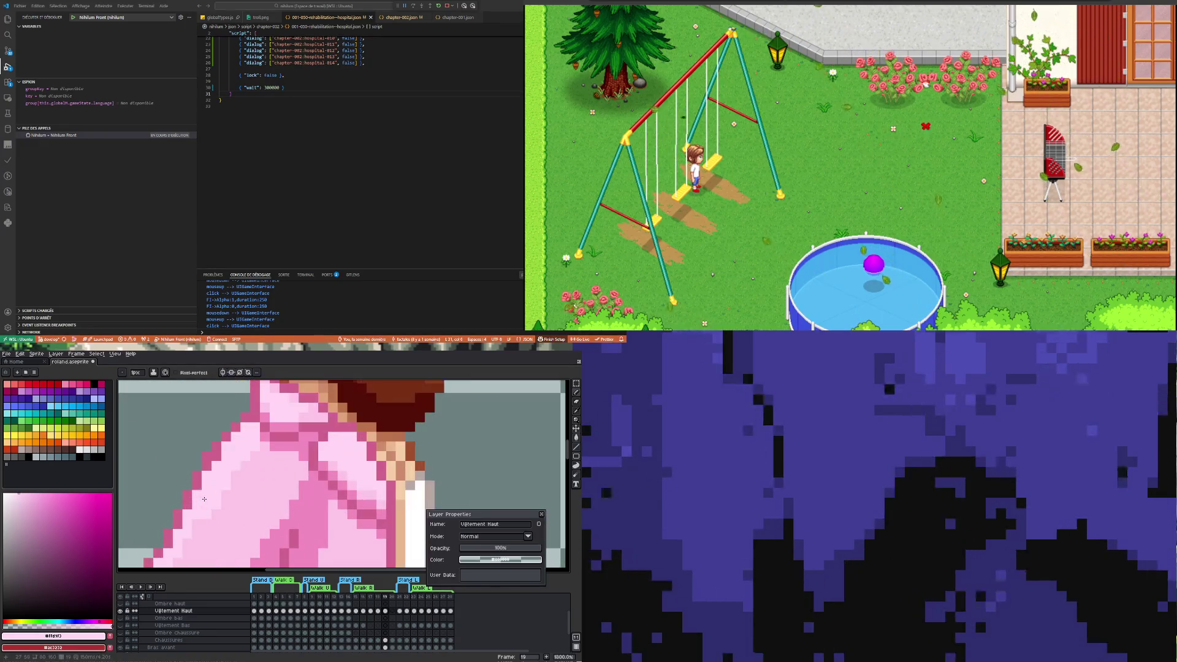
scroll(220, 458, down, 4)
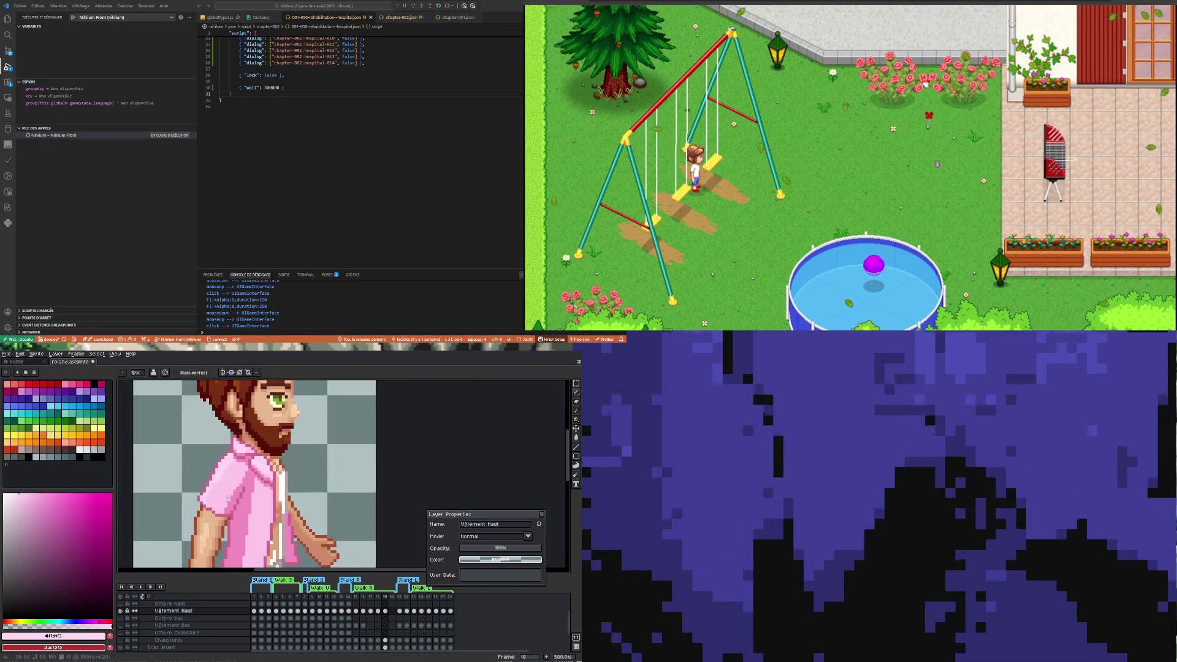
scroll(240, 472, up, 1)
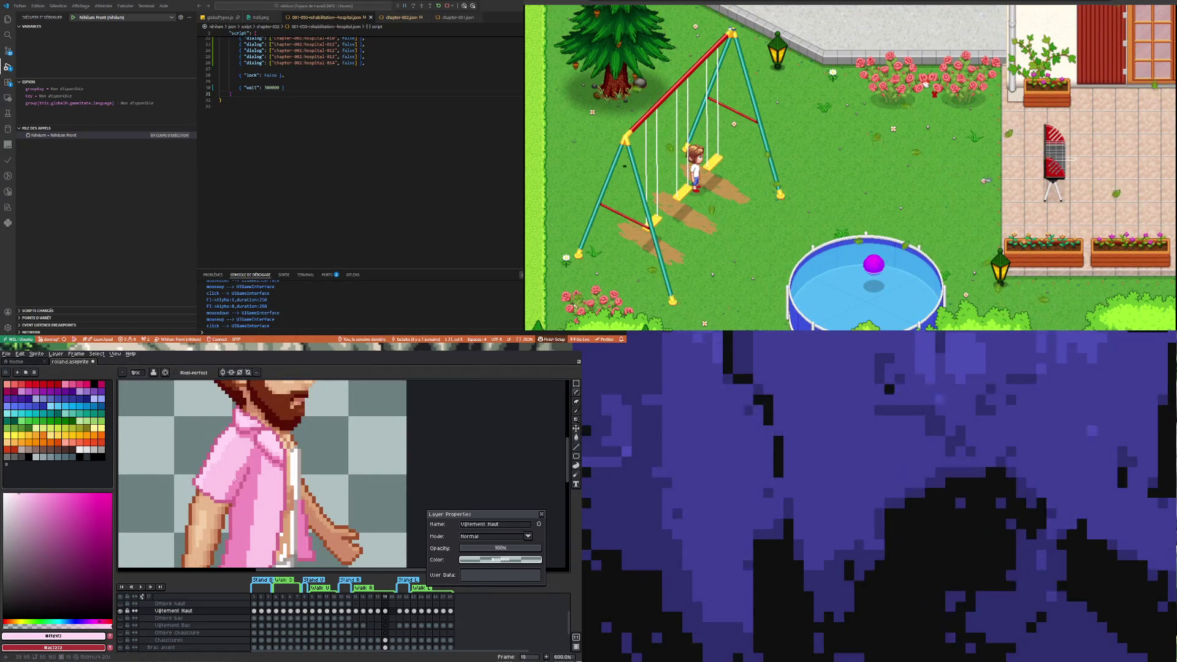
scroll(239, 472, down, 3)
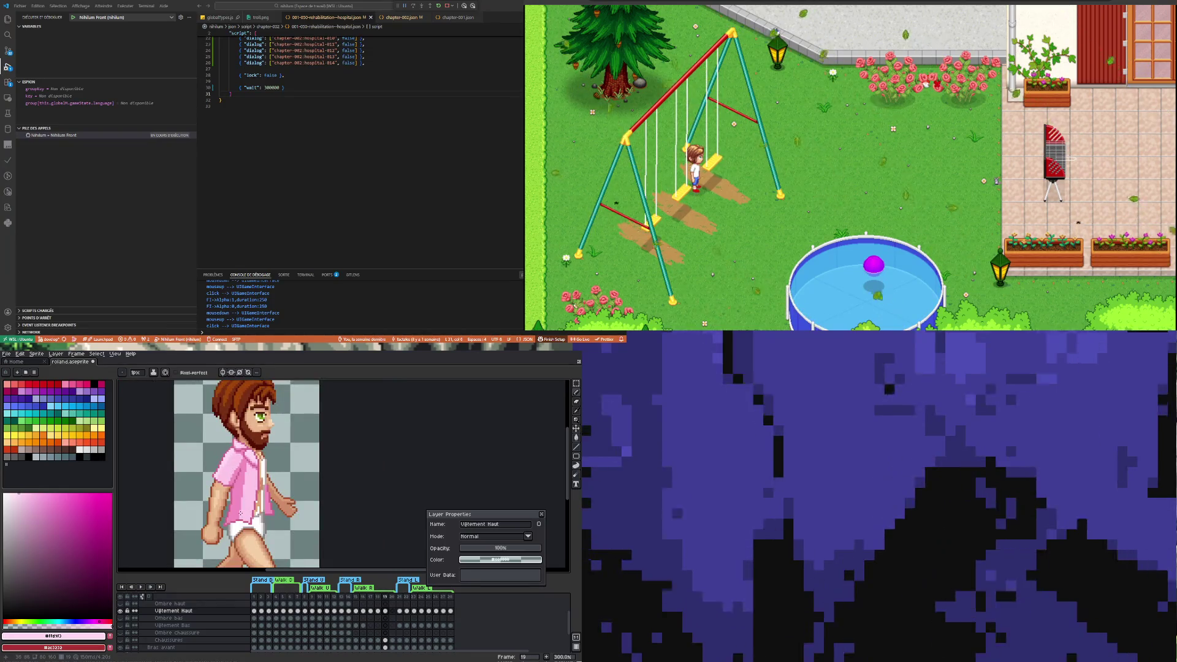
scroll(249, 486, up, 3)
scroll(248, 486, down, 3)
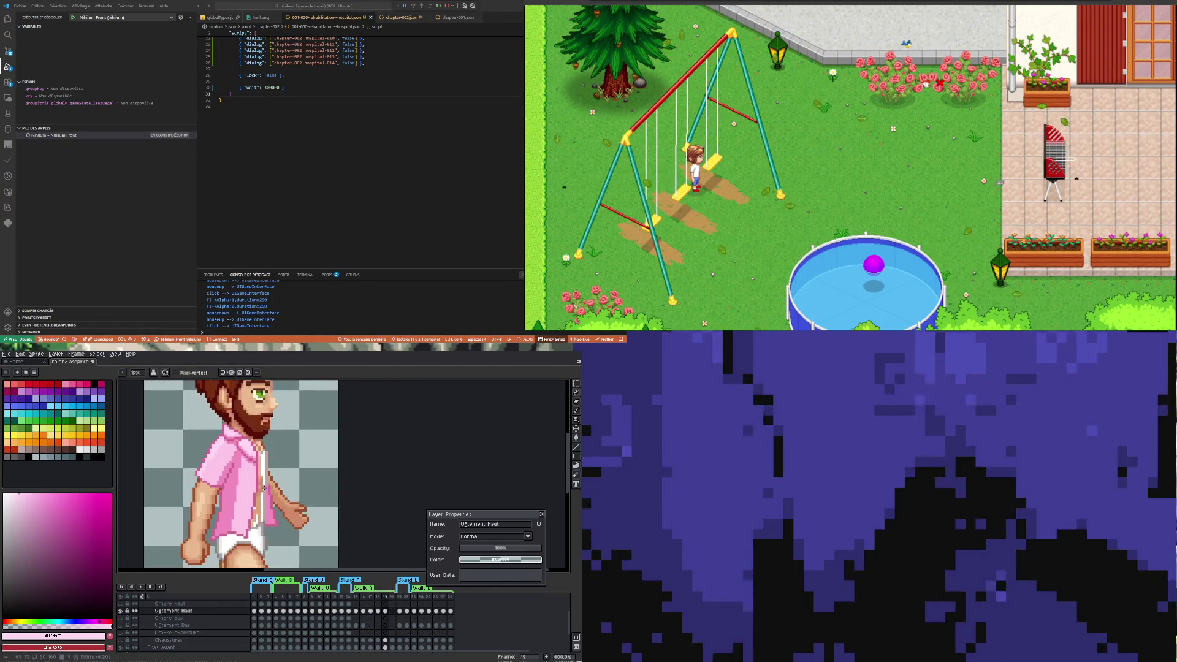
scroll(256, 525, up, 6)
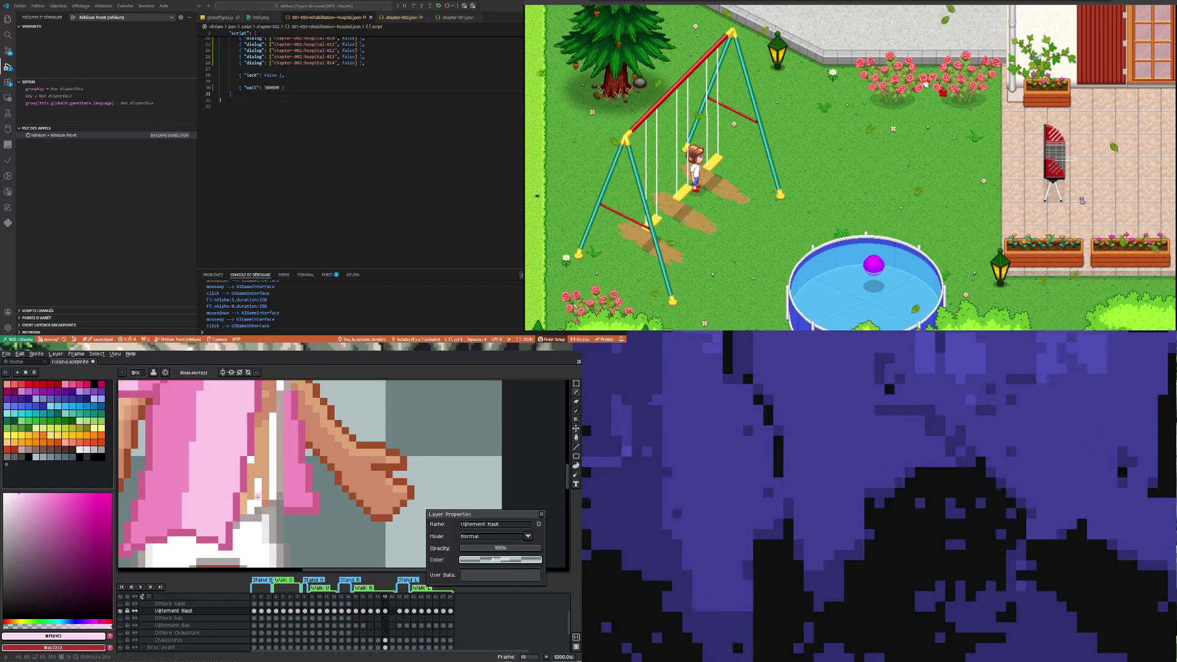
alt+click(258, 493)
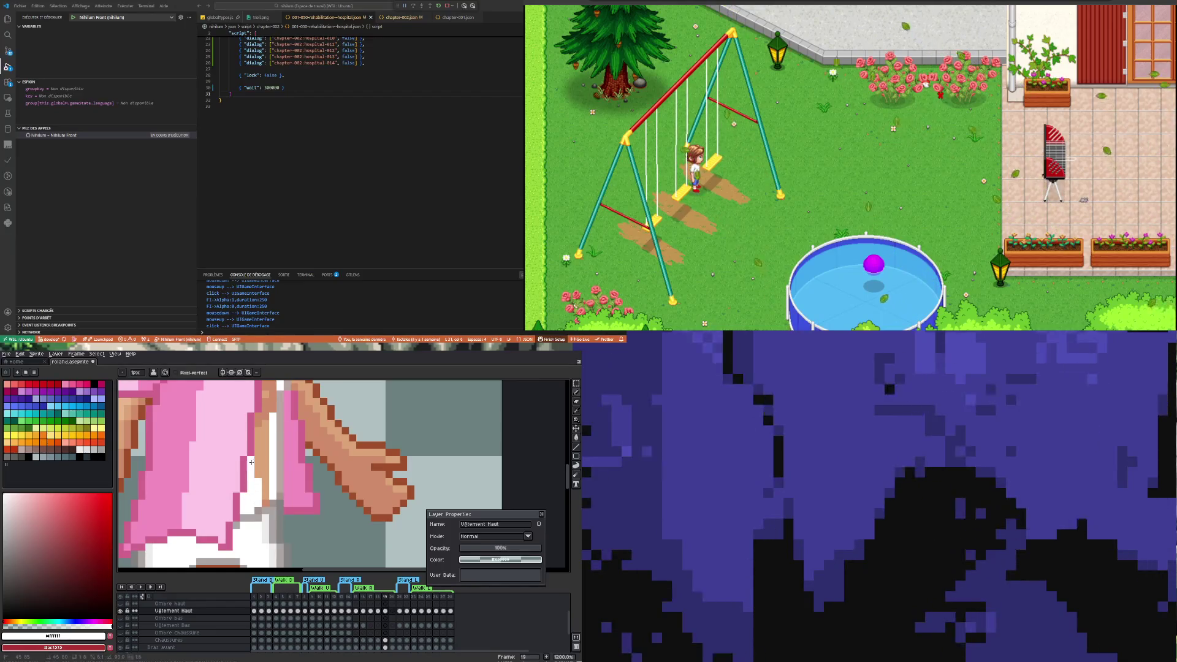
Paint a white vertical line along the shirt opening
shift+click(261, 416)
scroll(258, 481, down, 4)
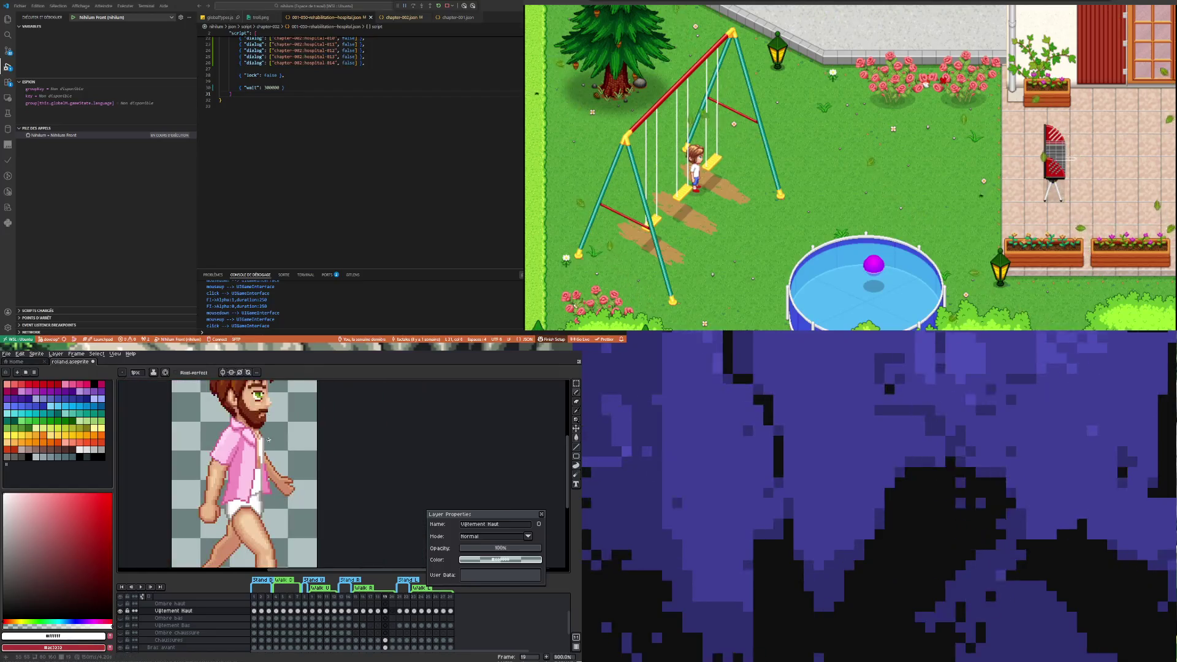
scroll(247, 446, up, 2)
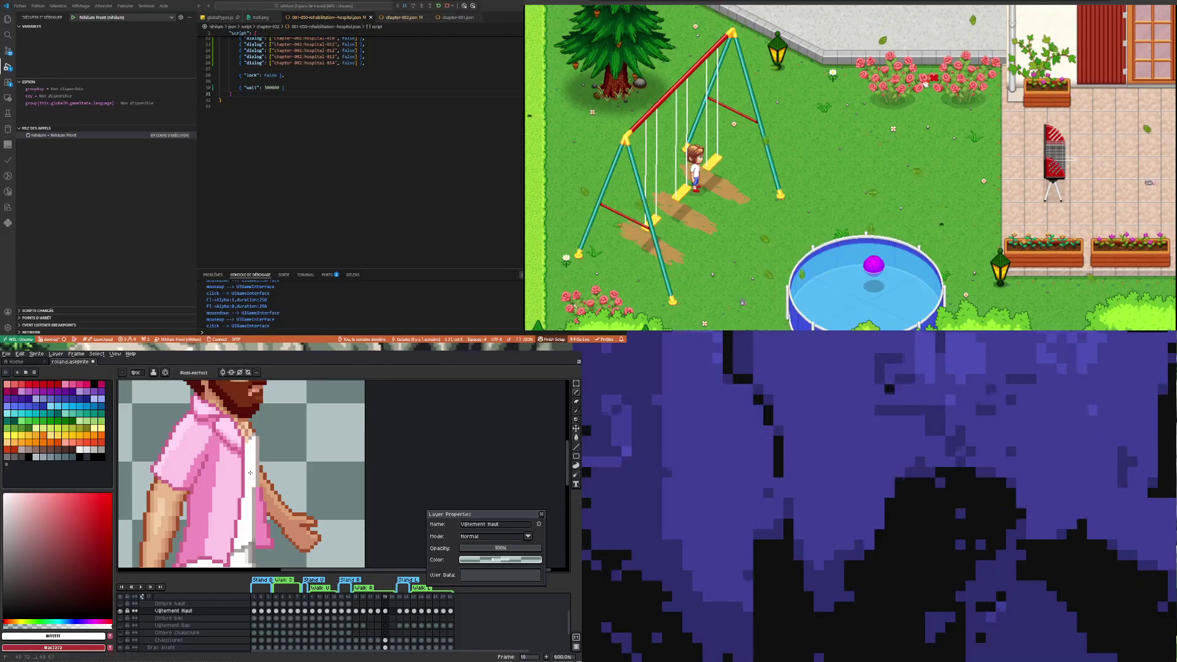
scroll(246, 473, down, 3)
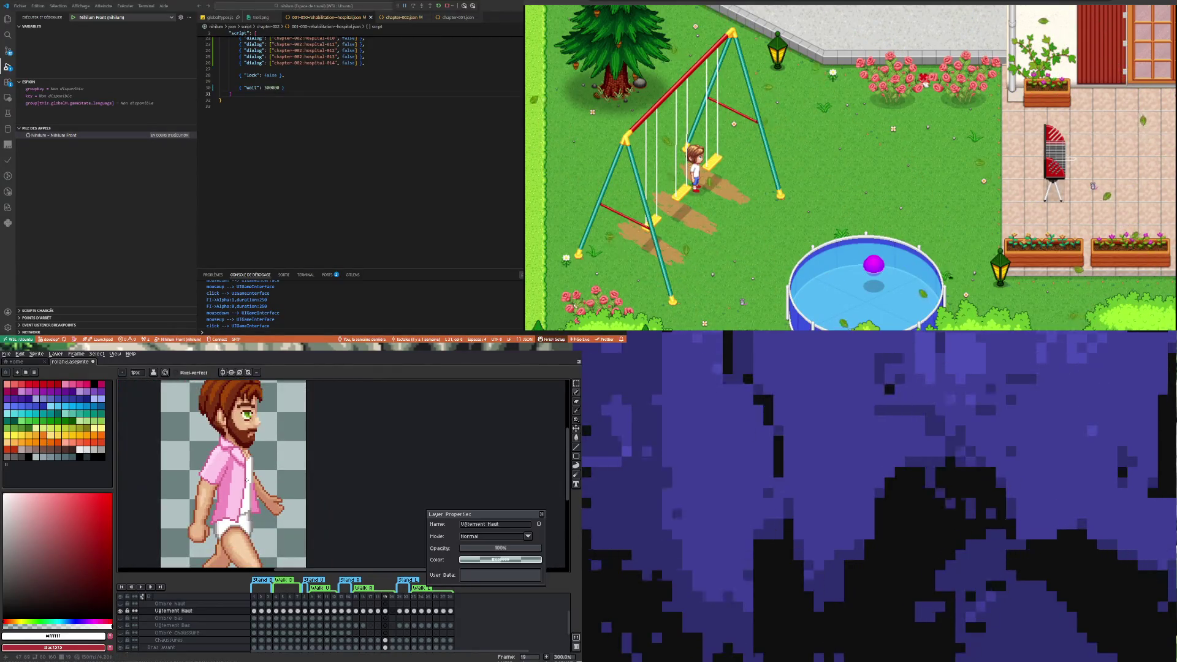
scroll(246, 480, up, 9)
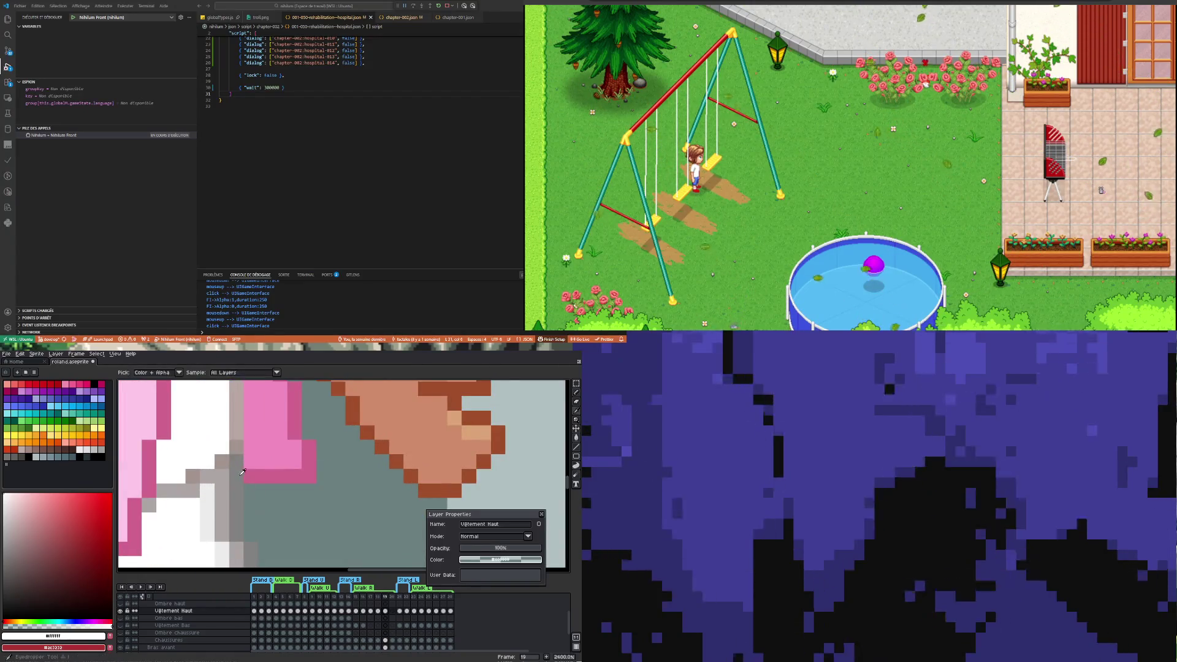
Sample the grey from the shirt's inner edge and check beneath Vêtement Haut
alt+click(218, 457)
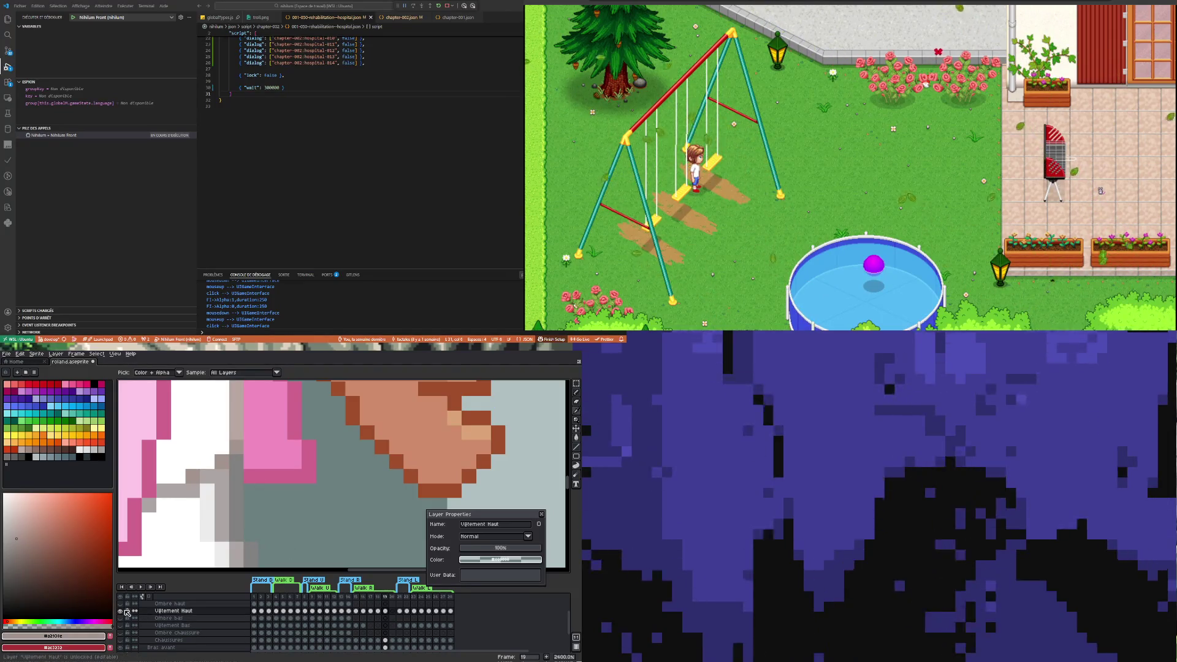
click(121, 611)
click(122, 612)
click(121, 611)
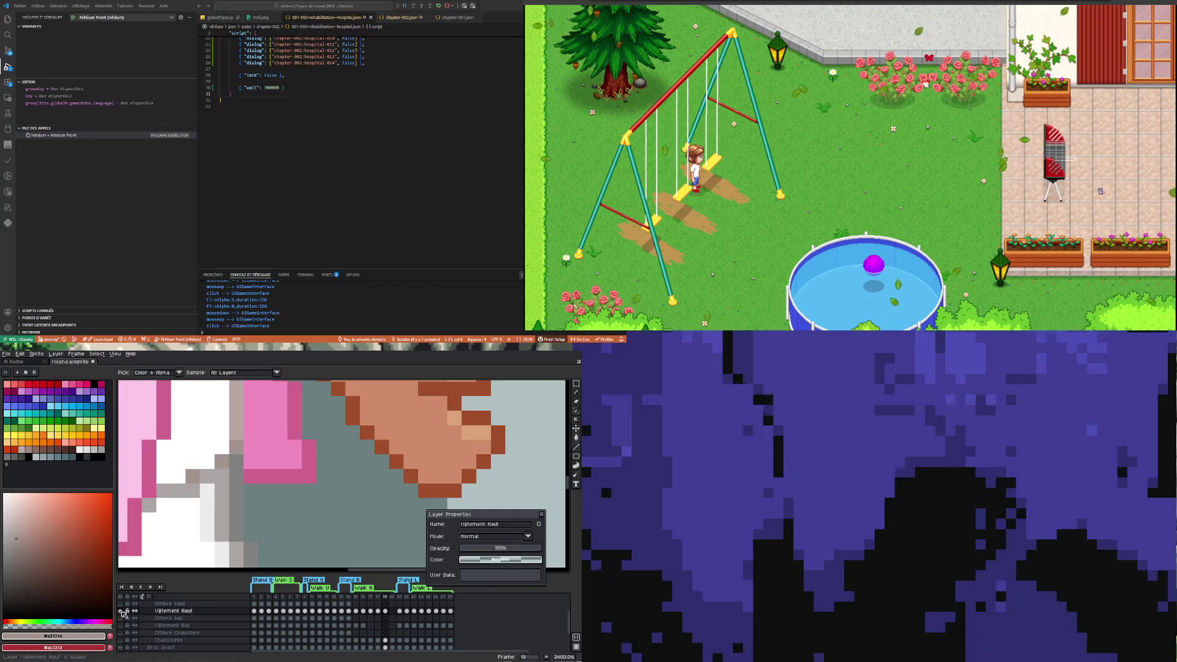
key(b)
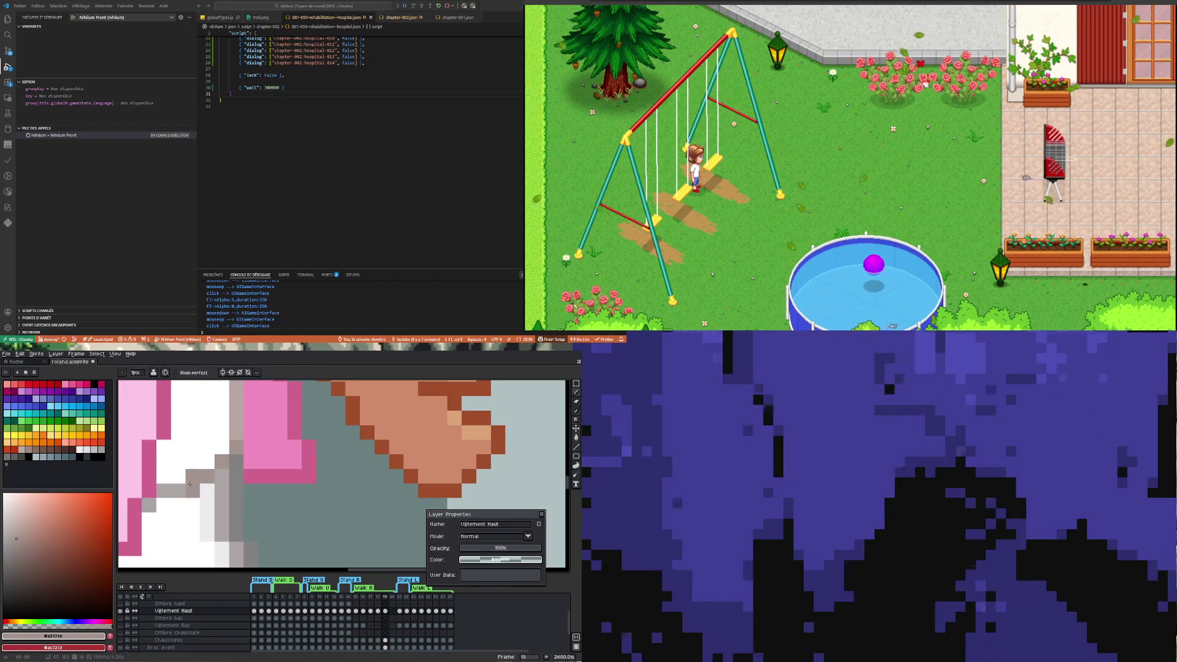
Eyedrop the collar's light grey and return to the Pencil
scroll(171, 493, down, 7)
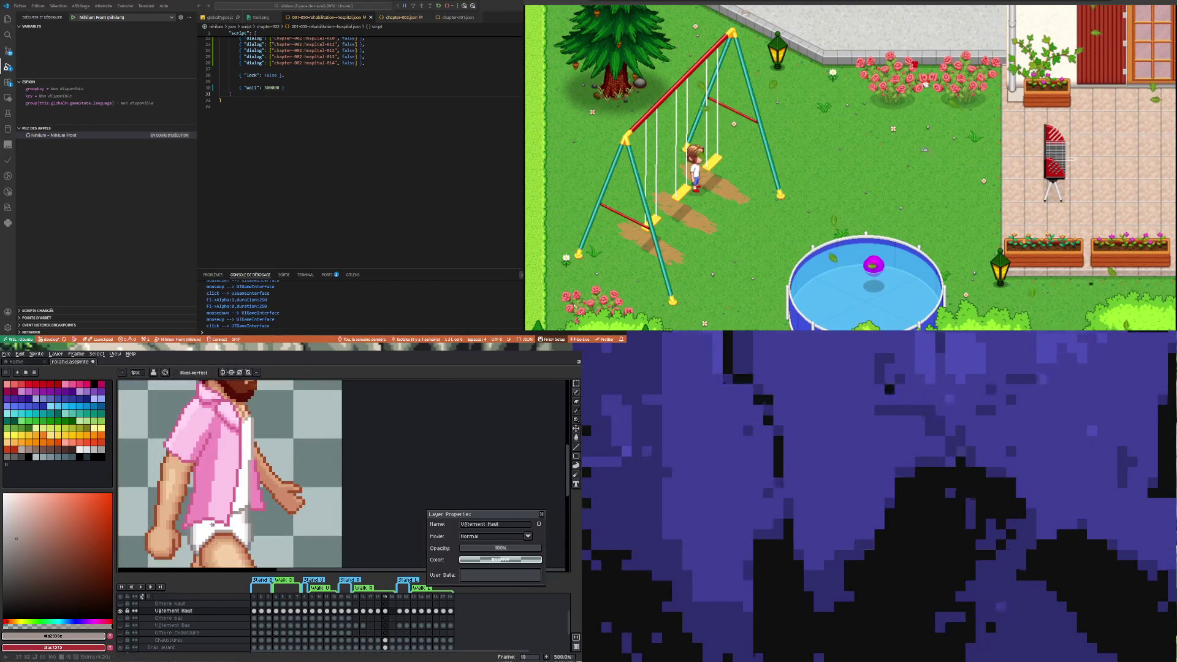
scroll(228, 509, up, 2)
scroll(255, 544, up, 2)
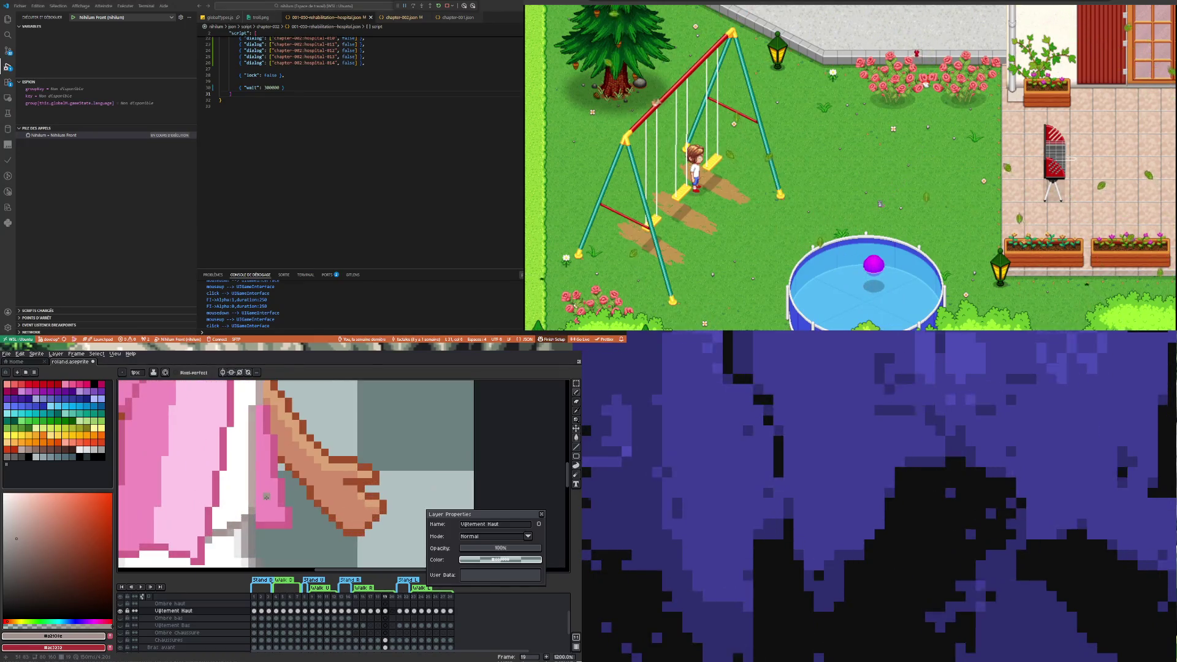
scroll(256, 545, down, 4)
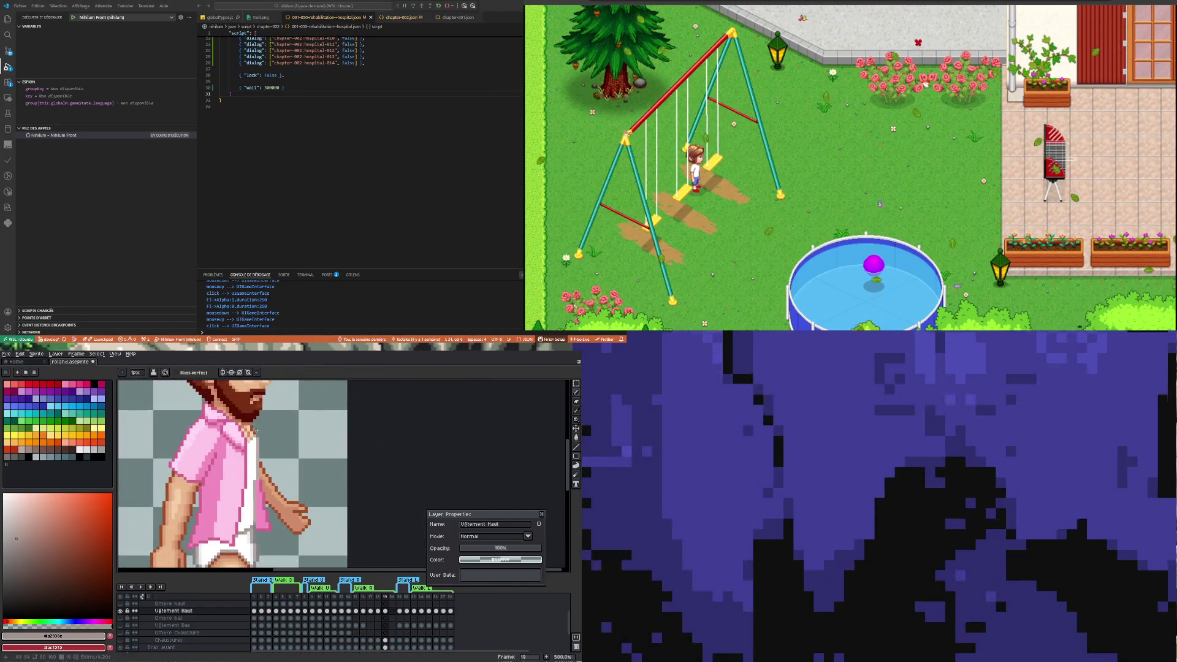
scroll(244, 447, up, 5)
key(i)
click(240, 458)
key(b)
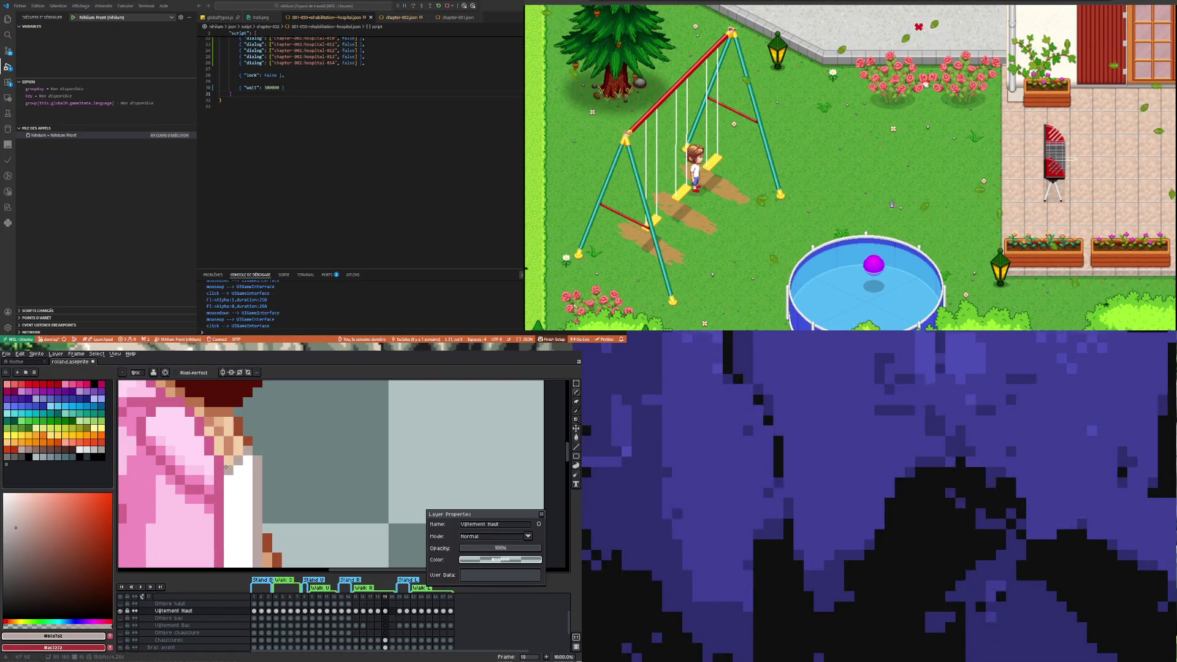
Undo the last pencil stroke and pick white from the shirt
scroll(225, 467, down, 5)
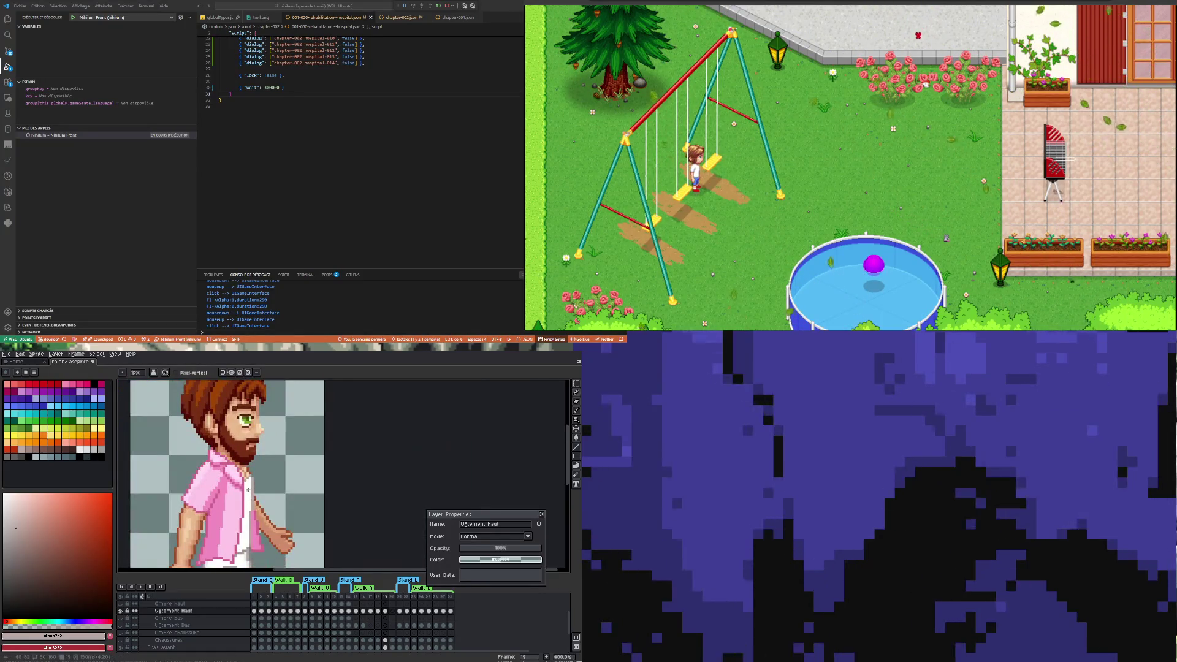
scroll(238, 451, up, 5)
key(ctrl+z)
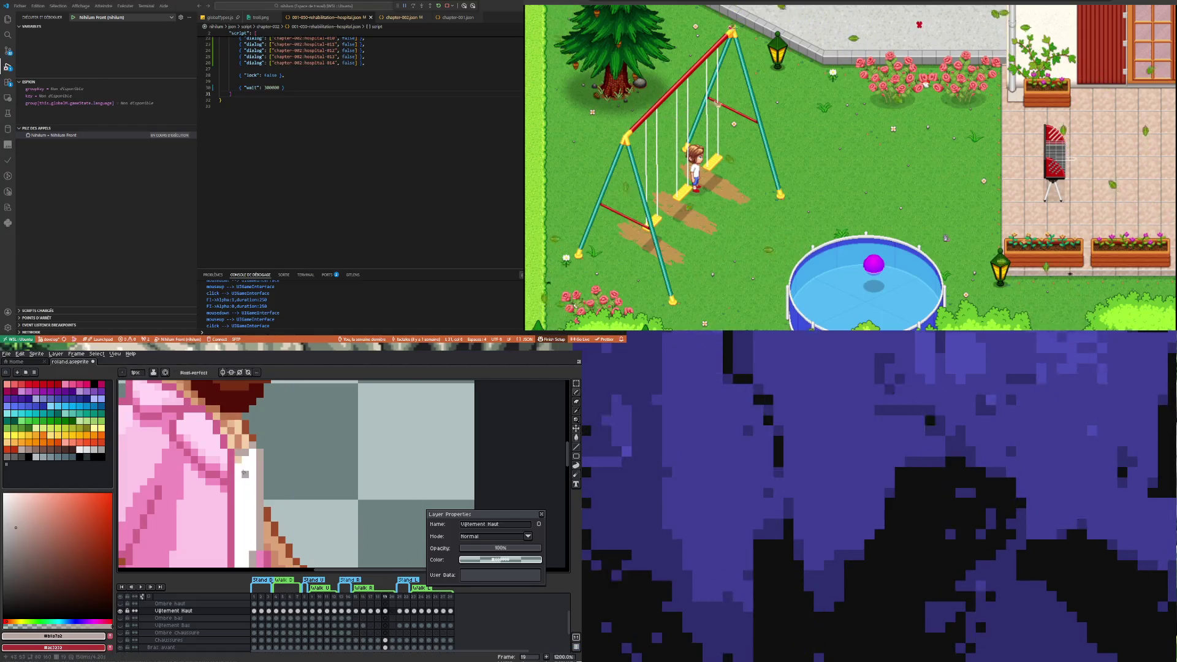
scroll(239, 460, down, 3)
scroll(242, 472, up, 3)
key(i)
click(245, 478)
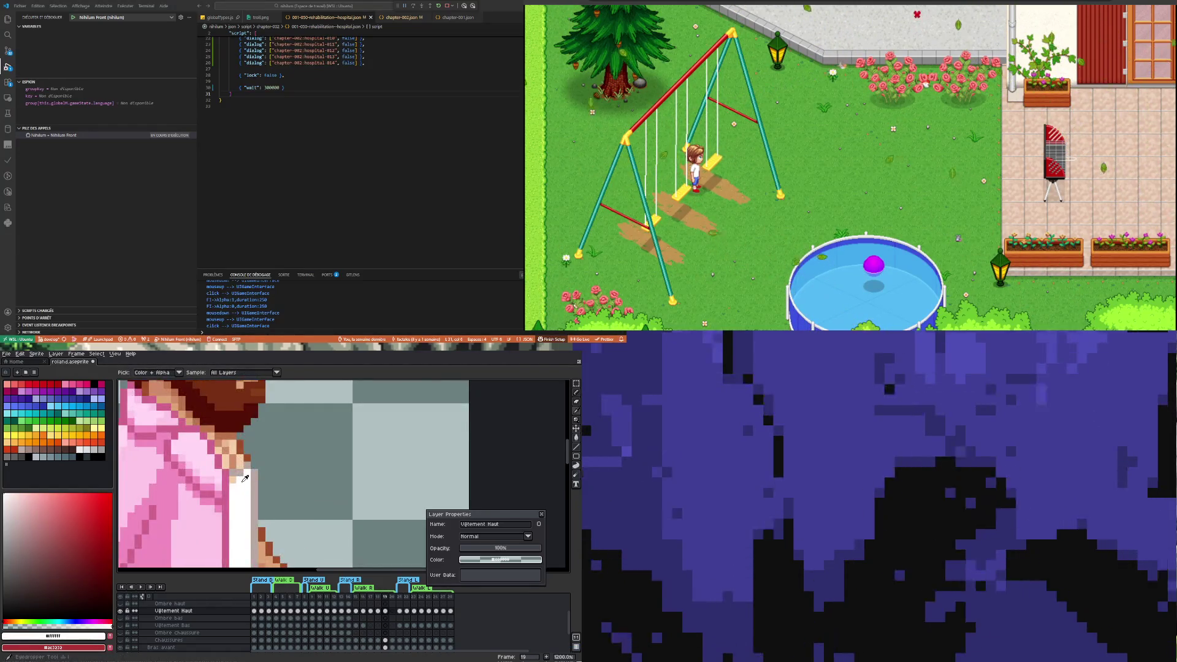
Paint a darker pink pixel where the sleeve meets the arm
scroll(262, 503, down, 5)
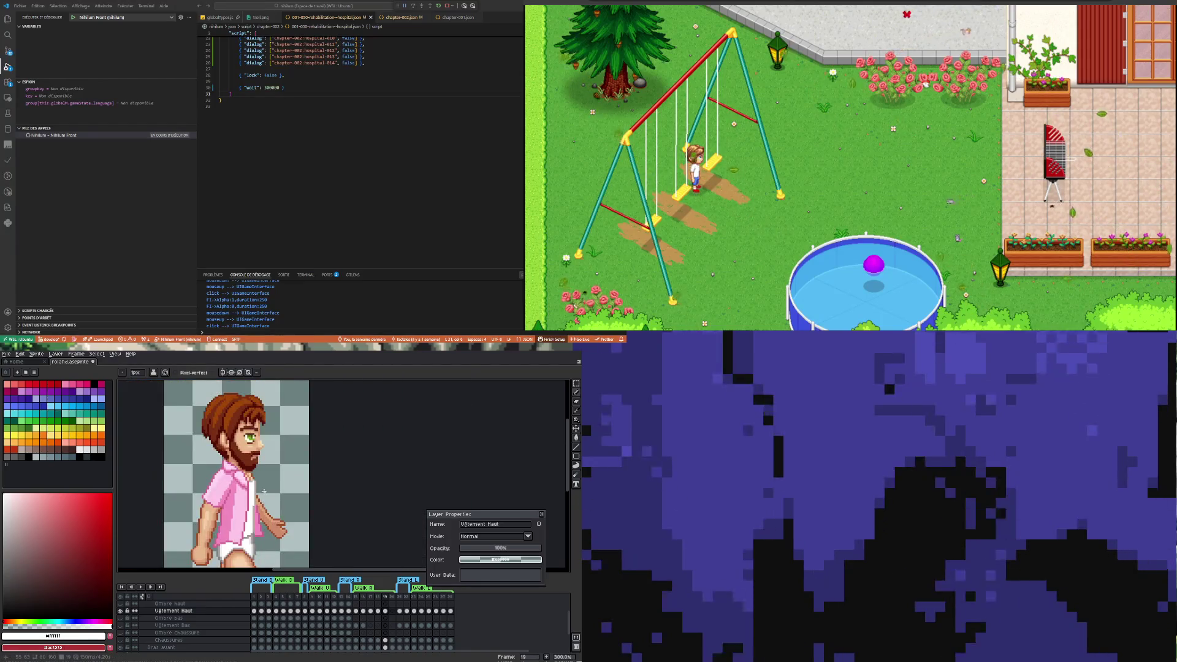
scroll(262, 503, down, 2)
scroll(260, 528, up, 3)
scroll(259, 527, up, 2)
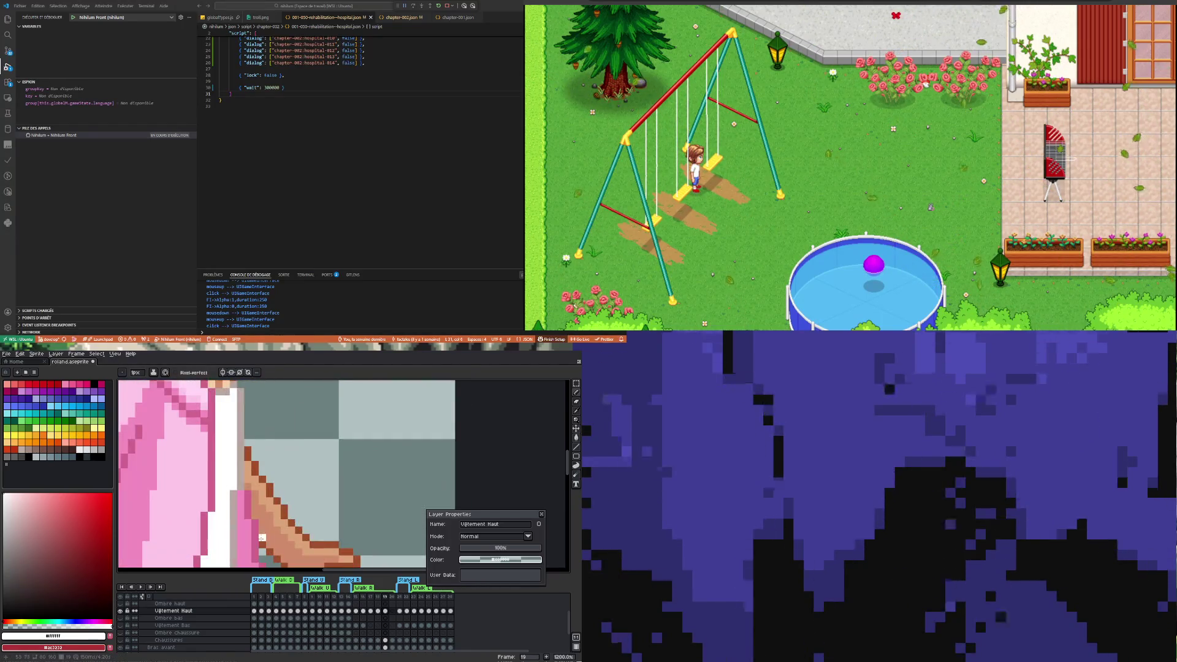
alt+click(250, 501)
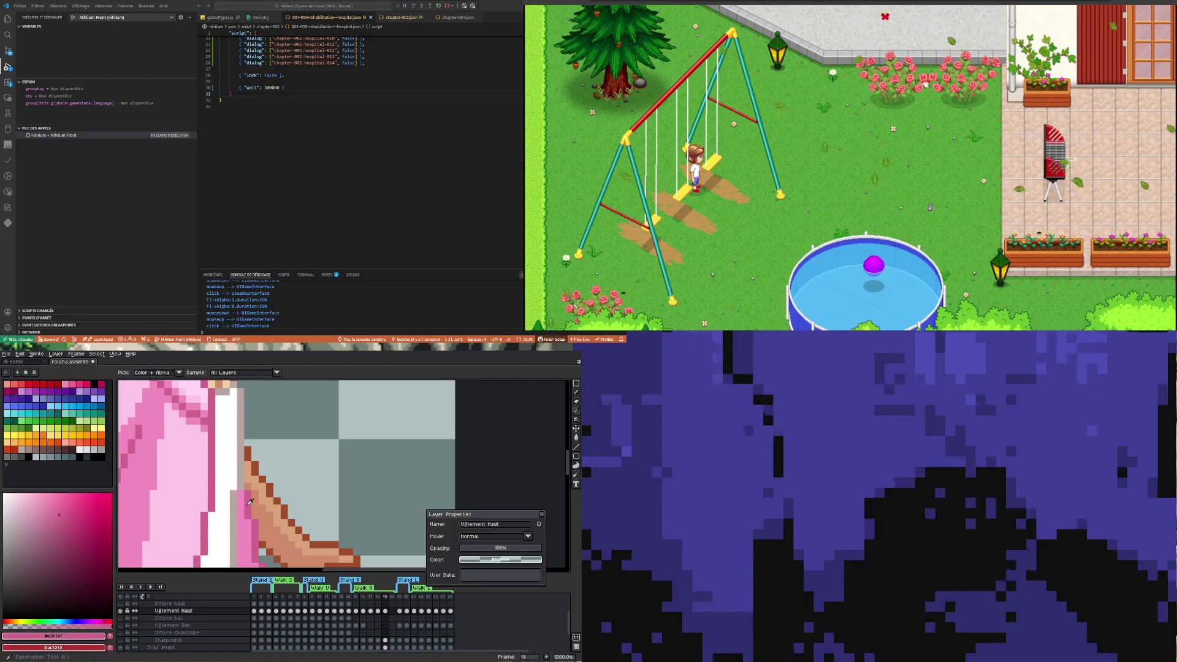
click(262, 500)
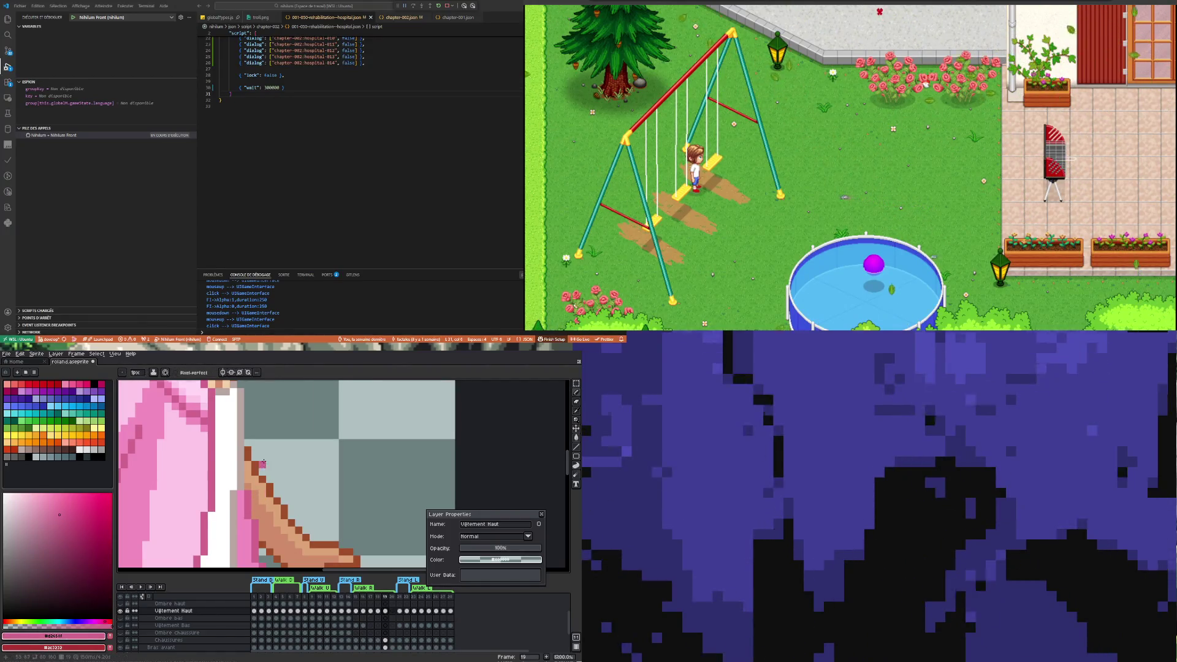
scroll(264, 462, down, 3)
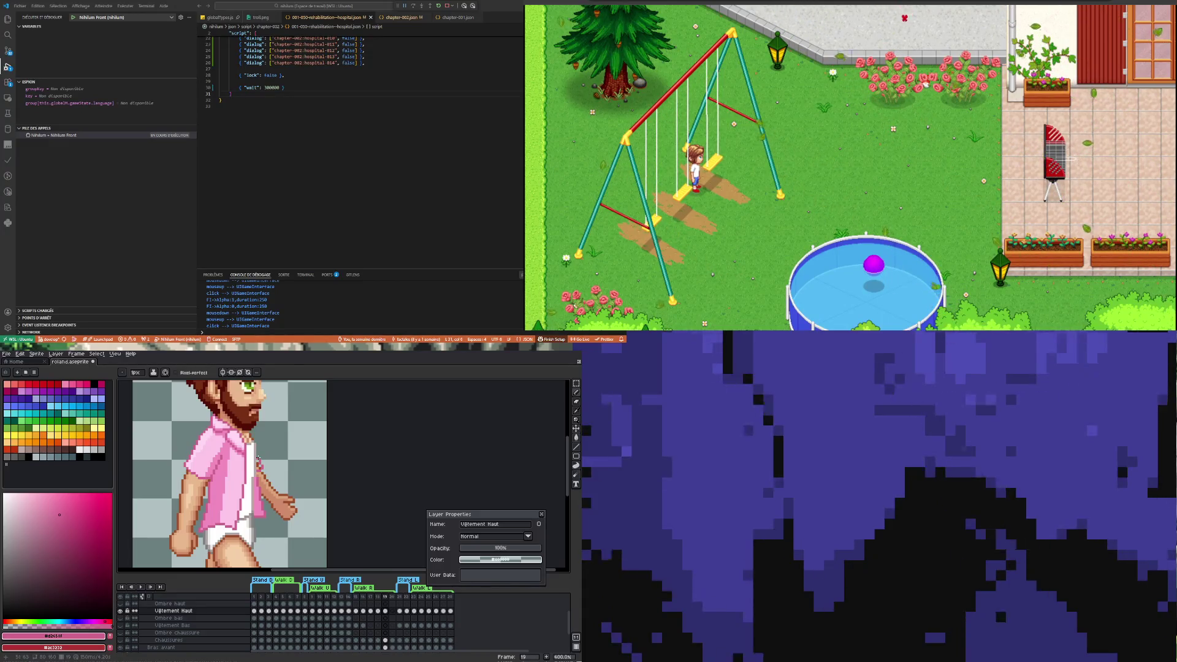
scroll(250, 471, up, 3)
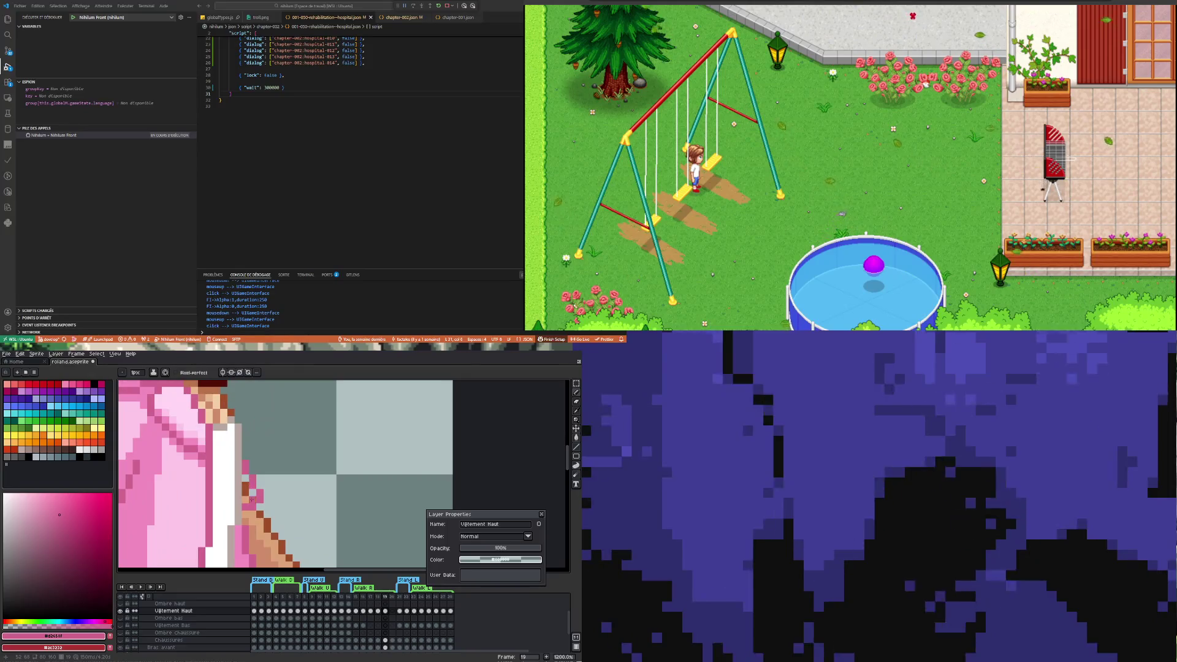
Paint lighter pink along the sleeve edge
key(i)
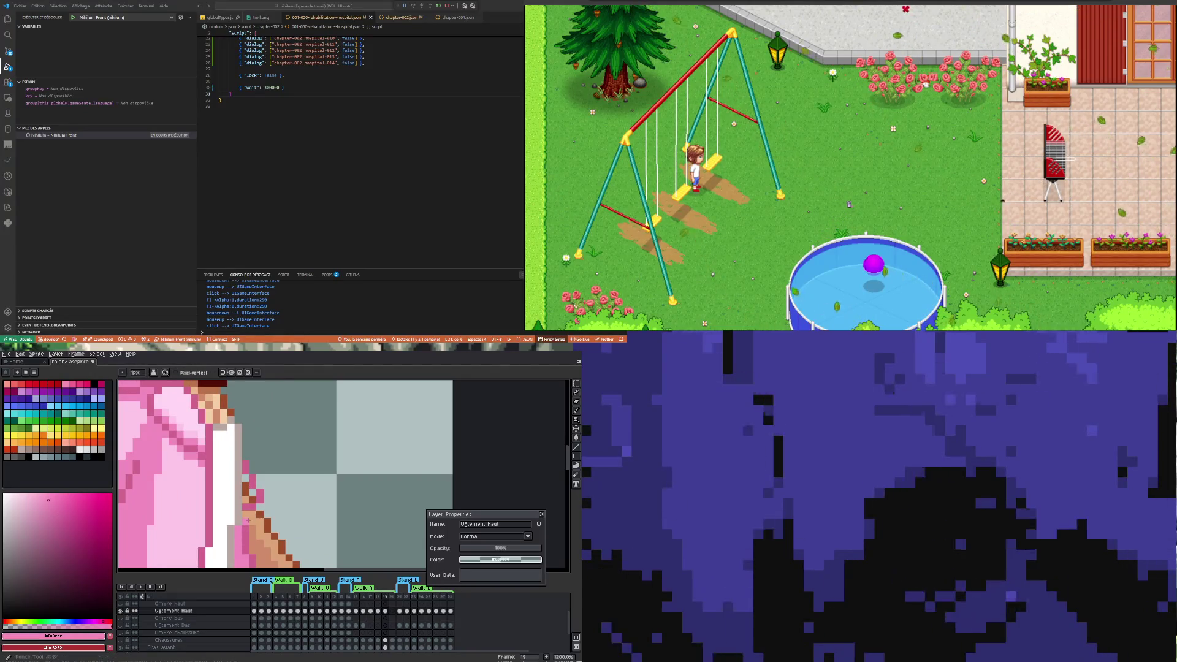
key(b)
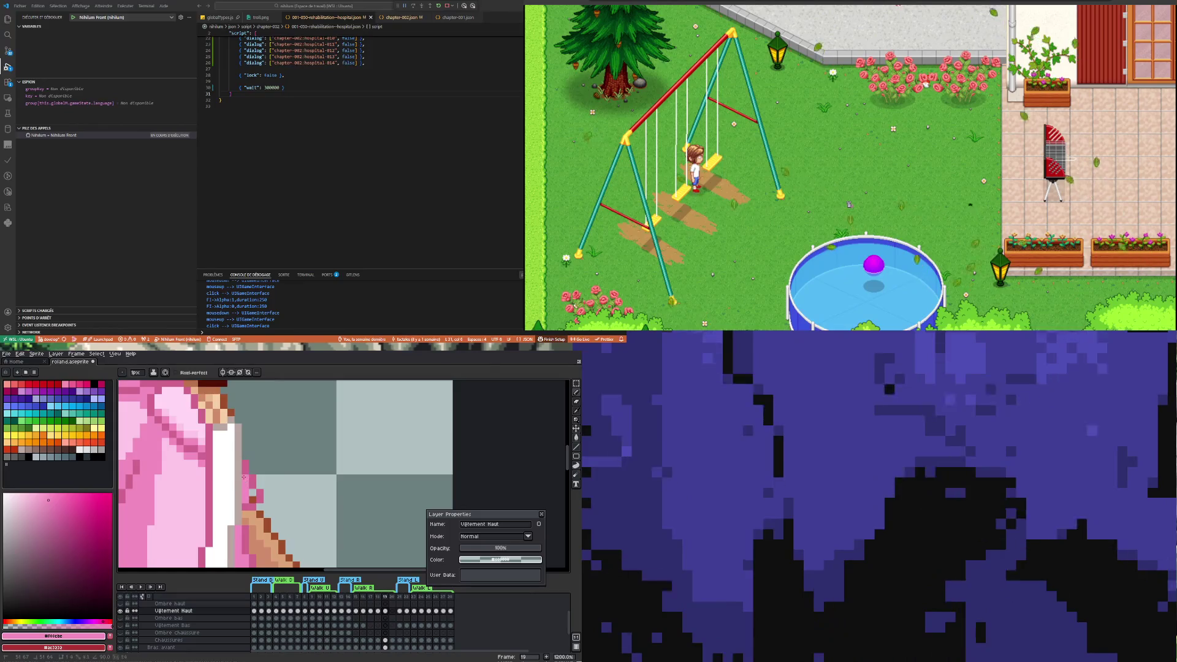
click(248, 496)
scroll(249, 494, down, 4)
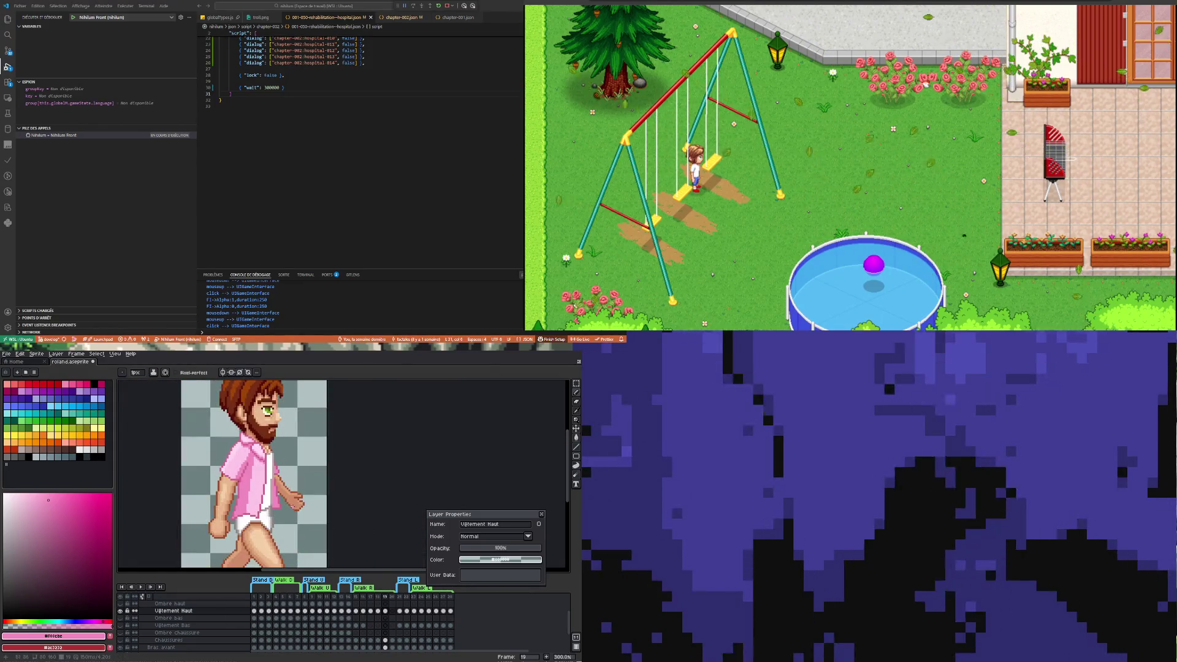
scroll(279, 473, up, 2)
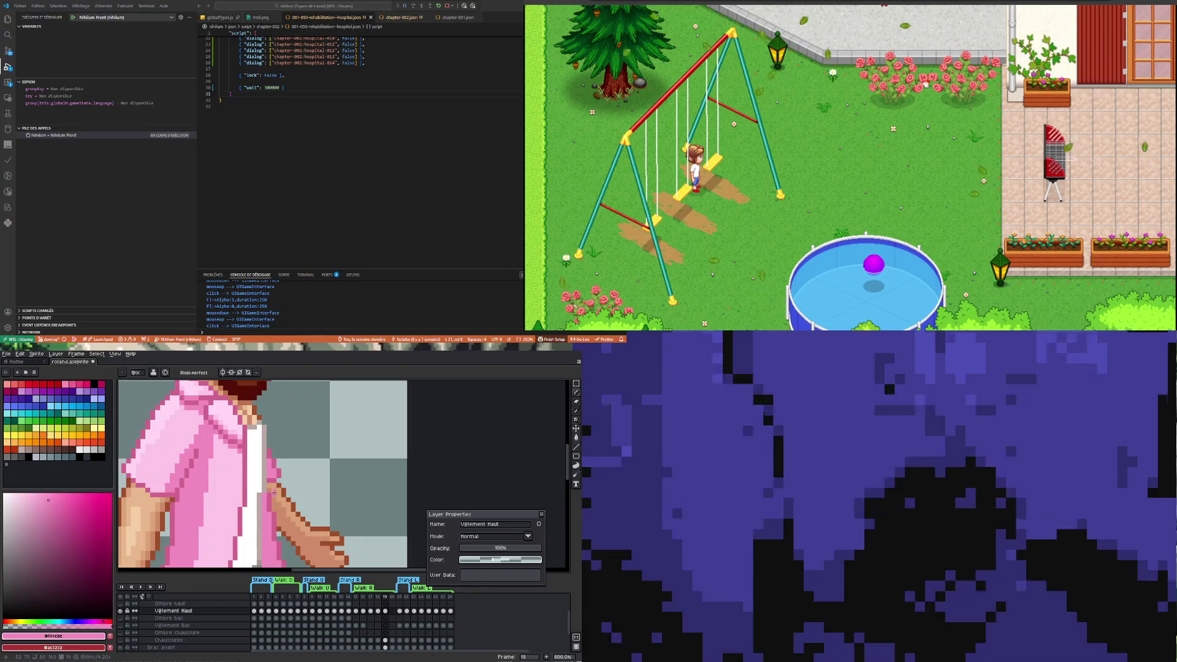
scroll(307, 548, down, 5)
scroll(267, 517, up, 2)
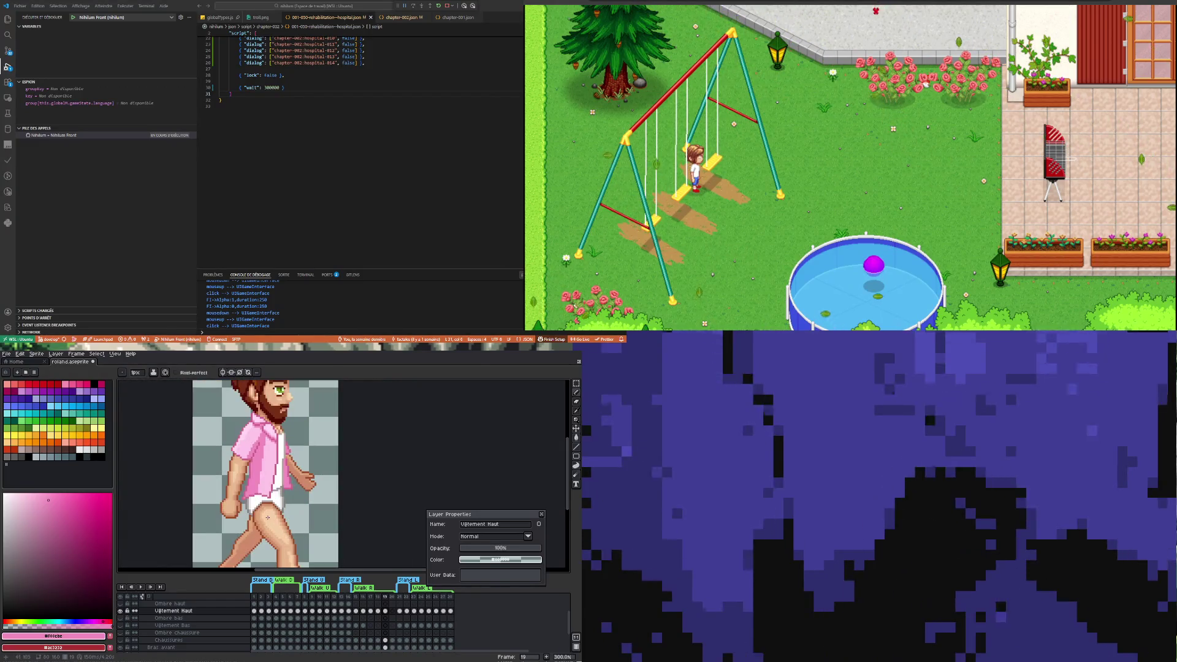
scroll(286, 458, up, 5)
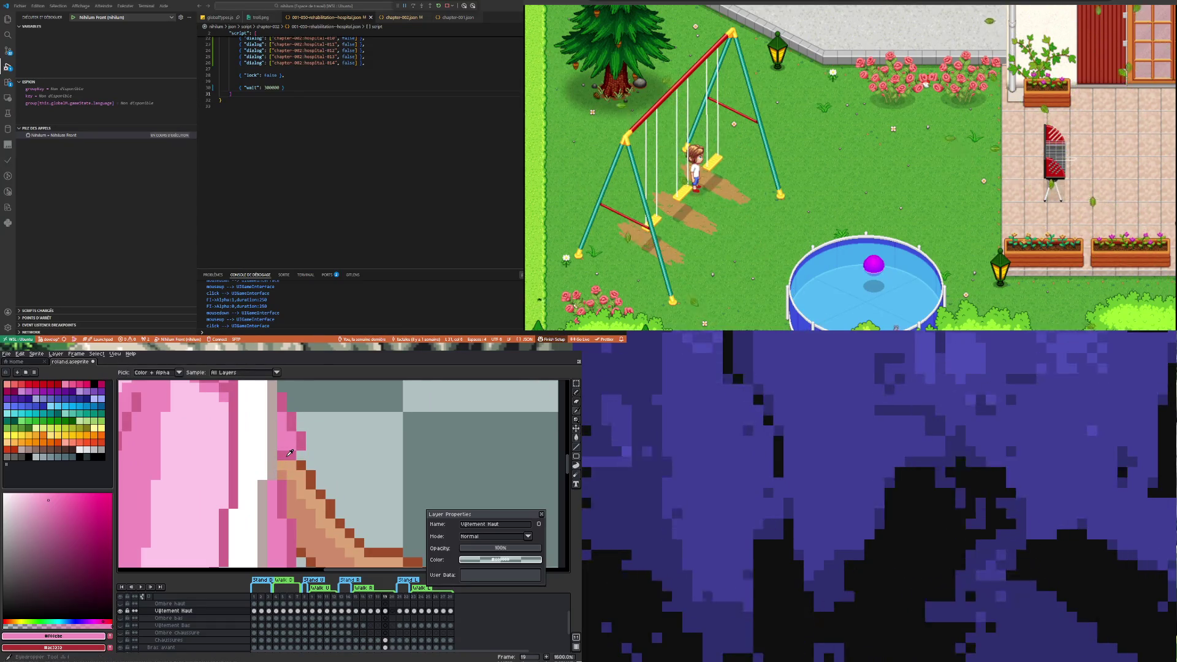
Sample the sleeve's darker and lighter pinks, then compare frames 18 and 19
alt+click(280, 462)
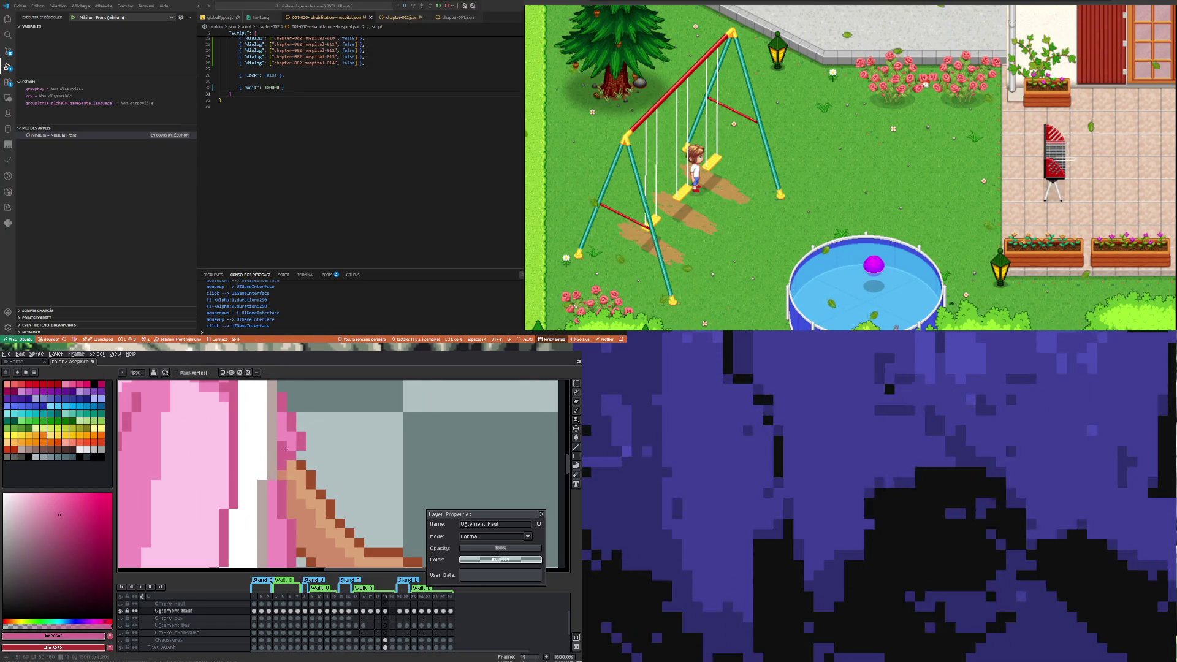
alt+click(288, 445)
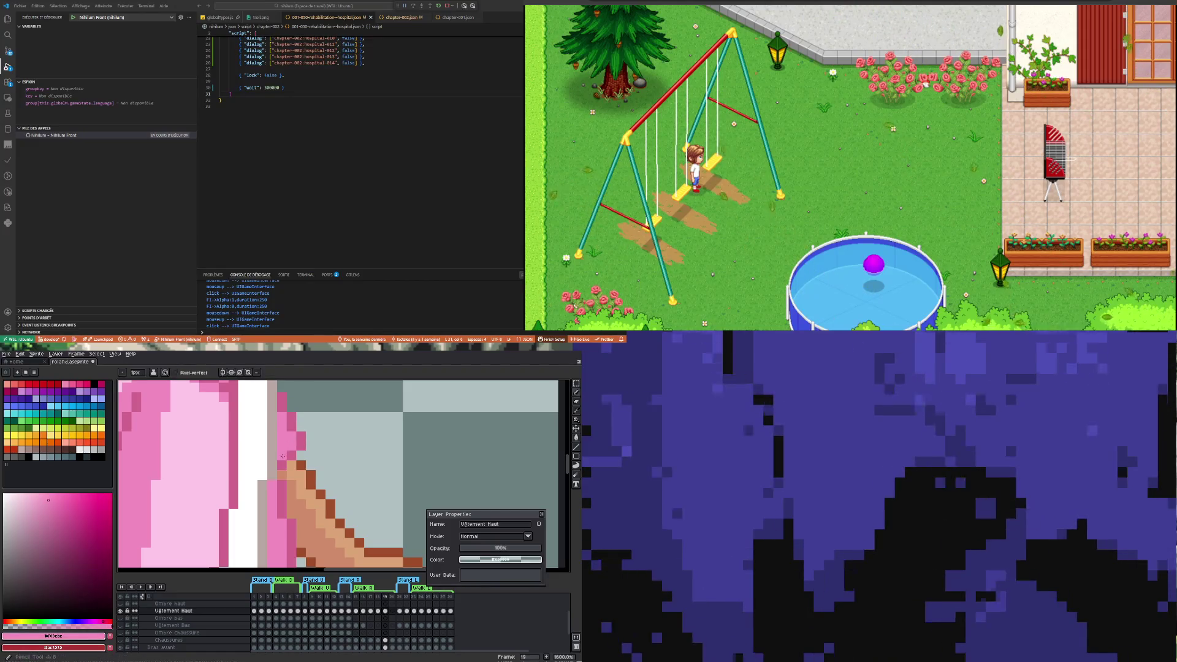
scroll(306, 483, down, 4)
scroll(305, 483, down, 4)
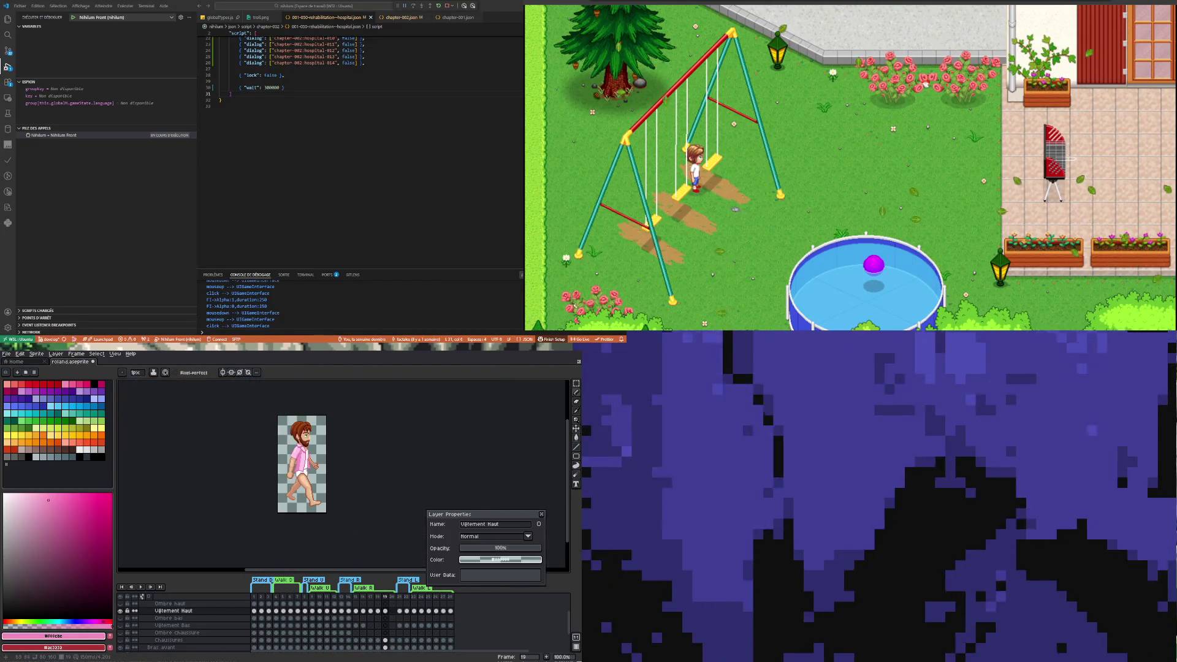
scroll(305, 443, up, 1)
scroll(319, 497, up, 2)
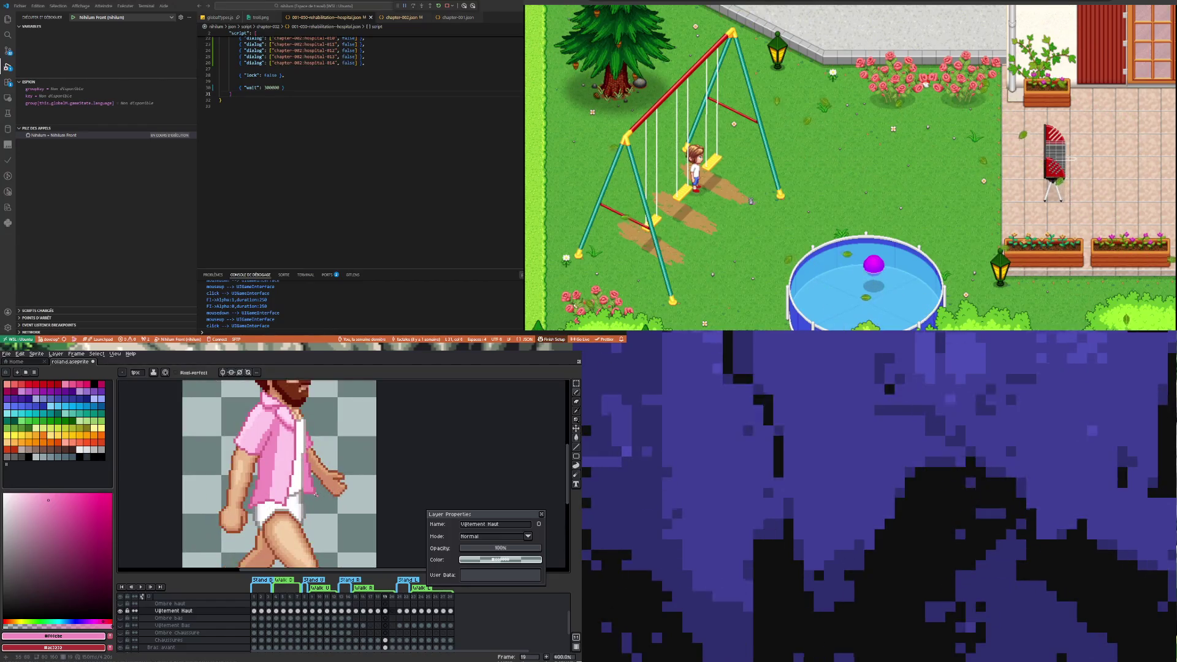
click(378, 611)
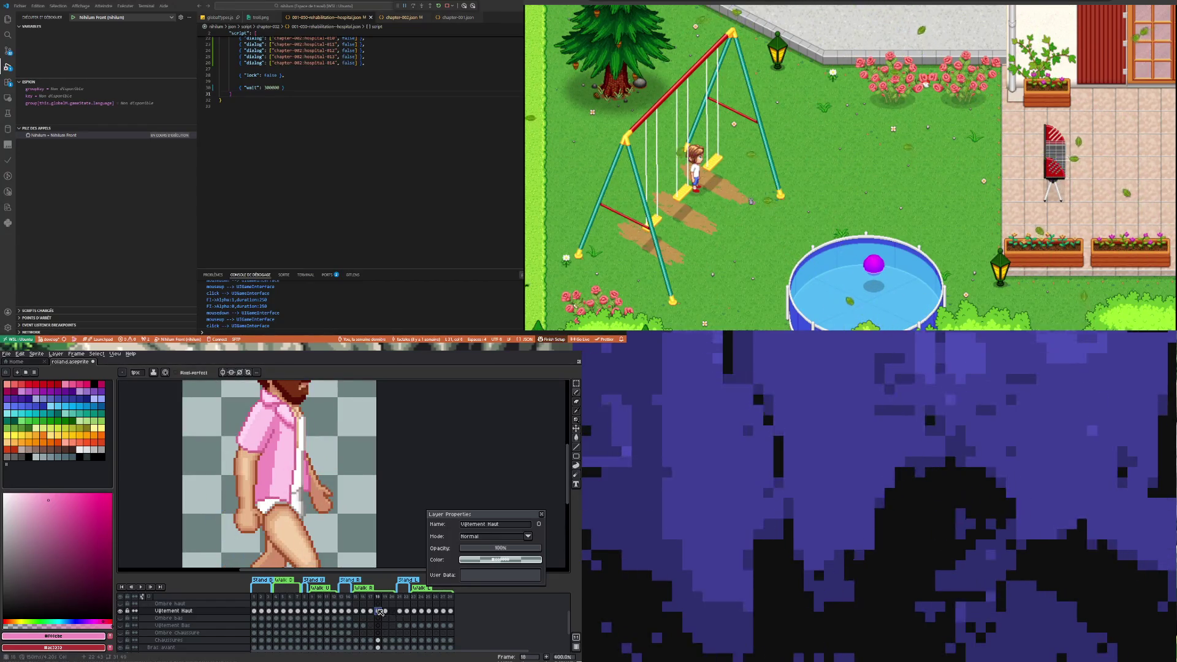
click(386, 611)
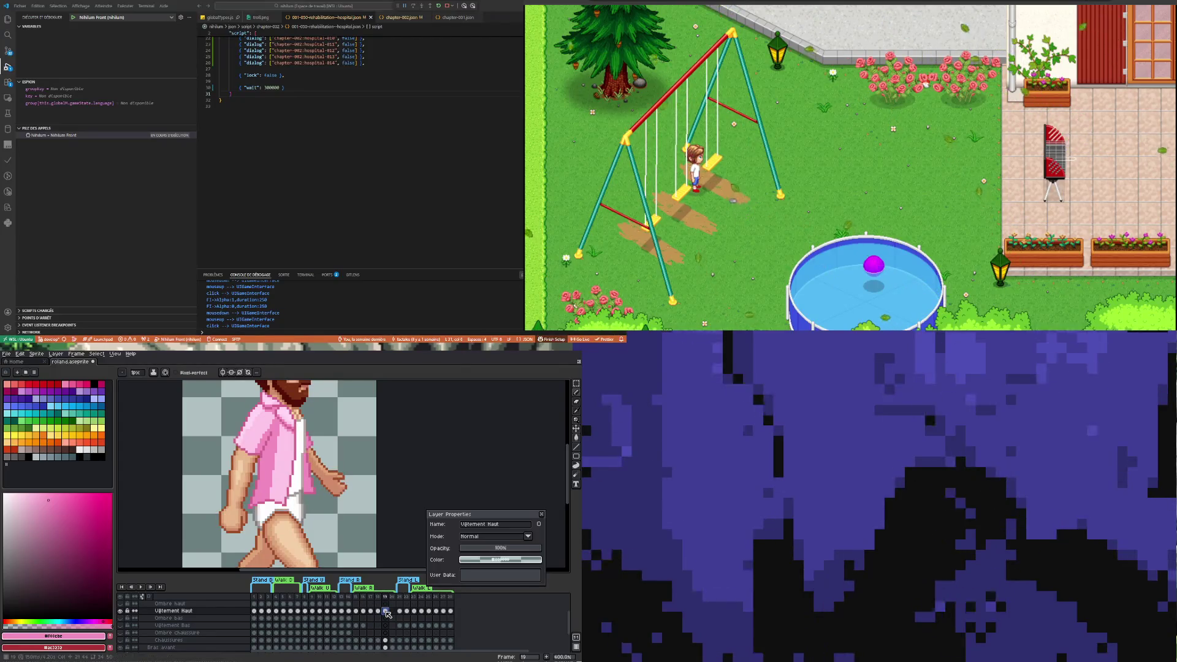
Settle on frame 19 and marquee the hip area, then clear the selection
click(378, 611)
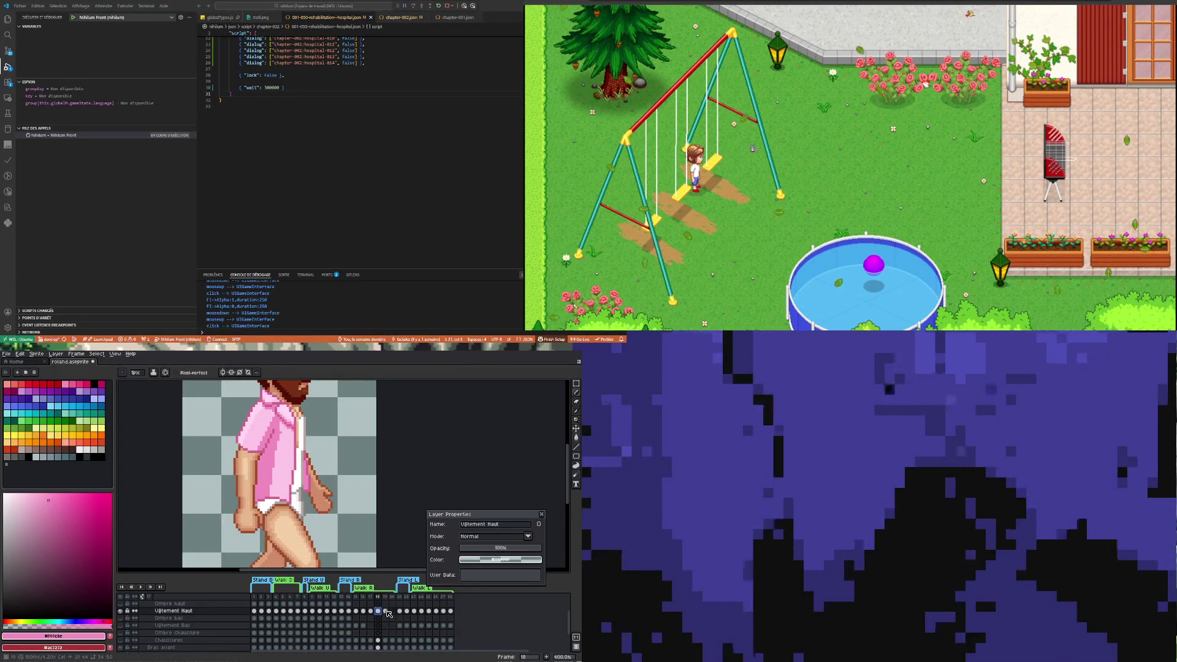
click(386, 611)
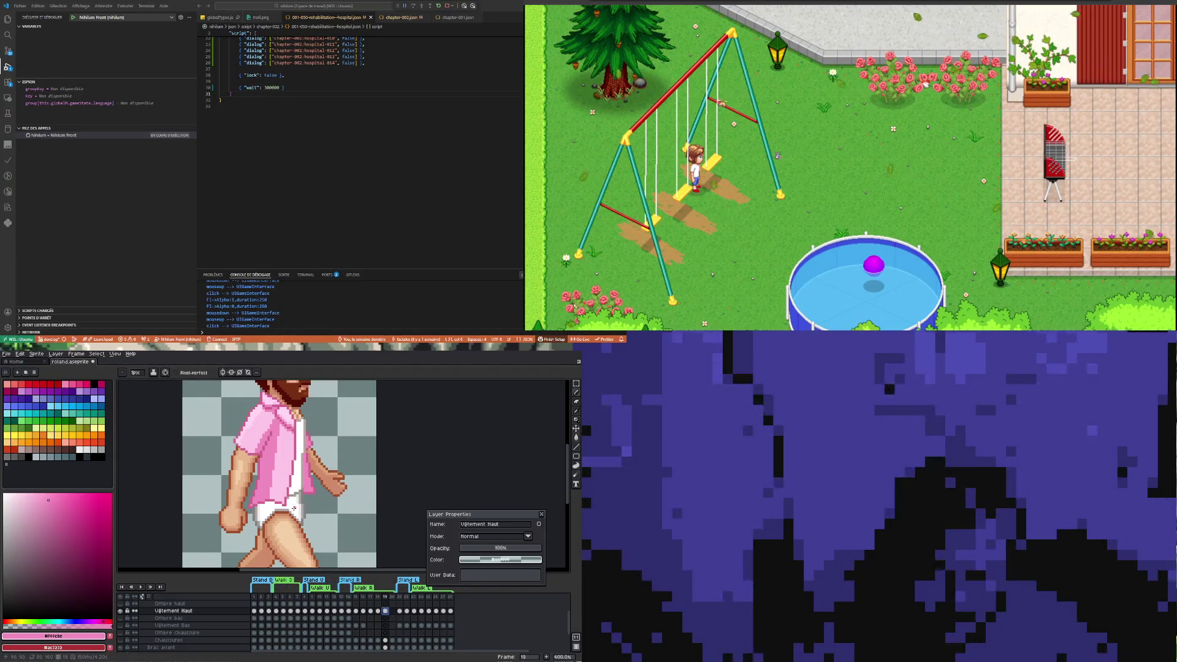
scroll(294, 508, down, 2)
scroll(533, 418, up, 1)
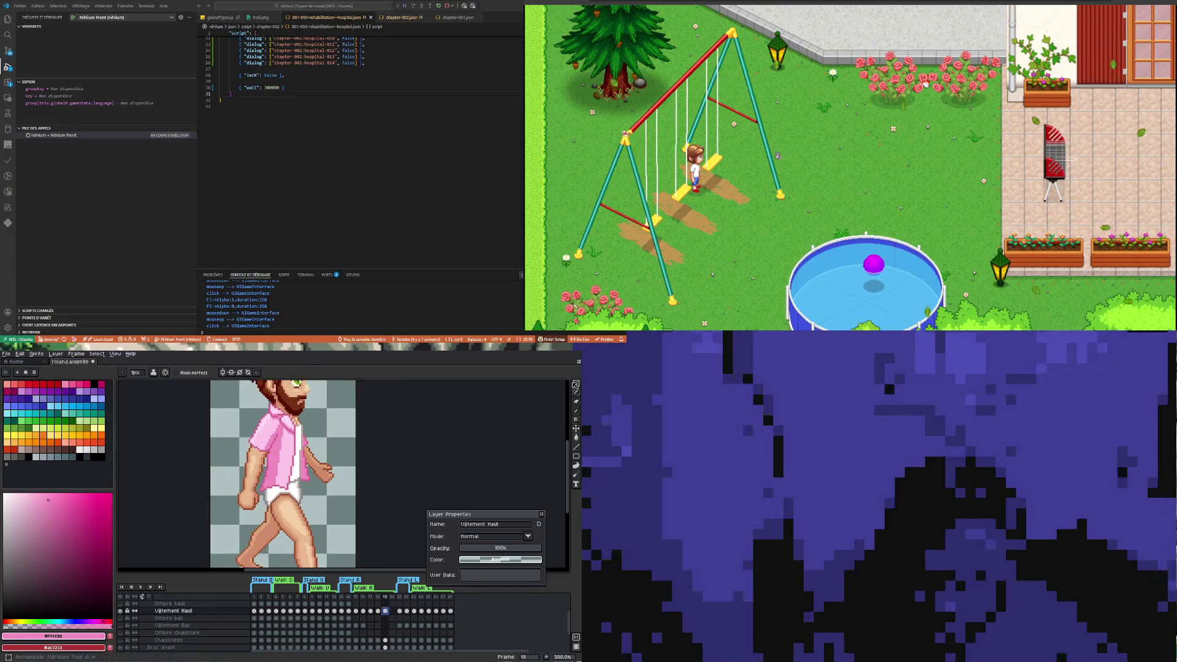
click(575, 384)
mouse_move(251, 508)
mouse_down()
mouse_move(291, 476)
mouse_move(295, 462)
mouse_move(281, 461)
mouse_up()
click(295, 509)
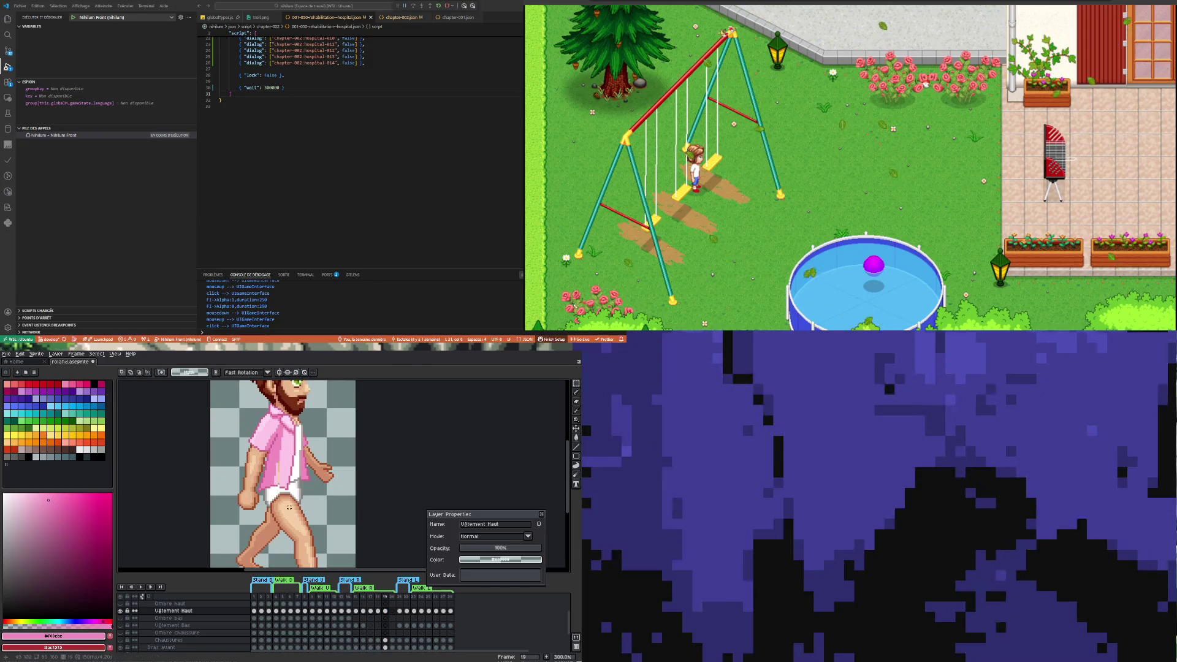
Shift the thin strip inside the shirt opening by the hip
scroll(295, 510, up, 6)
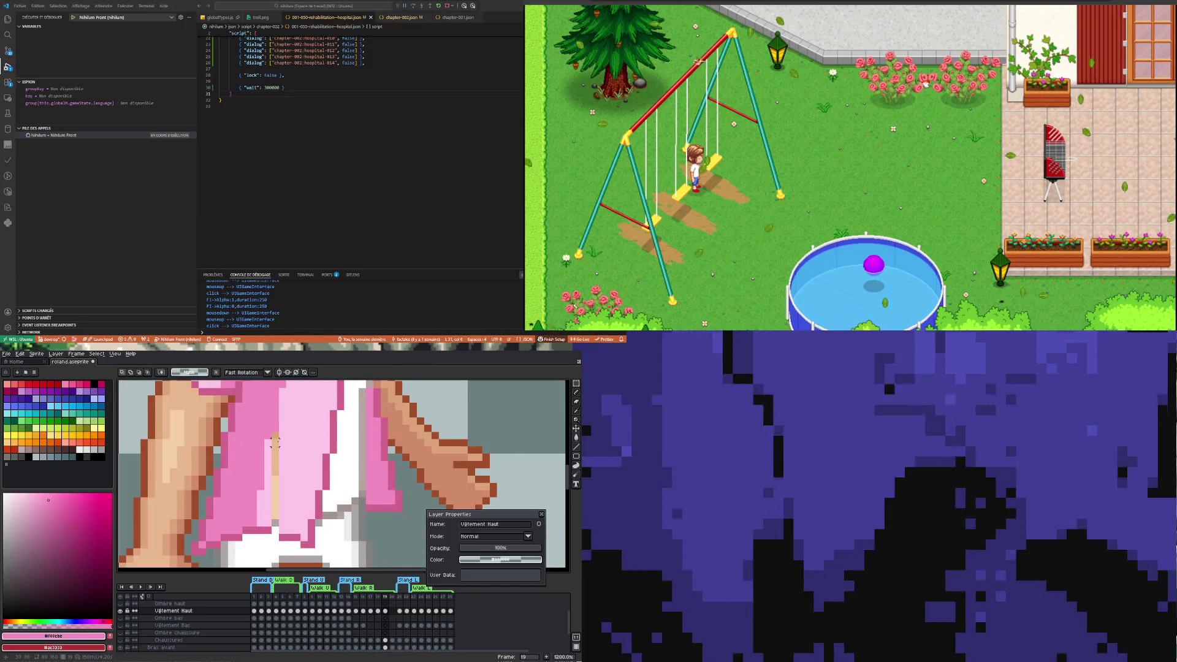
drag(279, 540, 286, 535)
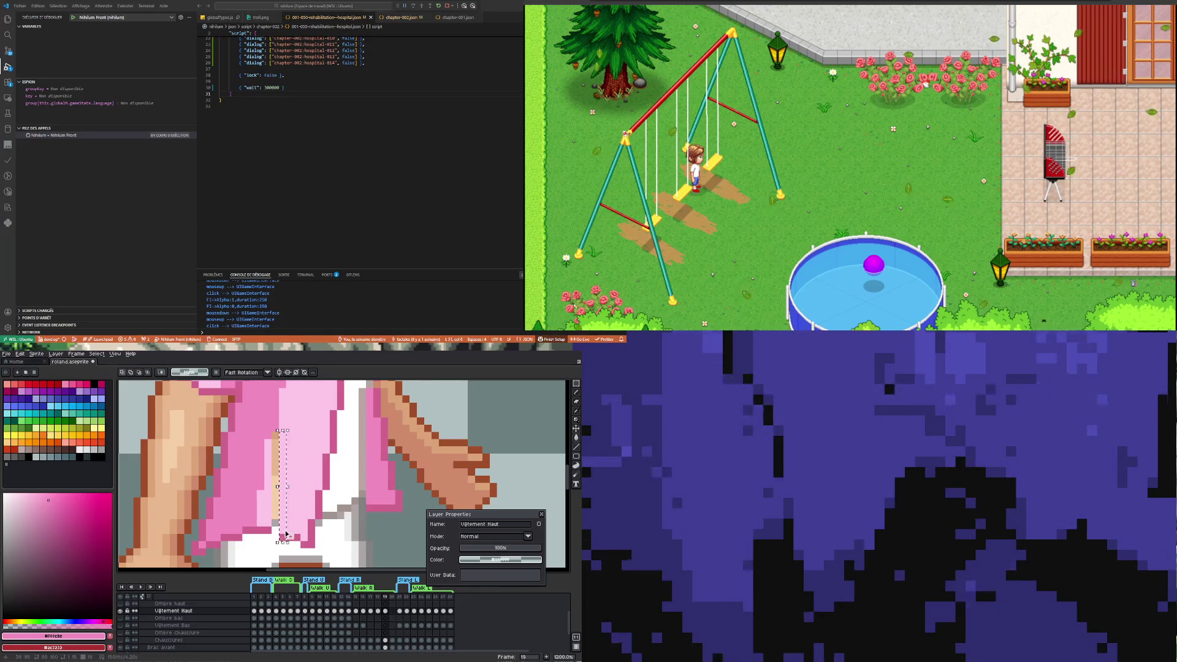
drag(277, 487, 270, 490)
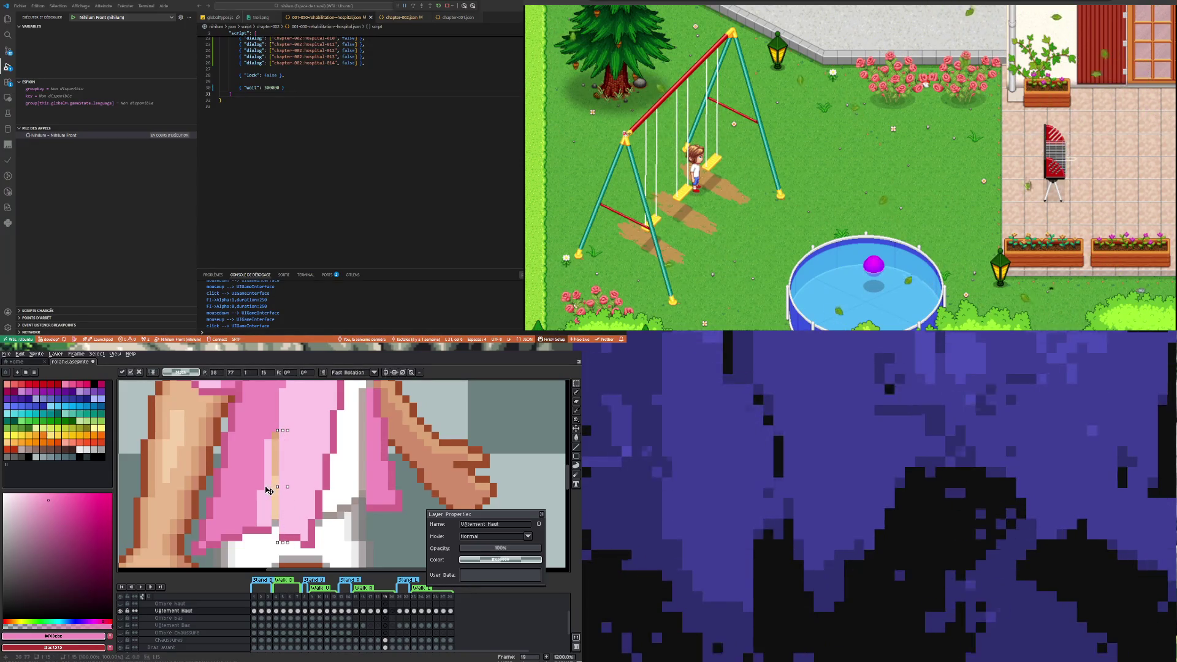
key(ctrl+d)
Pick the light pink #fdc5e8 from the shirt for touch-ups
key(i)
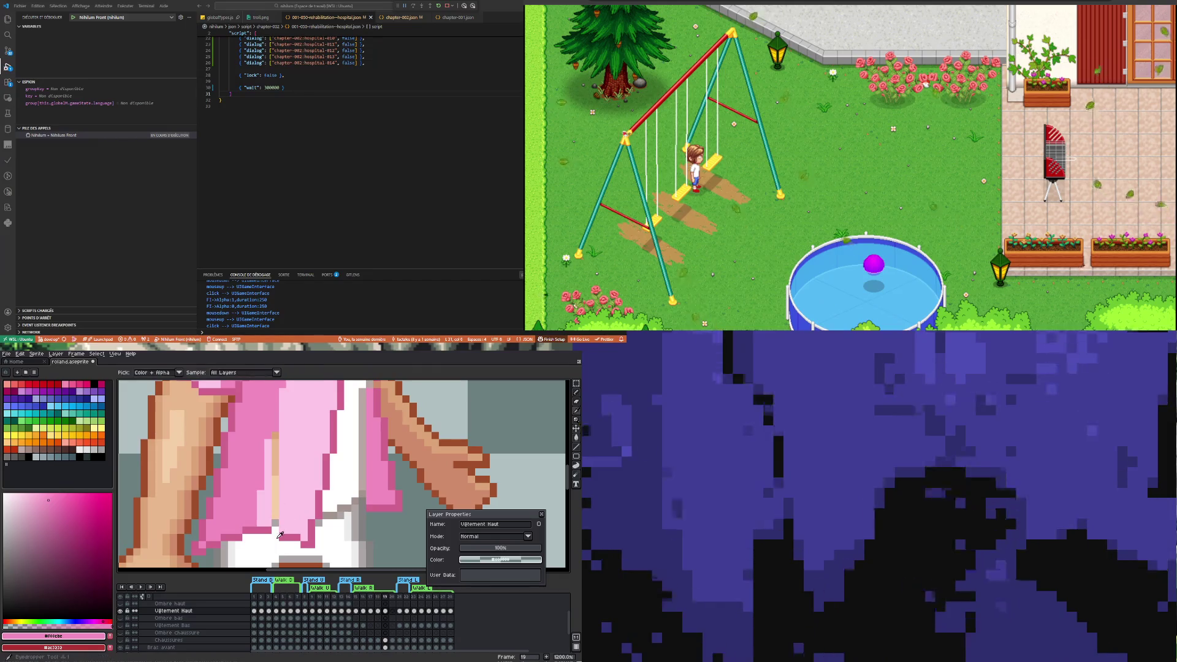
key(b)
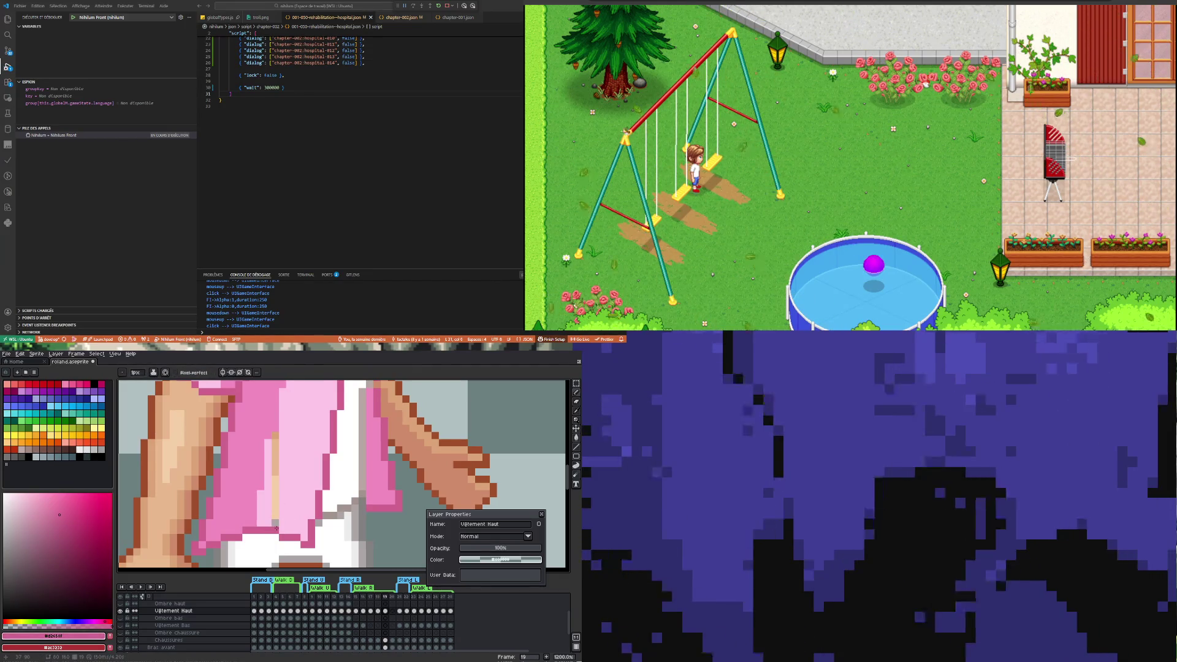
alt+click(285, 520)
key(v)
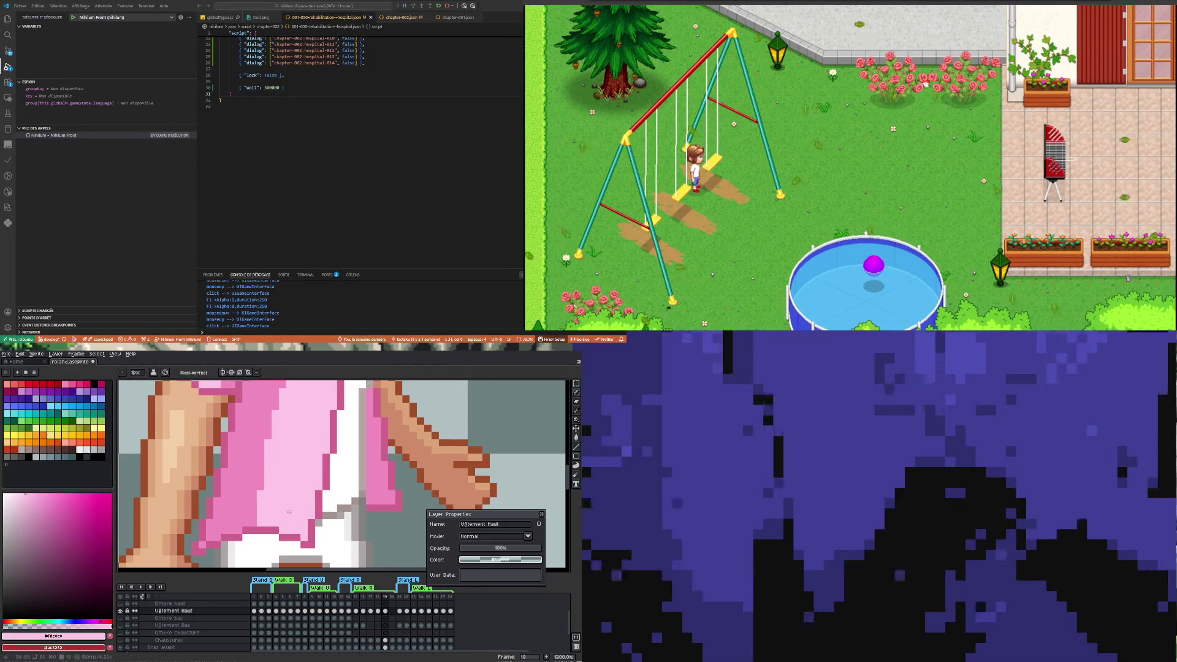
Sample the mid pink #f08cbe from the shirt and go to walk frame 18
scroll(275, 410, down, 4)
scroll(278, 481, up, 3)
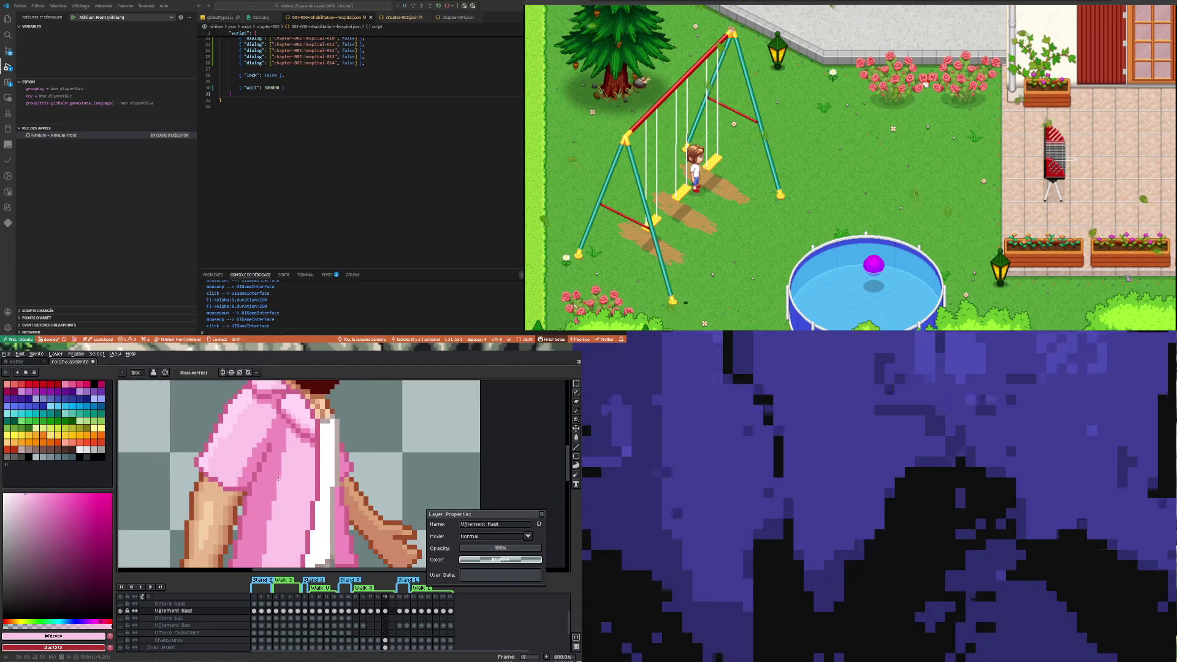
scroll(287, 456, down, 1)
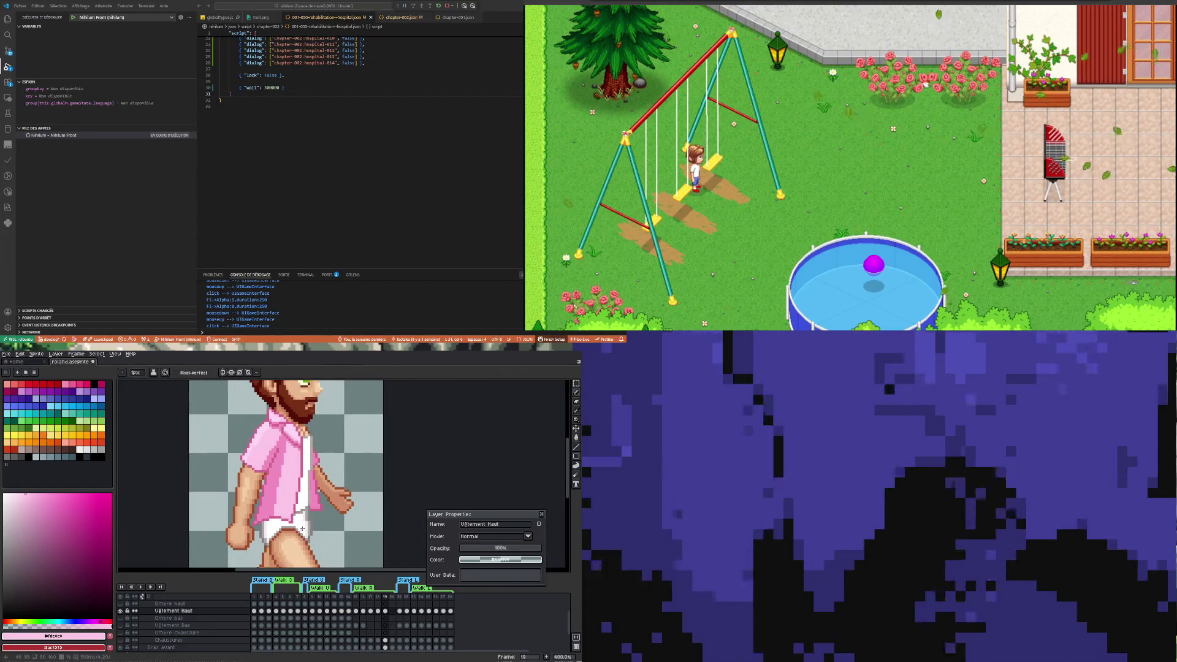
scroll(284, 512, up, 2)
scroll(270, 486, up, 1)
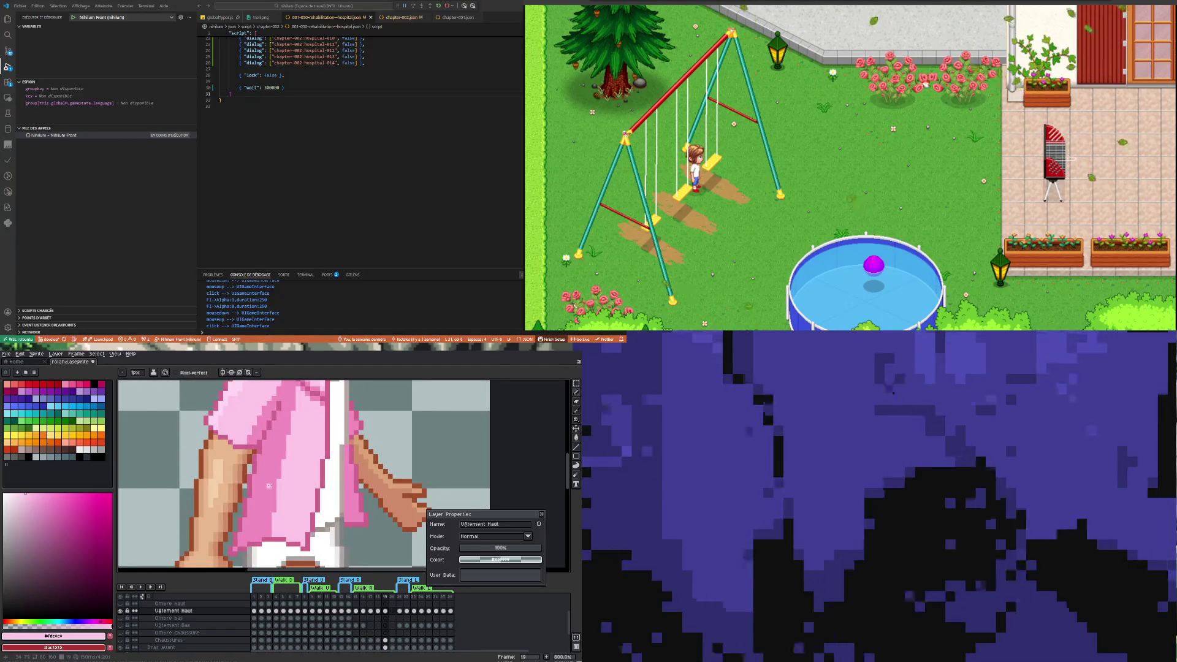
alt+click(269, 481)
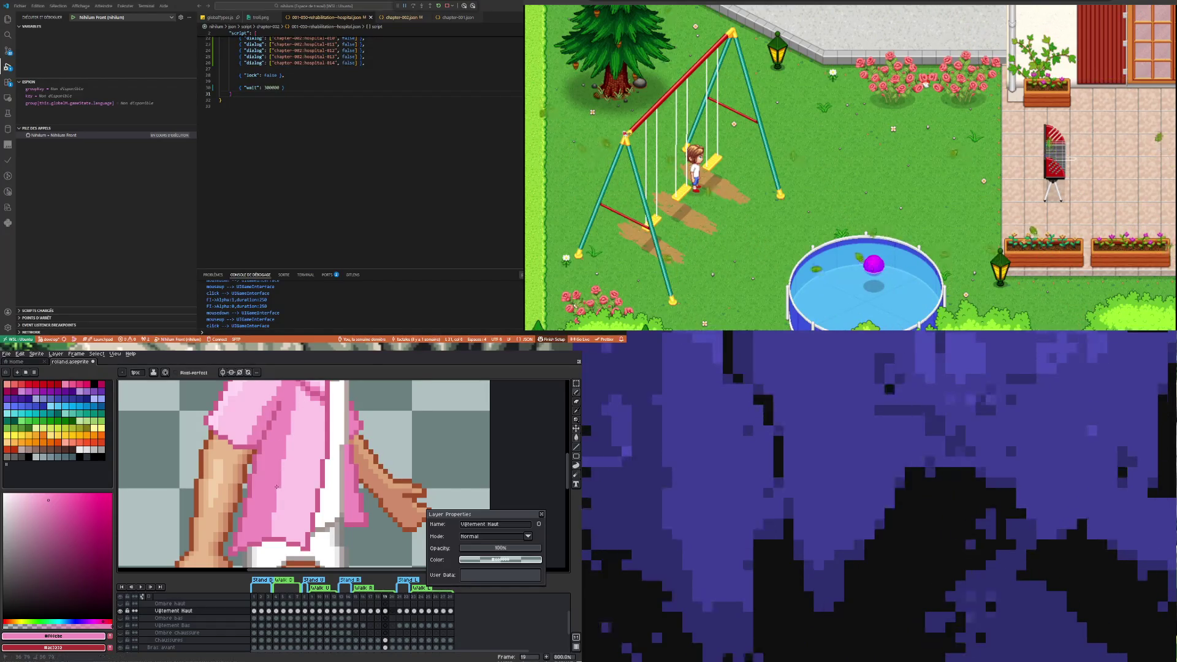
scroll(287, 418, down, 3)
scroll(288, 445, up, 3)
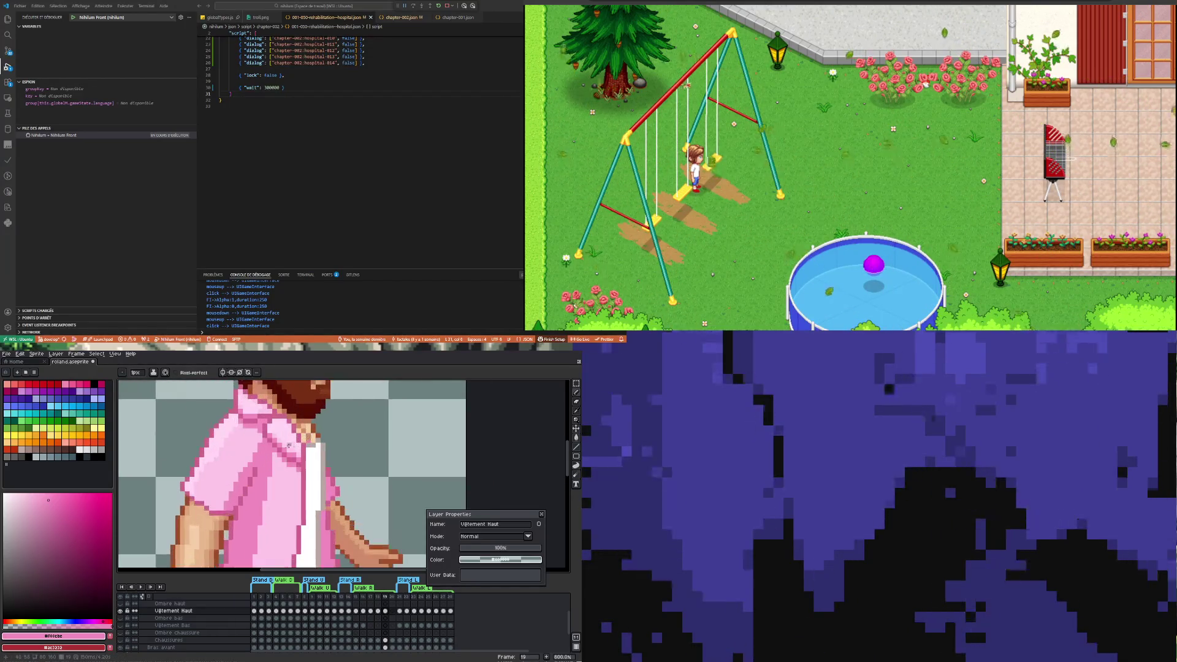
scroll(274, 448, down, 4)
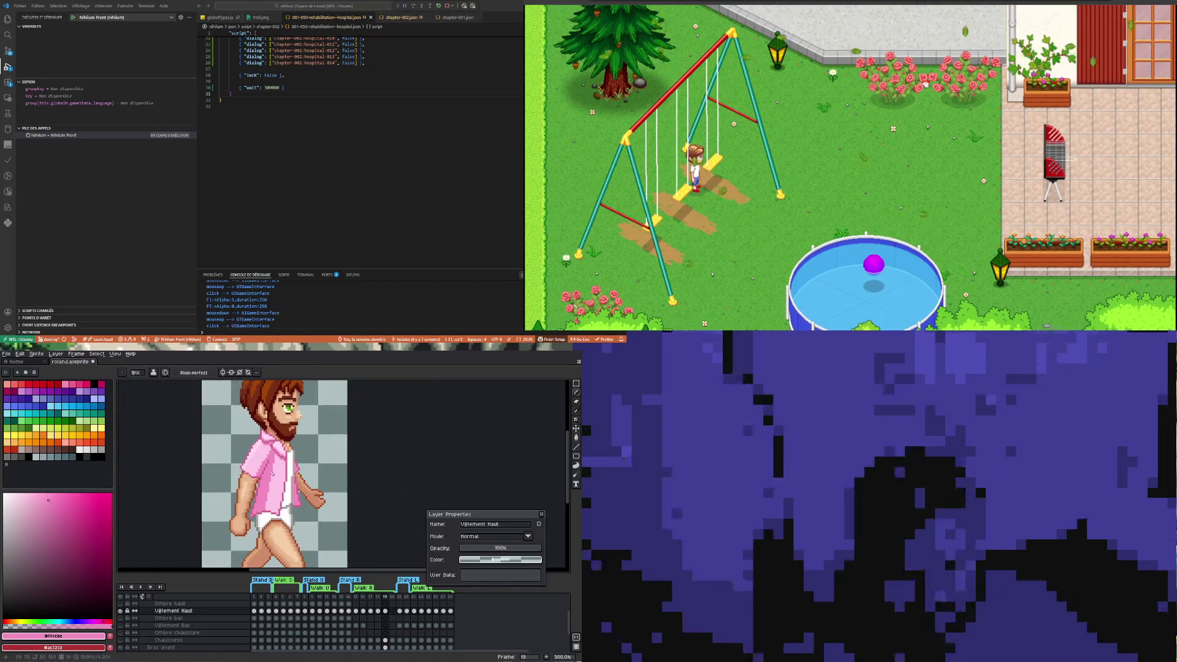
scroll(272, 475, up, 1)
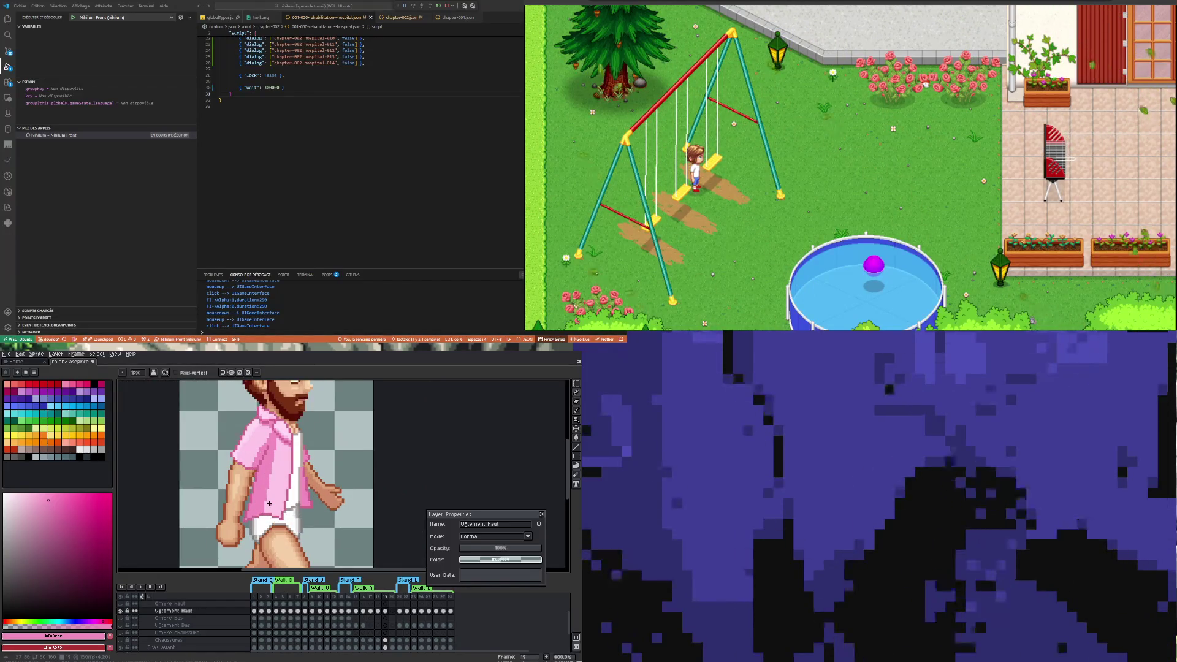
scroll(269, 503, down, 2)
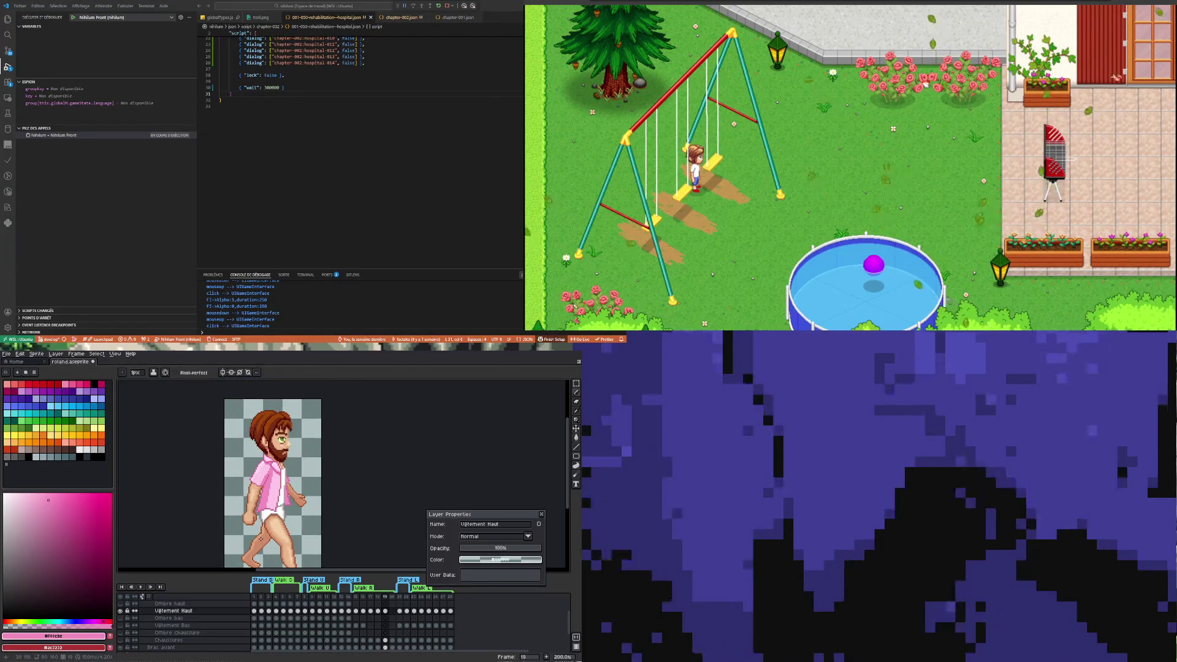
click(378, 610)
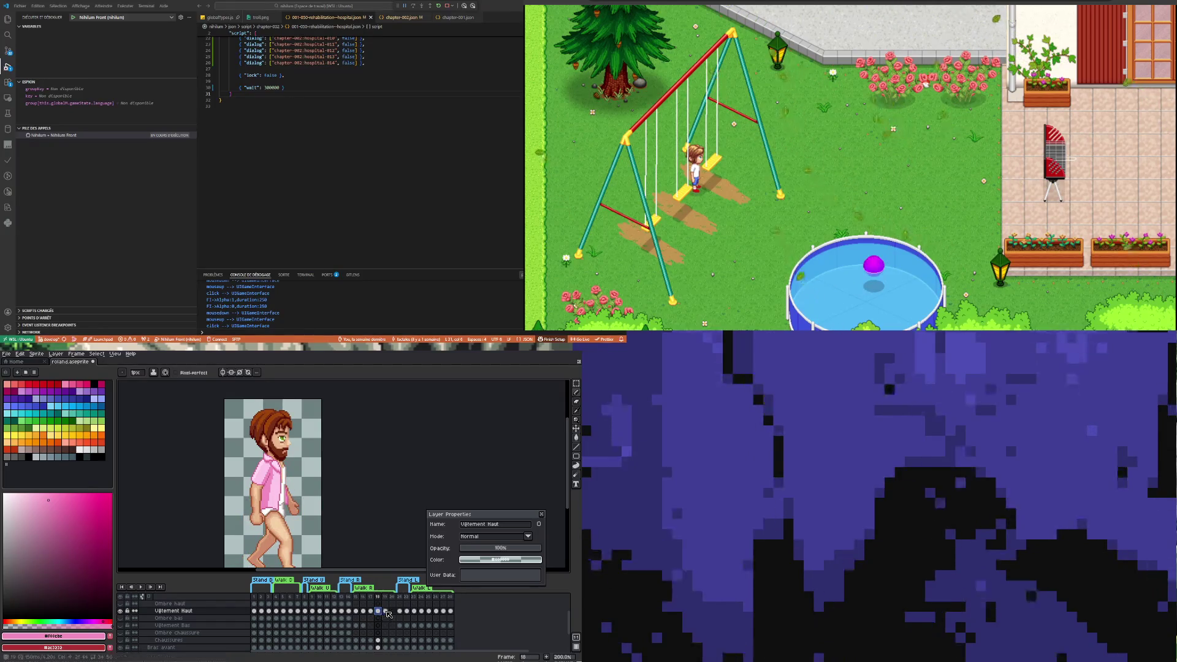
Compare the shirt on frames 18 and 19, then sample light pink #fdc5e8 on frame 18
click(386, 612)
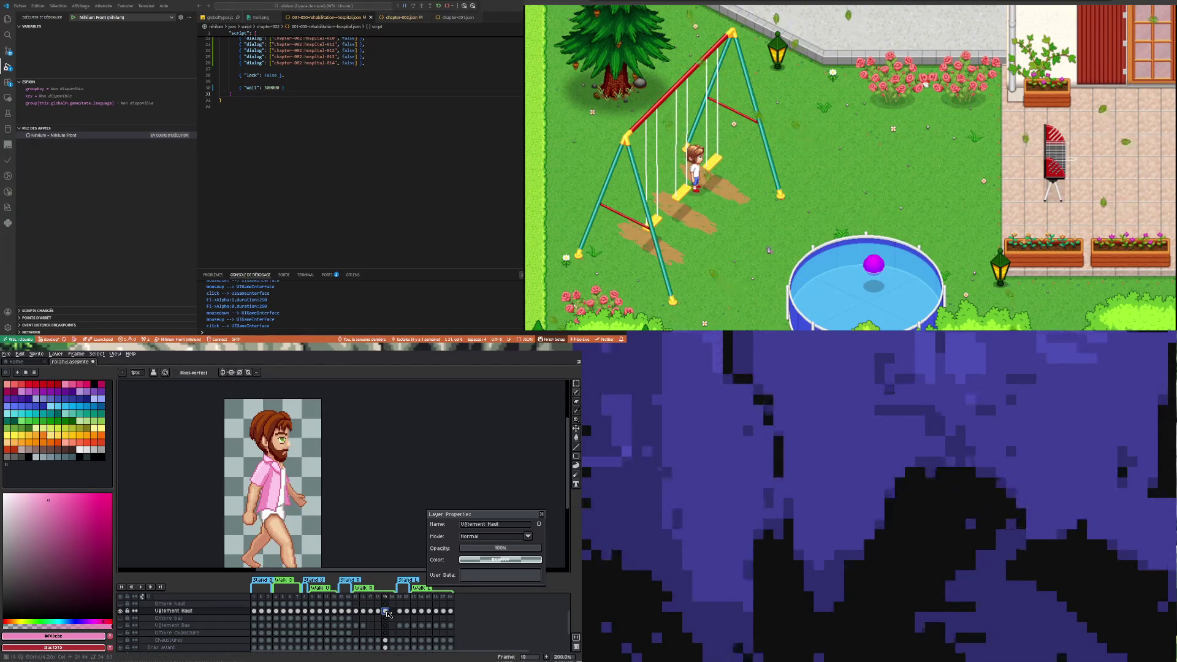
key(Left)
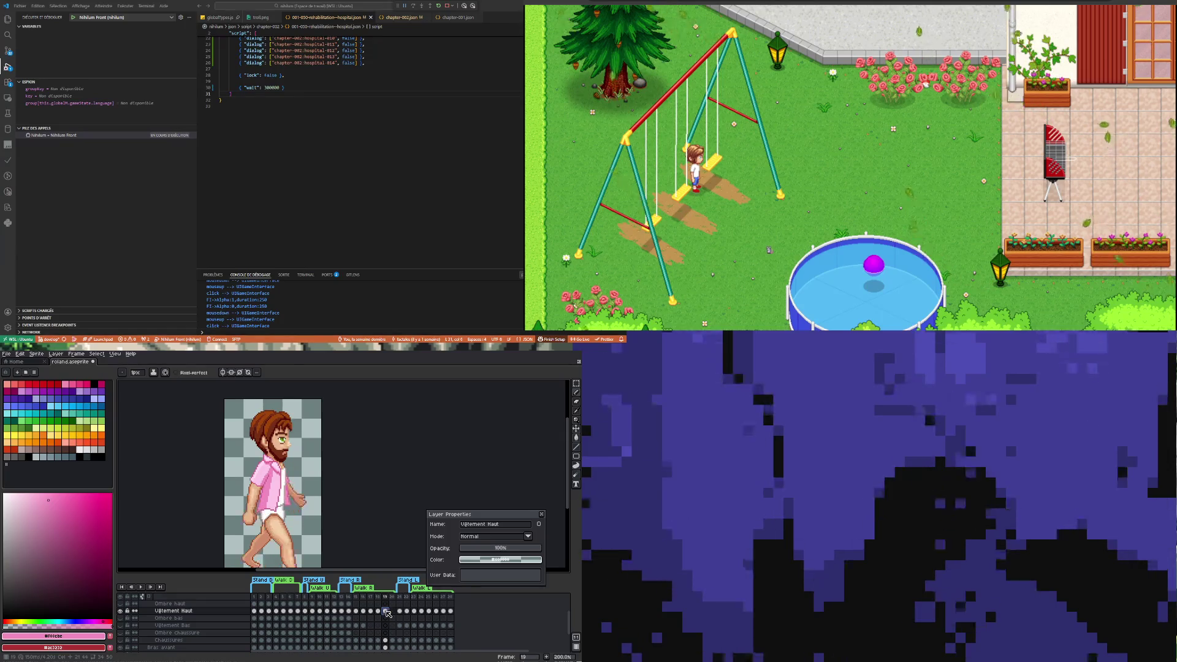
scroll(256, 476, up, 4)
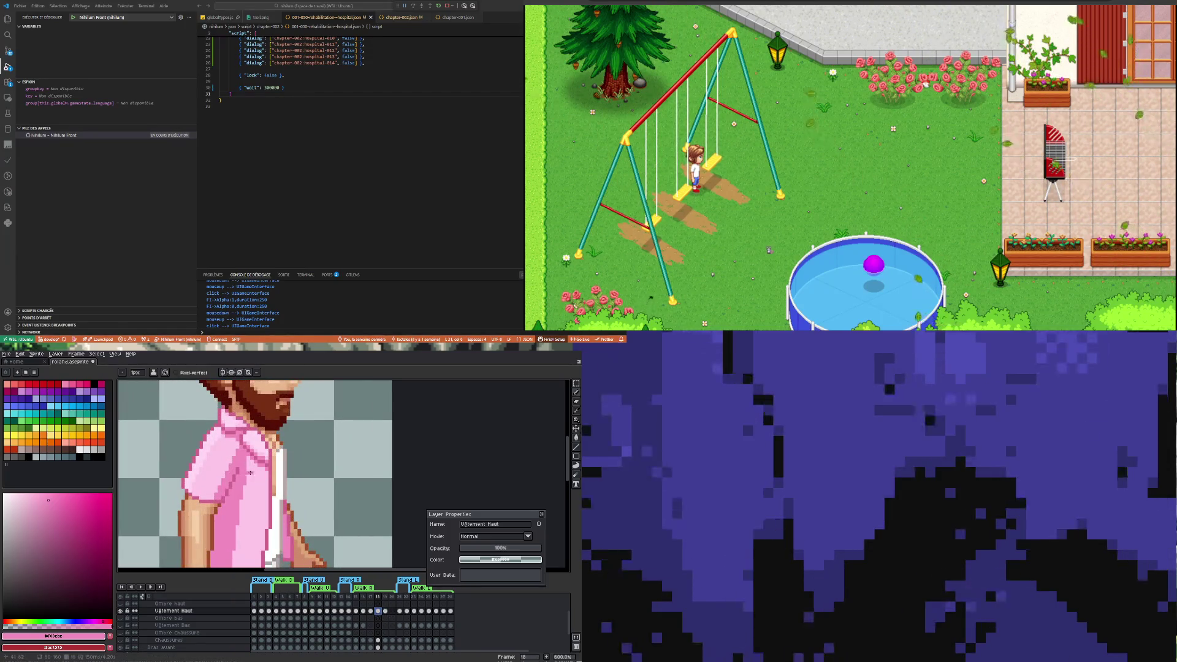
alt+click(256, 491)
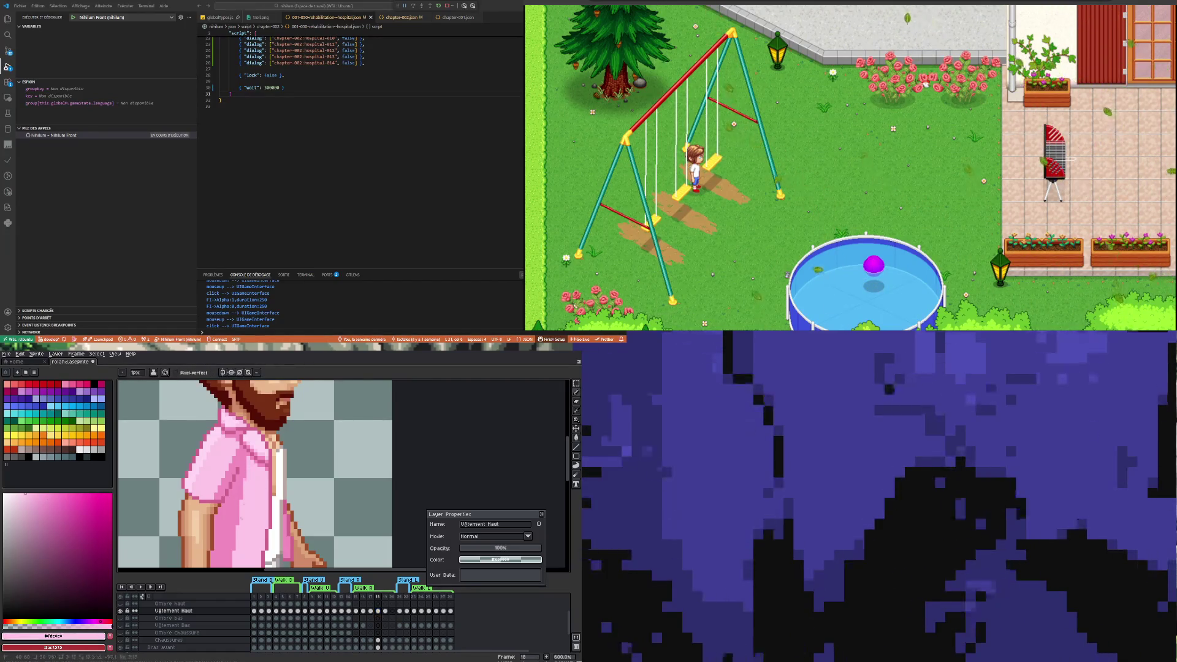
scroll(242, 514, down, 1)
scroll(276, 520, down, 1)
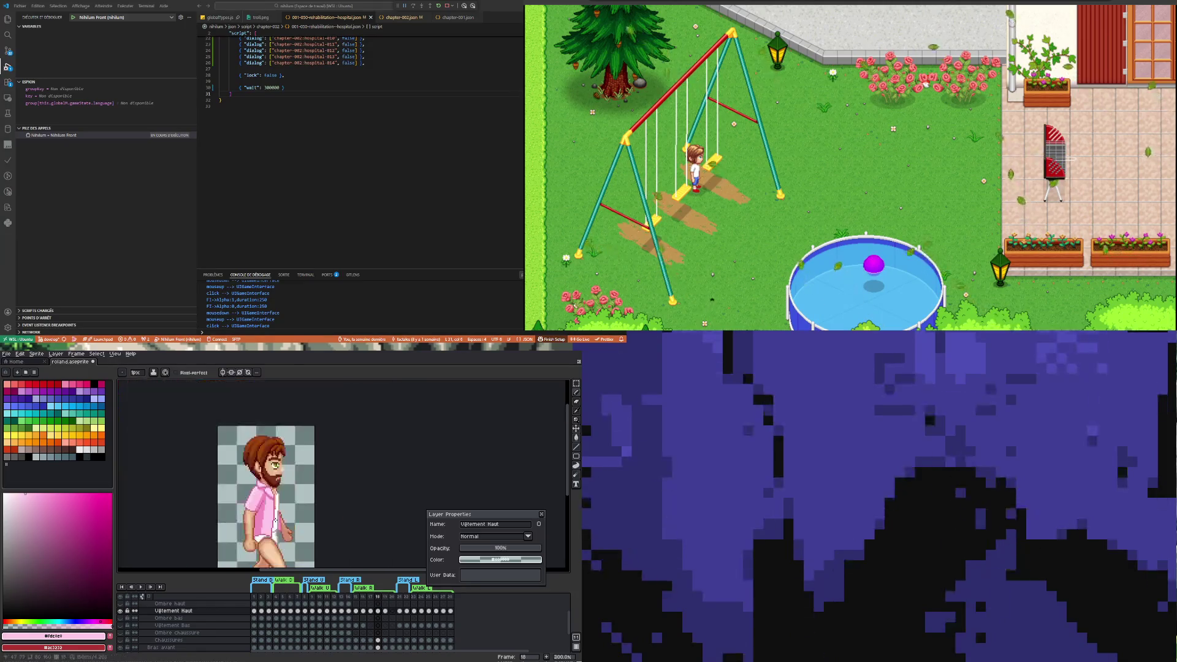
scroll(281, 491, up, 2)
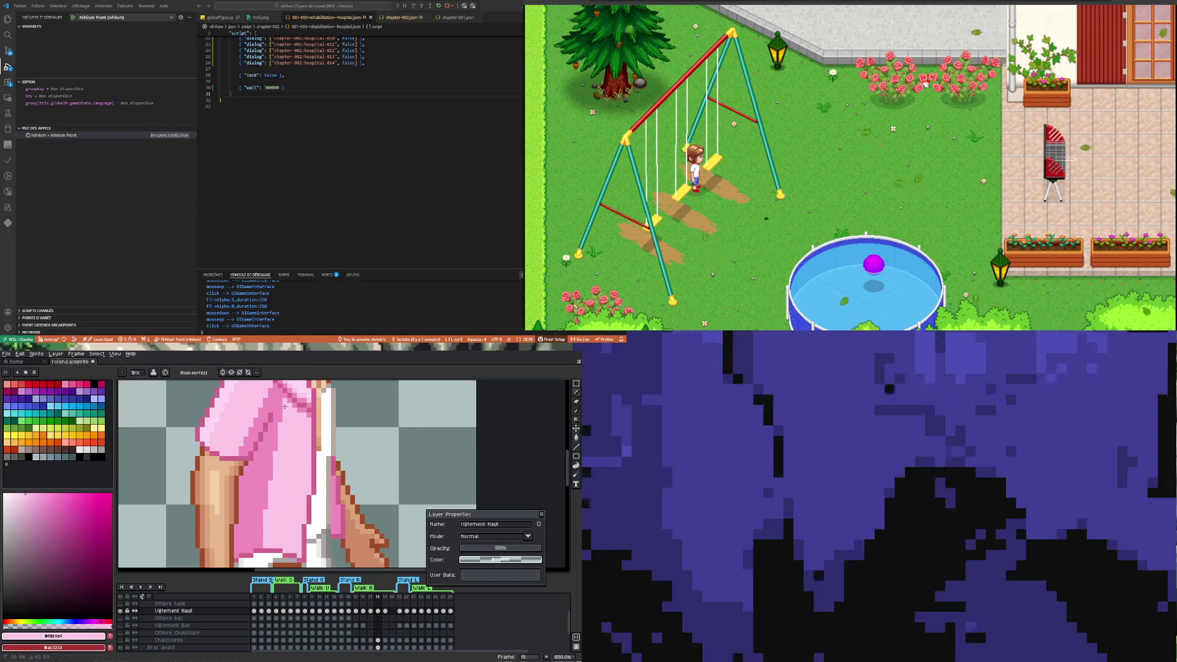
scroll(285, 406, down, 4)
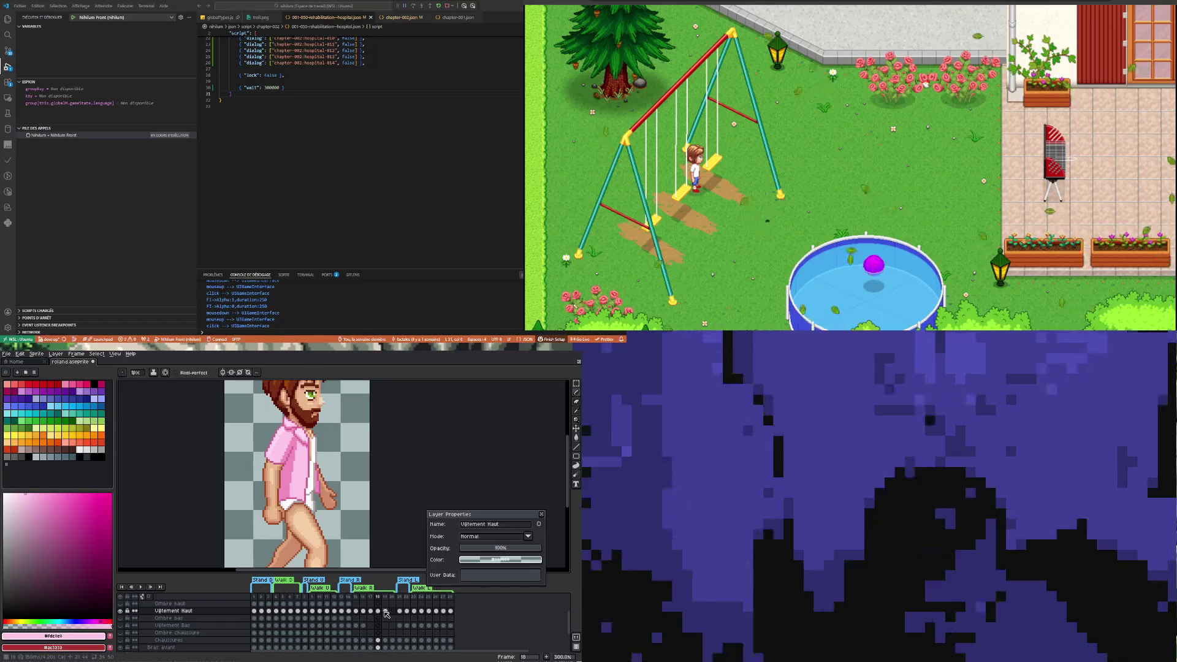
Flip between frames 18 and 19 to compare the walk poses, ending on frame 18
click(385, 611)
click(375, 611)
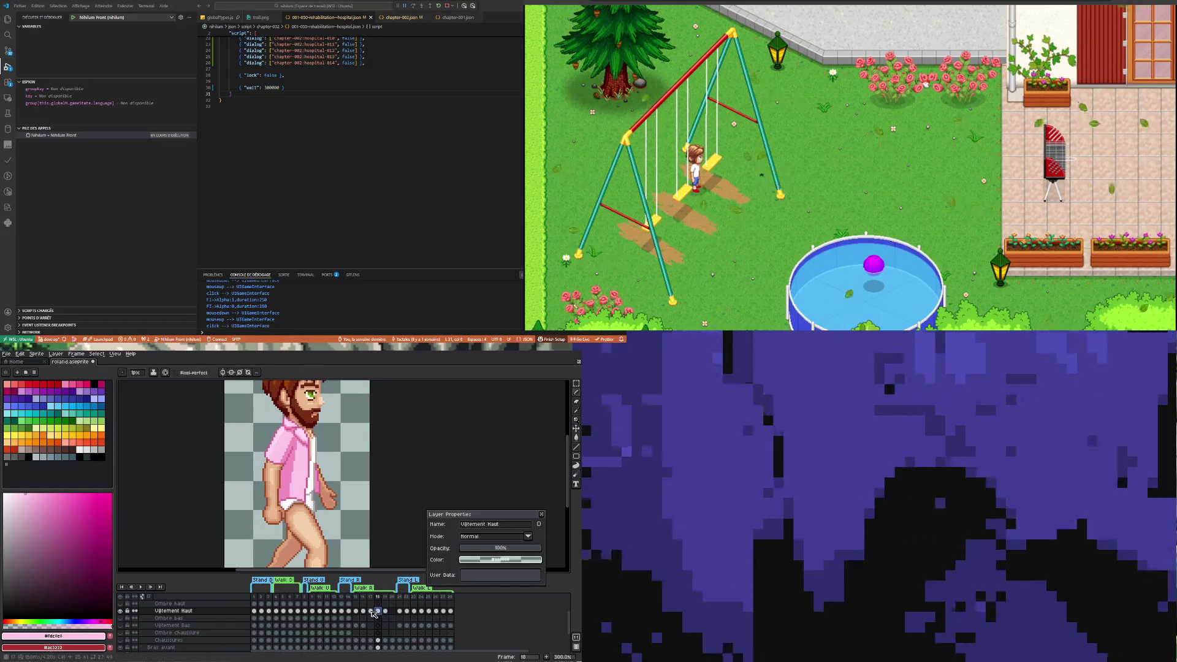
click(384, 611)
click(377, 611)
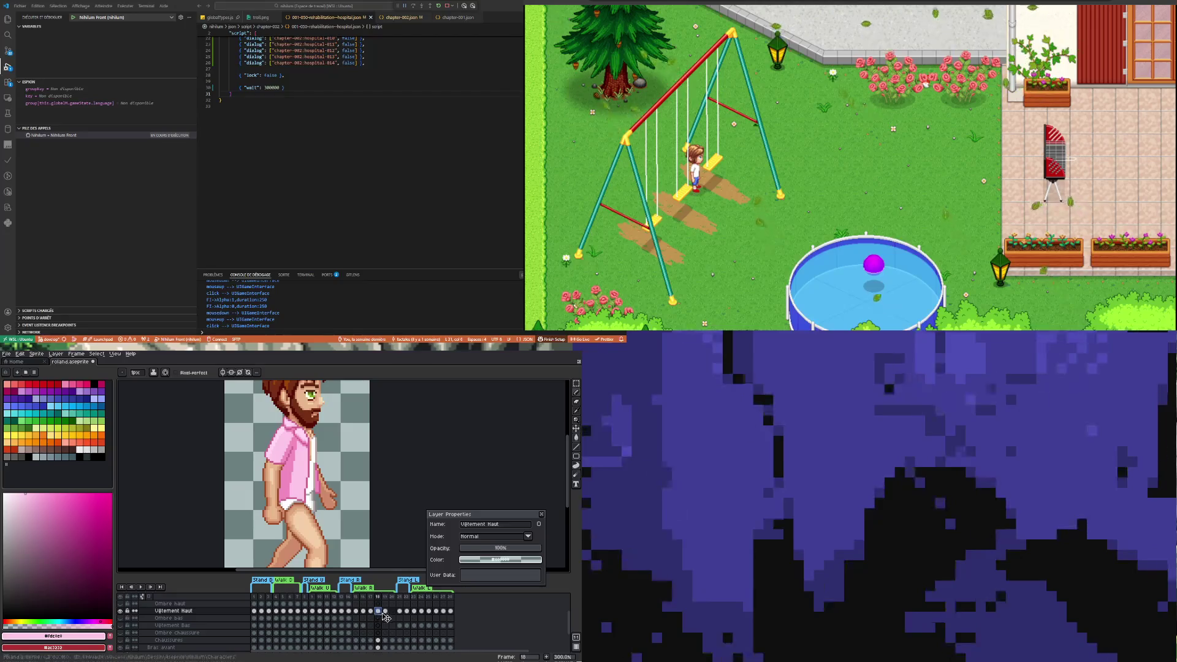
click(386, 612)
click(378, 611)
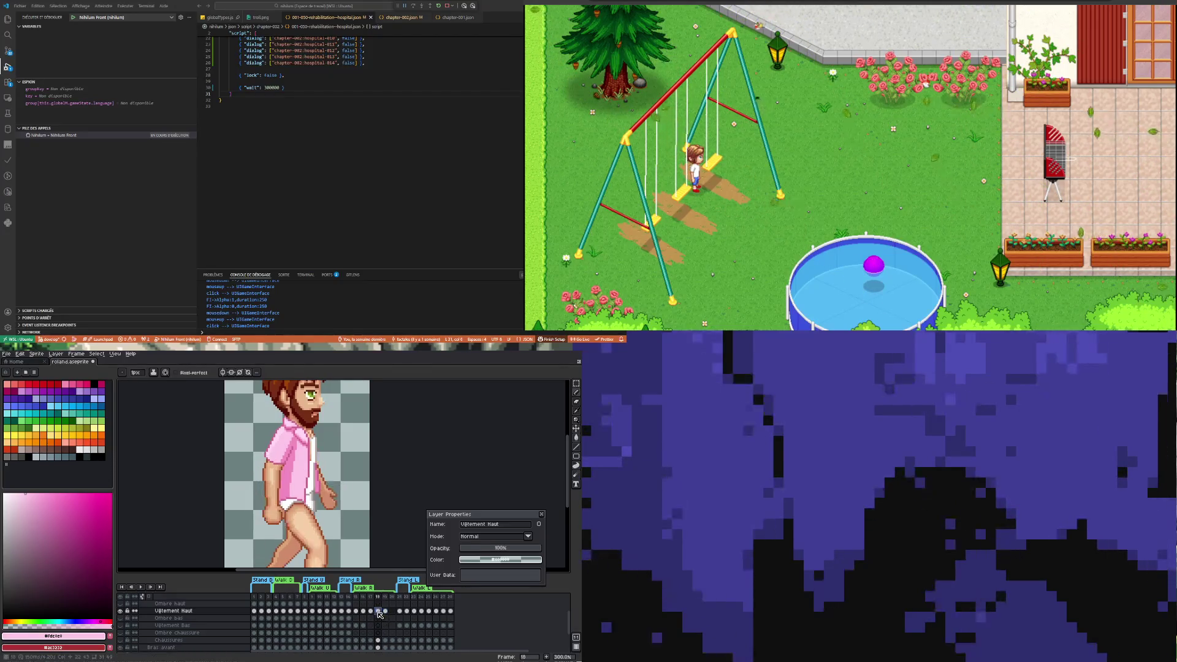
Sample the shirt pink and draw a pale pink line along the shirt's lower front edge
scroll(299, 473, up, 4)
alt+click(280, 501)
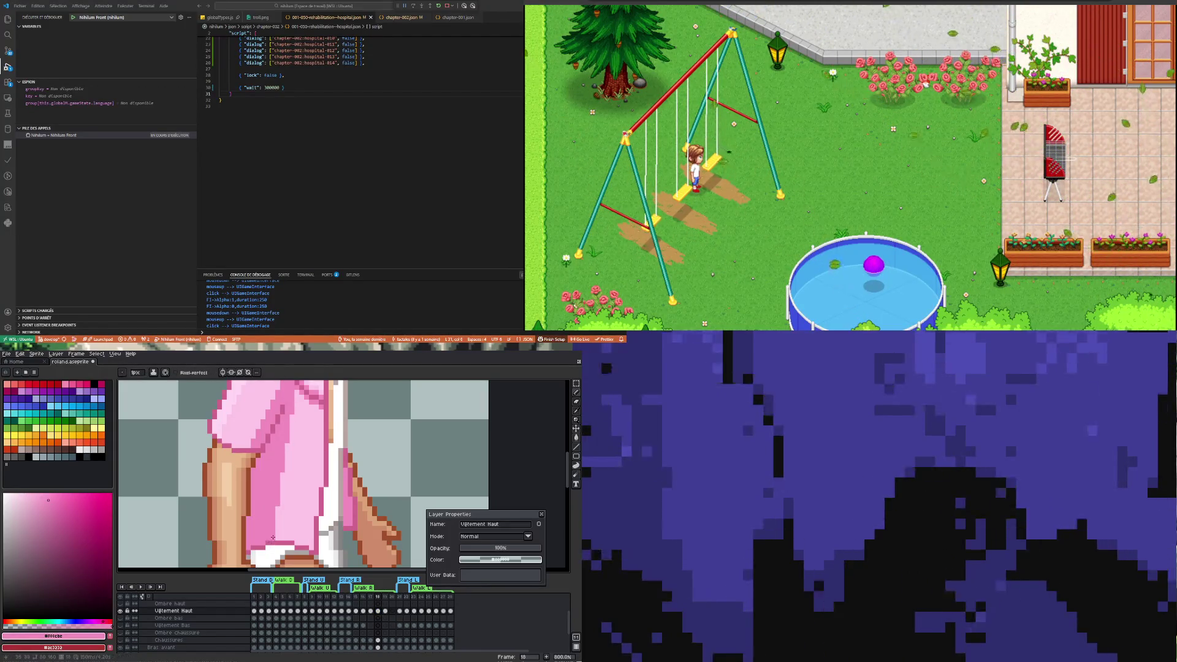
drag(272, 538, 294, 397)
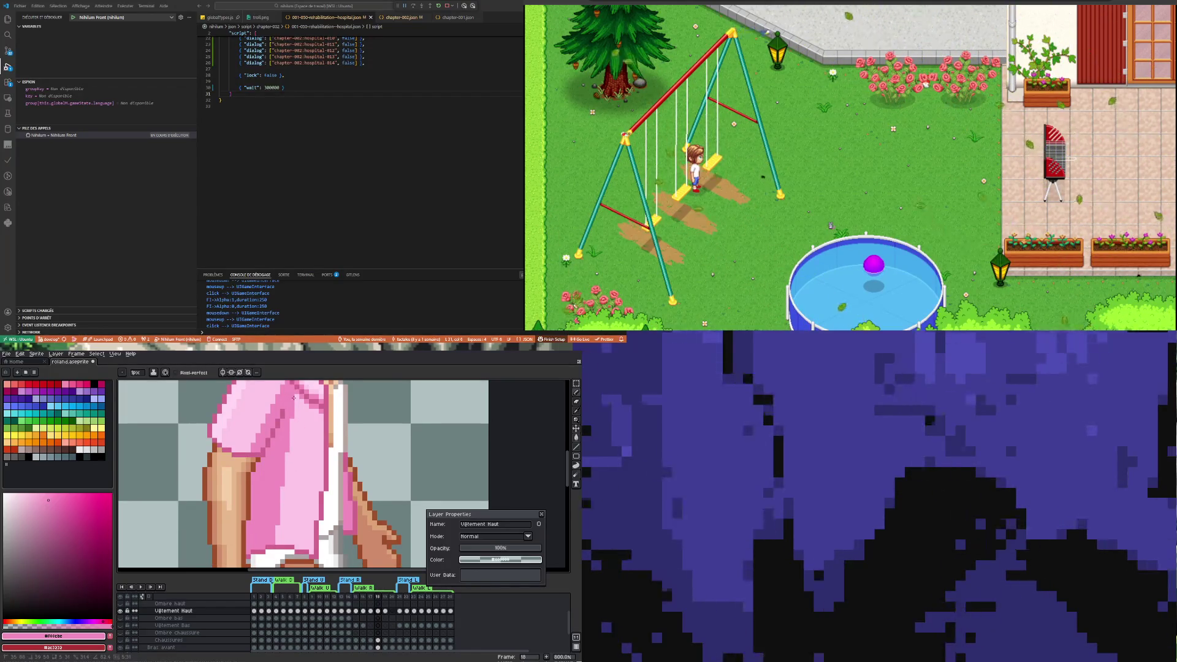
scroll(295, 402, down, 1)
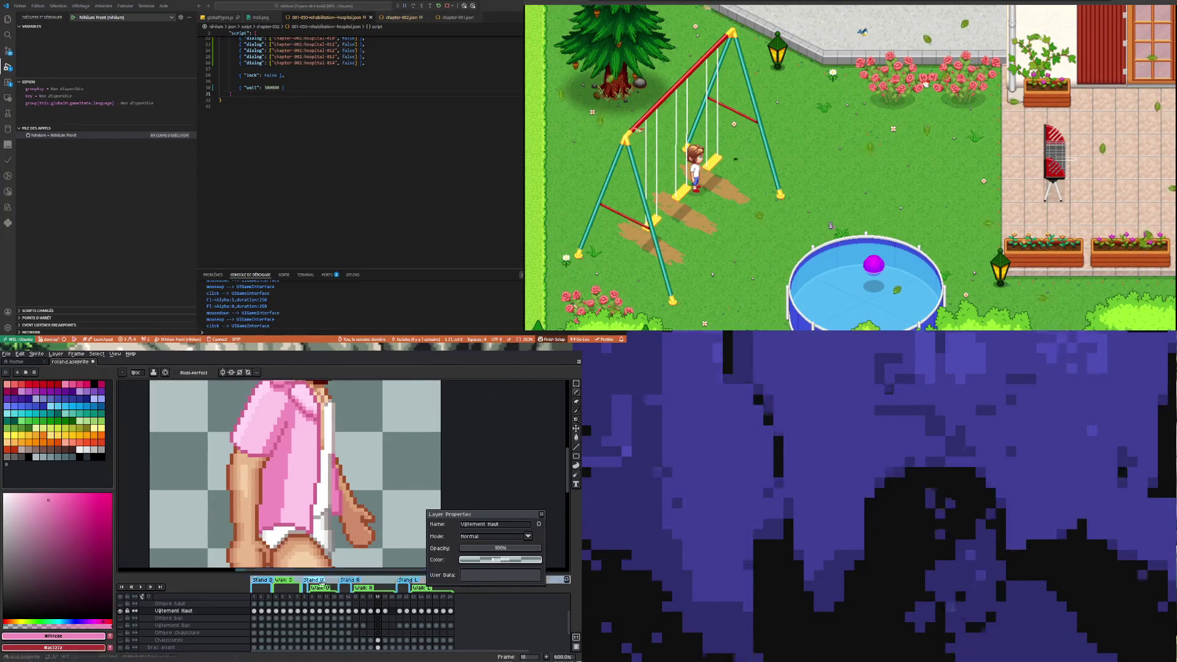
click(385, 610)
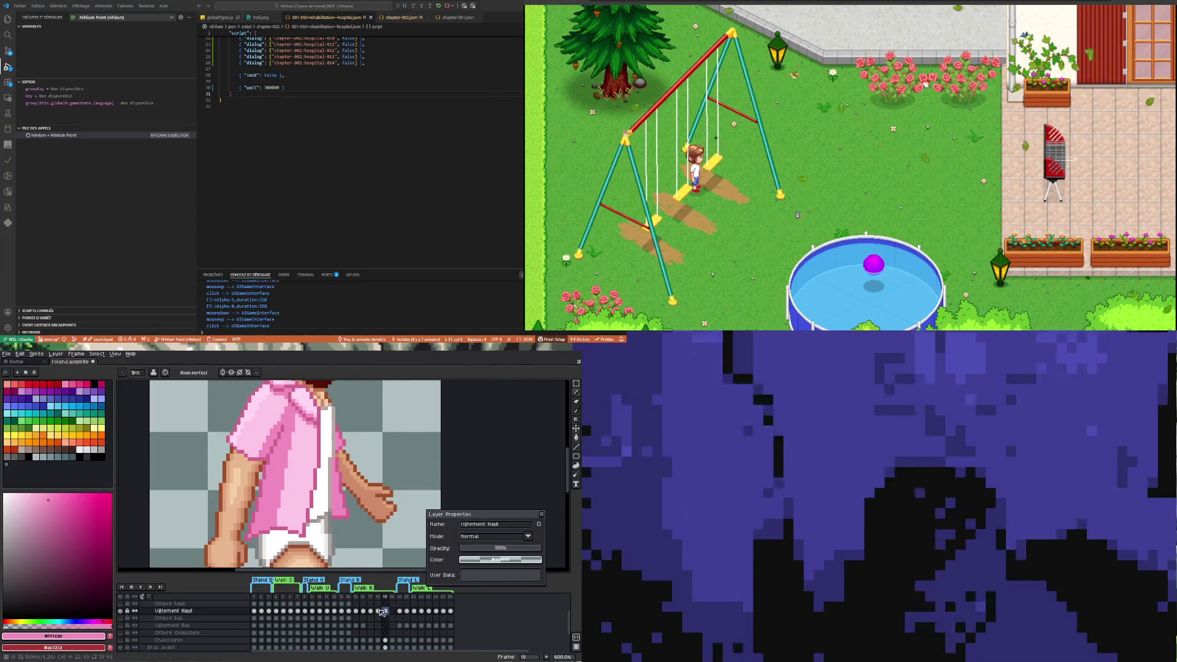
On frame 19, sample light pinks from the shirt and paint sleeve and shoulder highlights
click(378, 610)
click(386, 611)
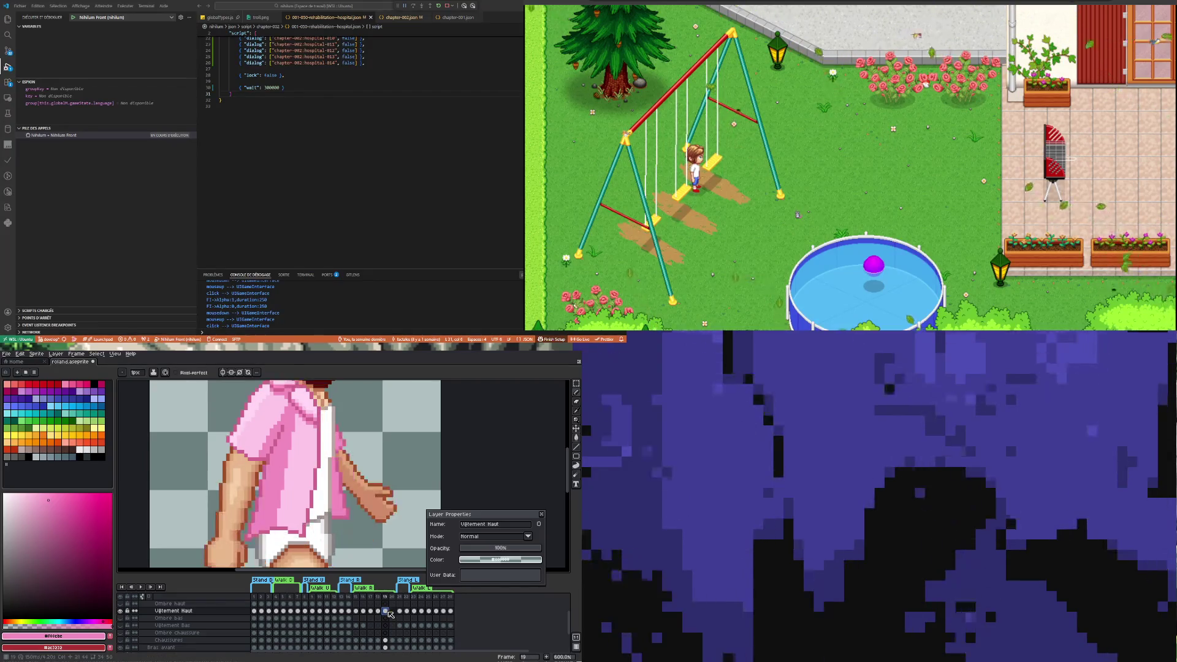
scroll(278, 458, down, 2)
scroll(279, 457, up, 3)
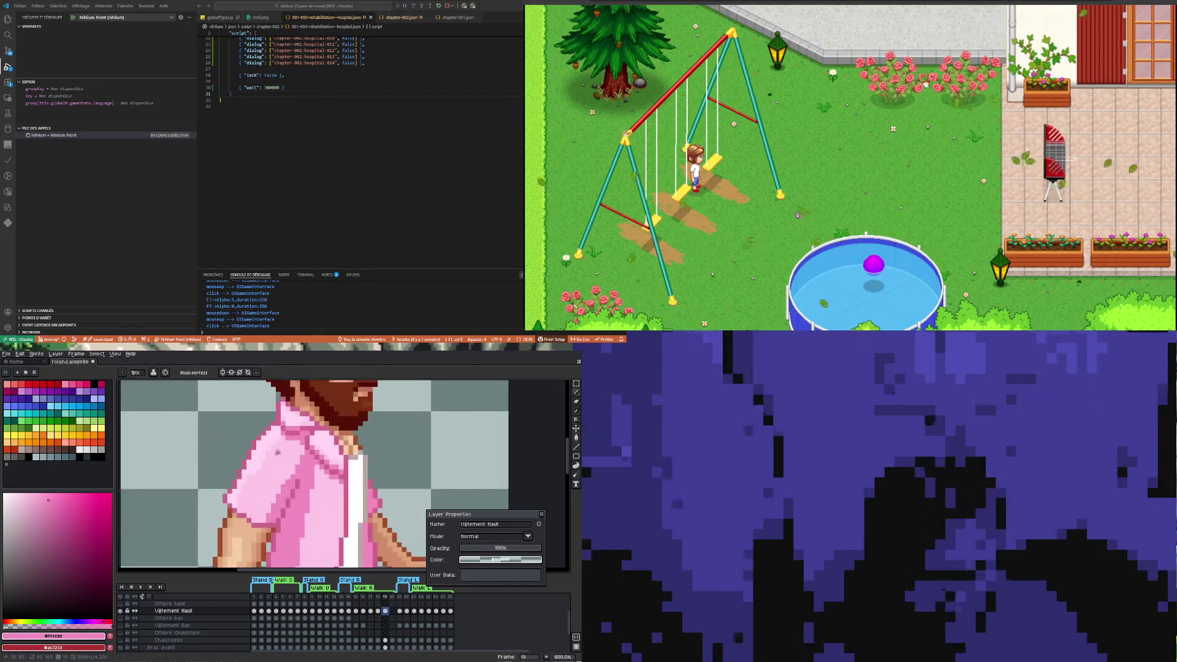
alt+click(273, 447)
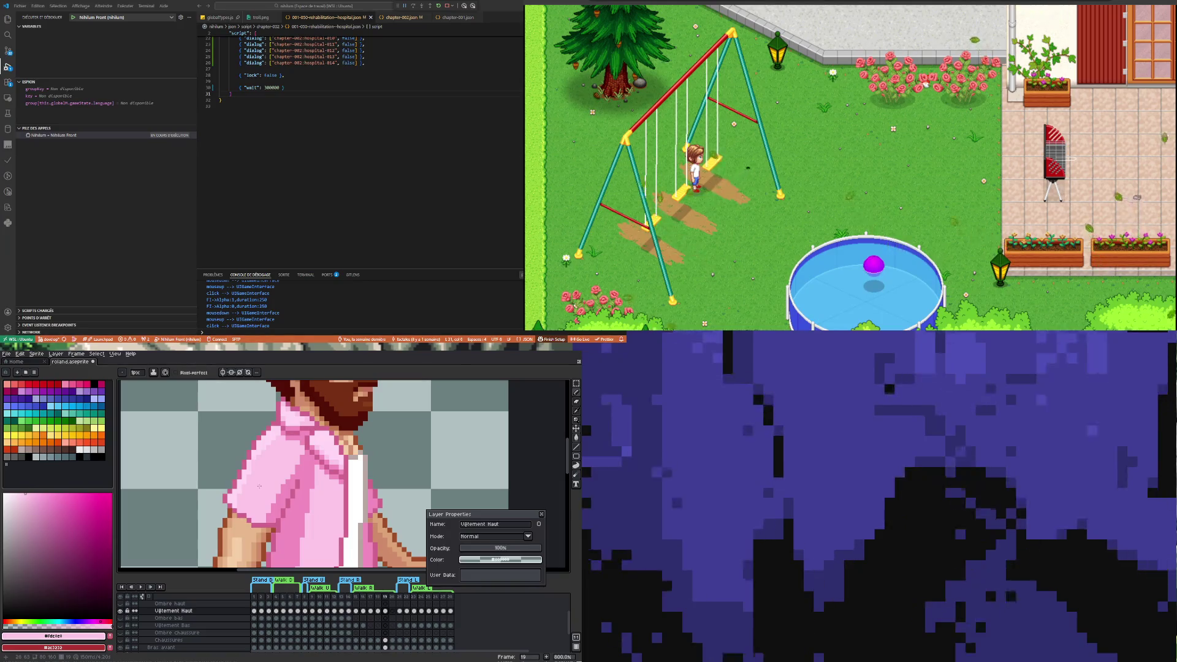
scroll(259, 486, up, 2)
alt+click(265, 436)
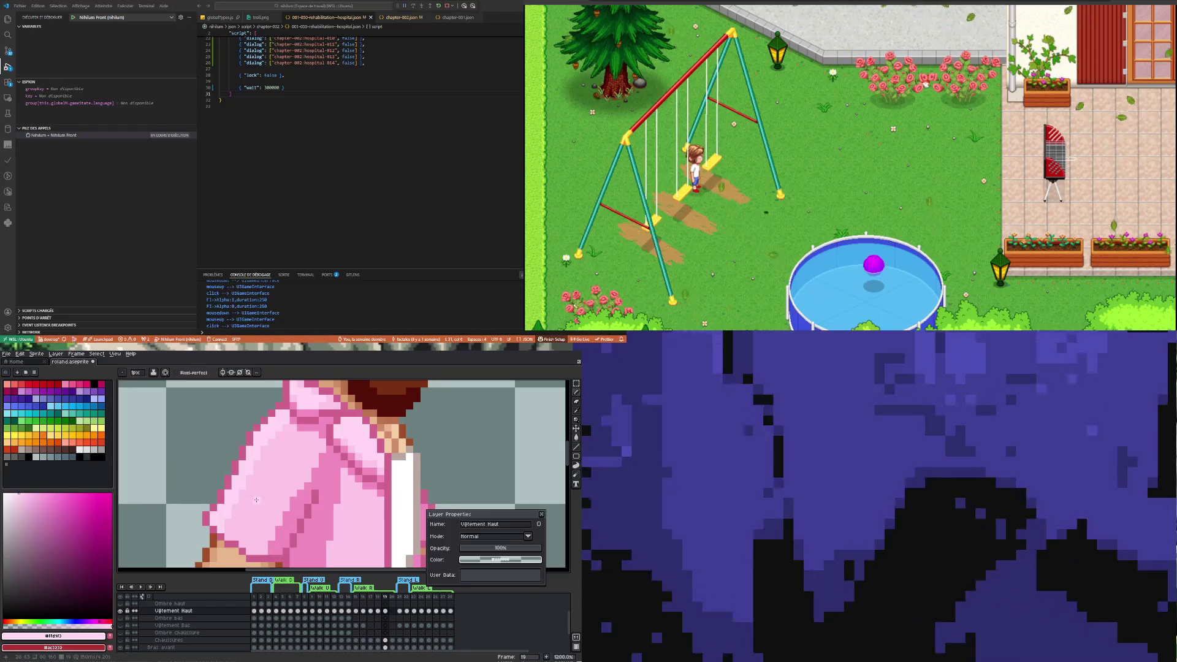
scroll(256, 500, down, 4)
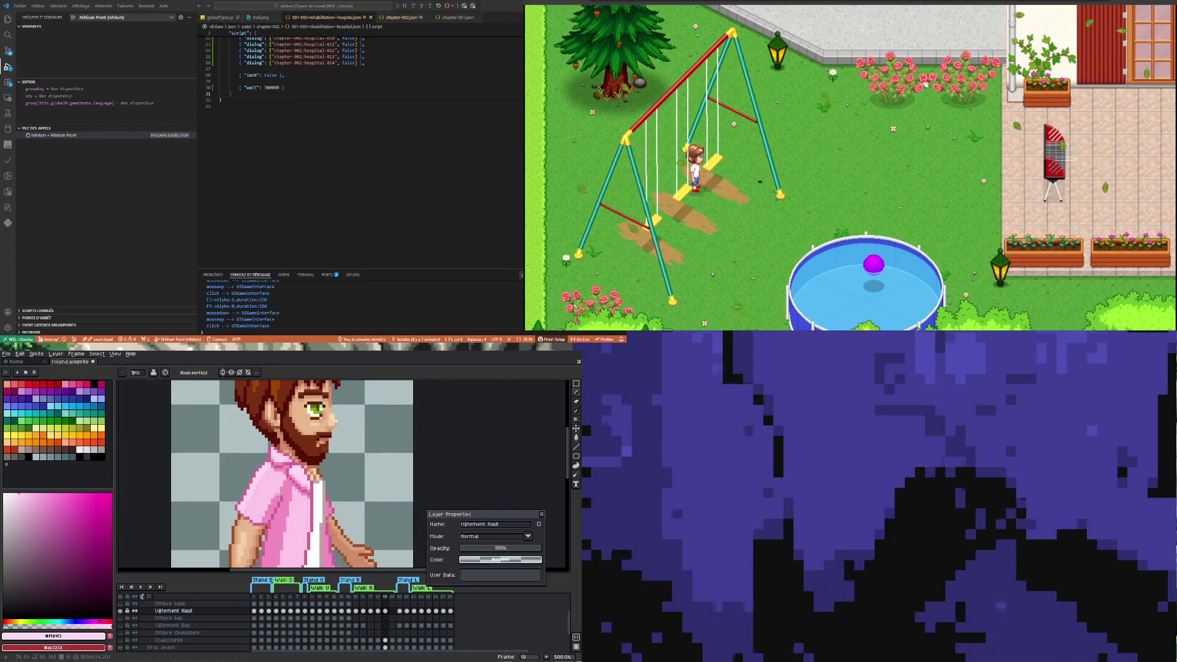
Sample medium pink #f08cbe and deepen the shading on frame 19's shoulder and sleeve
scroll(277, 494, up, 4)
key(alt)
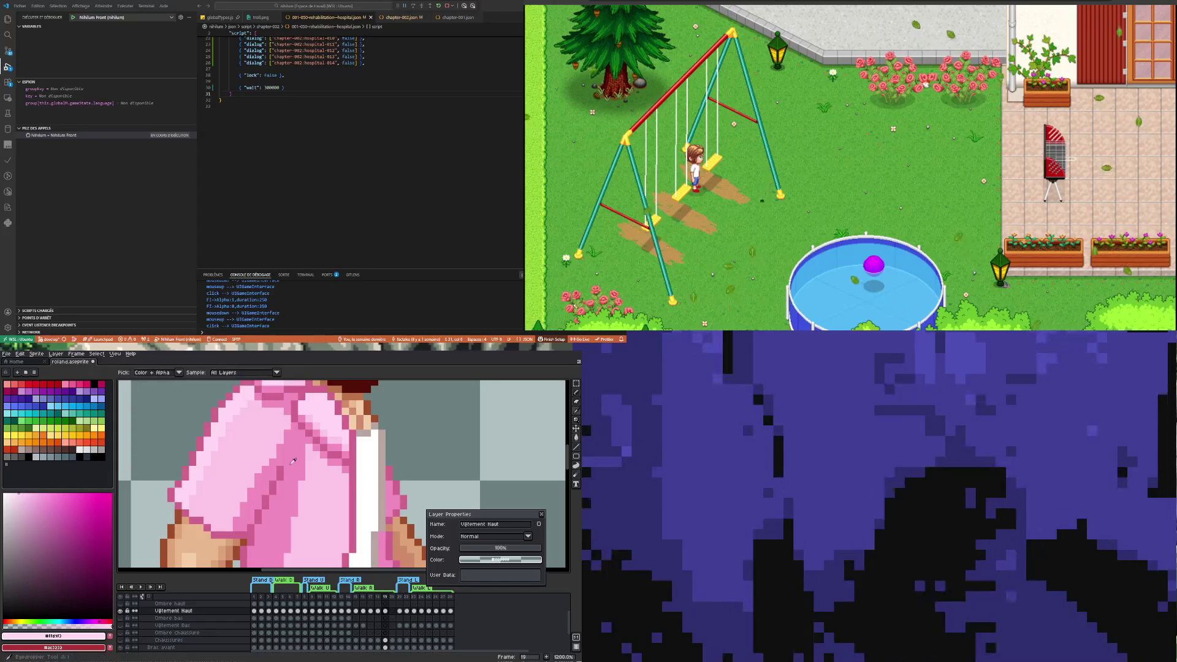
alt+click(293, 462)
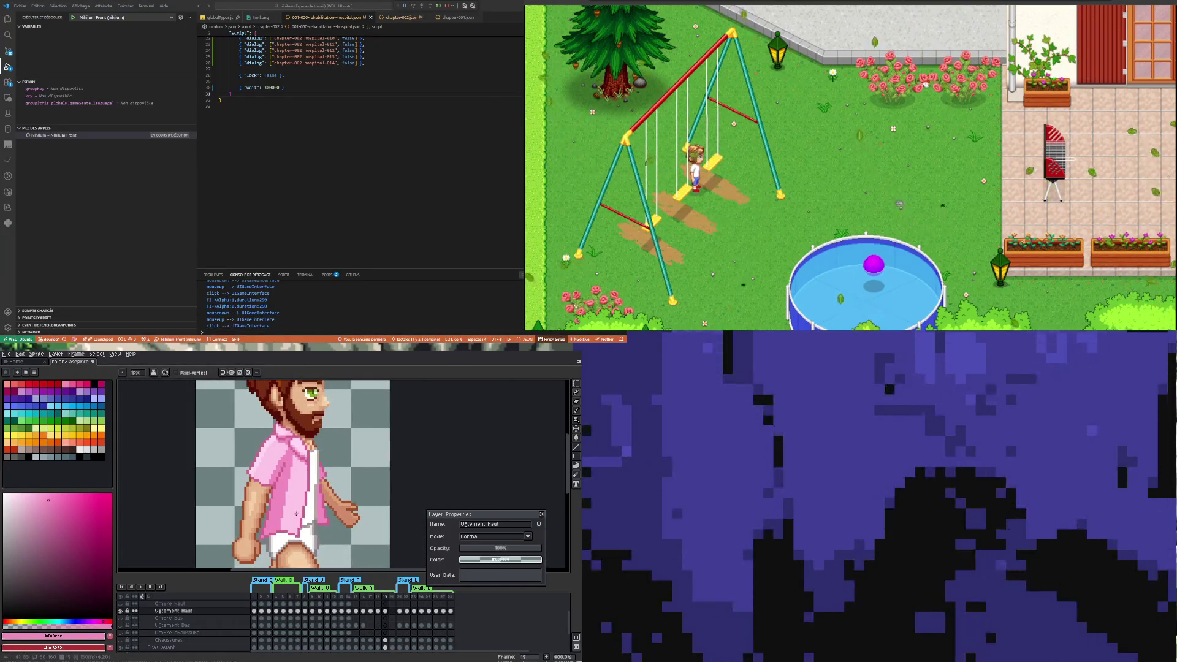
scroll(289, 468, up, 3)
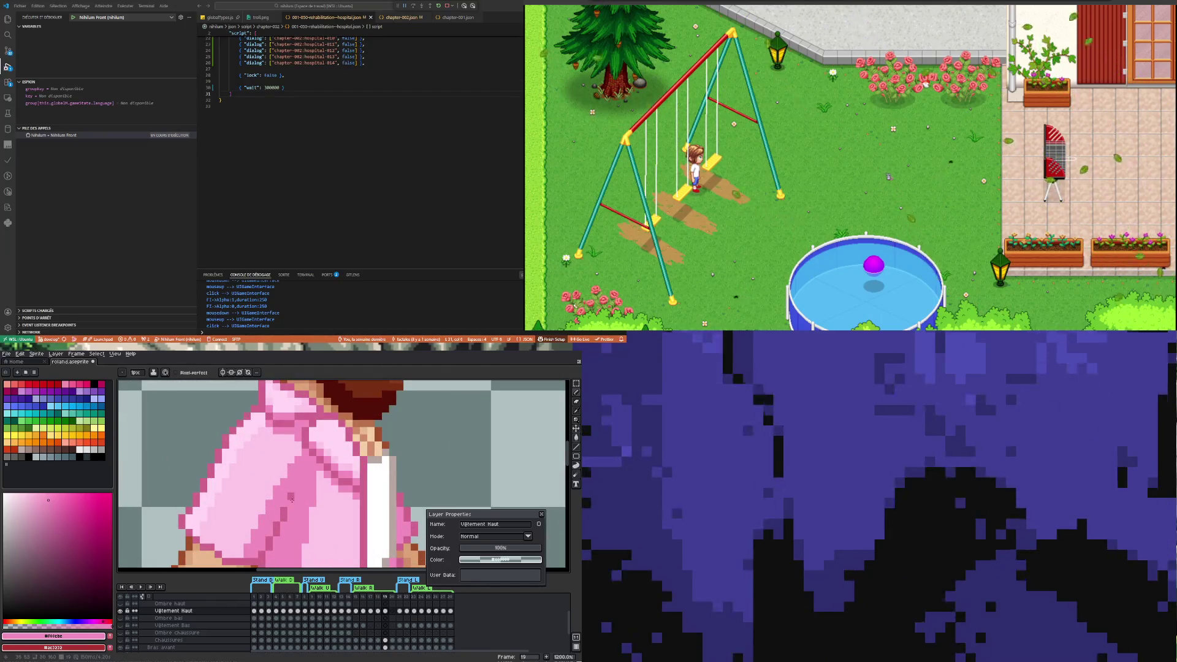
scroll(297, 519, down, 5)
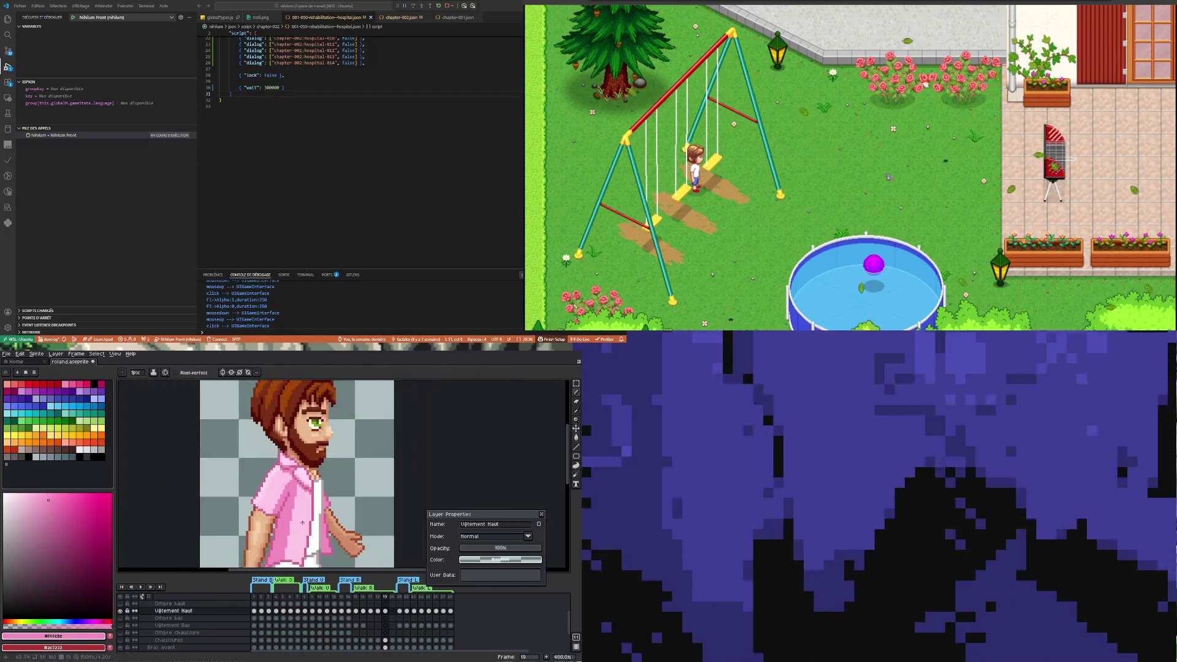
scroll(298, 521, down, 3)
scroll(298, 521, up, 2)
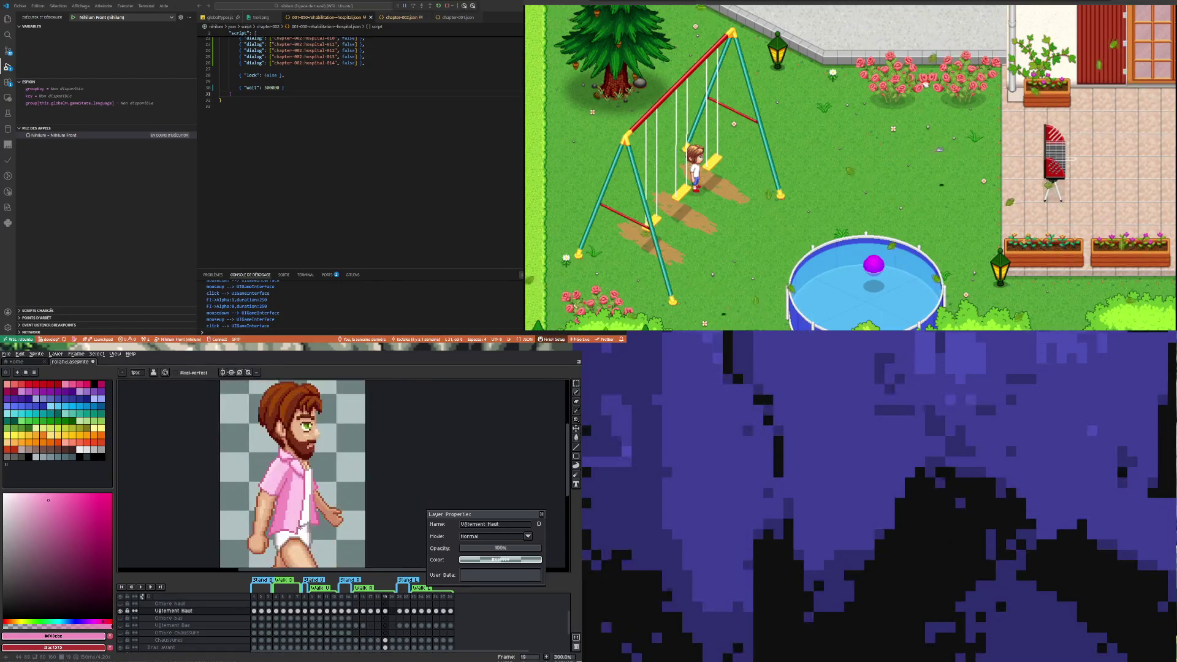
click(378, 610)
click(385, 610)
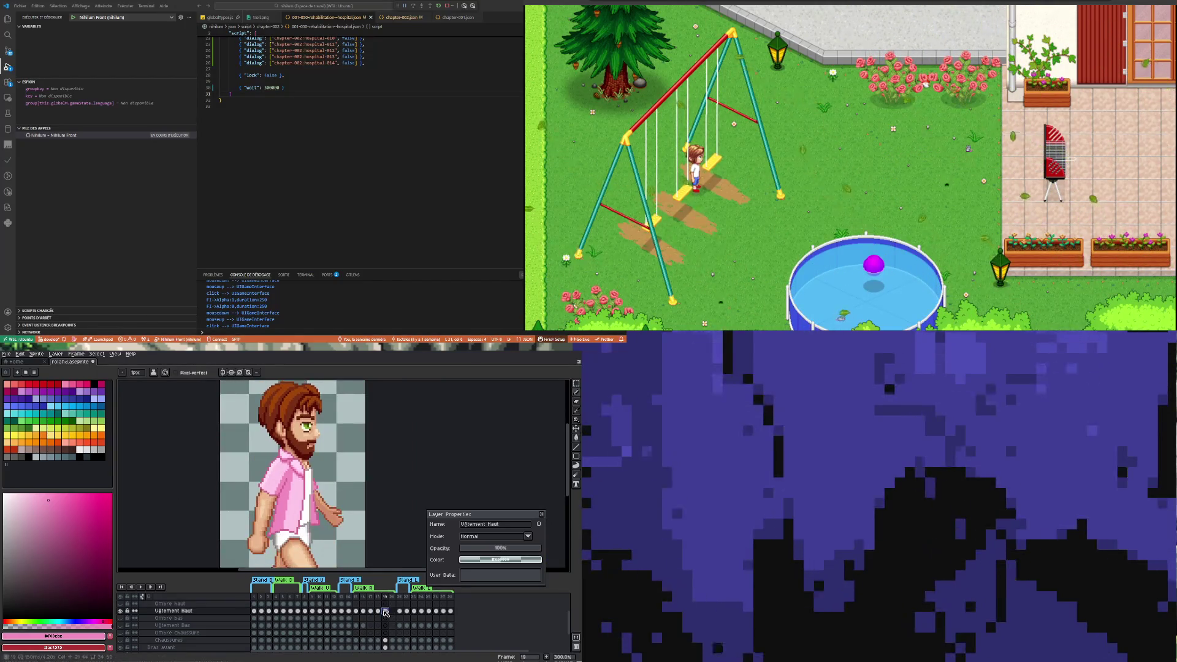
click(392, 610)
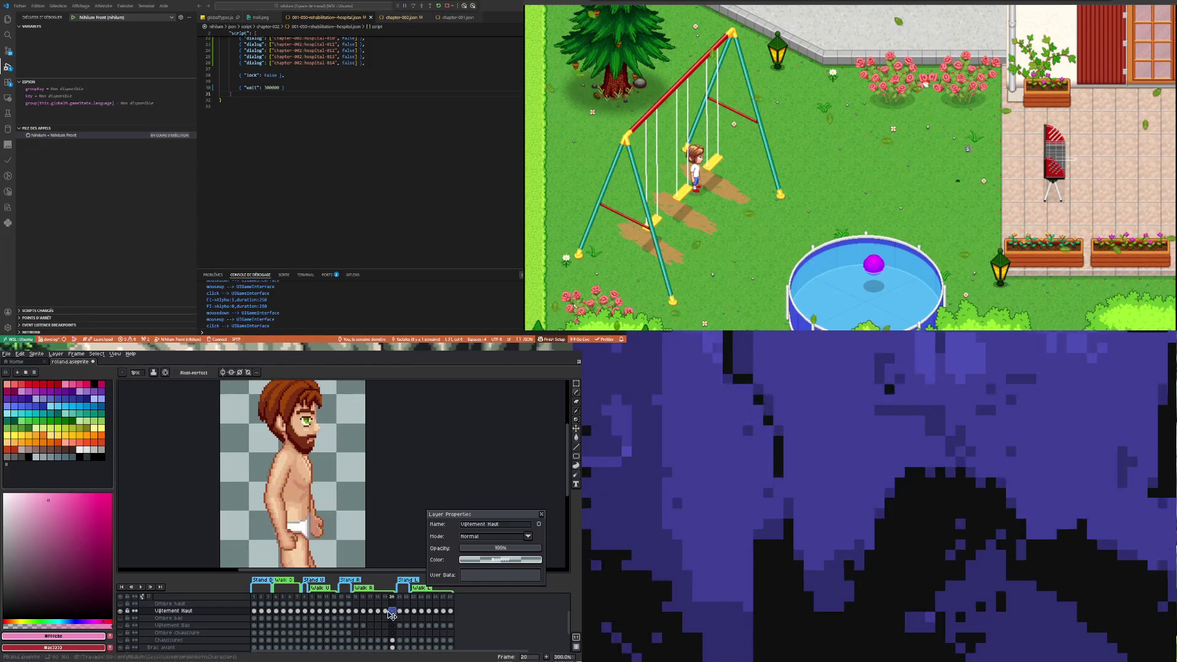
click(363, 610)
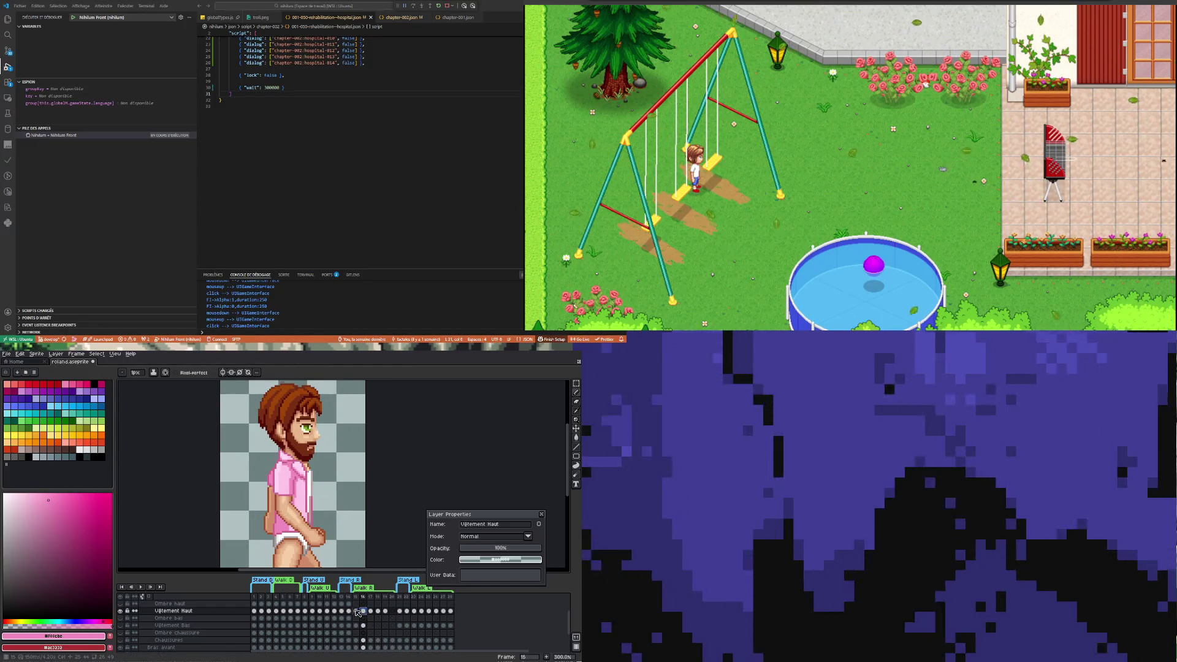
key(Left)
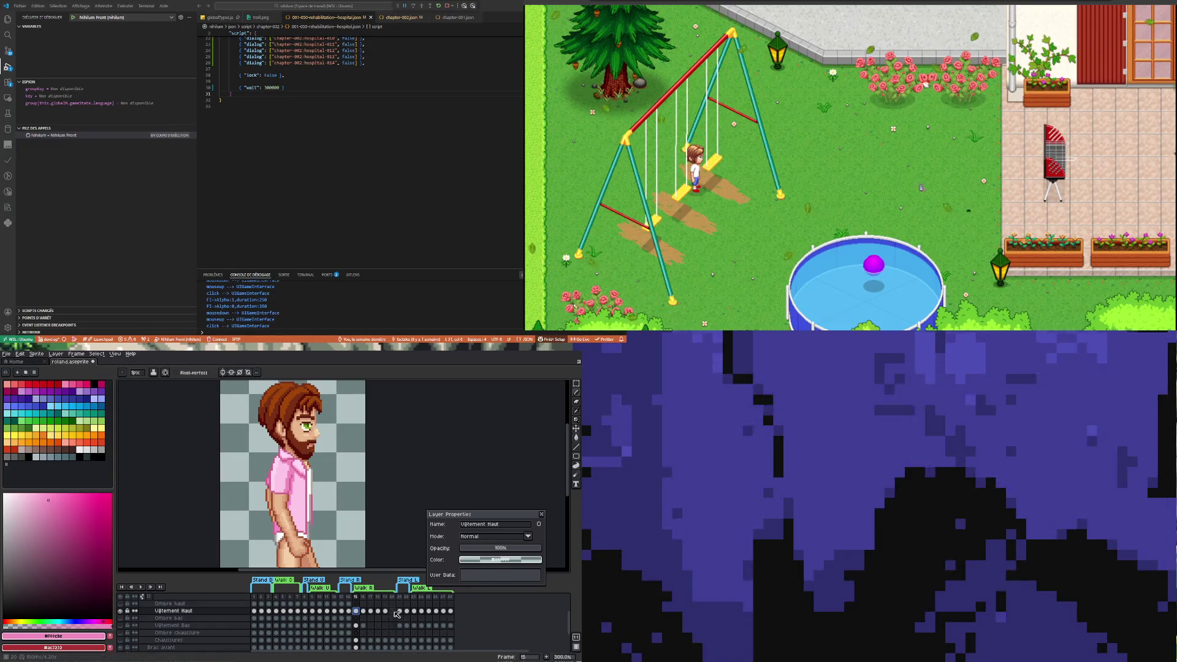
click(392, 610)
click(360, 611)
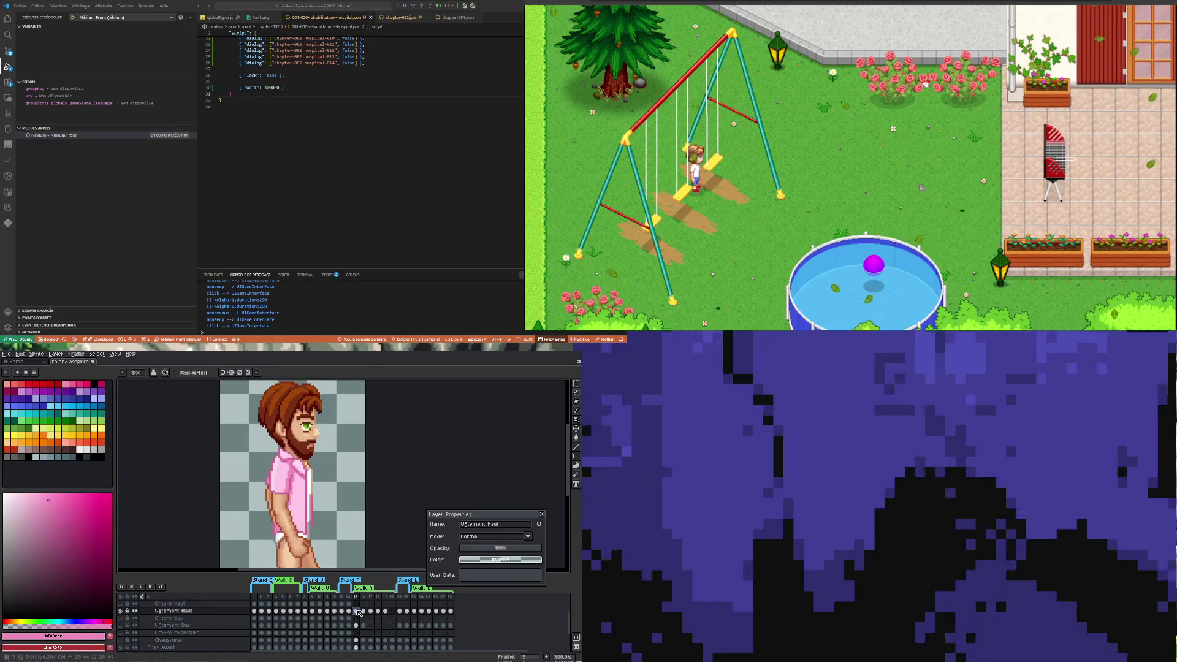
click(395, 611)
scroll(358, 552, down, 2)
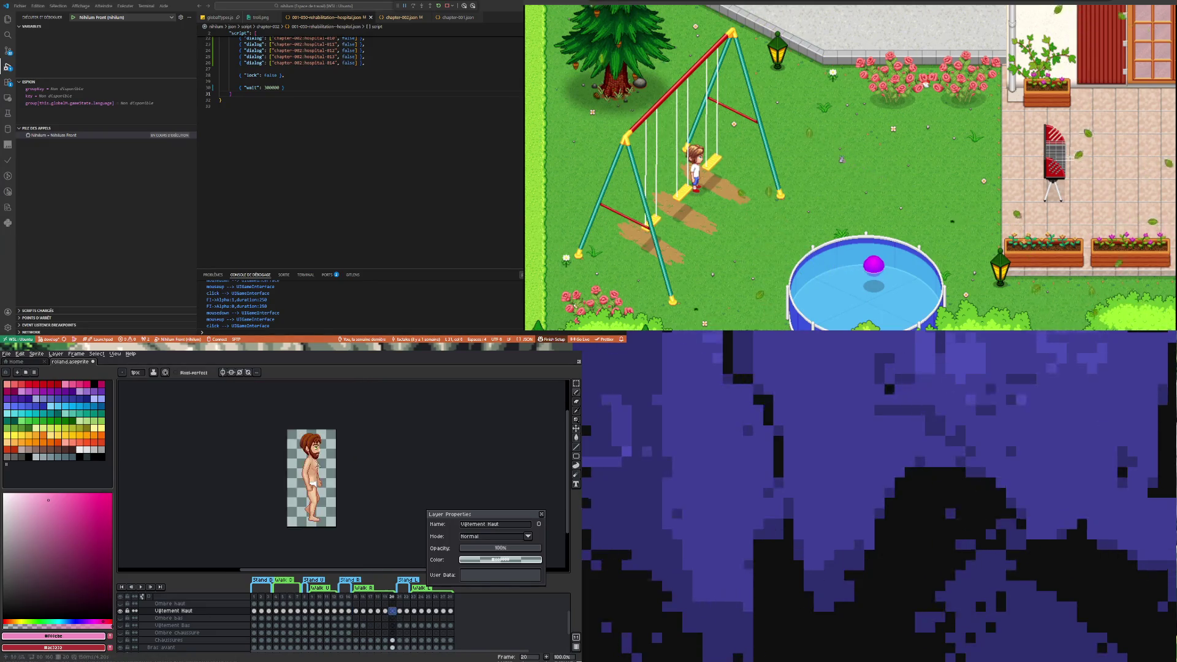
scroll(357, 552, up, 1)
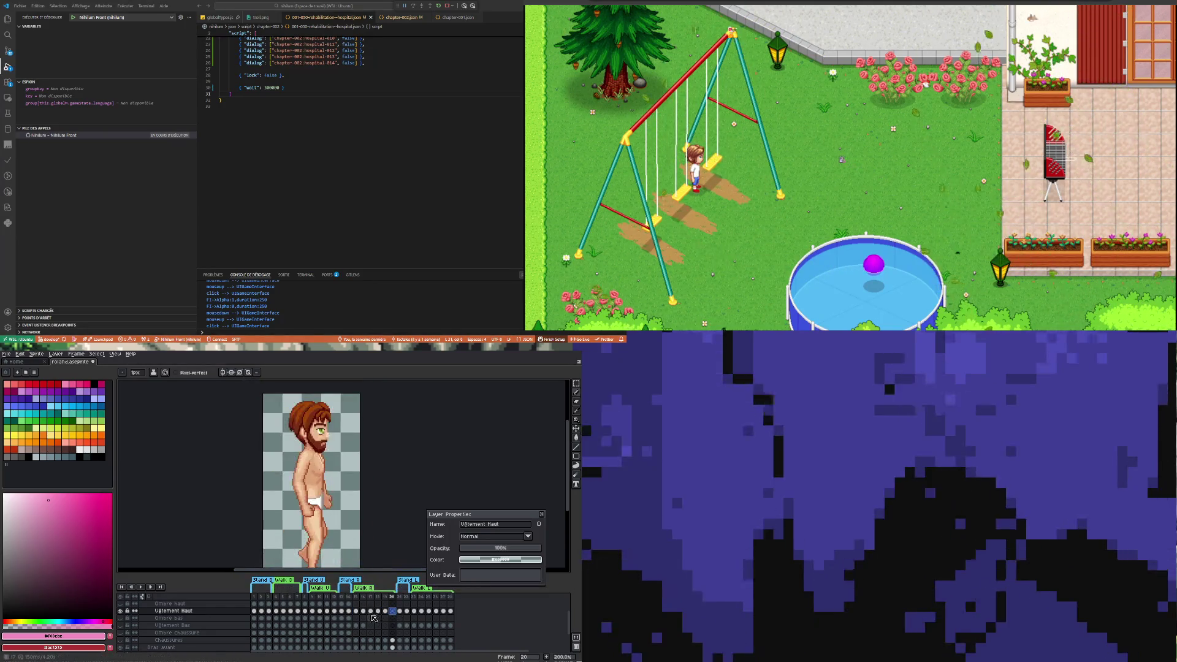
click(356, 612)
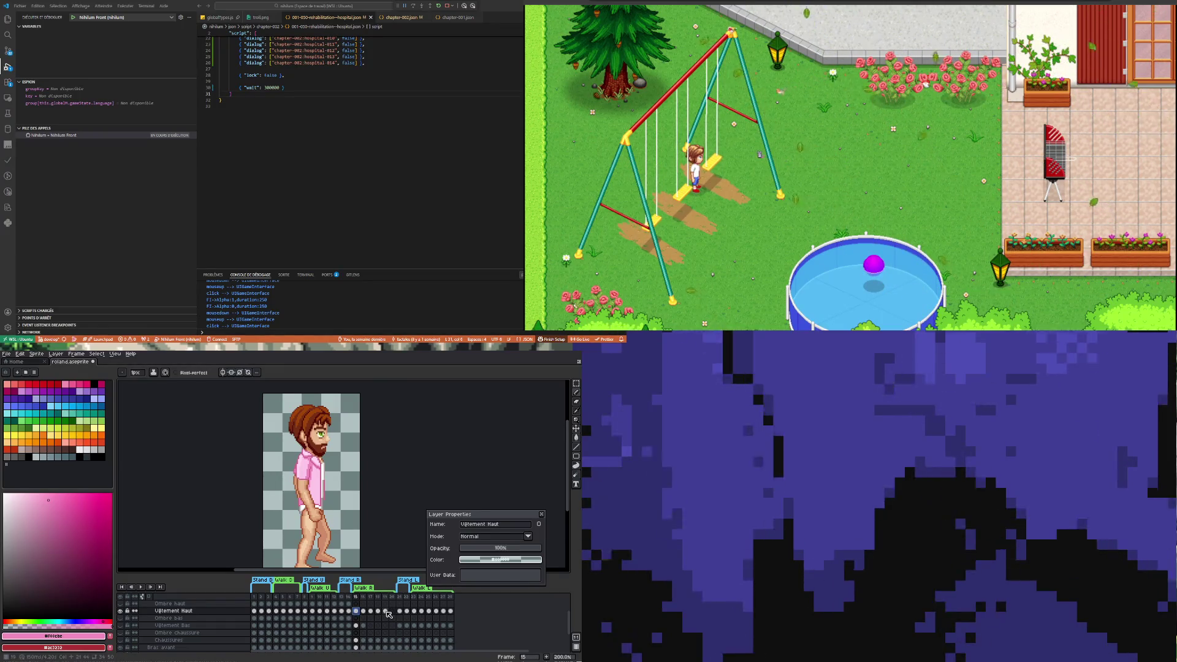
click(385, 611)
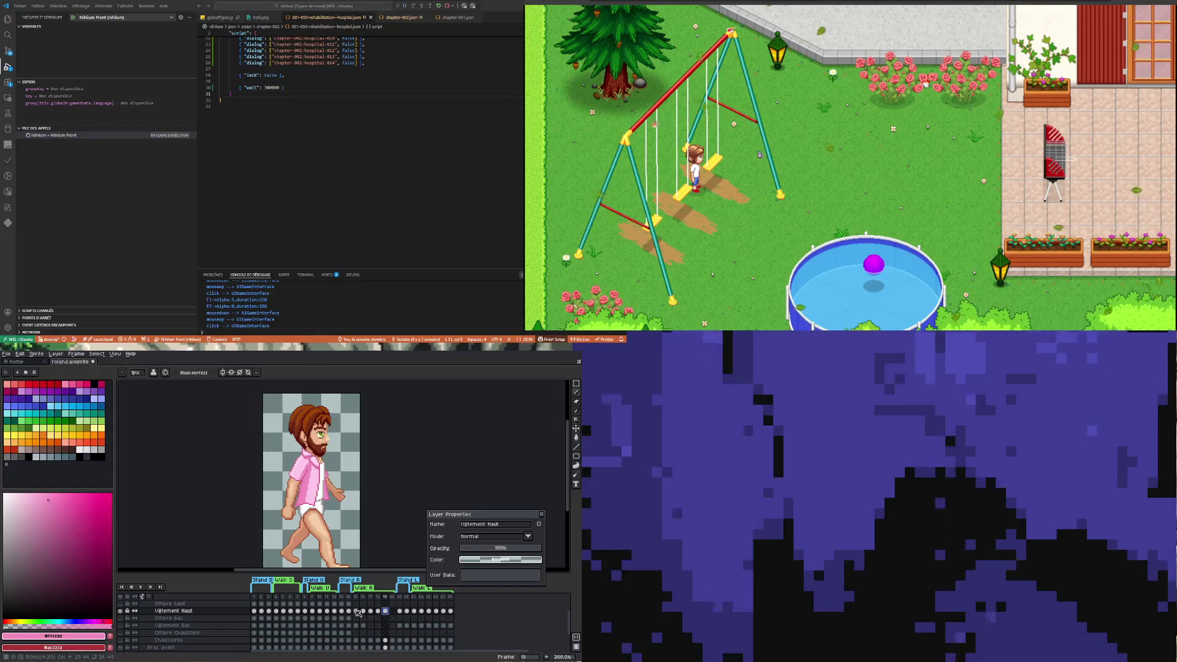
click(356, 611)
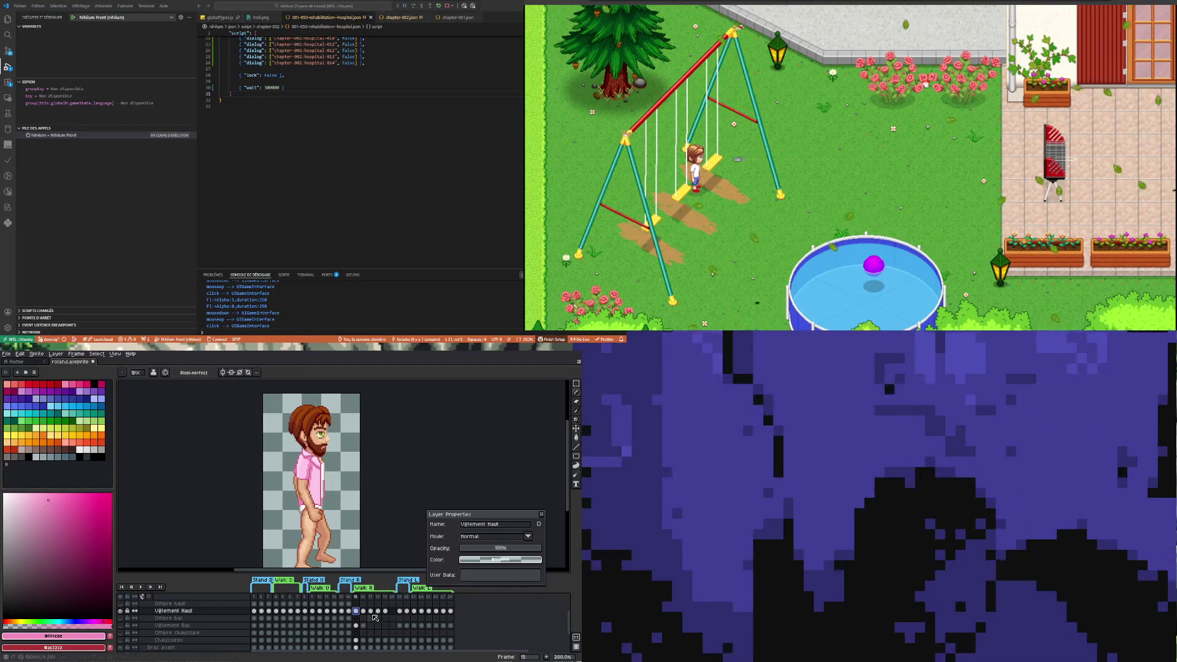
click(393, 611)
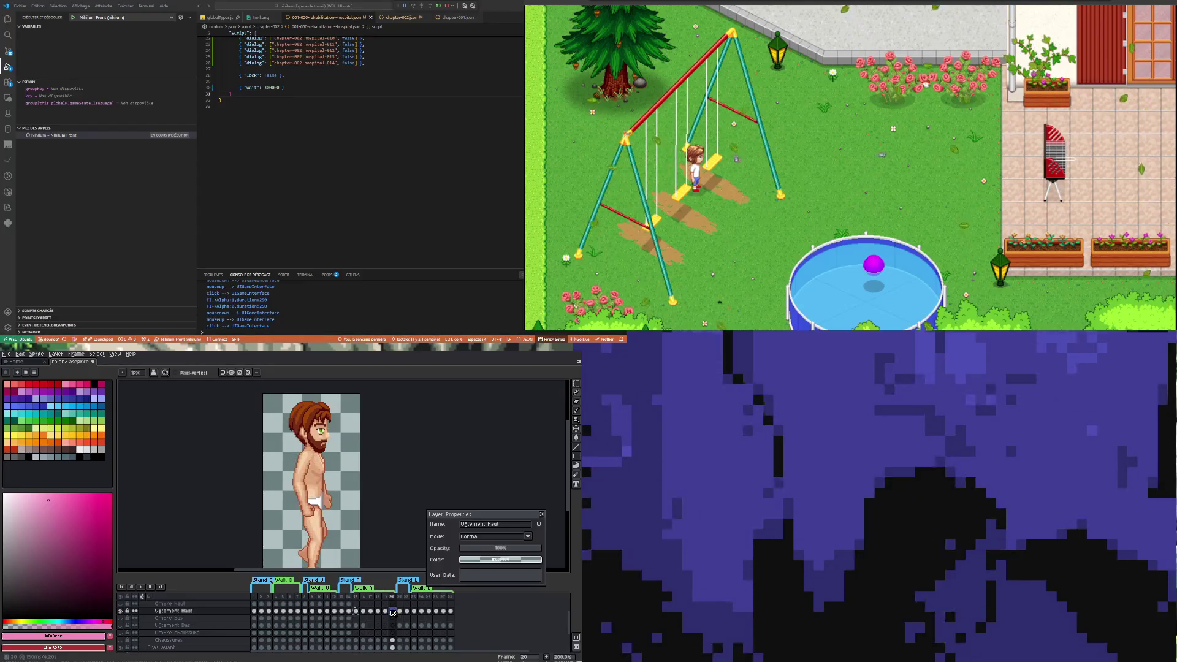
click(363, 611)
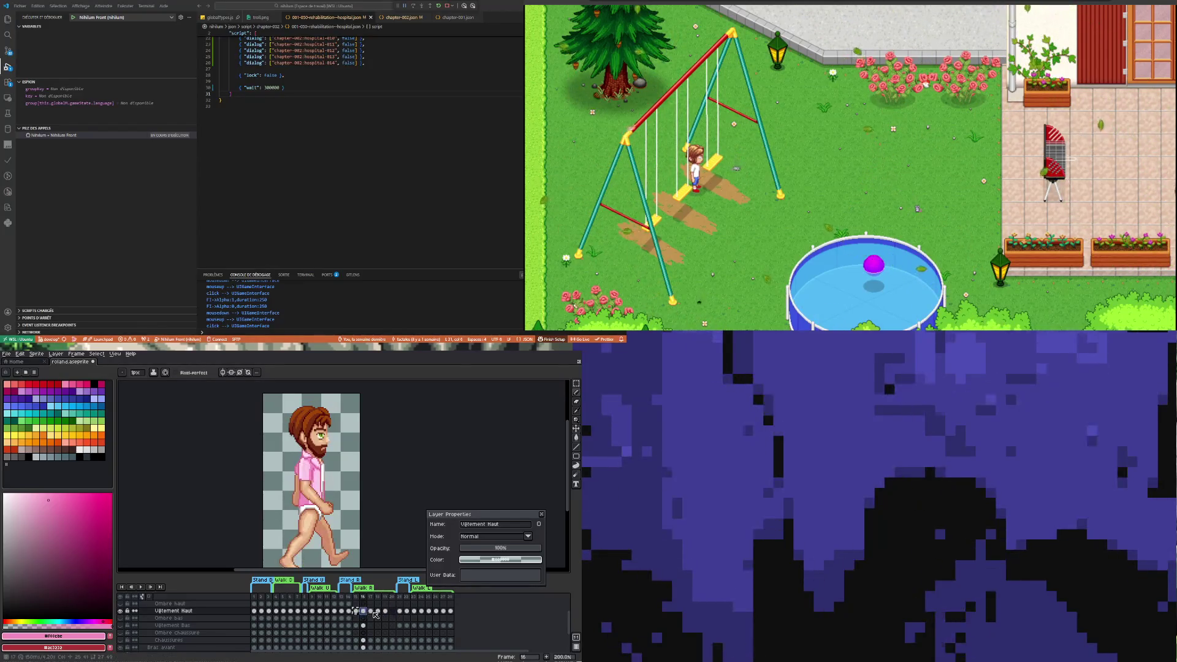
click(371, 611)
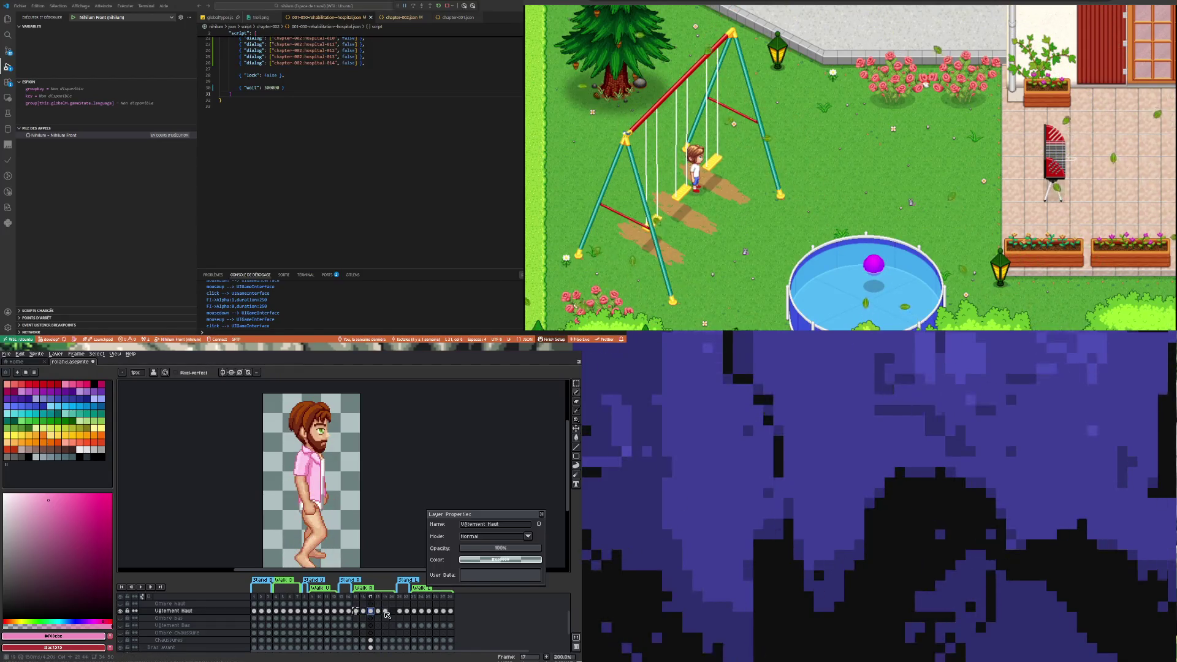
click(385, 611)
click(392, 611)
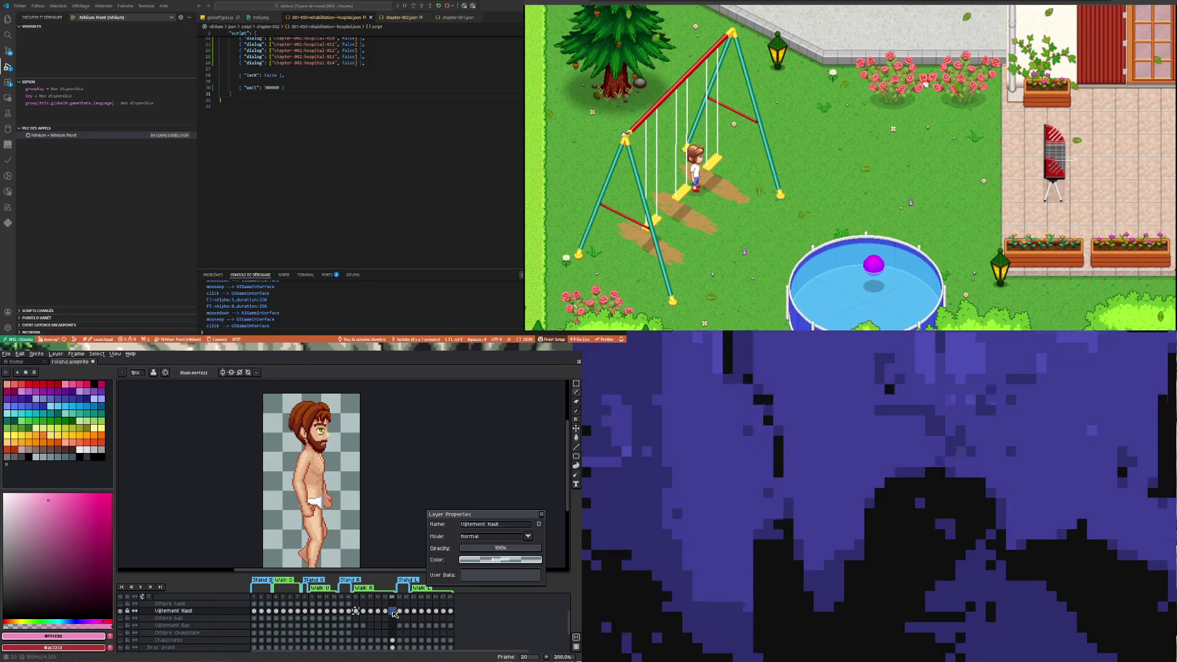
click(377, 611)
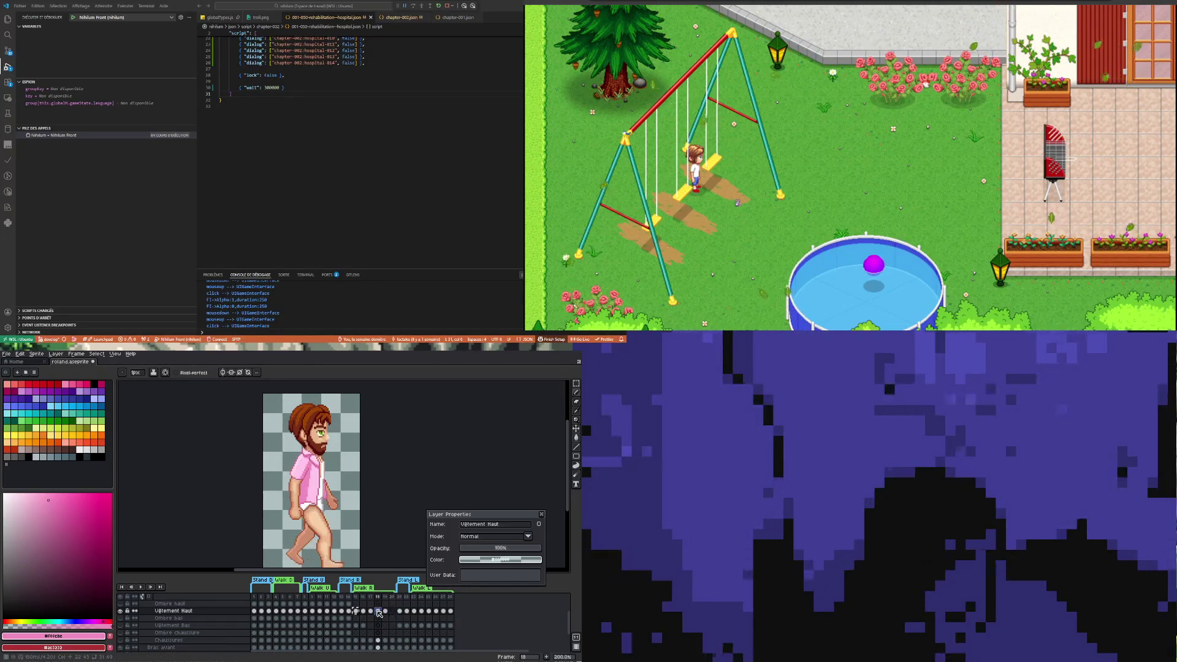
click(370, 611)
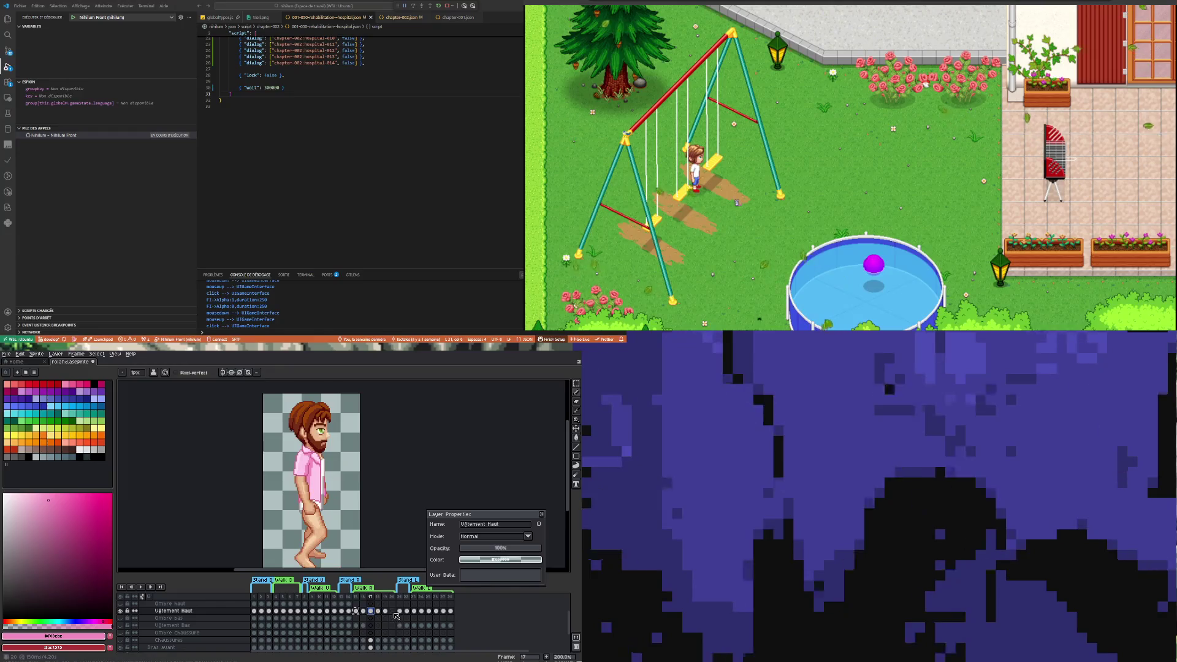
click(395, 613)
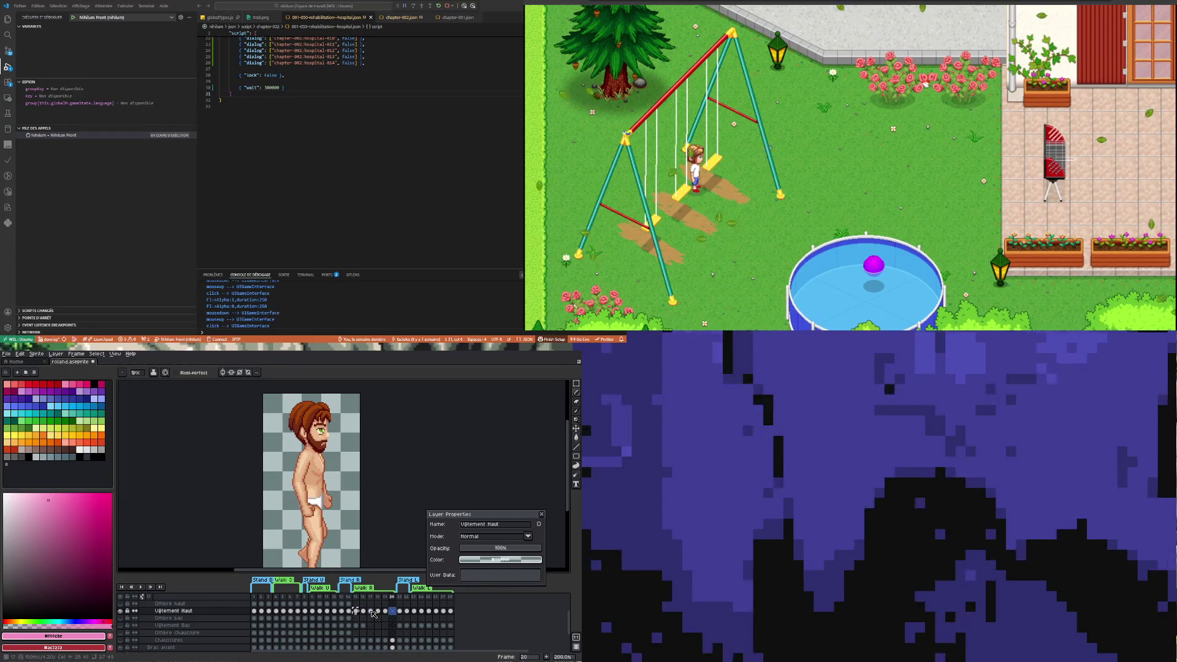
click(371, 611)
click(392, 611)
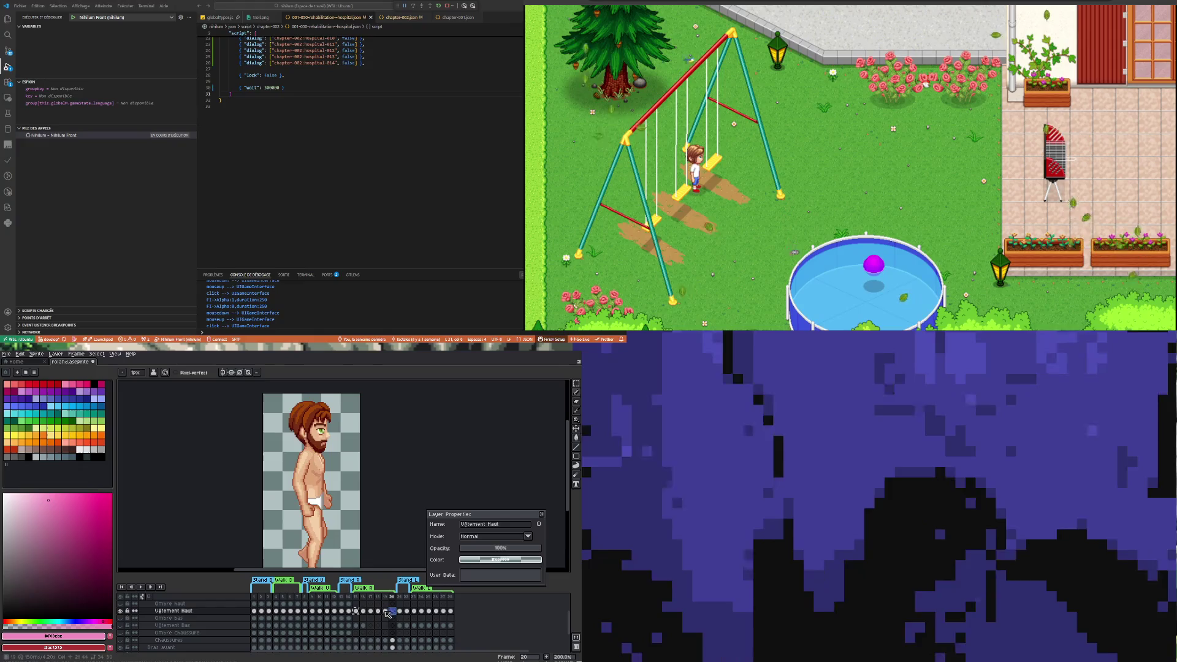
click(371, 612)
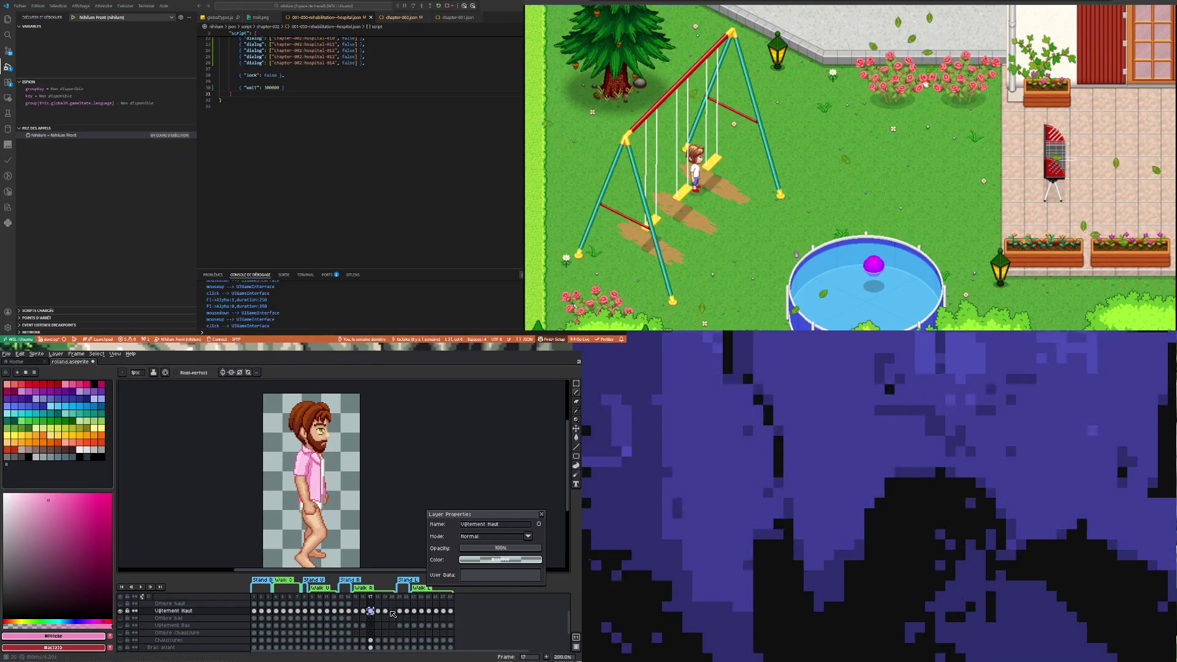
click(393, 612)
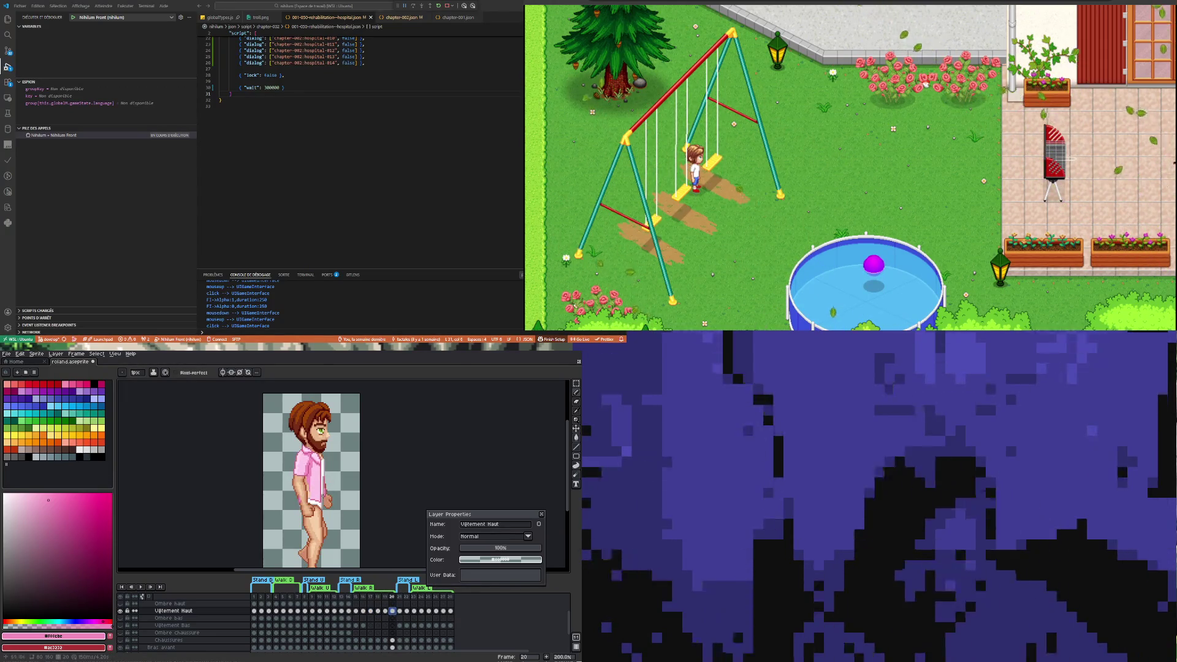
scroll(330, 492, up, 1)
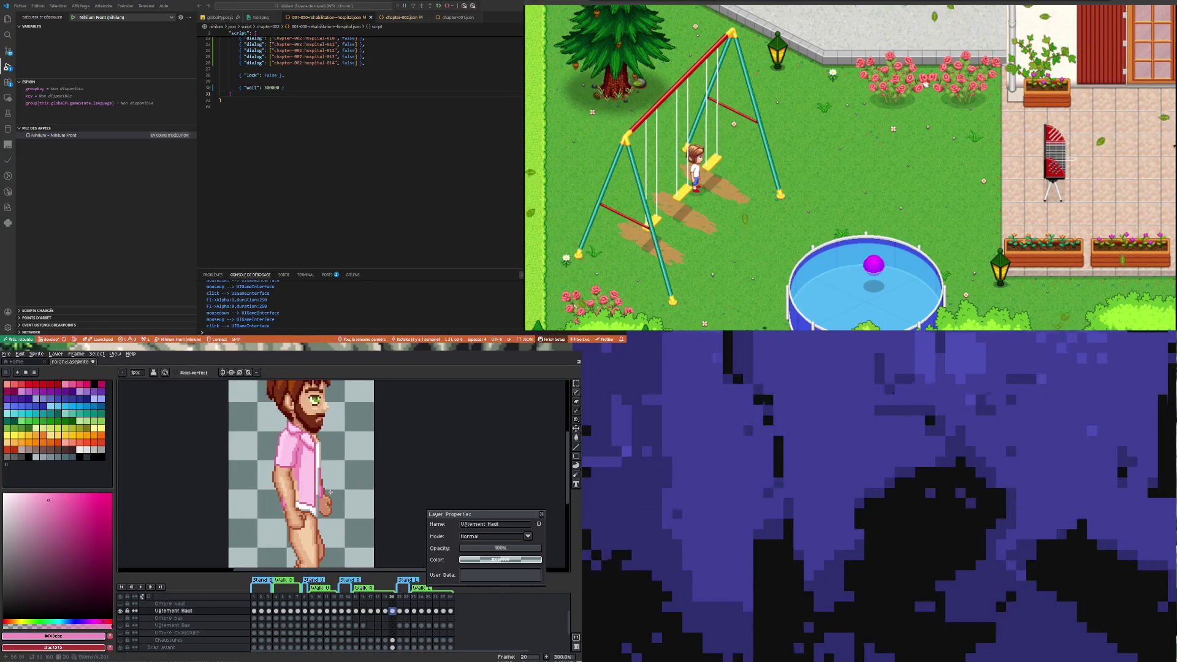
click(386, 611)
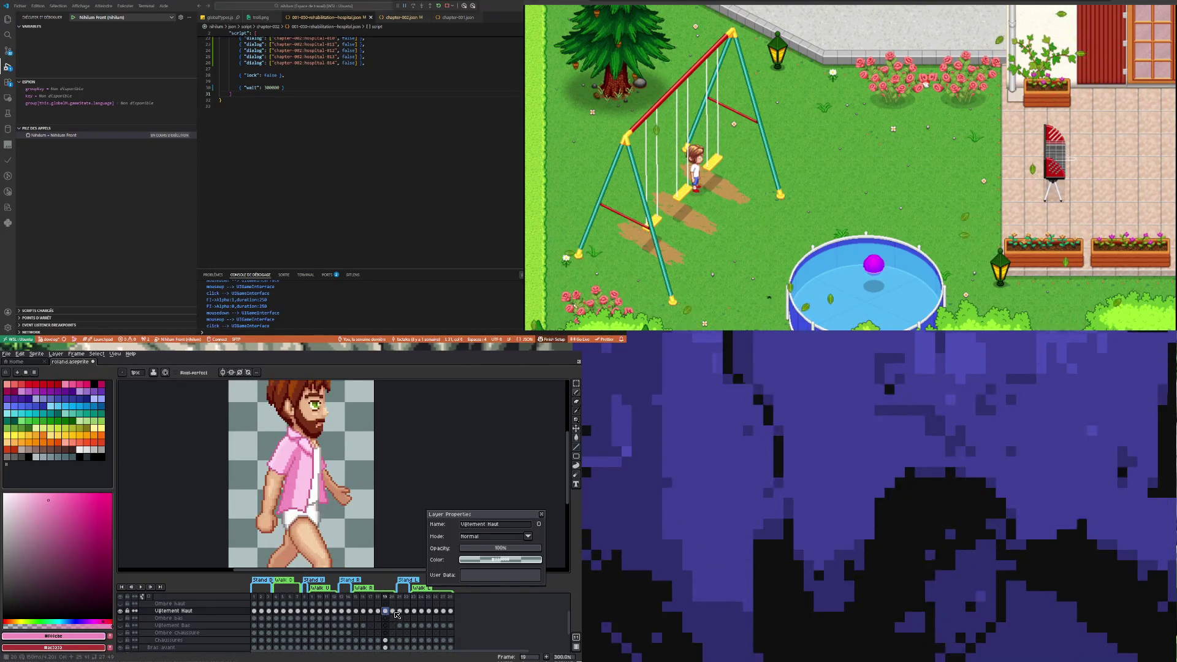
click(393, 612)
click(386, 611)
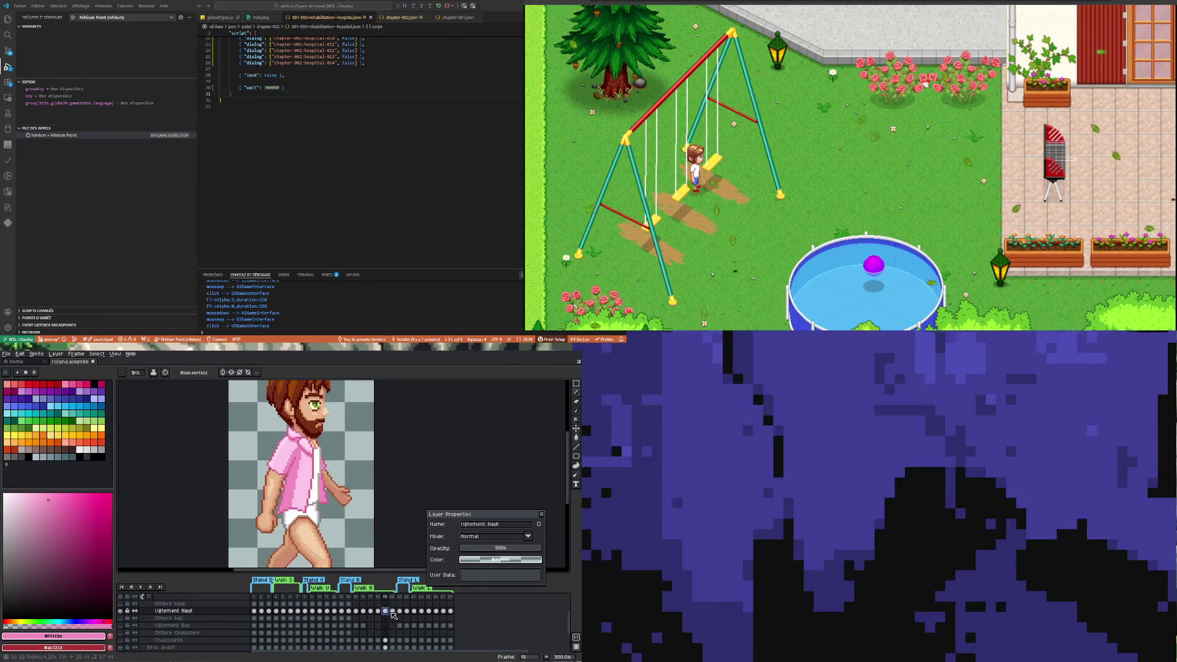
click(393, 611)
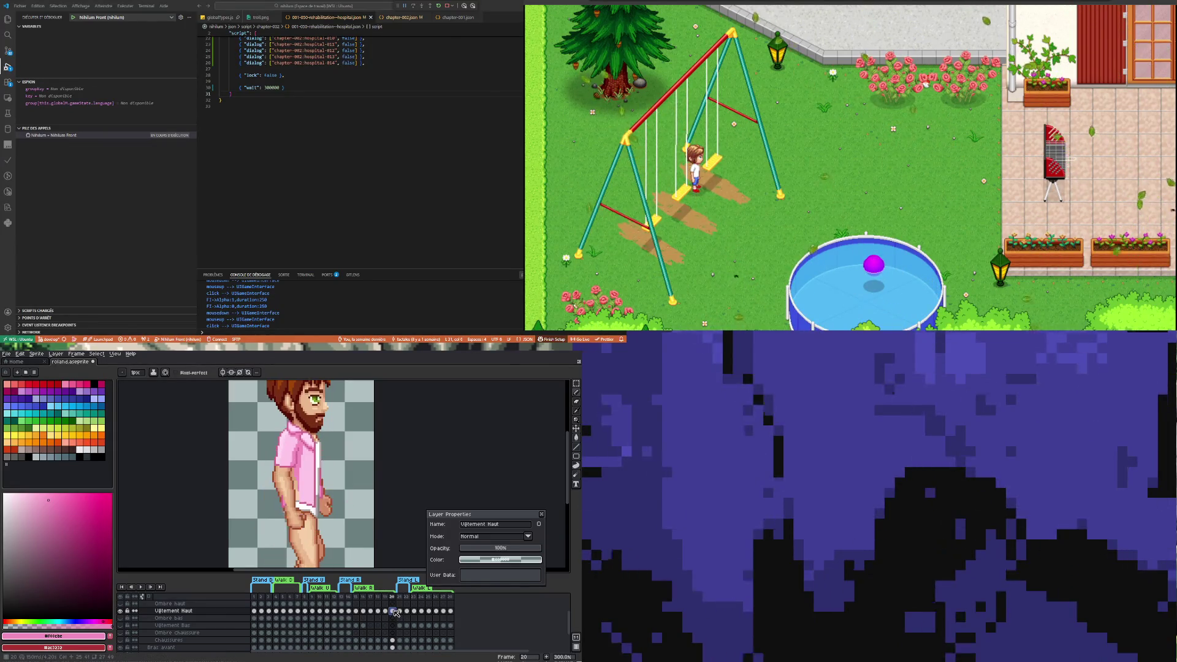
scroll(311, 486, up, 1)
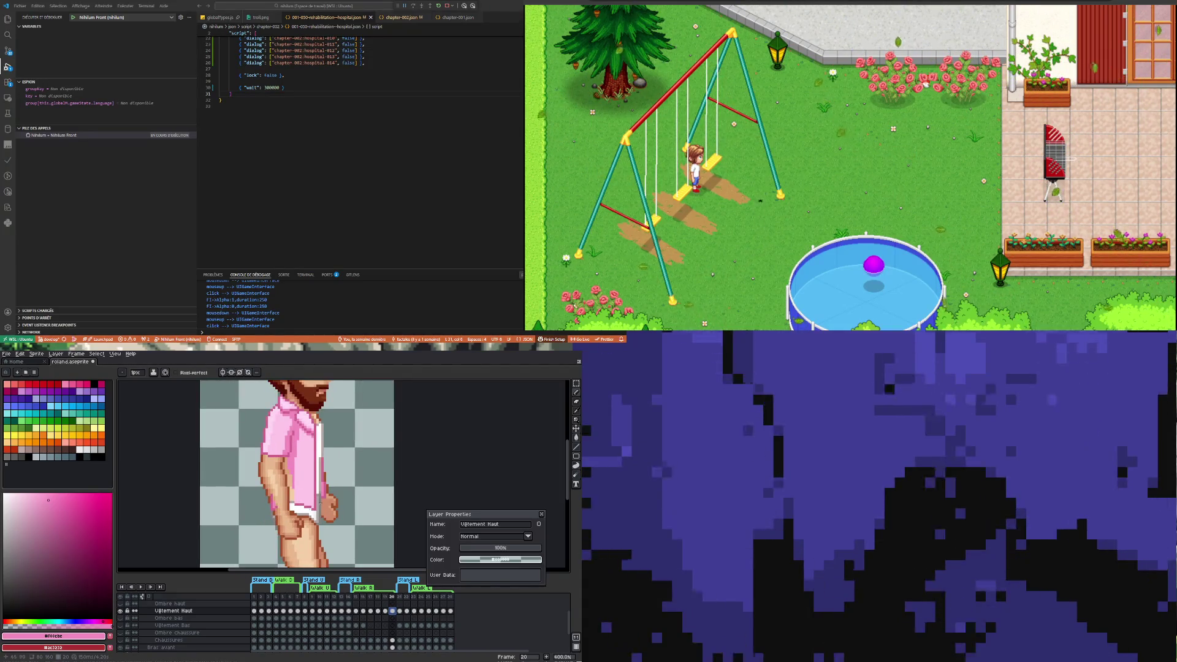
Select the back forearm and hand on frame 20 and shift them to match frame 19
click(577, 383)
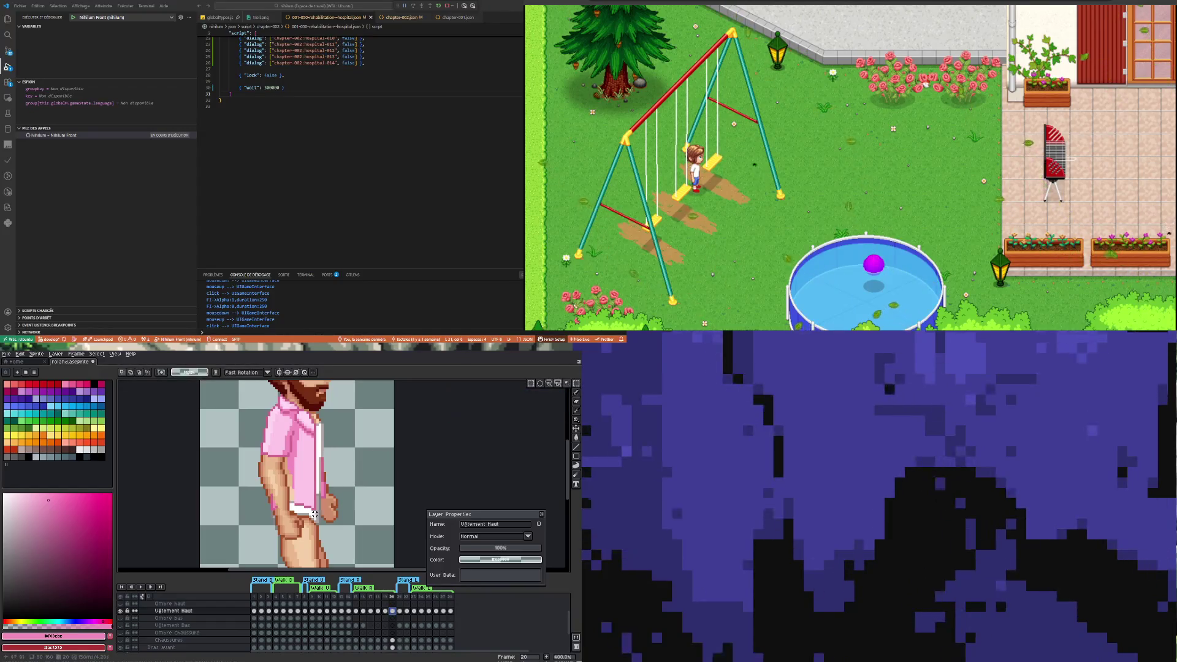
drag(300, 466, 298, 464)
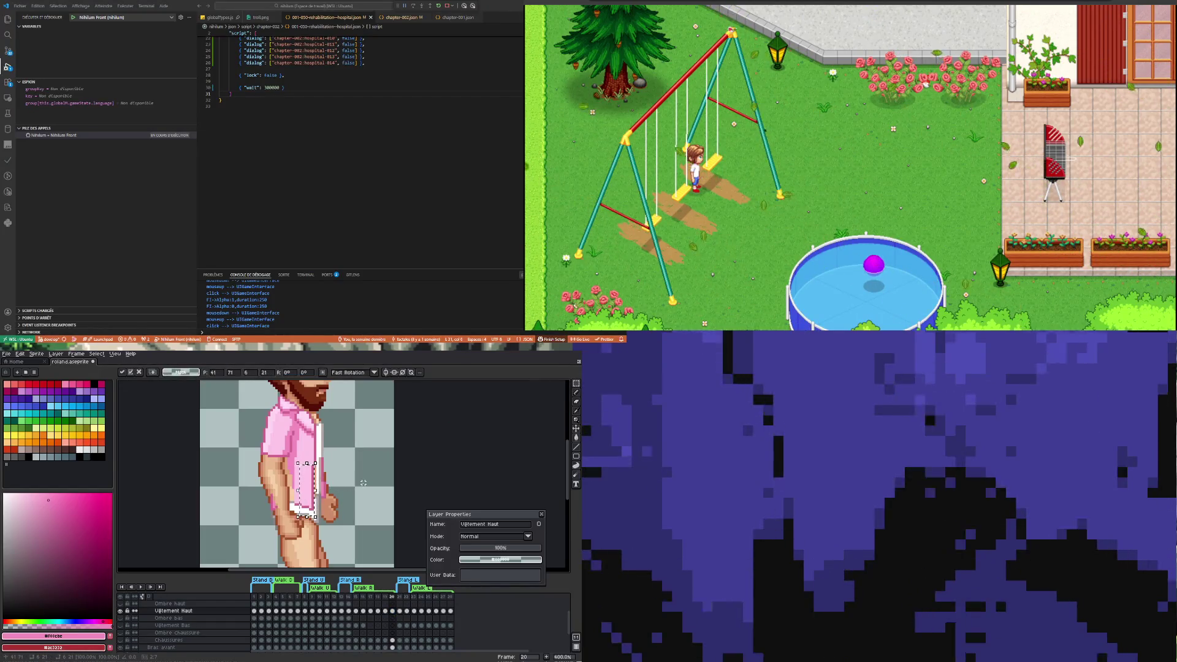
click(332, 494)
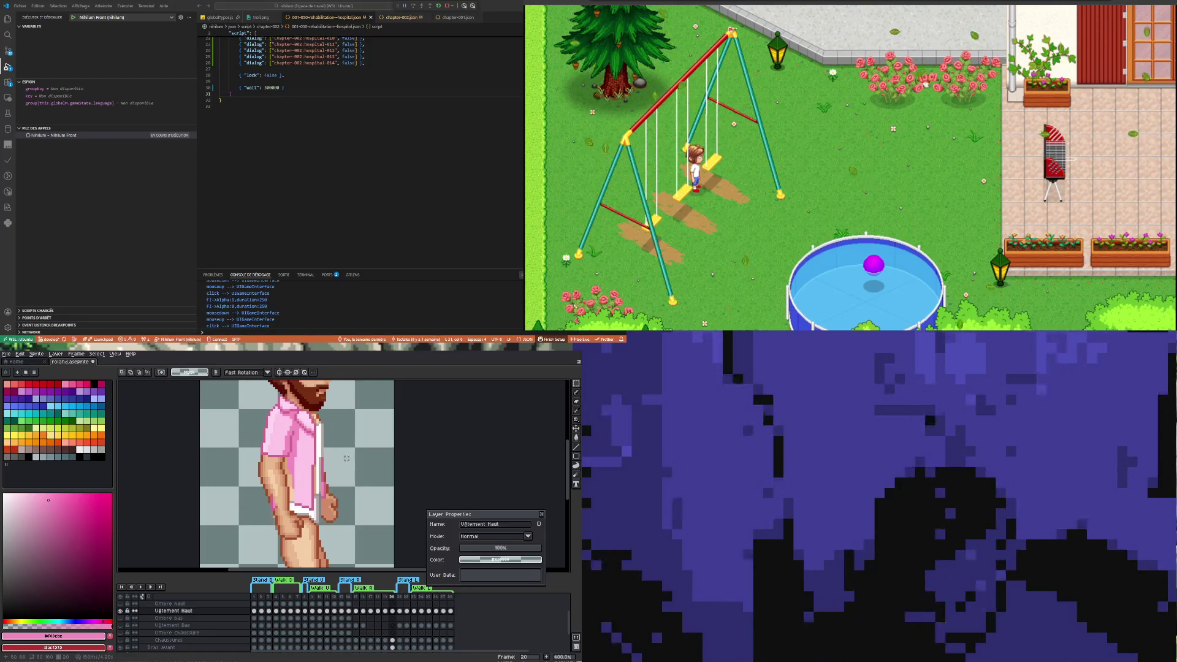
scroll(284, 505, up, 2)
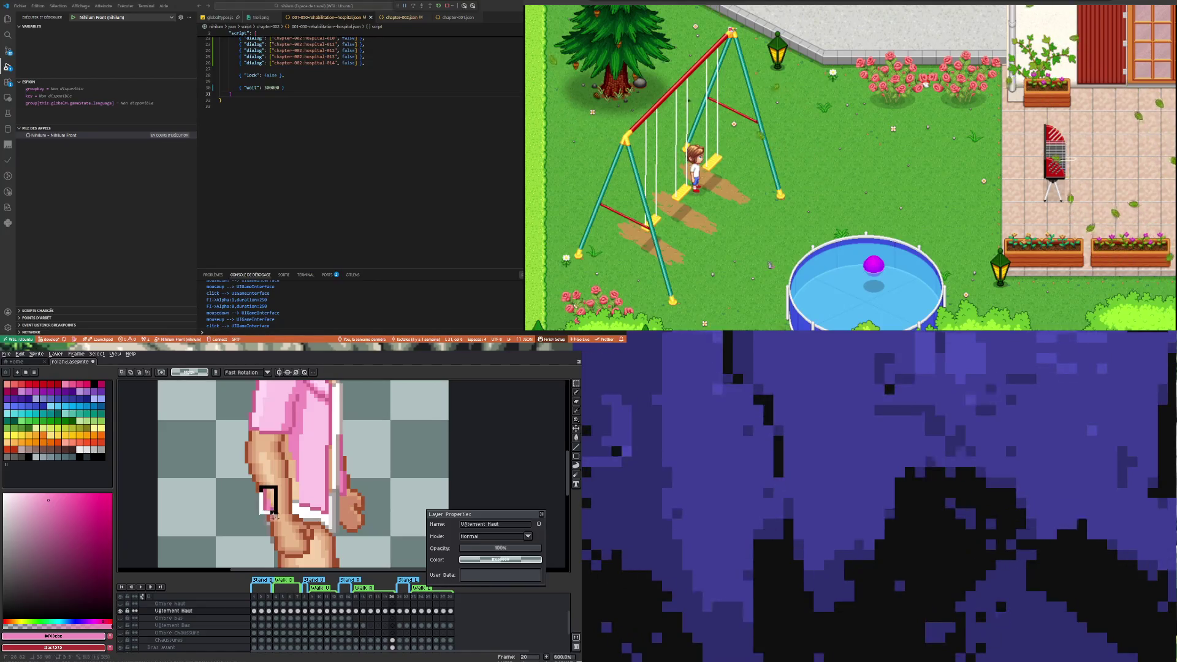
drag(274, 516, 280, 522)
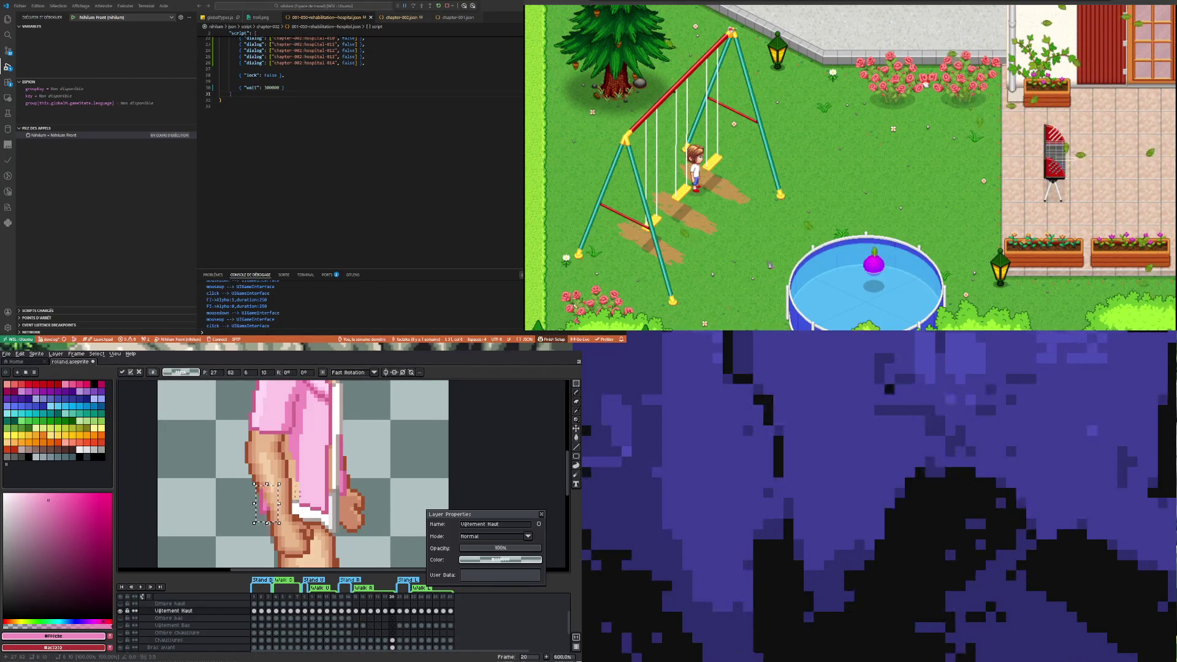
click(385, 610)
click(393, 611)
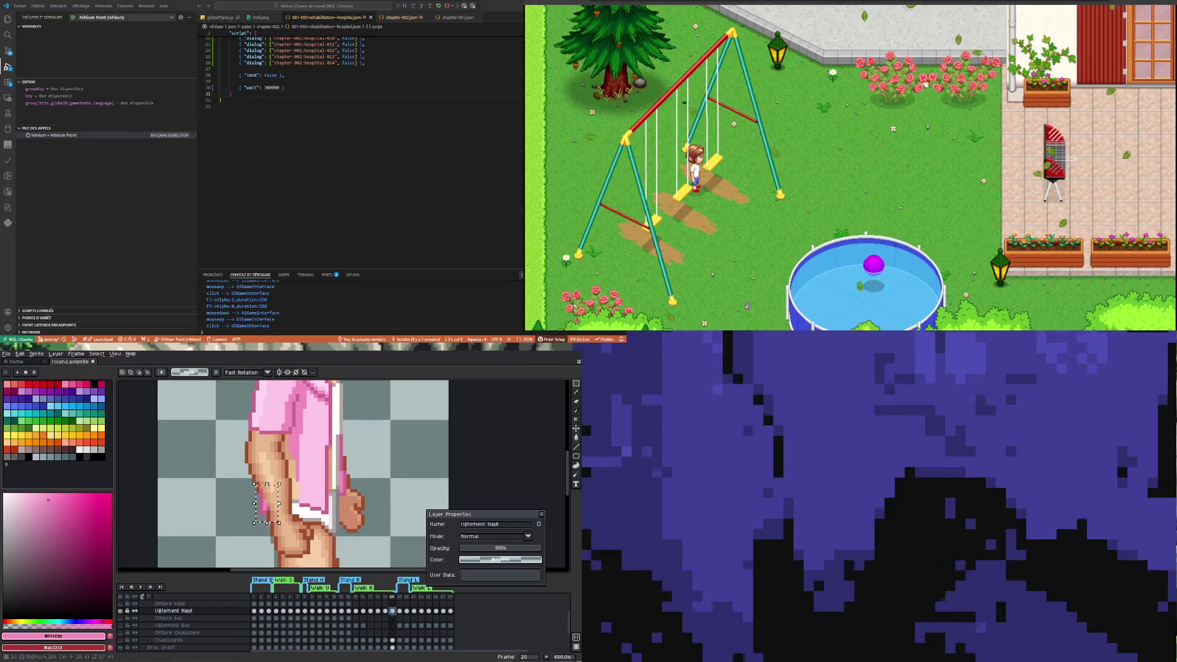
scroll(326, 485, up, 1)
scroll(327, 481, down, 4)
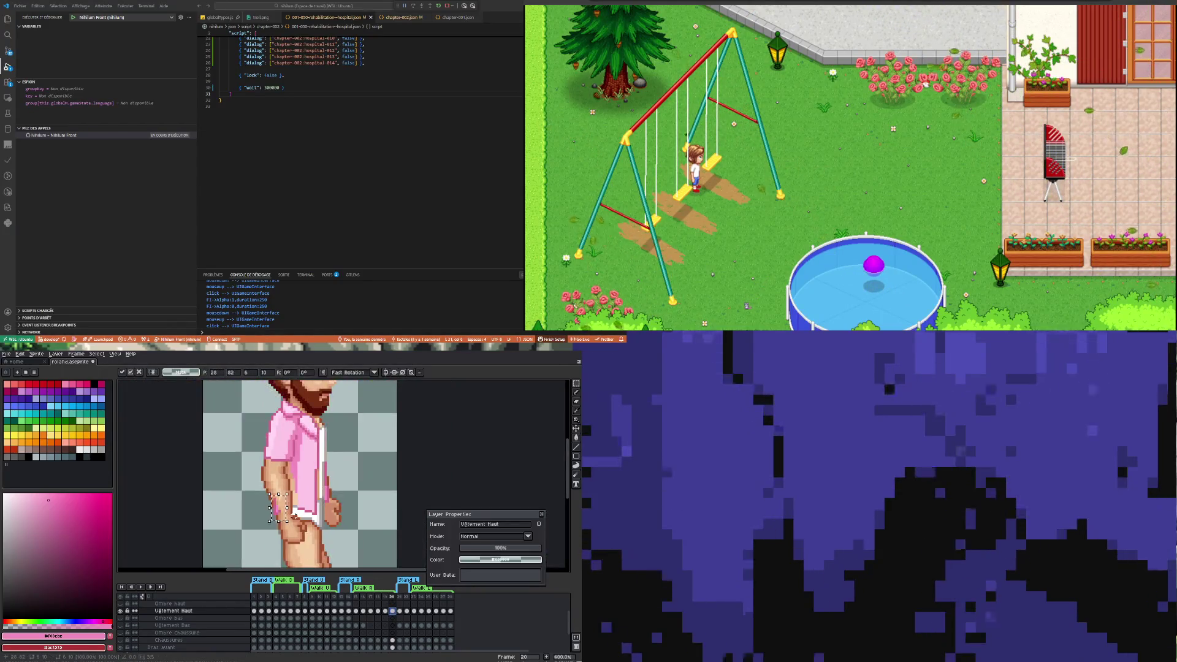
key(ctrl+d)
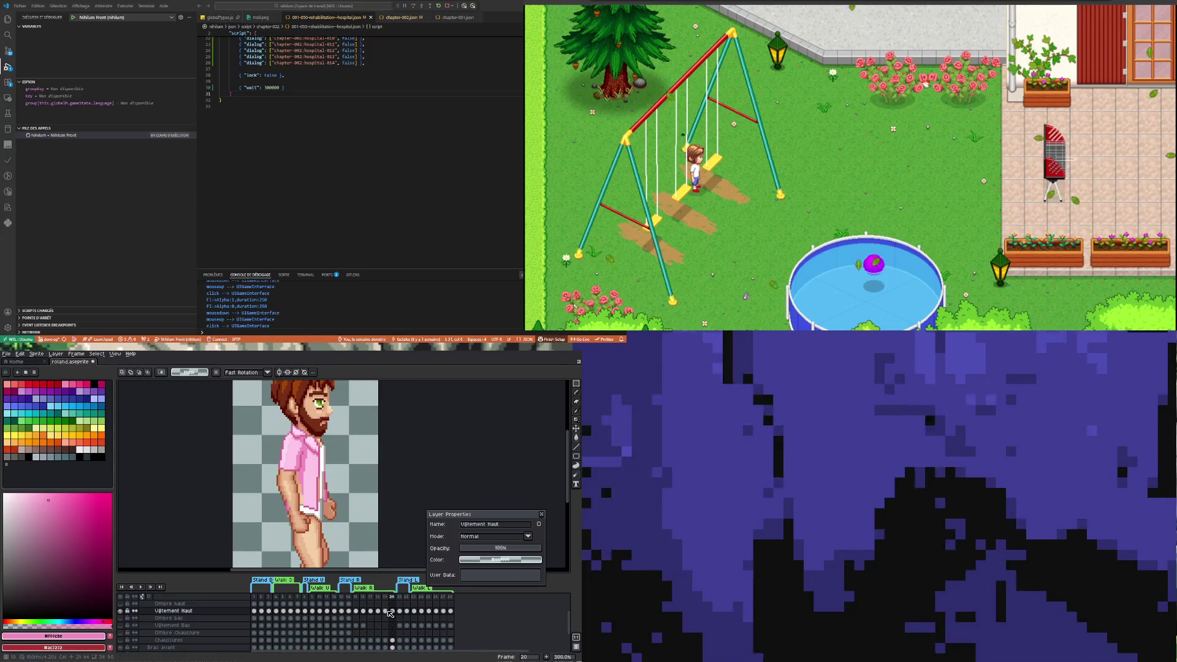
Recheck the arm against frame 19 and commit the repositioned arm on frame 20
key(Left)
click(394, 613)
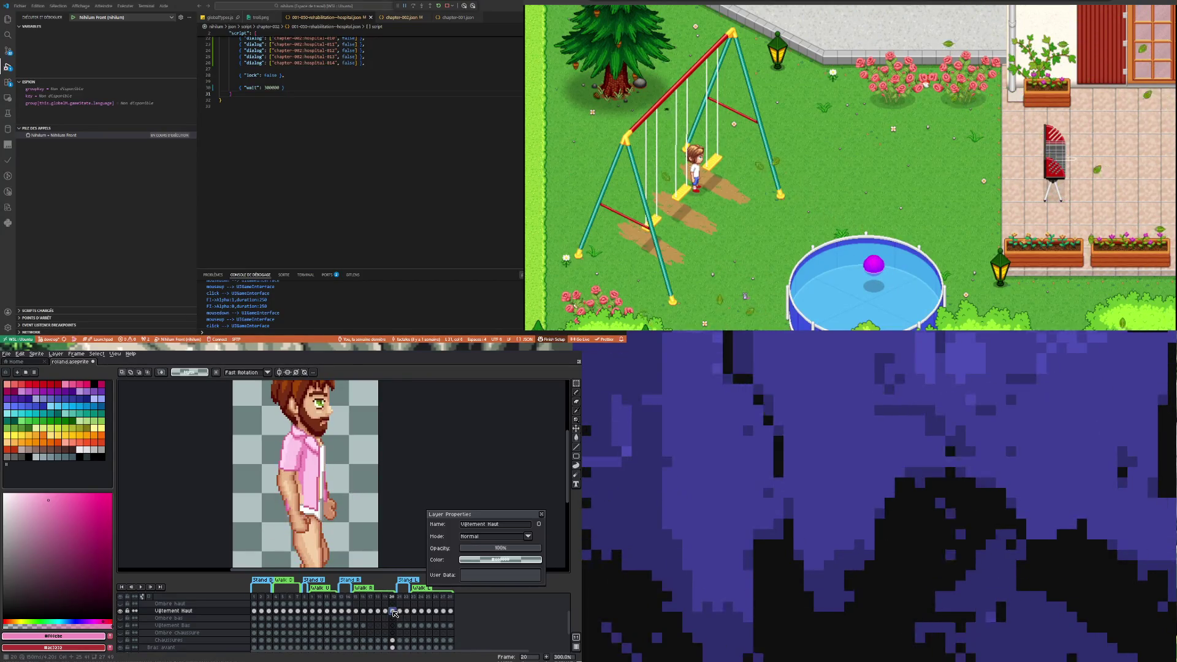
scroll(313, 503, up, 2)
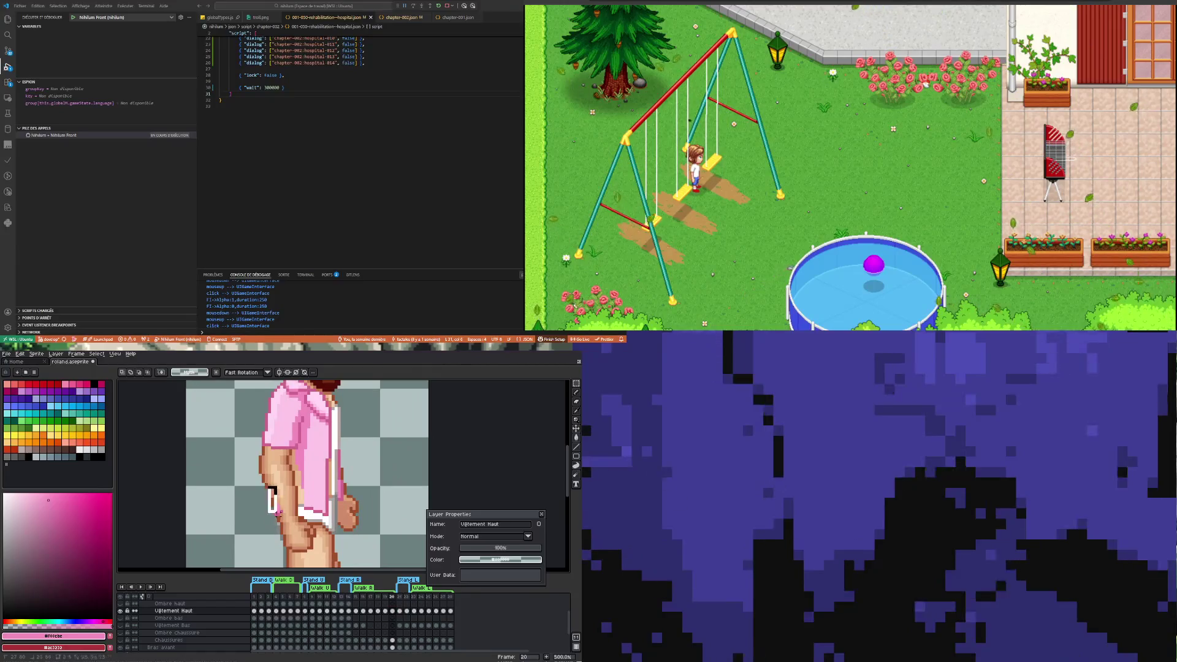
click(386, 611)
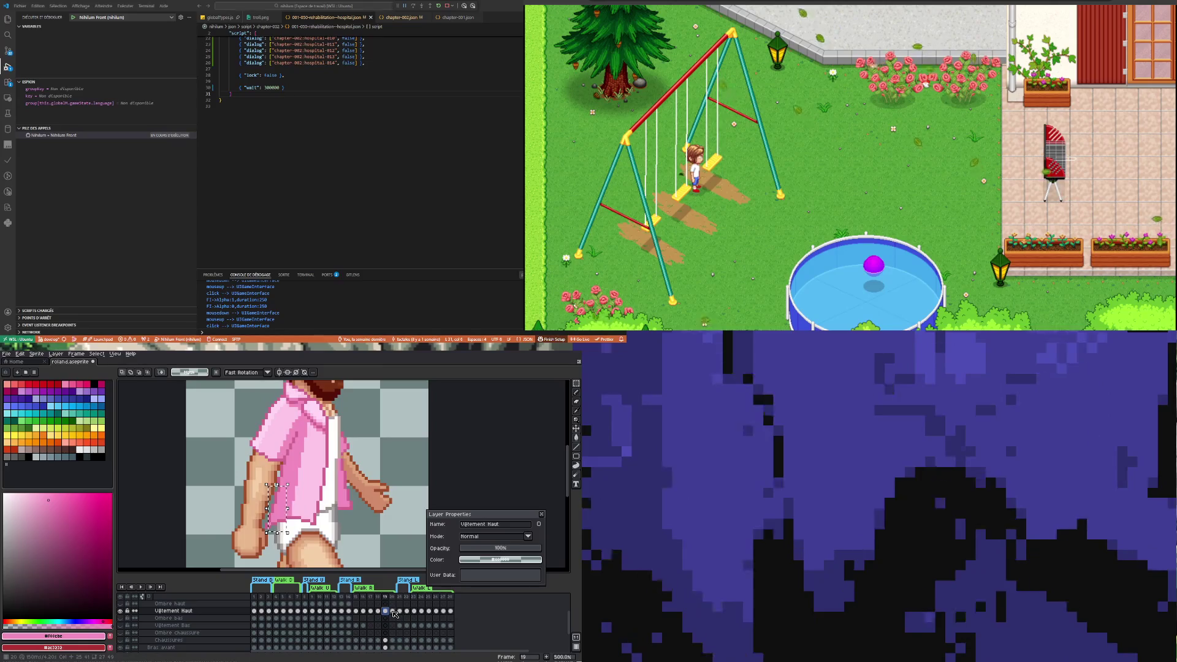
click(393, 611)
key(ctrl+d)
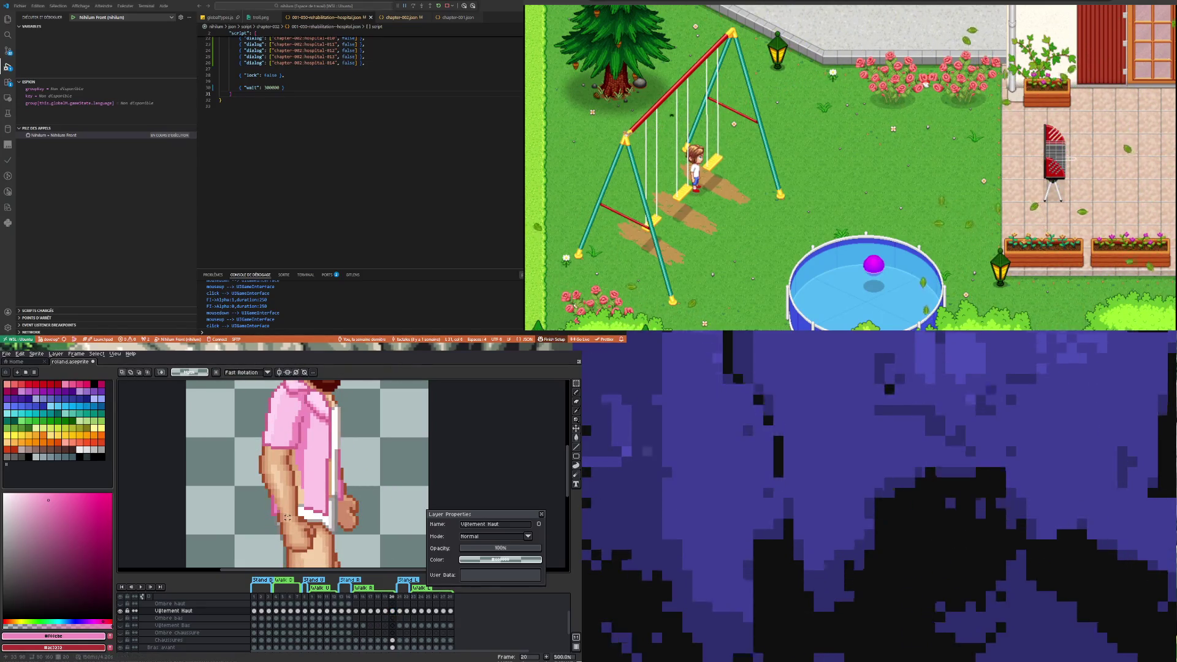
scroll(287, 509, up, 4)
key(e)
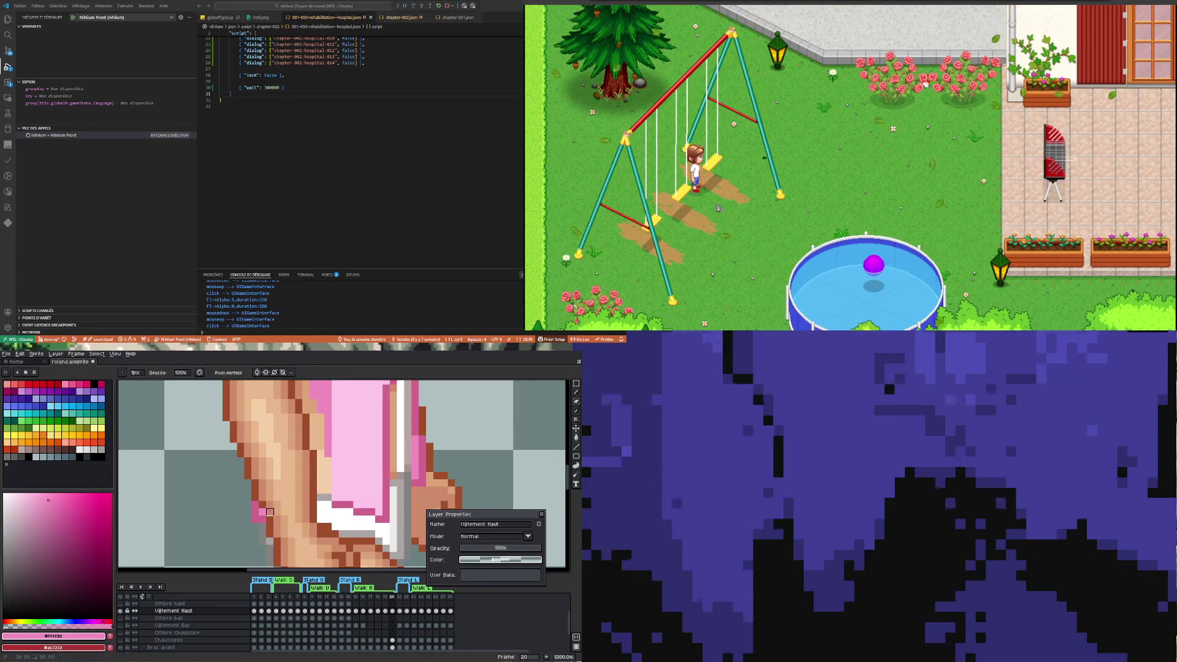
Paint two darker pink pixels beside the arm on frame 20
scroll(270, 511, down, 3)
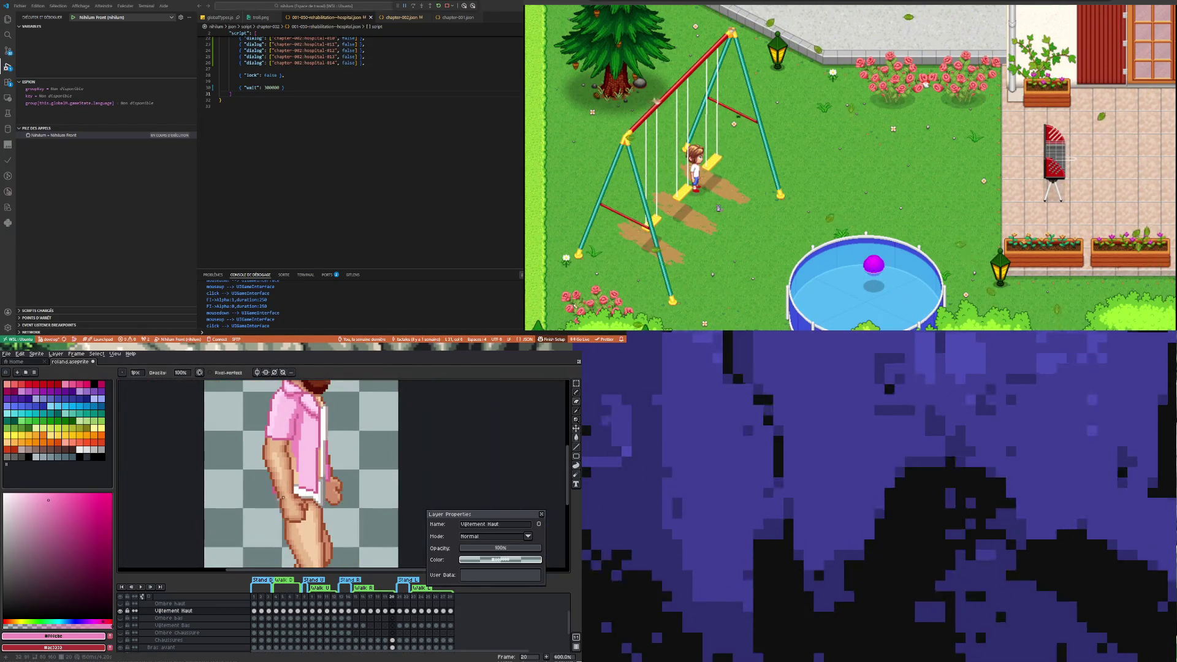
scroll(280, 498, up, 1)
scroll(272, 501, down, 4)
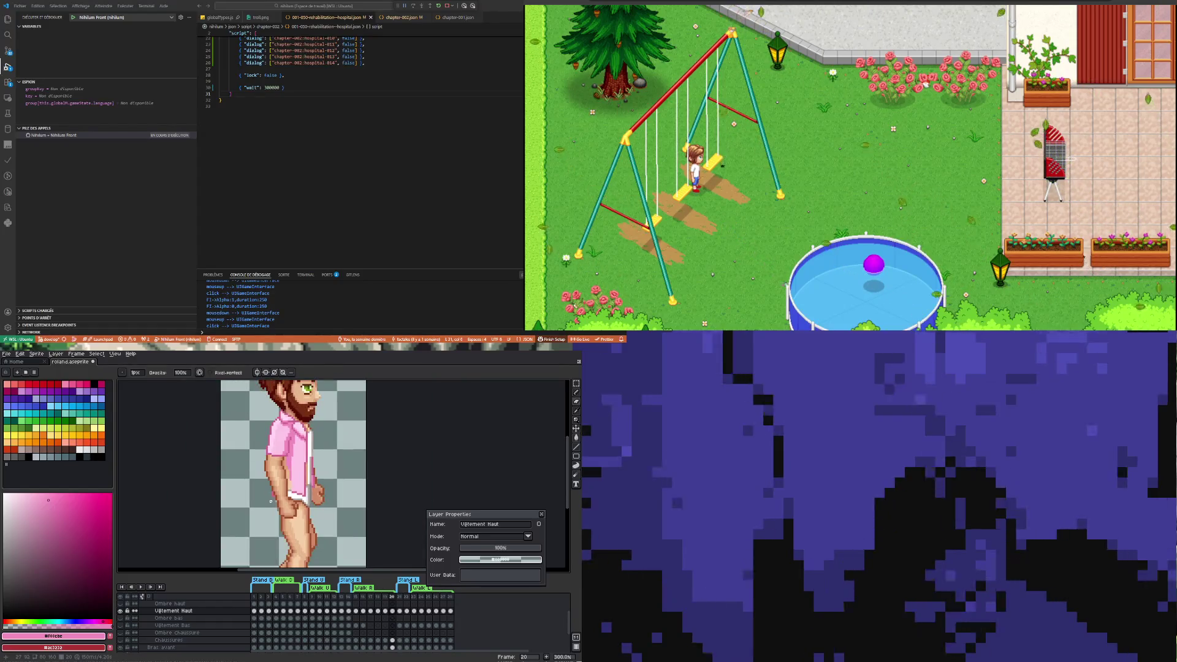
scroll(270, 501, up, 5)
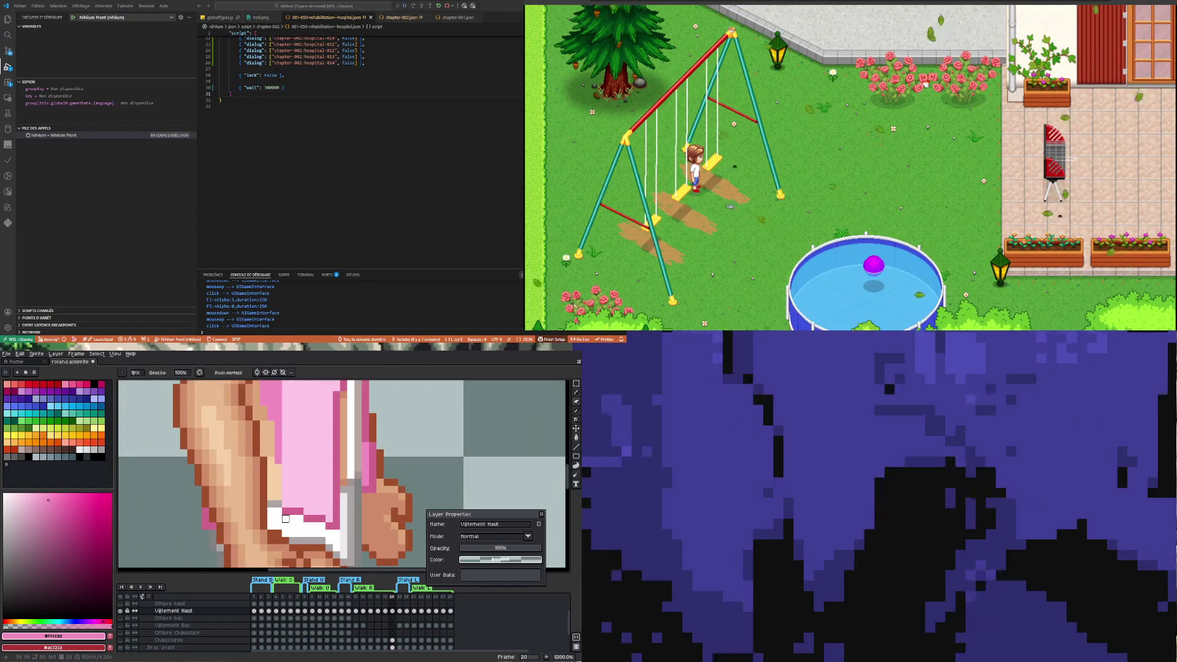
alt+click(283, 512)
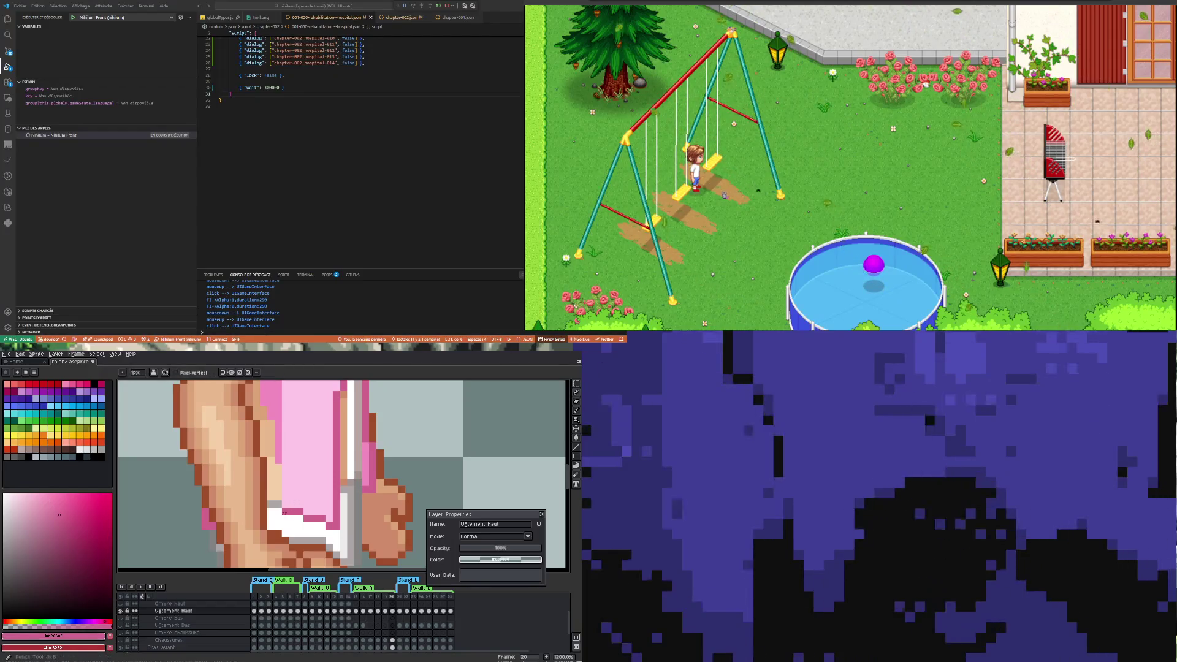
drag(273, 511, 279, 511)
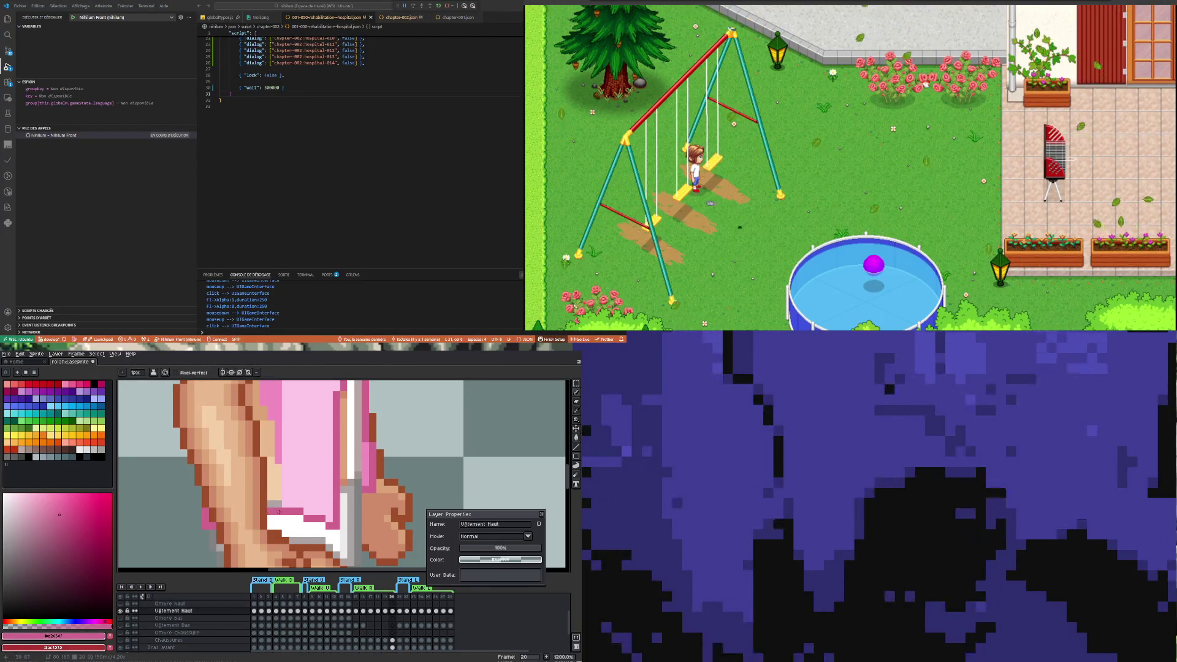
Sample the shirt pink, the greyish edge and the white inner fold to retouch the sleeve edge
alt+click(277, 460)
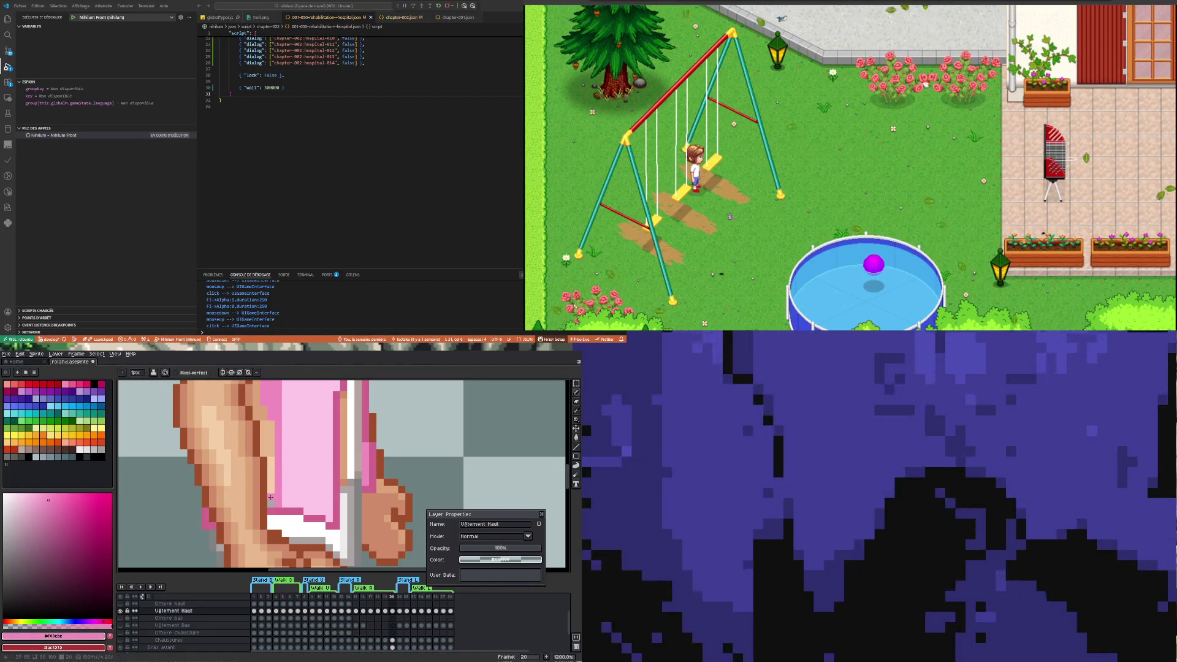
scroll(270, 484, down, 3)
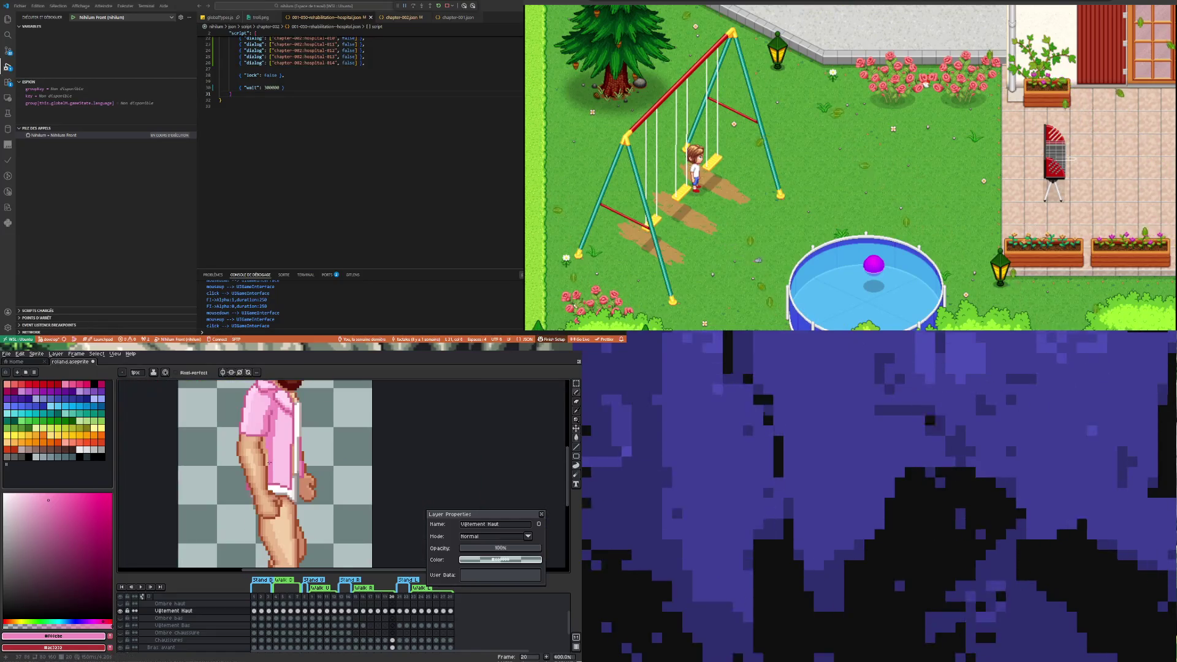
scroll(255, 503, up, 3)
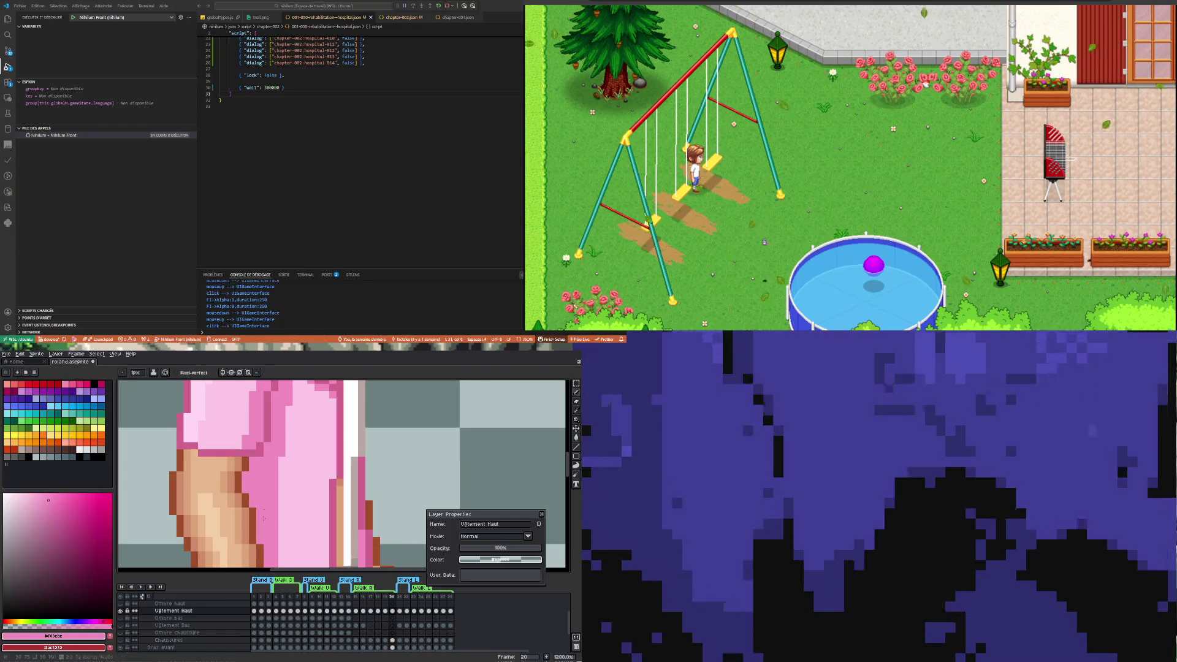
scroll(264, 518, down, 6)
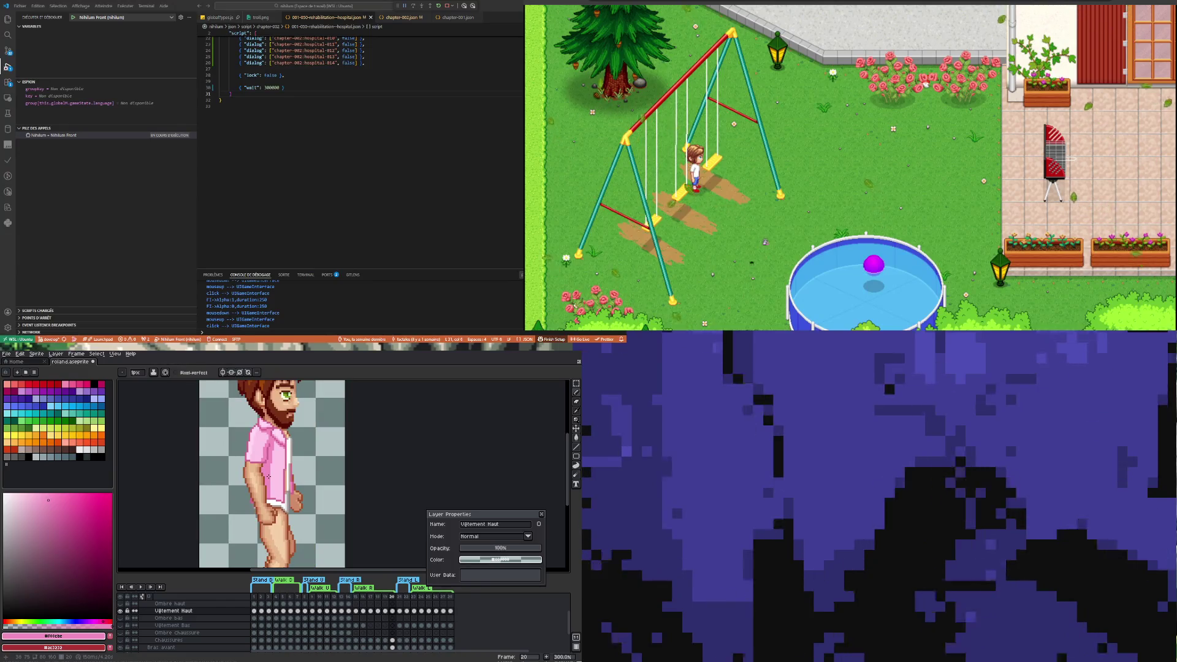
scroll(269, 476, up, 2)
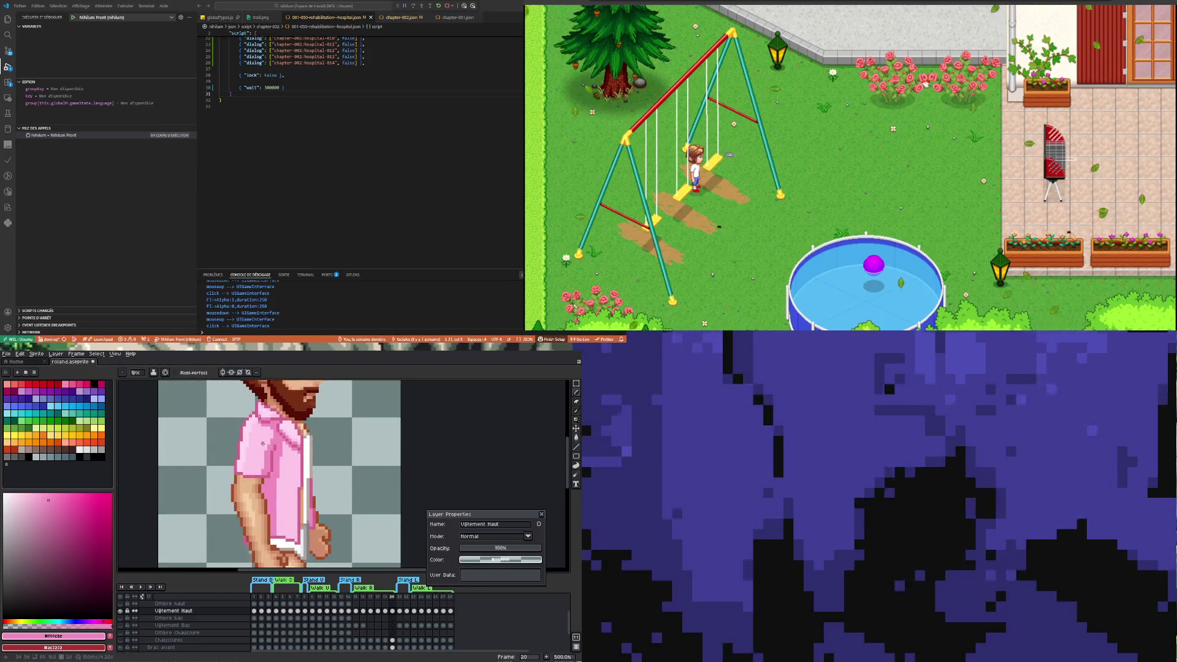
scroll(314, 509, up, 2)
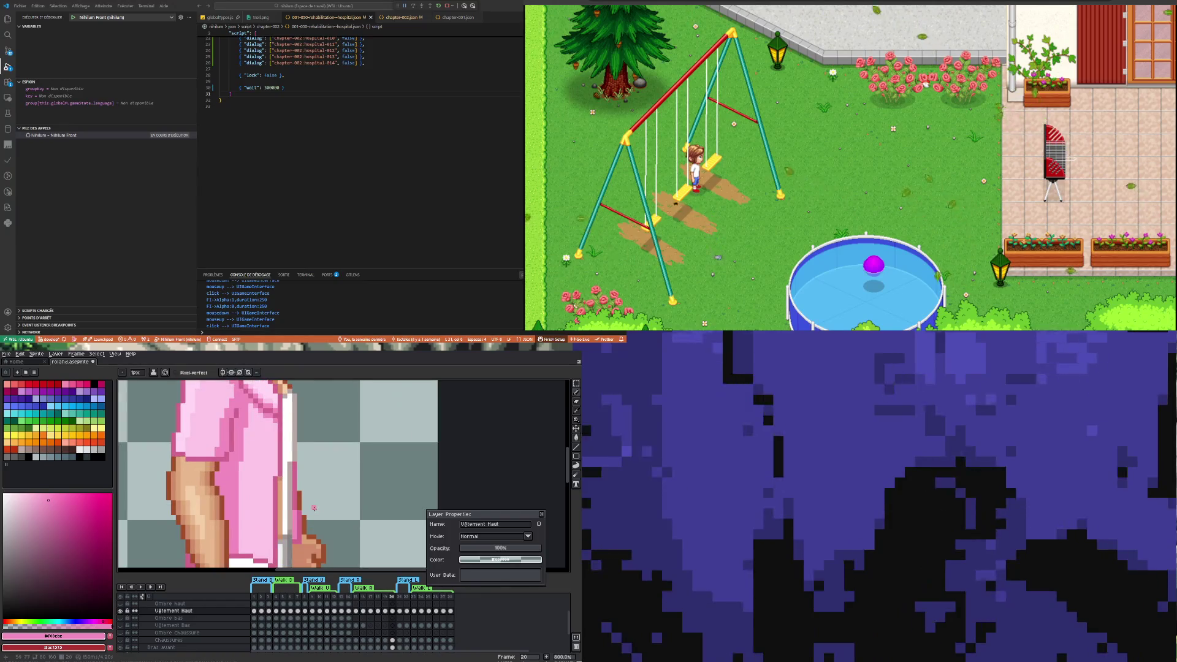
alt+click(286, 535)
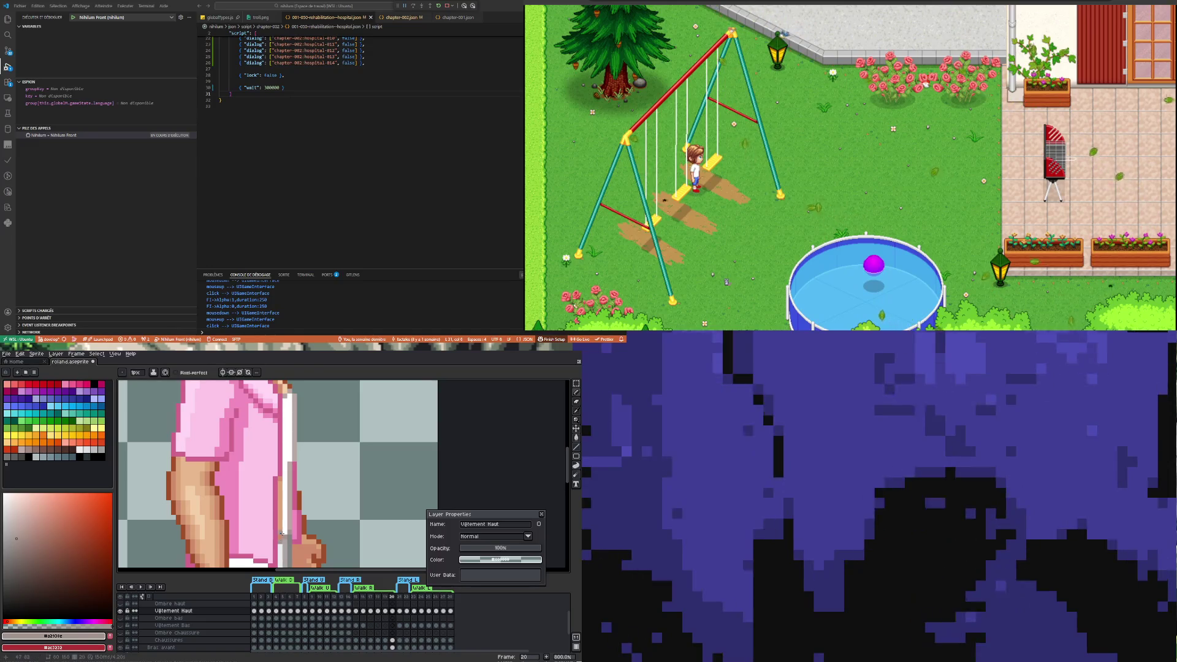
alt+click(286, 504)
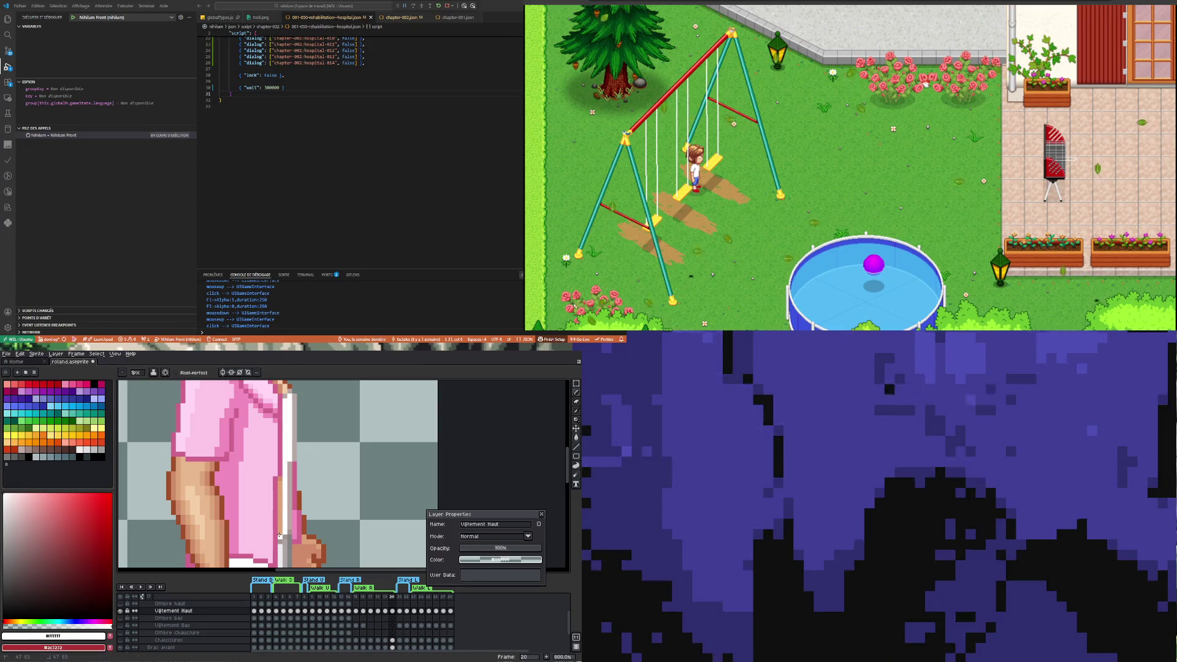
Pick the shirt's light pink as the drawing colour
scroll(280, 478, down, 4)
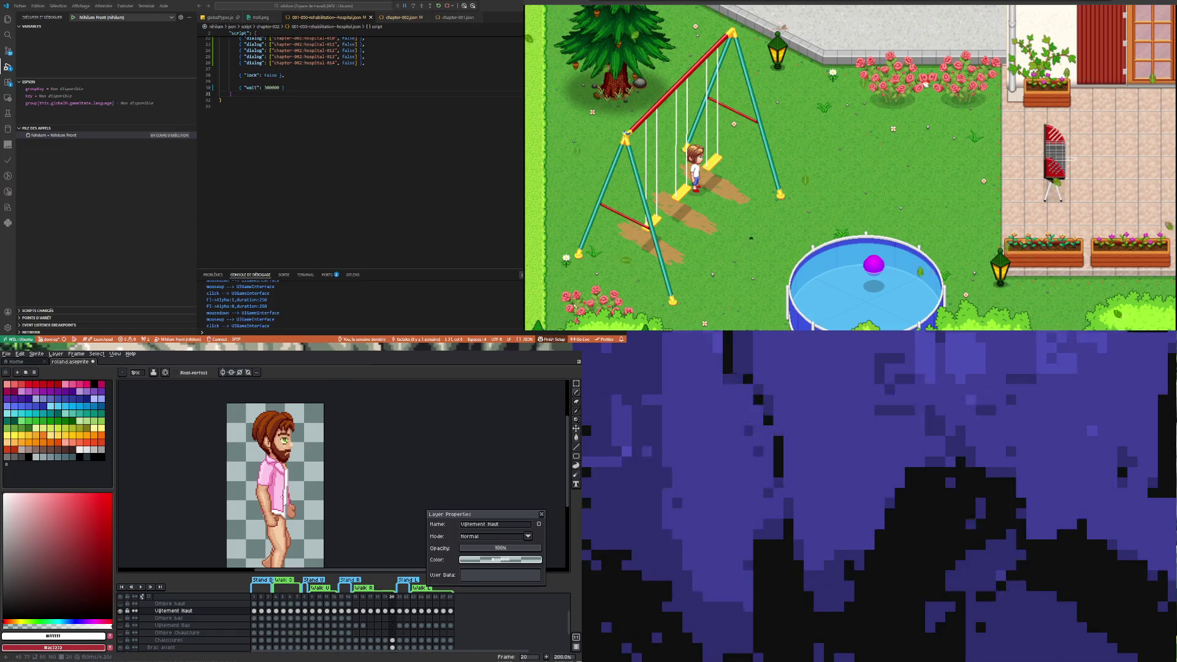
scroll(281, 496, up, 2)
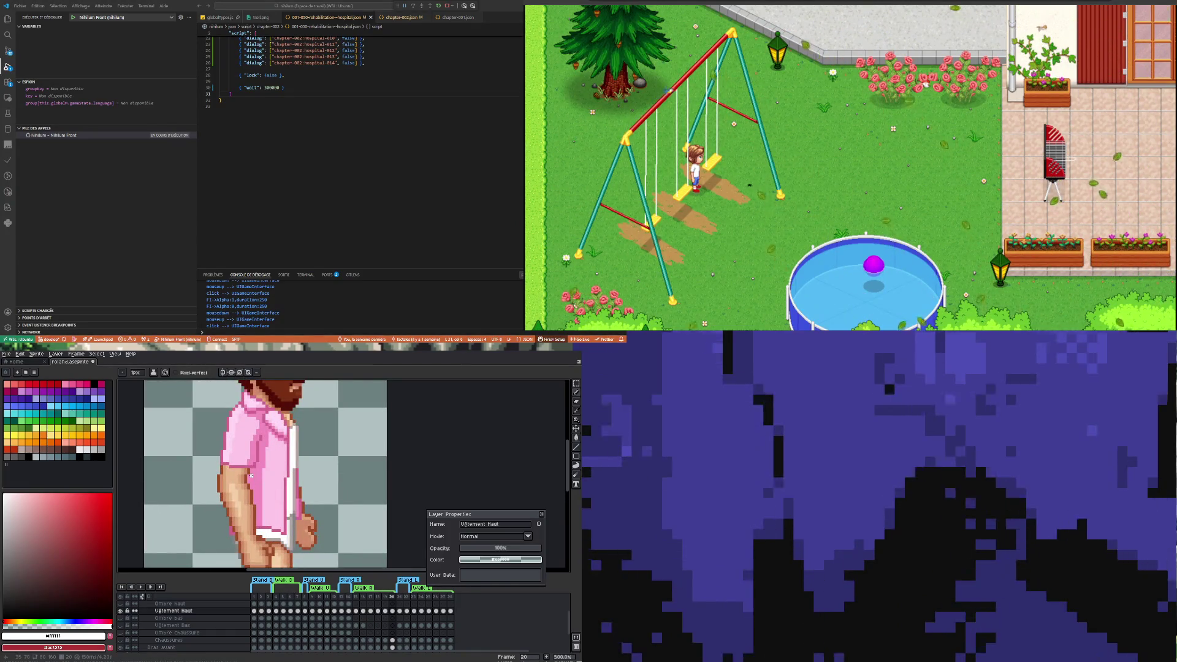
scroll(258, 442, up, 2)
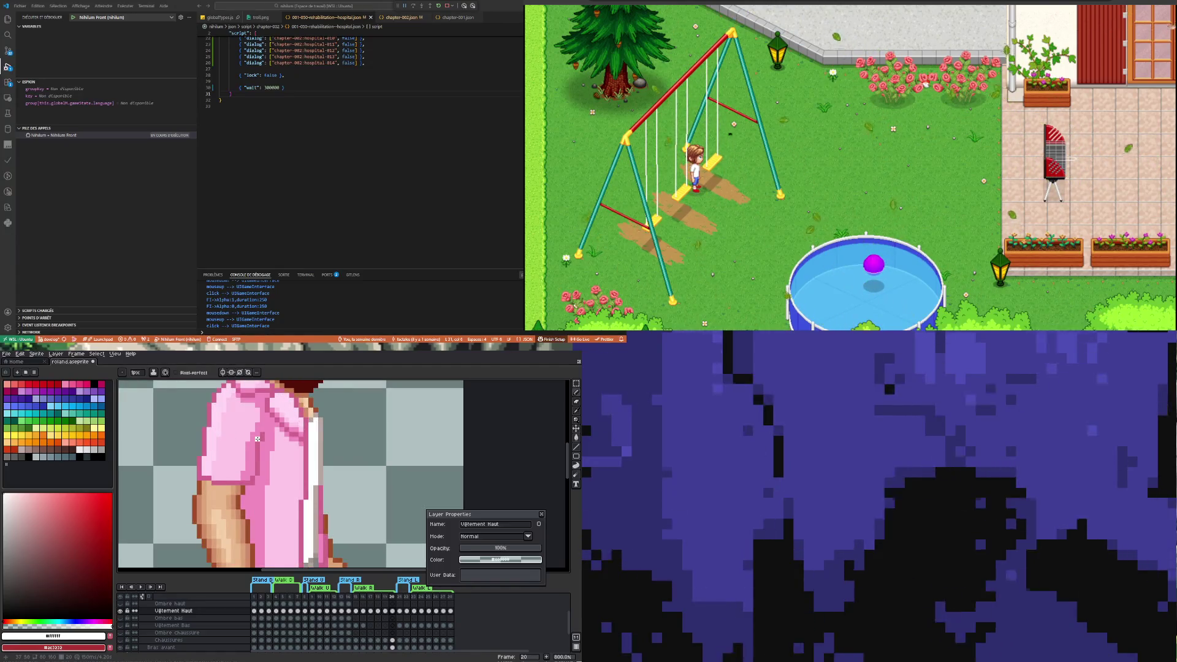
alt+click(255, 445)
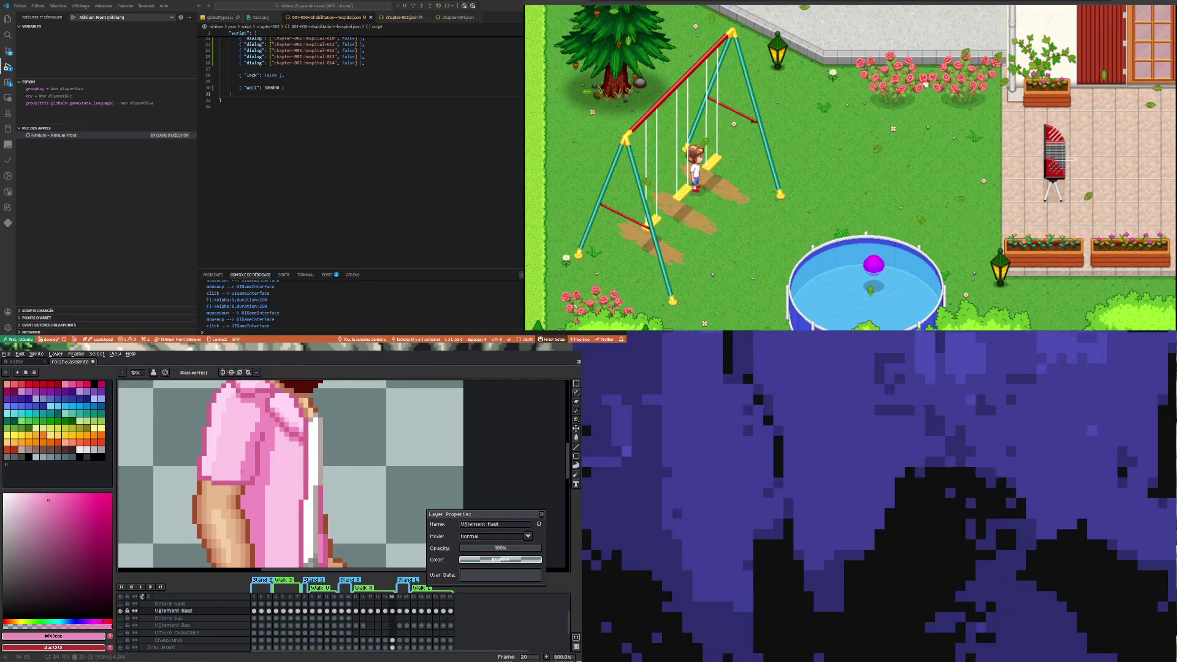
click(578, 385)
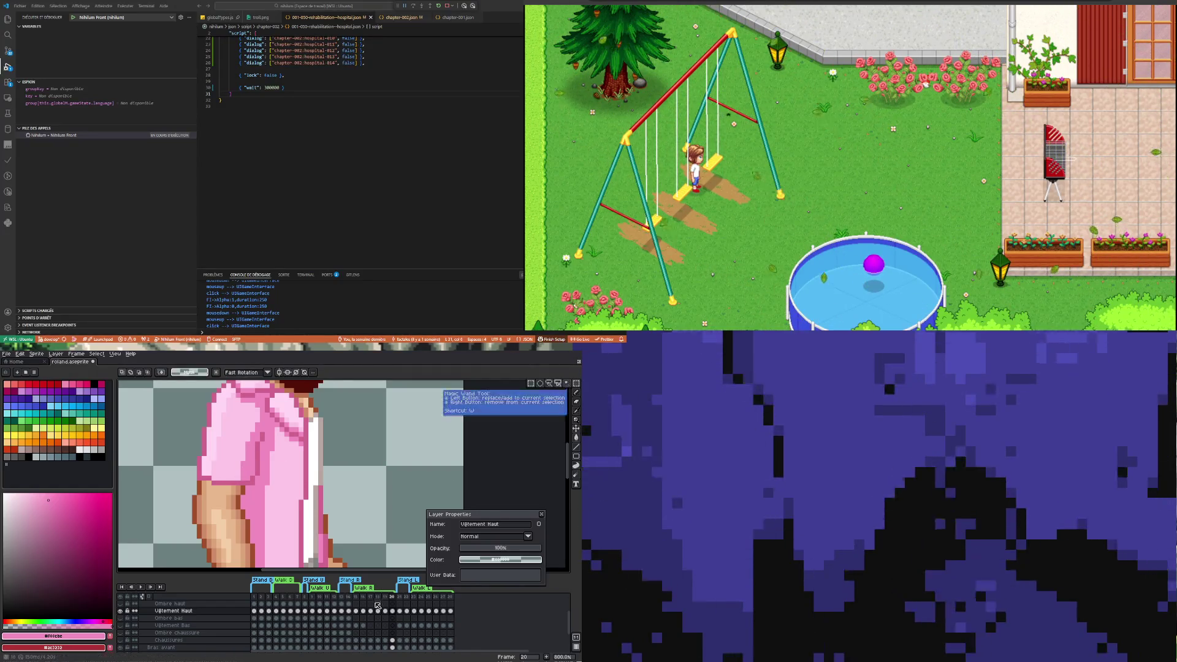
Compare frame 20's sleeve with frame 19, selecting and then deselecting the sleeve area
click(385, 611)
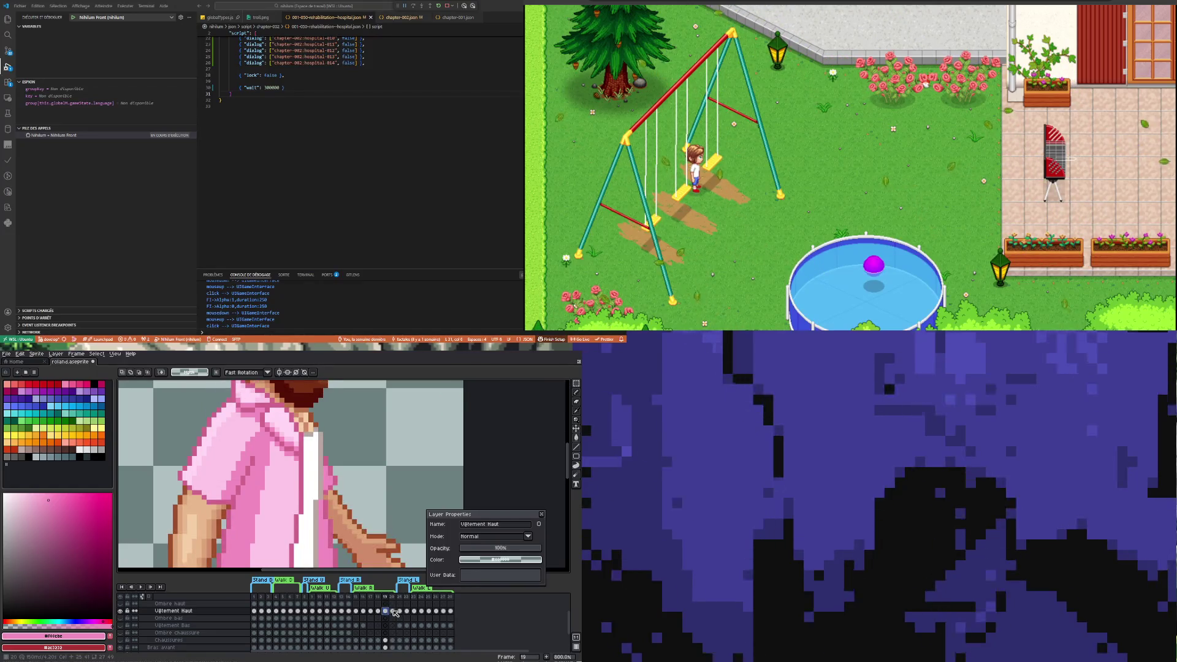
click(392, 611)
mouse_move(193, 489)
mouse_down()
mouse_move(237, 453)
mouse_move(260, 452)
mouse_up()
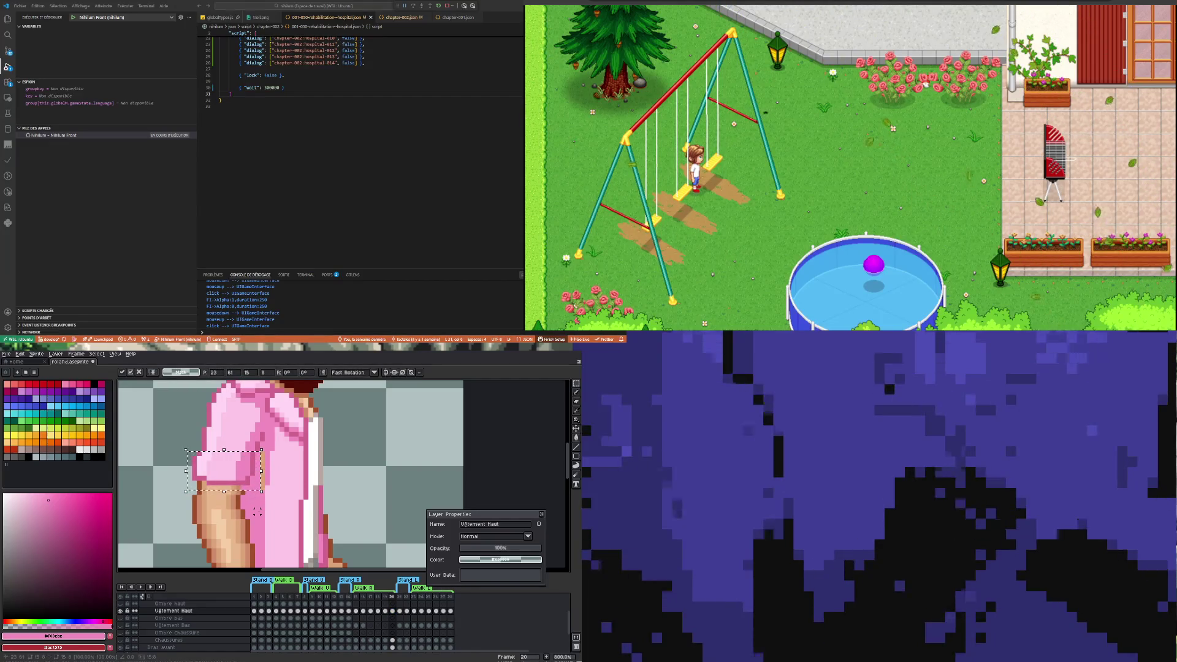
click(223, 507)
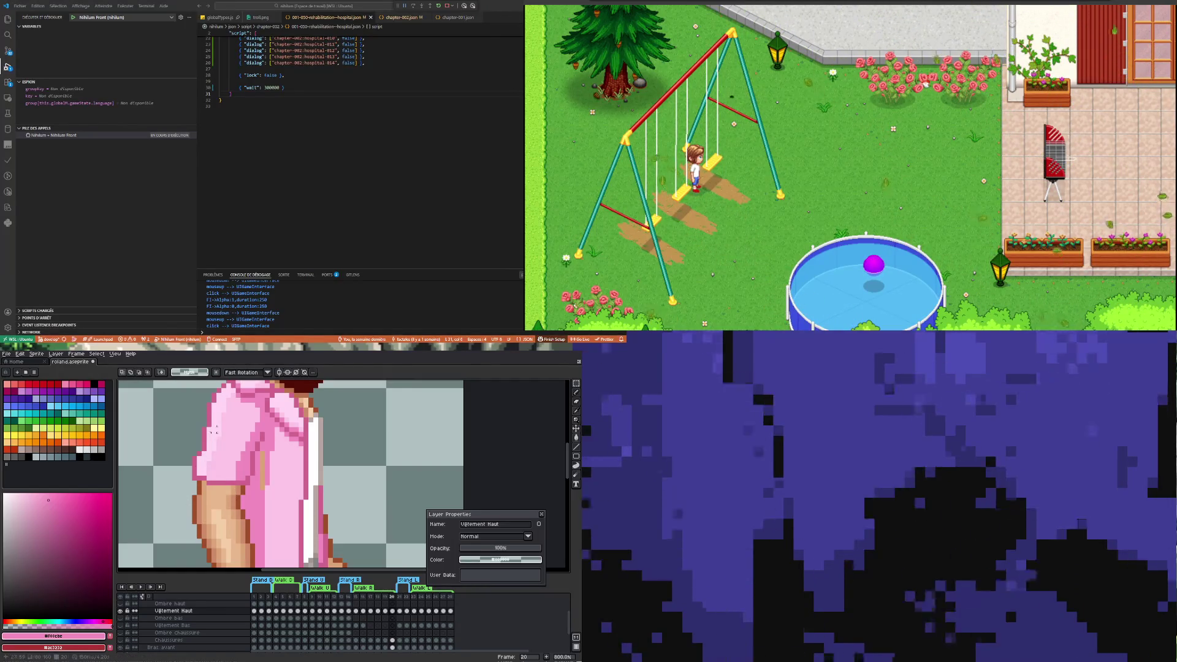
Redraw the sleeve shading on frame 20 with darker and pale pinks sampled from the shirt
key(i)
click(211, 407)
key(b)
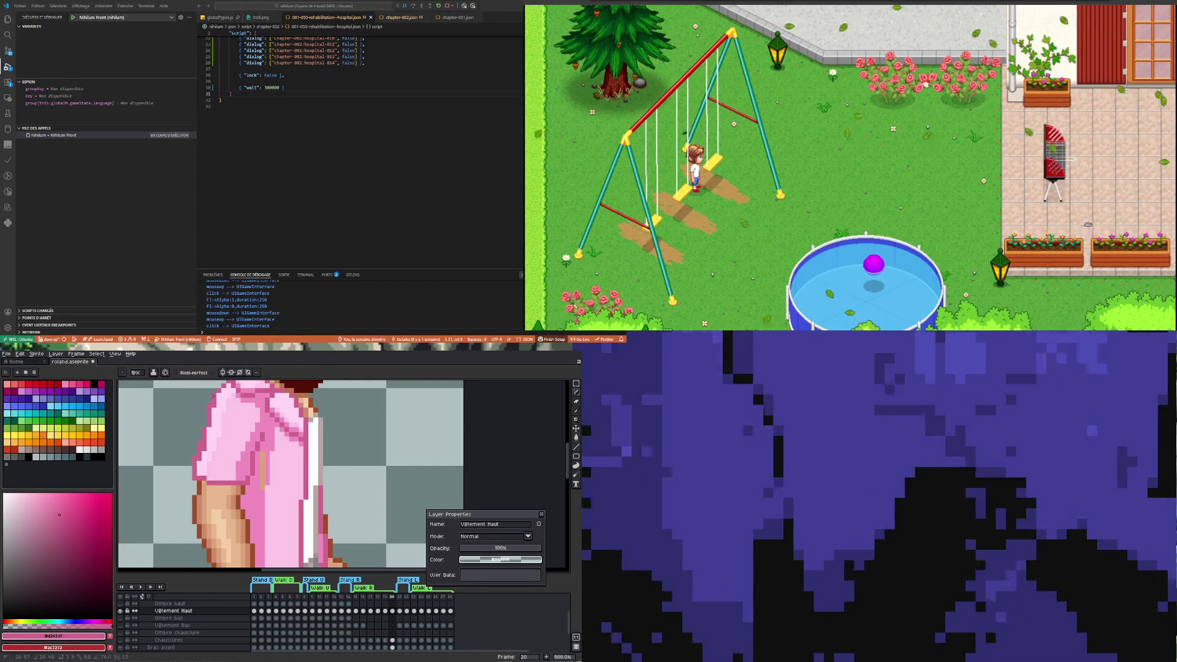
key(i)
click(214, 429)
key(b)
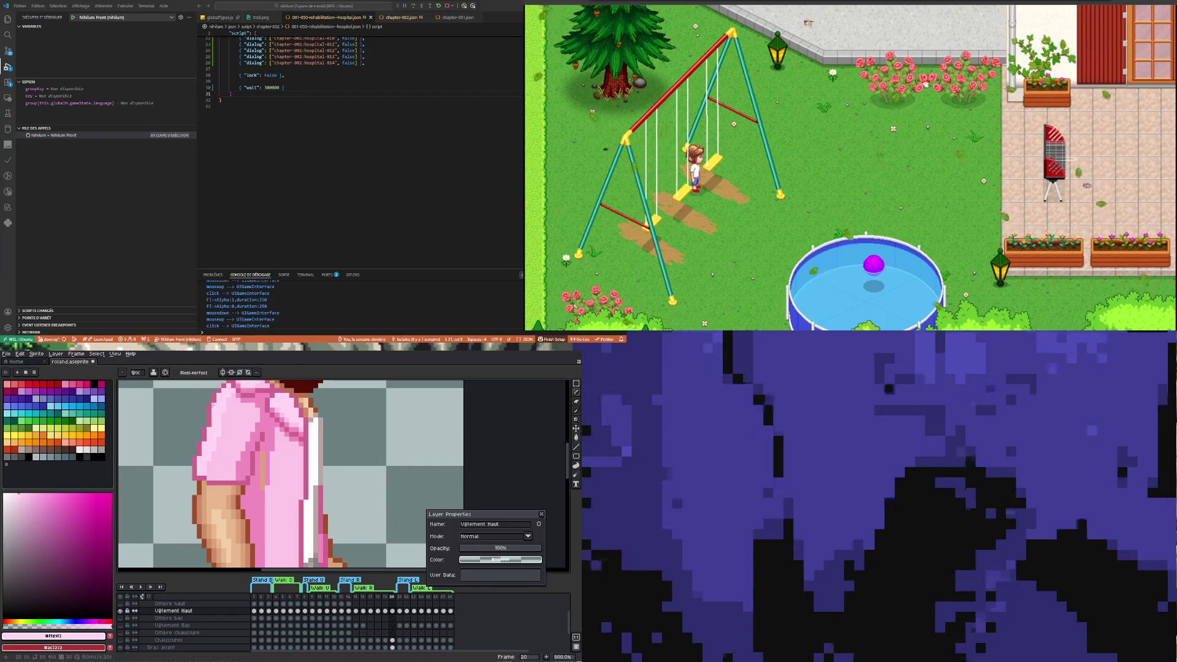
scroll(221, 474, down, 2)
scroll(214, 466, up, 4)
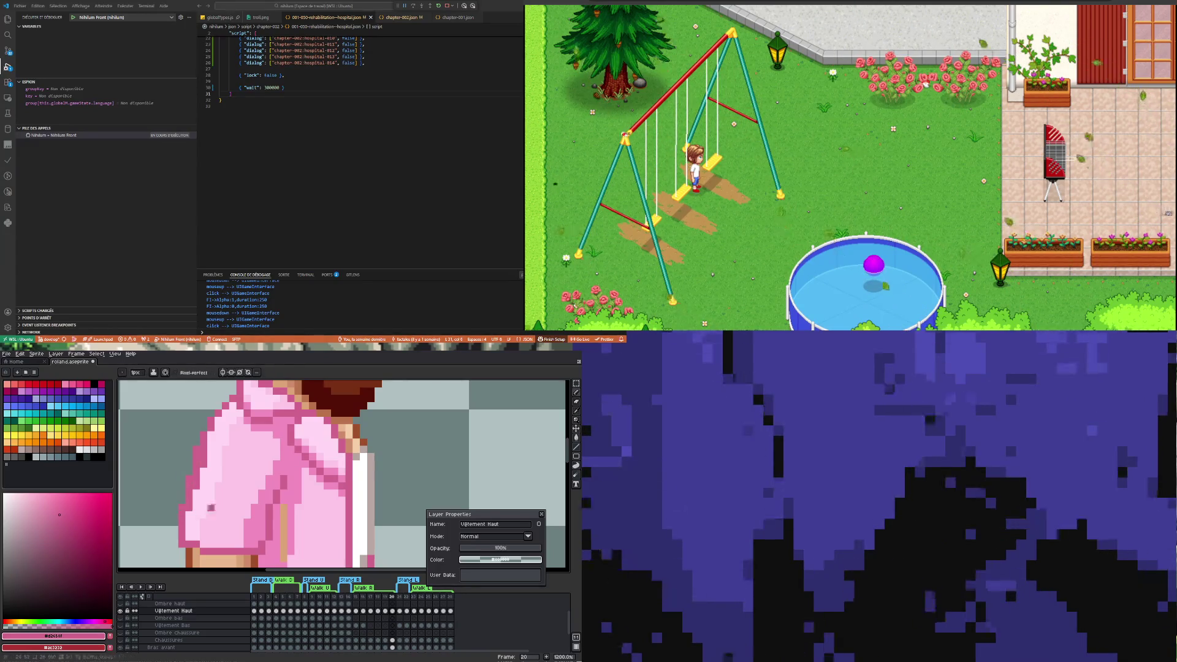
scroll(207, 508, down, 3)
scroll(214, 499, up, 4)
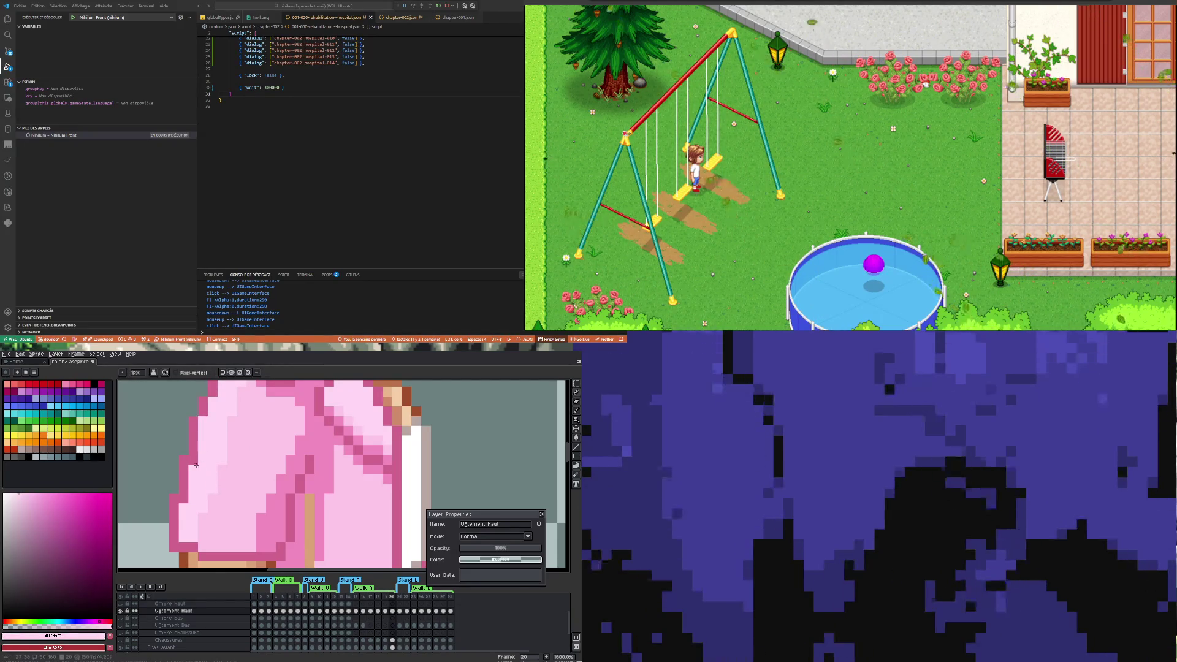
scroll(191, 476, down, 3)
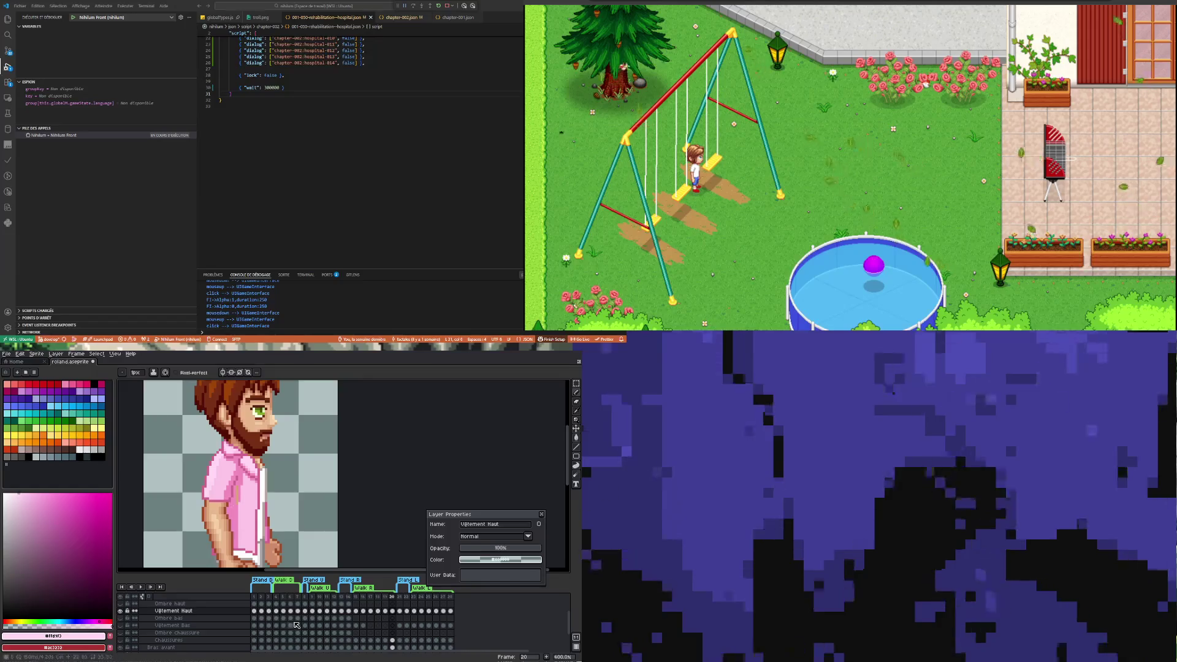
Toggle the Vêtement Haut layer's visibility to compare the shirt with the bare body
click(123, 611)
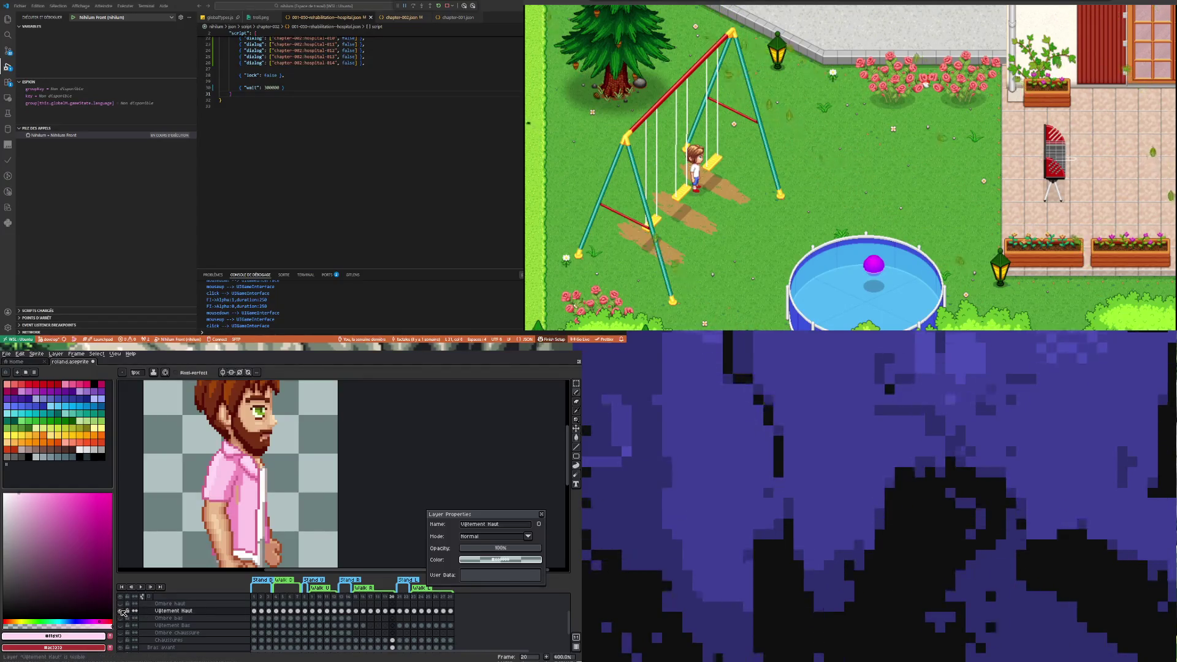
click(123, 612)
click(123, 612)
click(122, 612)
click(123, 612)
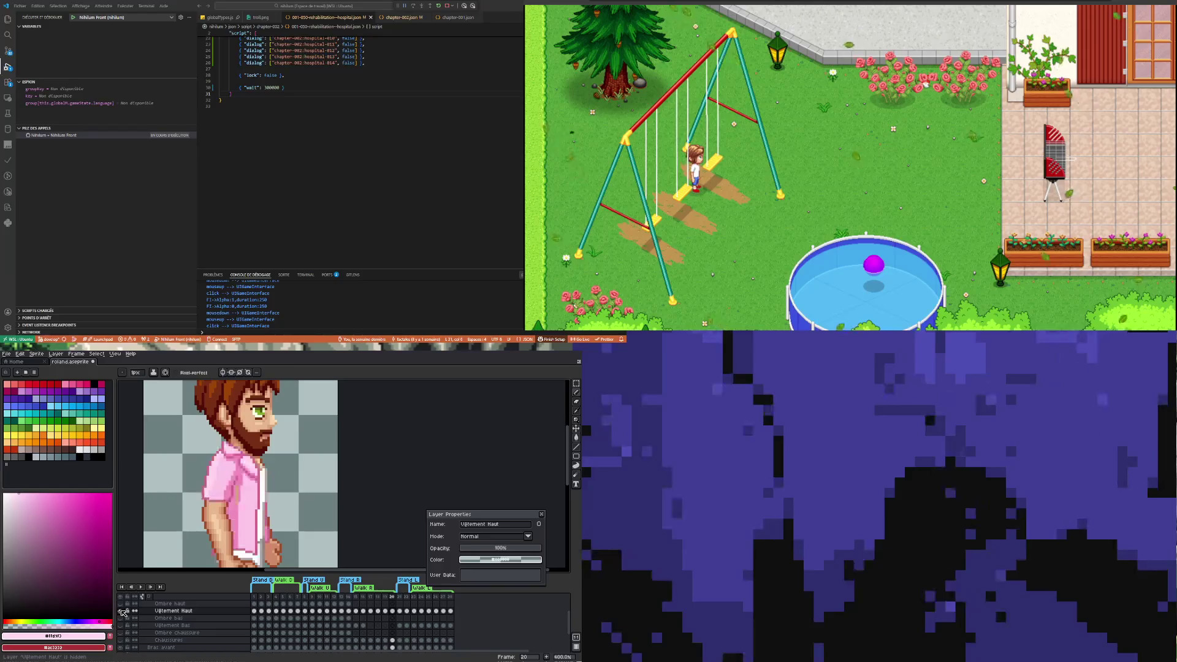
Sample the shirt pink, then play the walk-cycle animation
scroll(236, 511, up, 3)
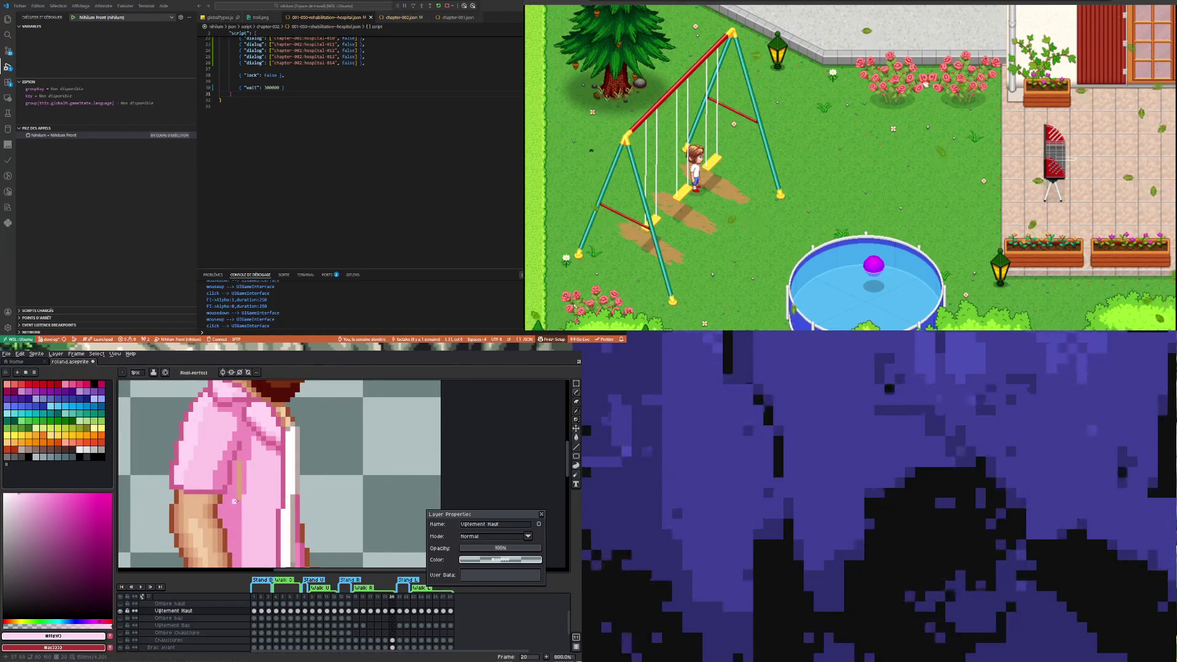
alt+click(239, 507)
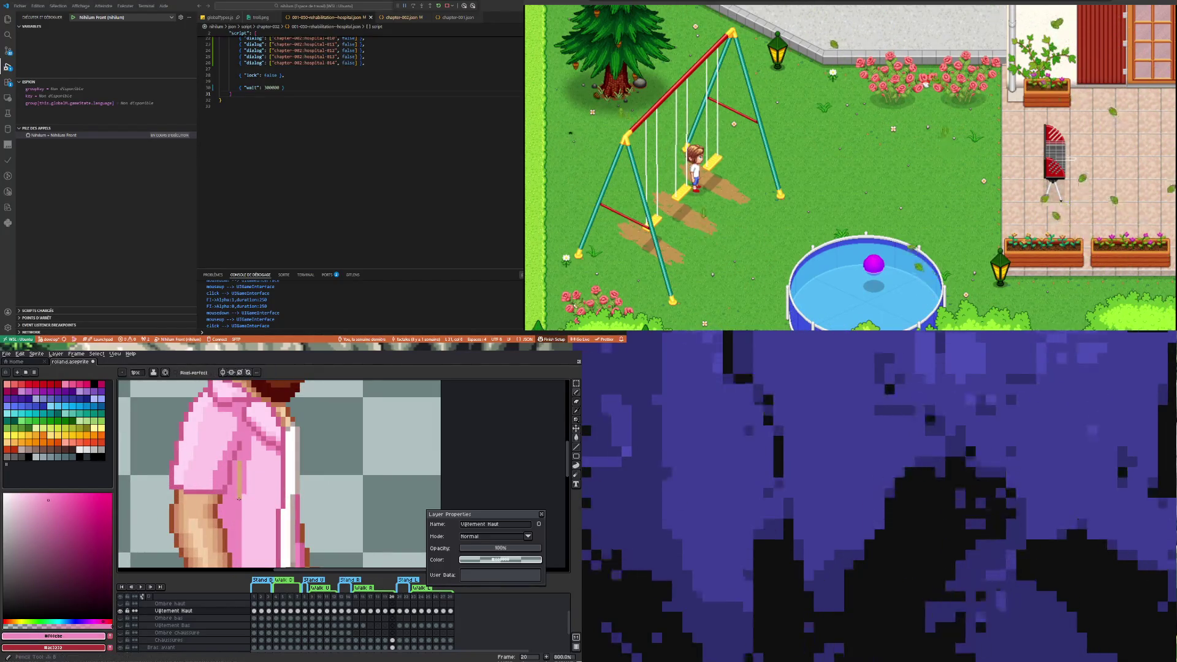
scroll(240, 471, down, 4)
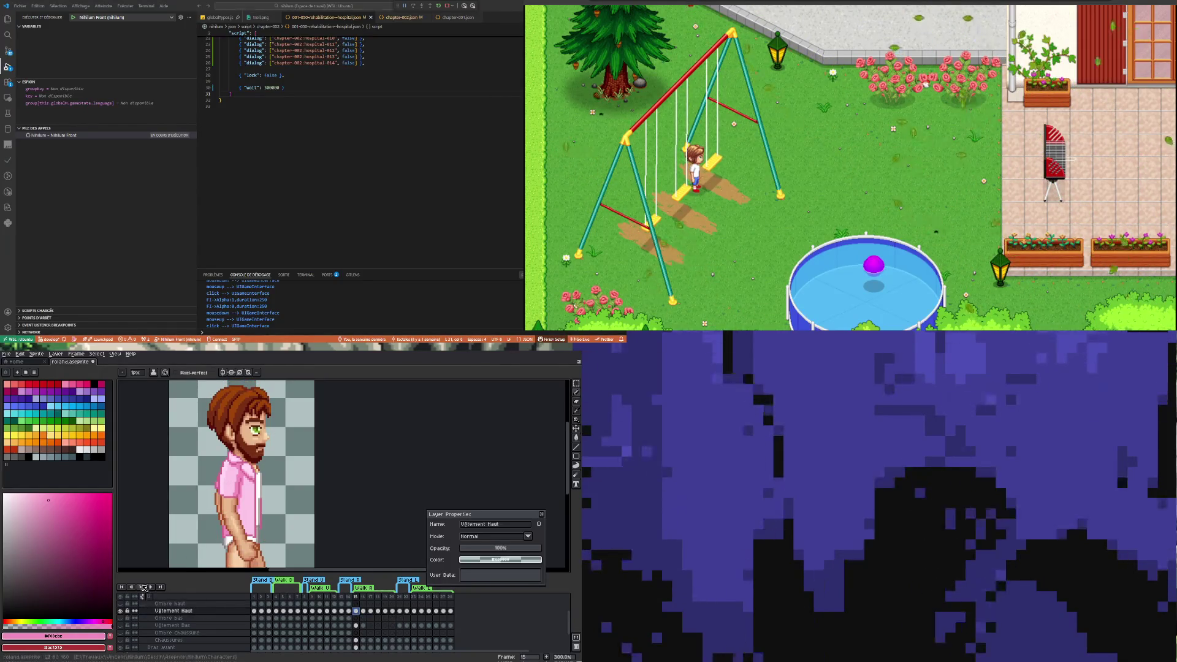
key(Return)
scroll(219, 440, down, 2)
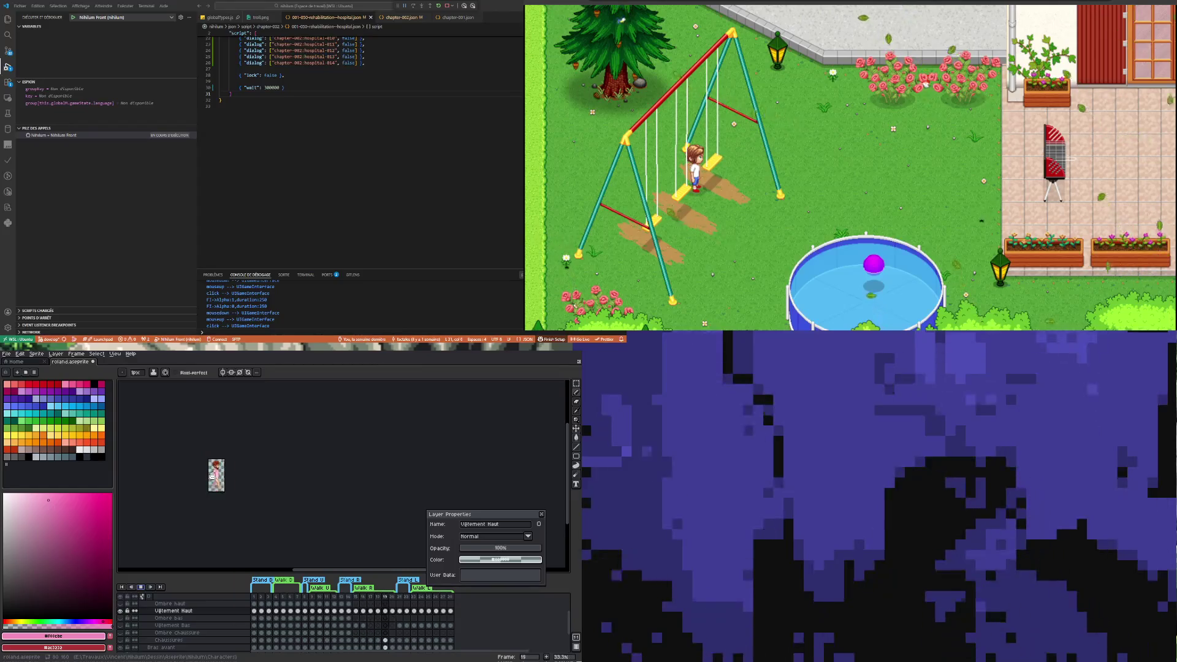
Watch the walk cycle play, zooming in and out to check the shirt's motion
scroll(217, 468, up, 3)
scroll(184, 515, down, 2)
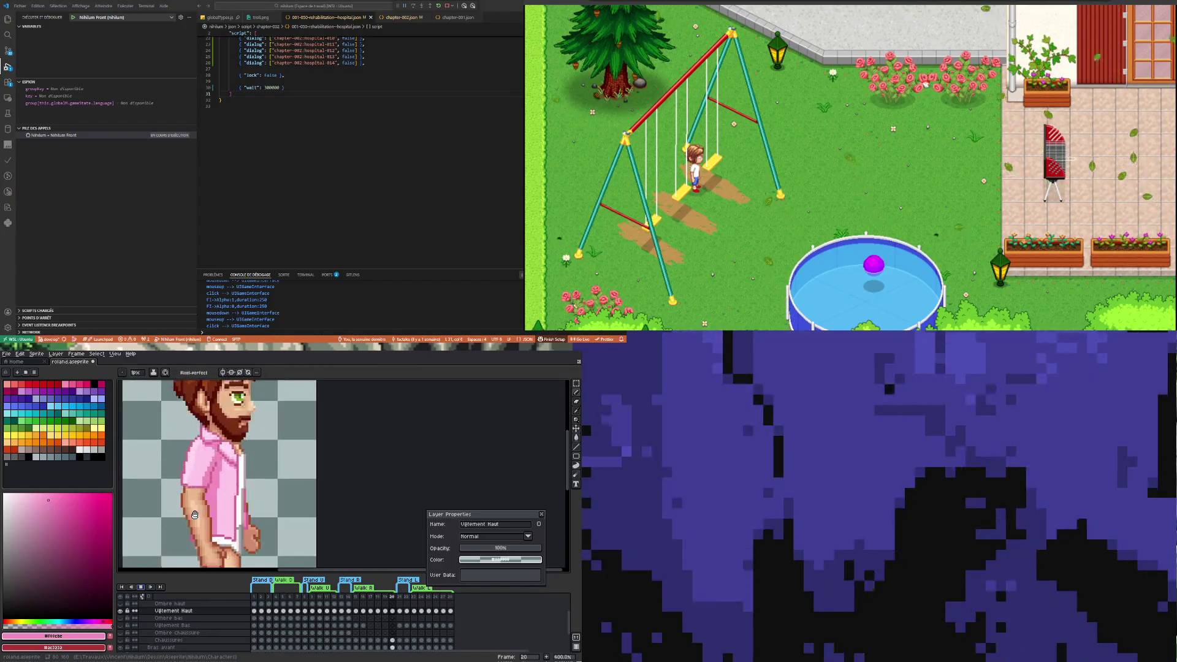
scroll(176, 533, up, 1)
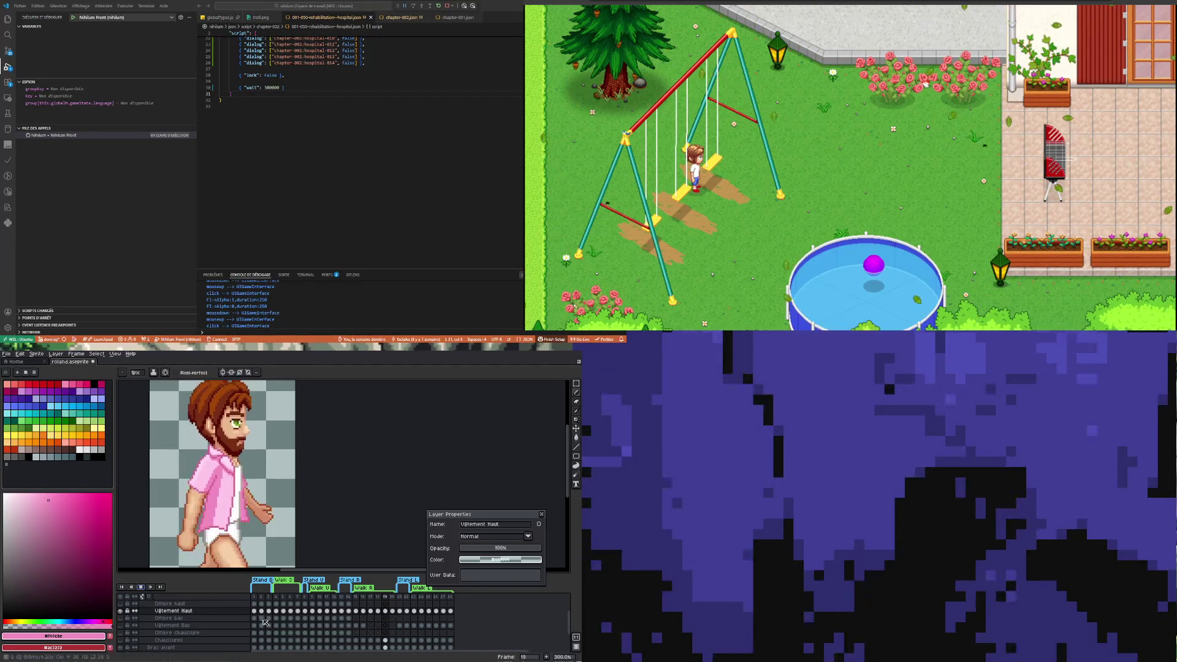
scroll(242, 539, down, 1)
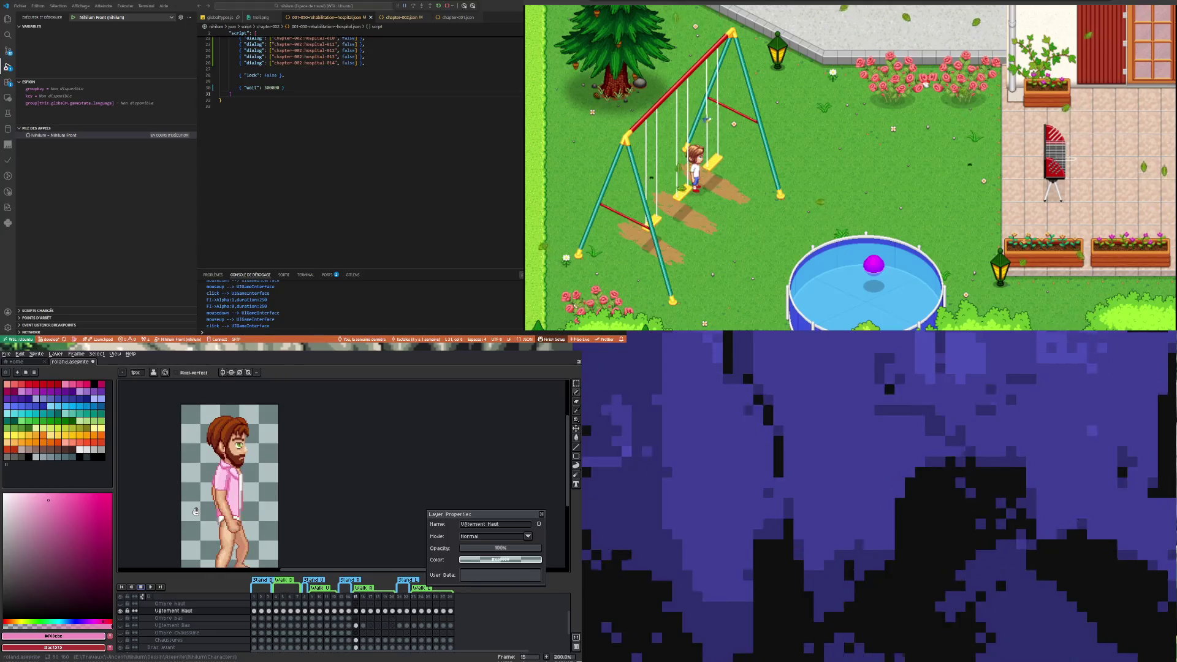
Stop playback and step through frames 15 to 20 to inspect the shirt
click(356, 611)
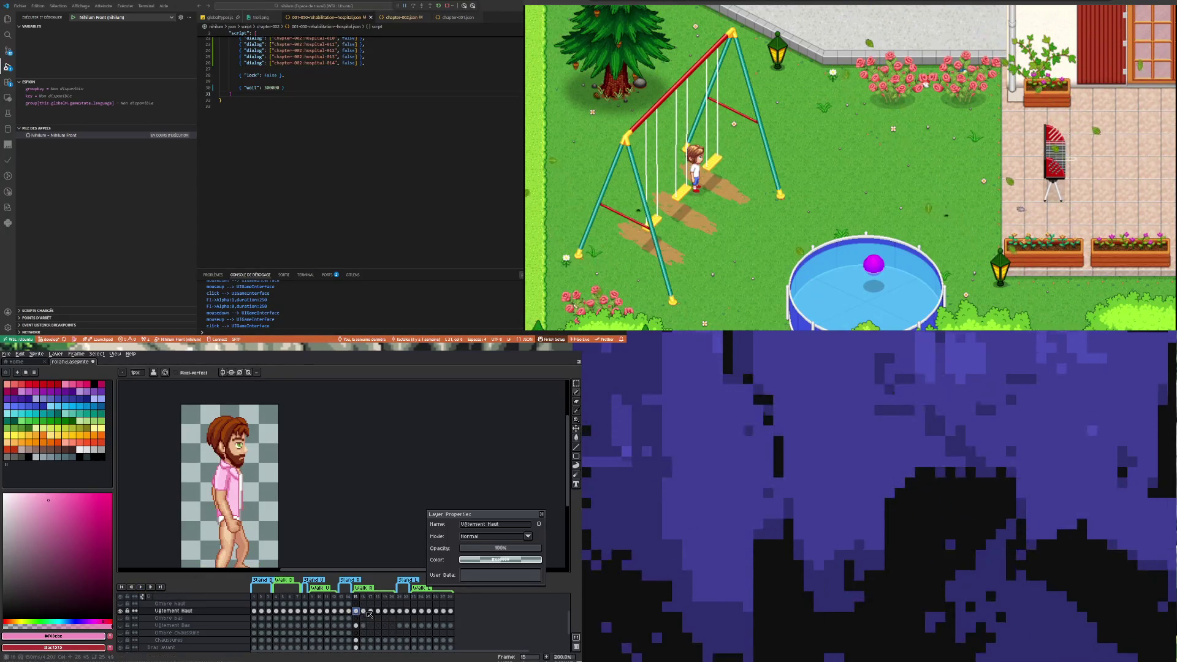
click(365, 611)
click(371, 612)
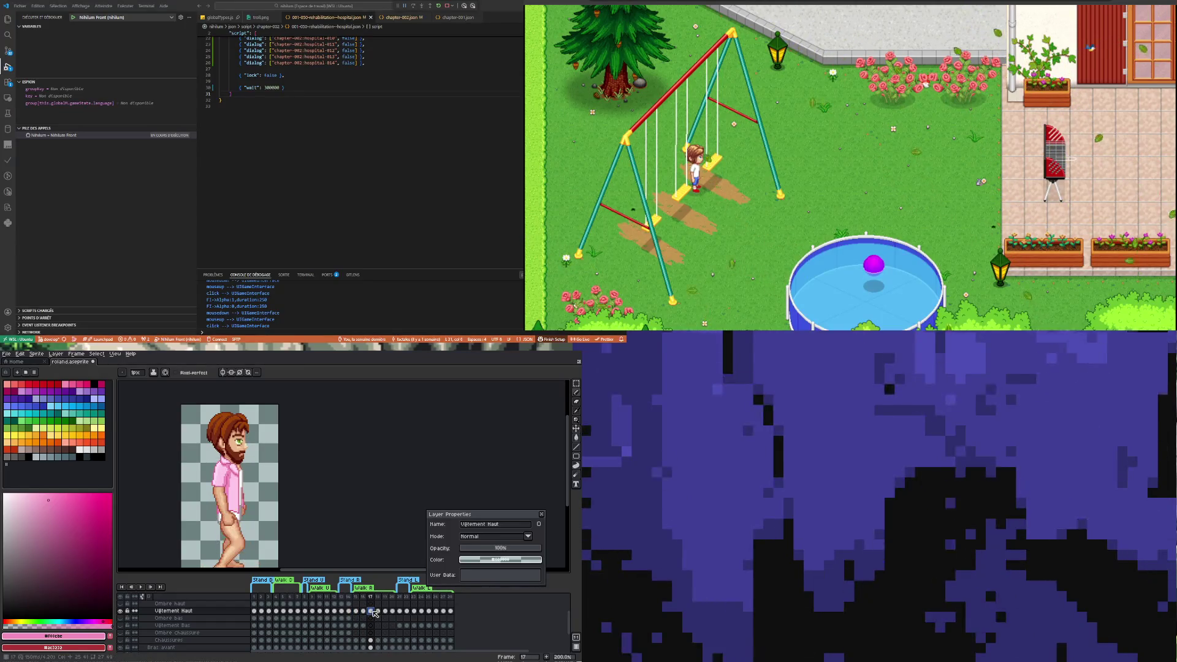
click(378, 611)
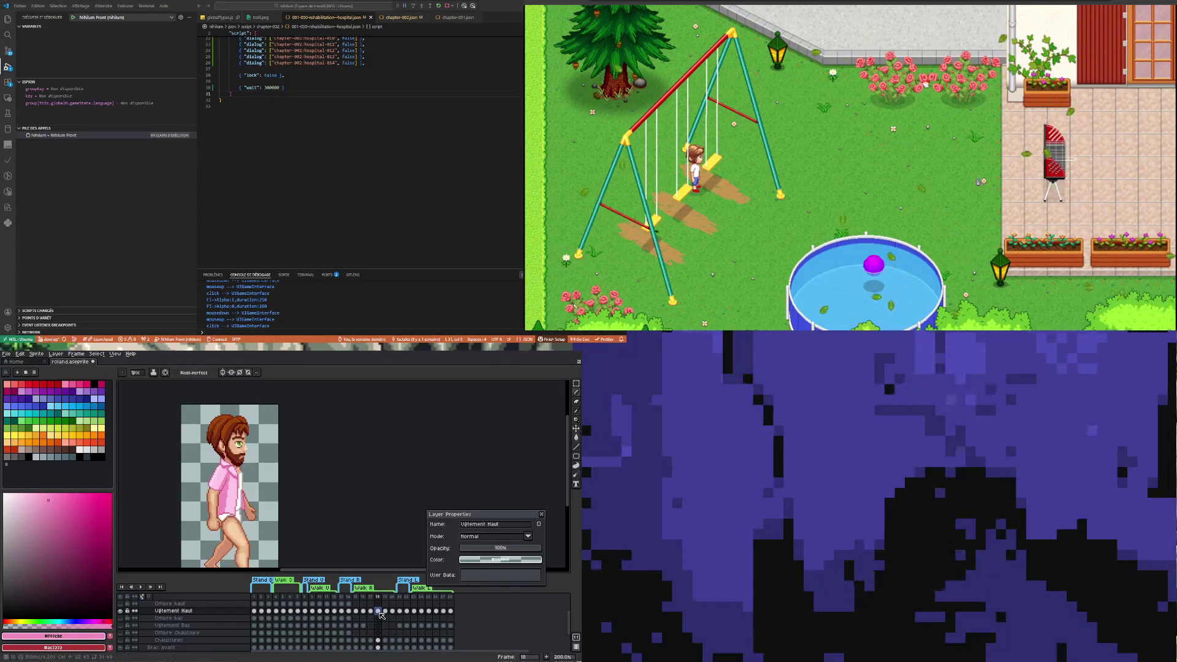
click(385, 611)
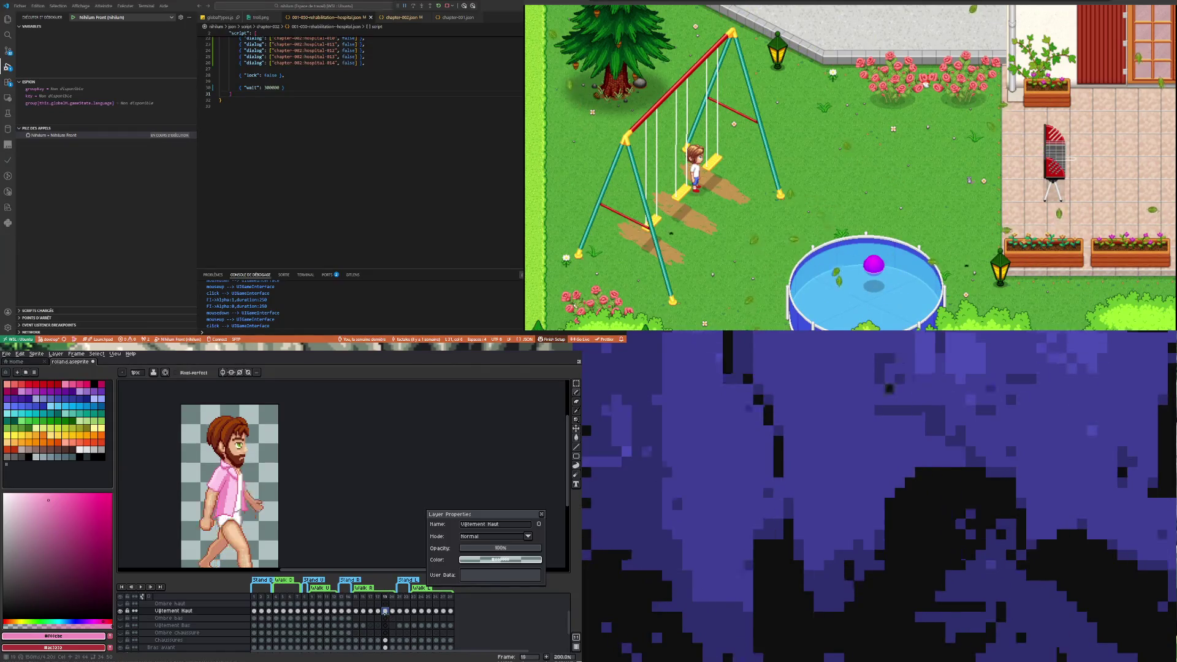
click(393, 611)
Compare frames 15 and 16, settling on frame 15
click(355, 611)
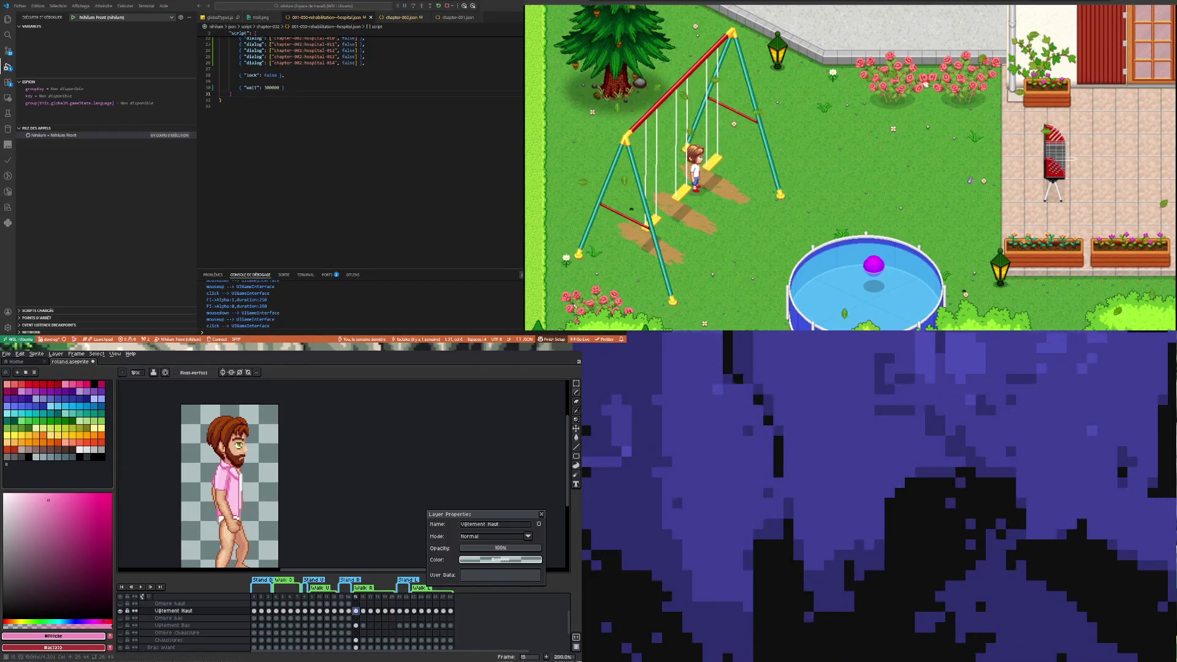
click(363, 611)
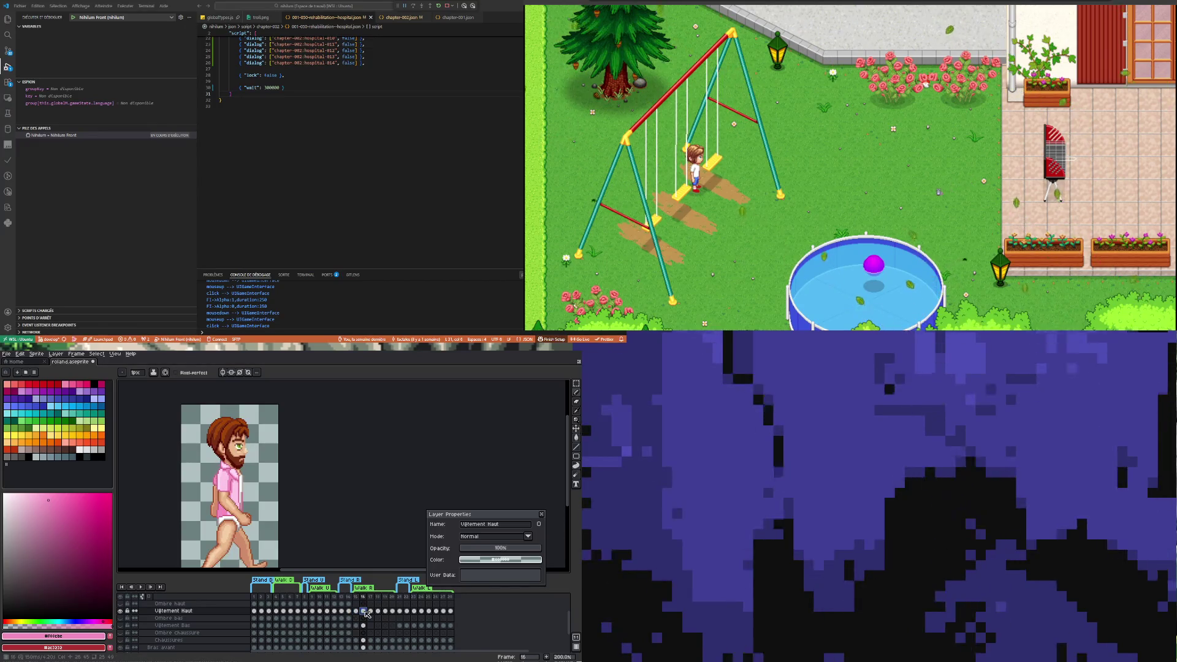
click(355, 611)
scroll(246, 515, up, 3)
key(m)
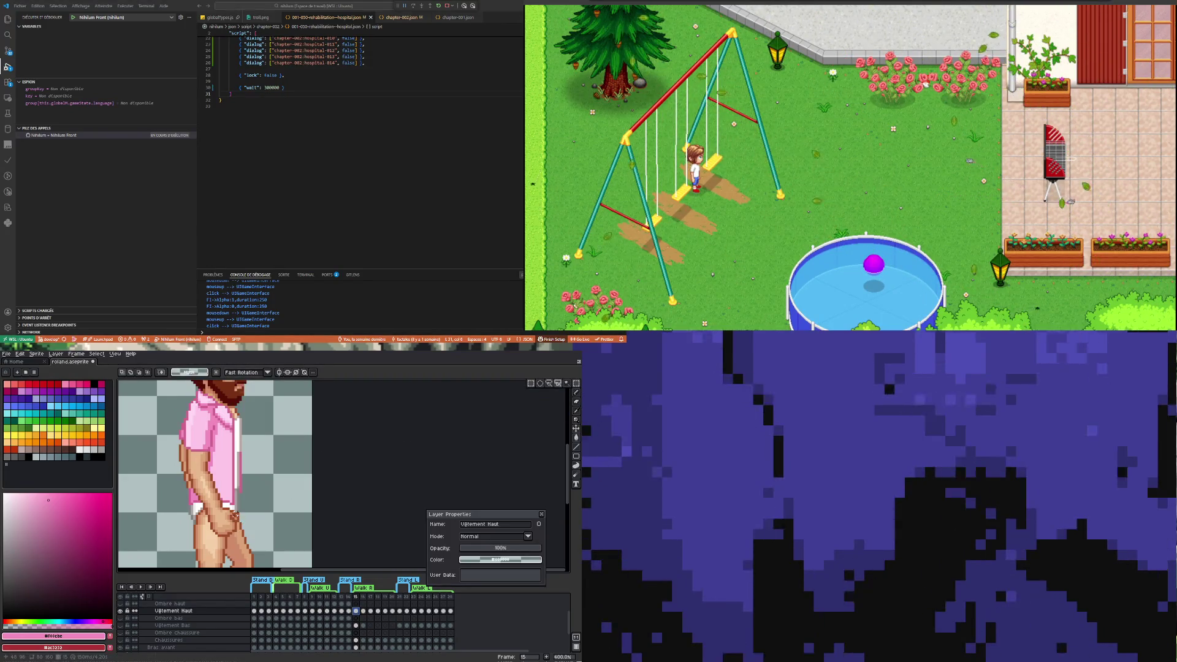
On frame 15, select the shirt's front-edge strip and shift it one pixel right
drag(235, 513, 218, 470)
key(ctrl+t)
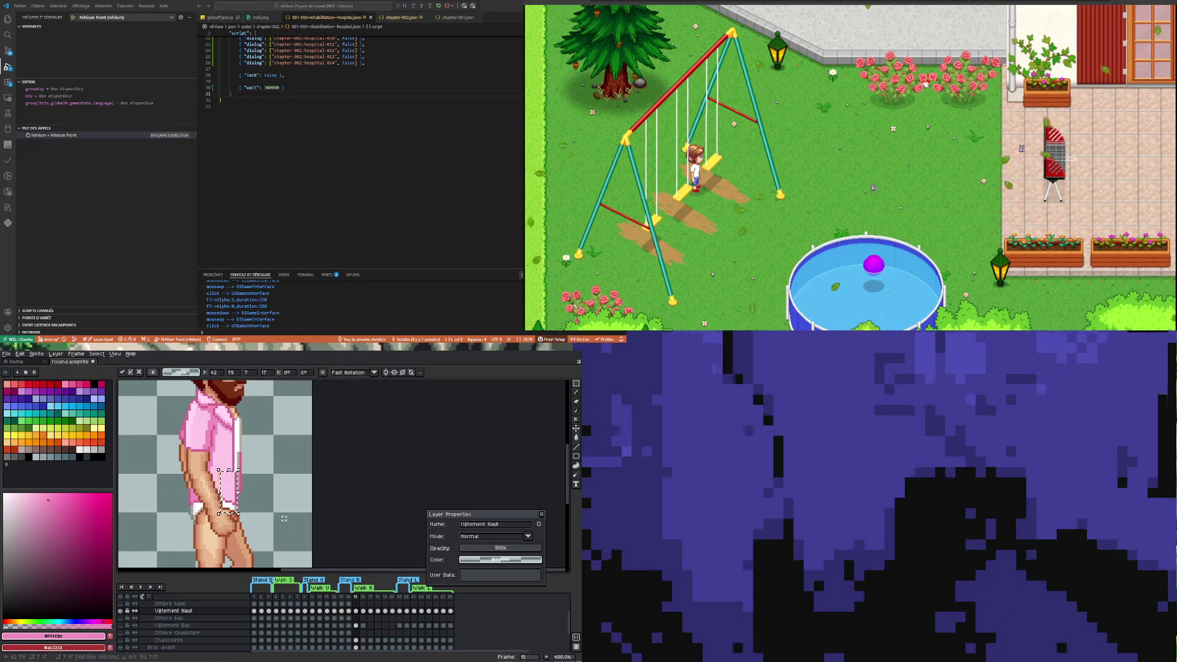
key(ctrl+d)
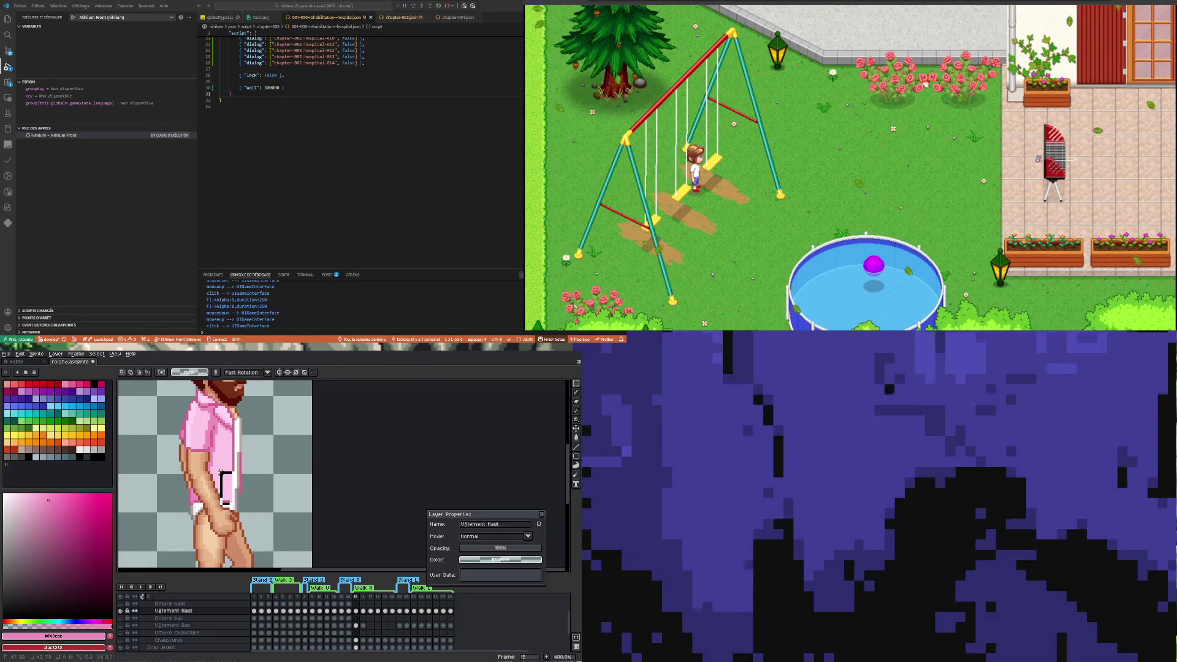
drag(222, 467, 224, 468)
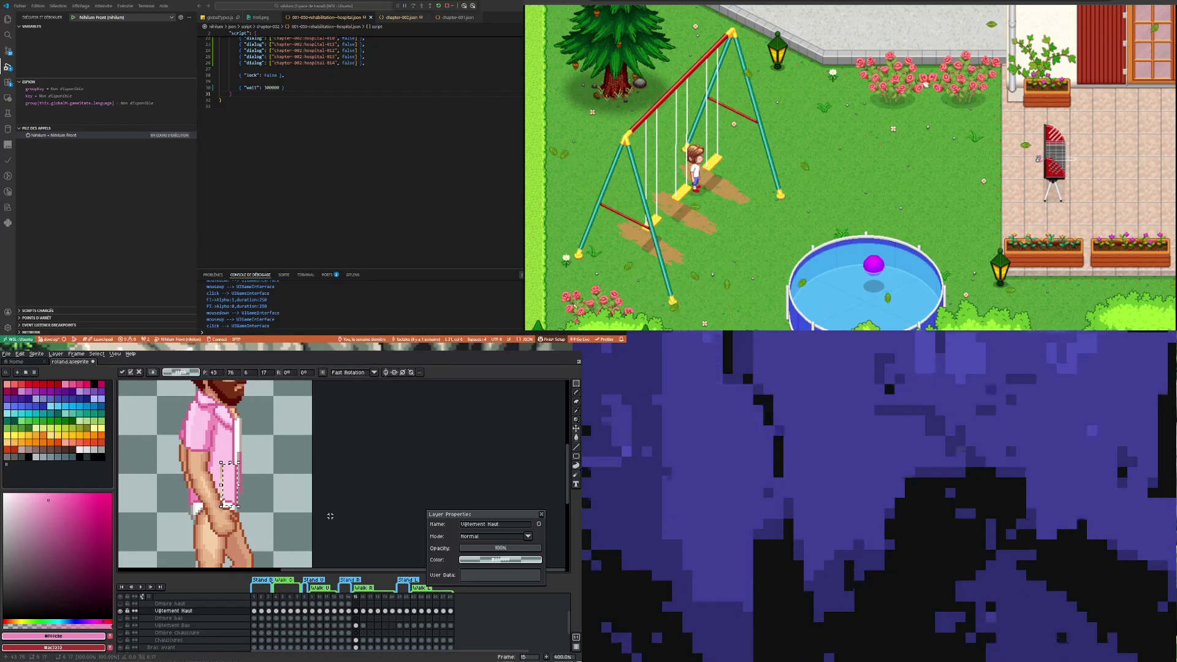
key(ctrl+d)
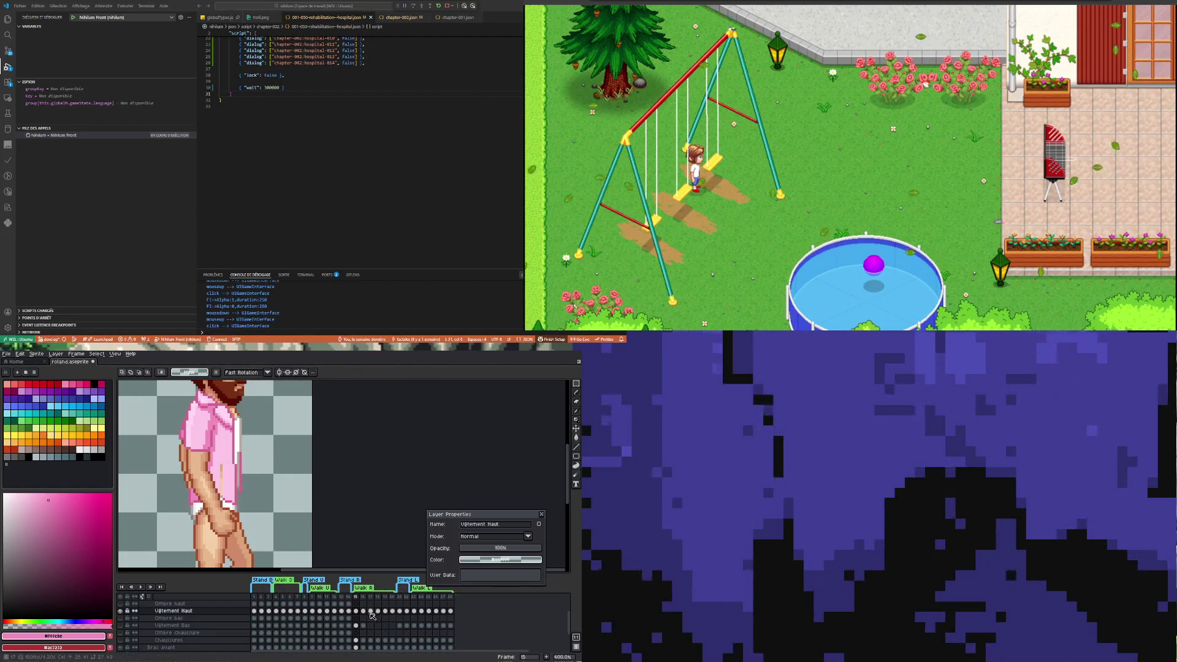
Shift the shirt's front-edge strip on frame 16 the same way
click(362, 611)
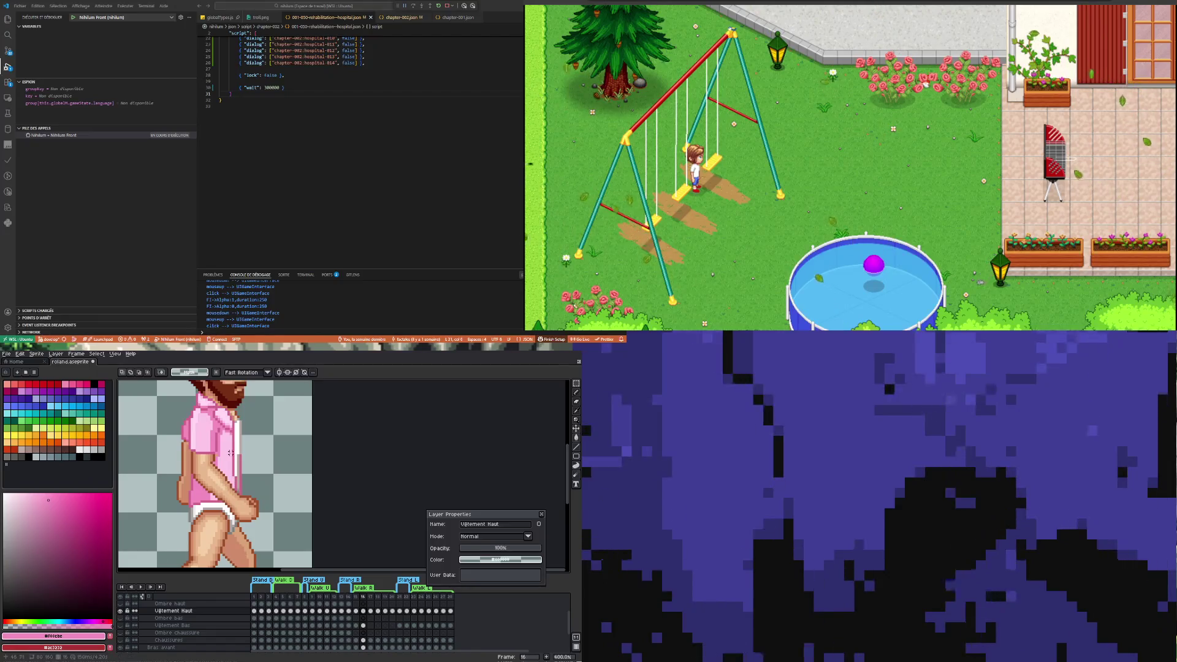
drag(230, 454, 232, 520)
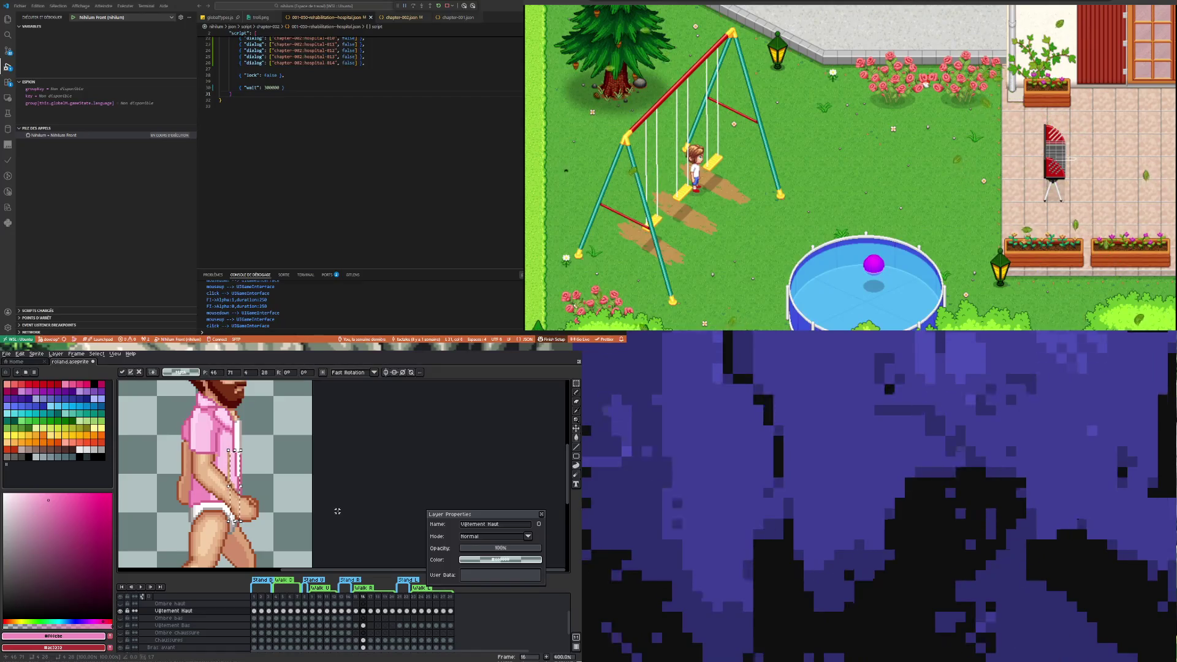
key(ctrl+d)
scroll(231, 473, up, 1)
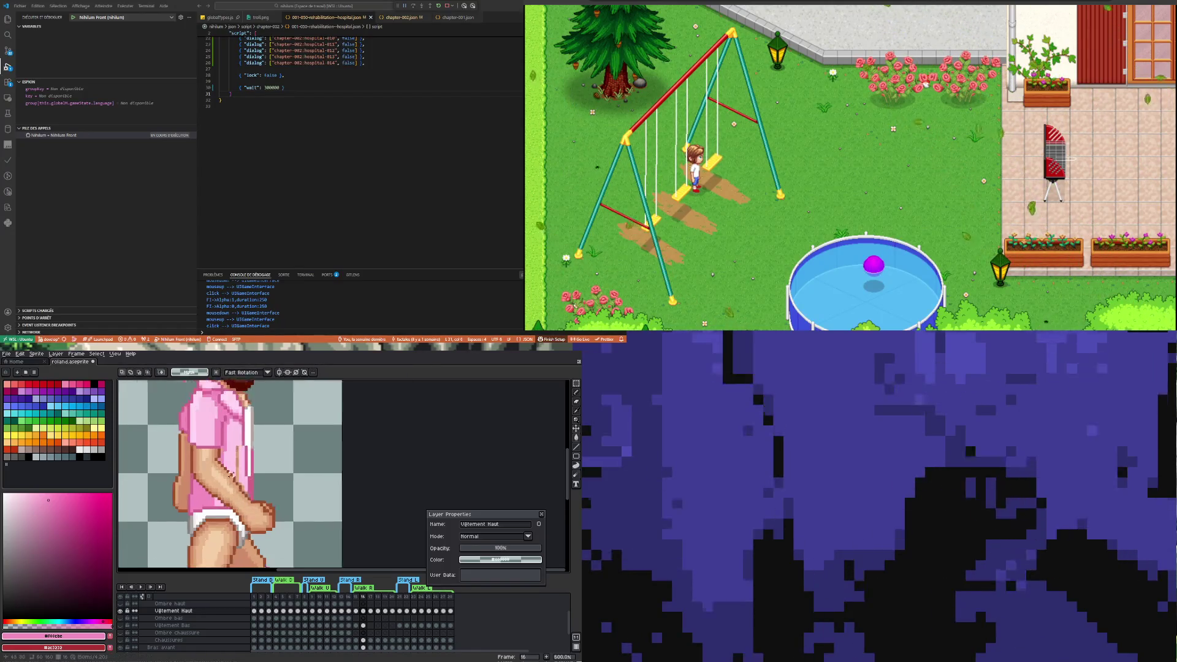
scroll(232, 474, up, 2)
Pick the darker pink #d2658f from the shirt and save the sprite
key(i)
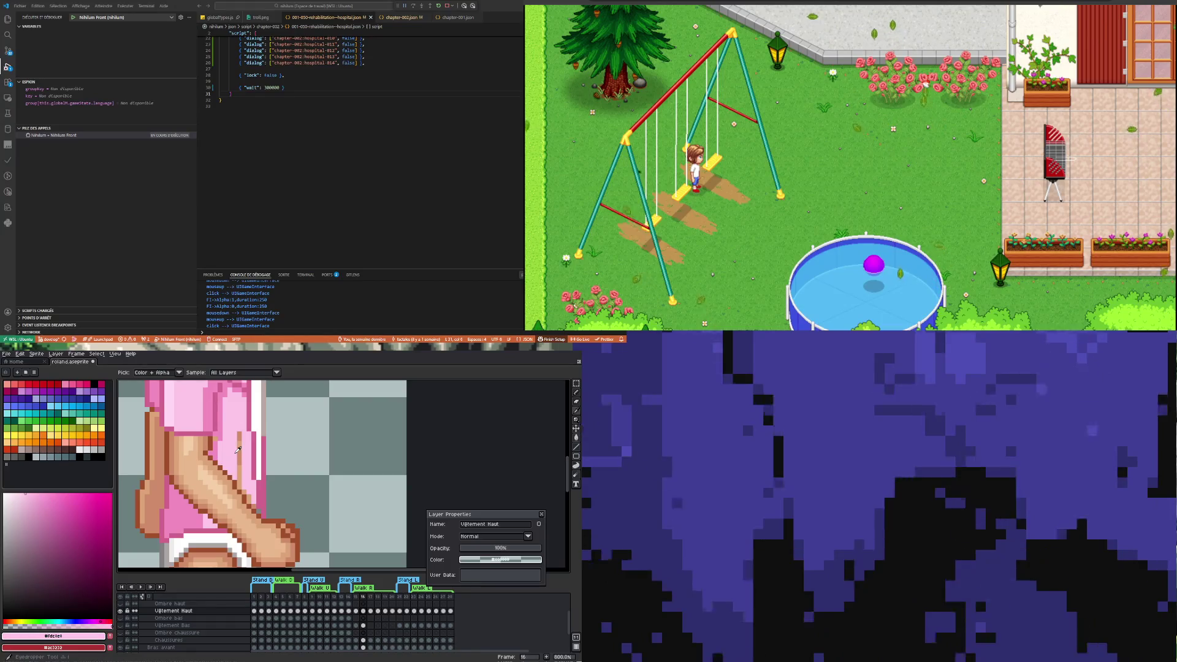
key(b)
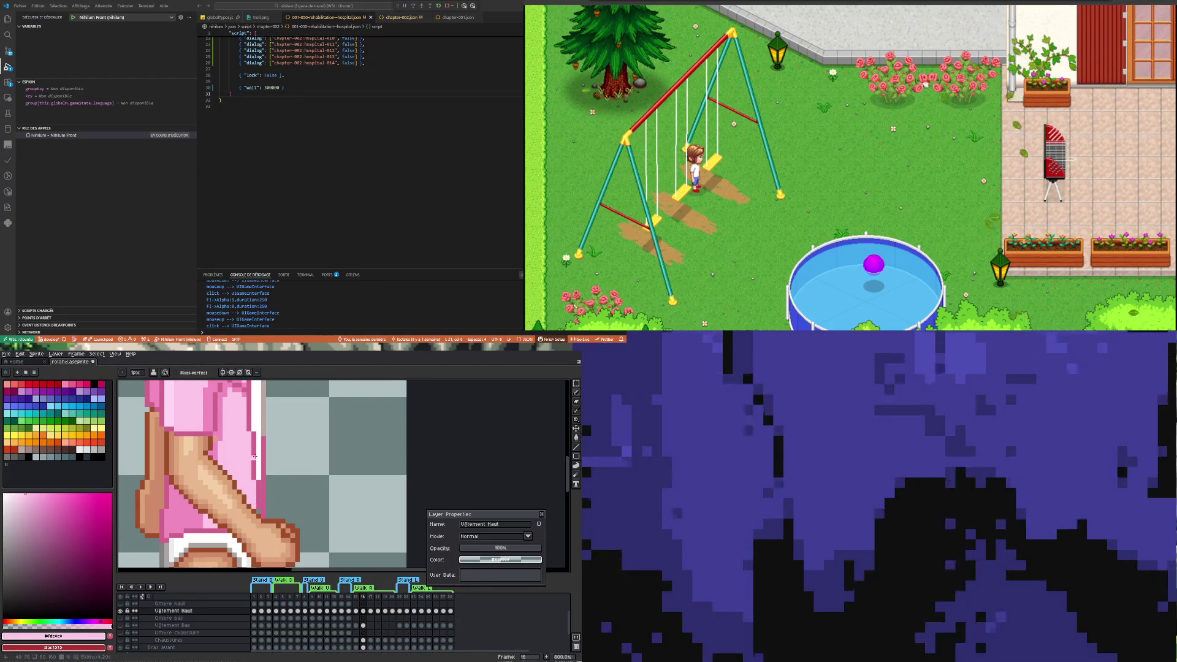
scroll(257, 496, down, 1)
scroll(257, 493, up, 3)
key(i)
click(264, 487)
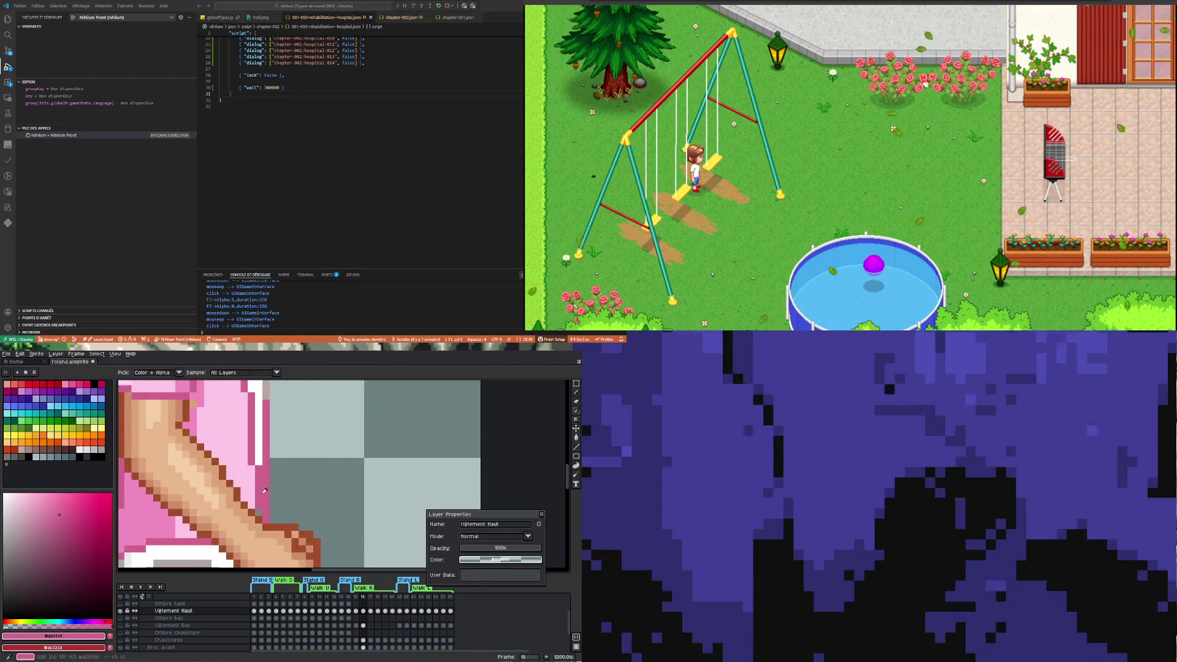
key(b)
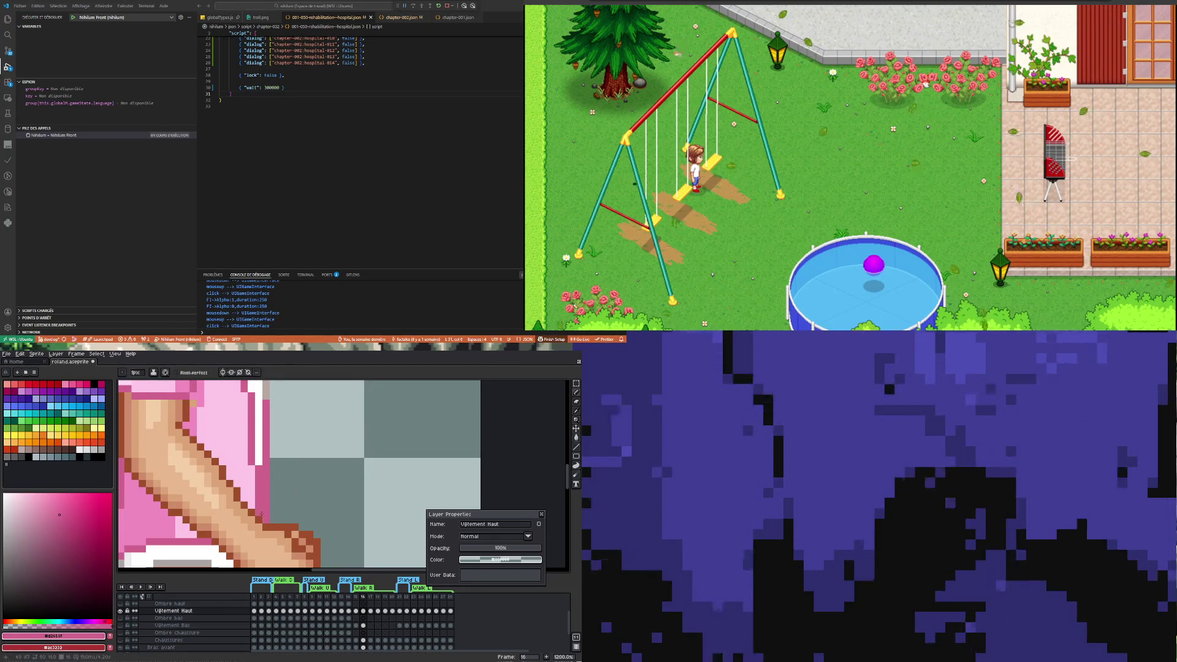
key(ctrl+s)
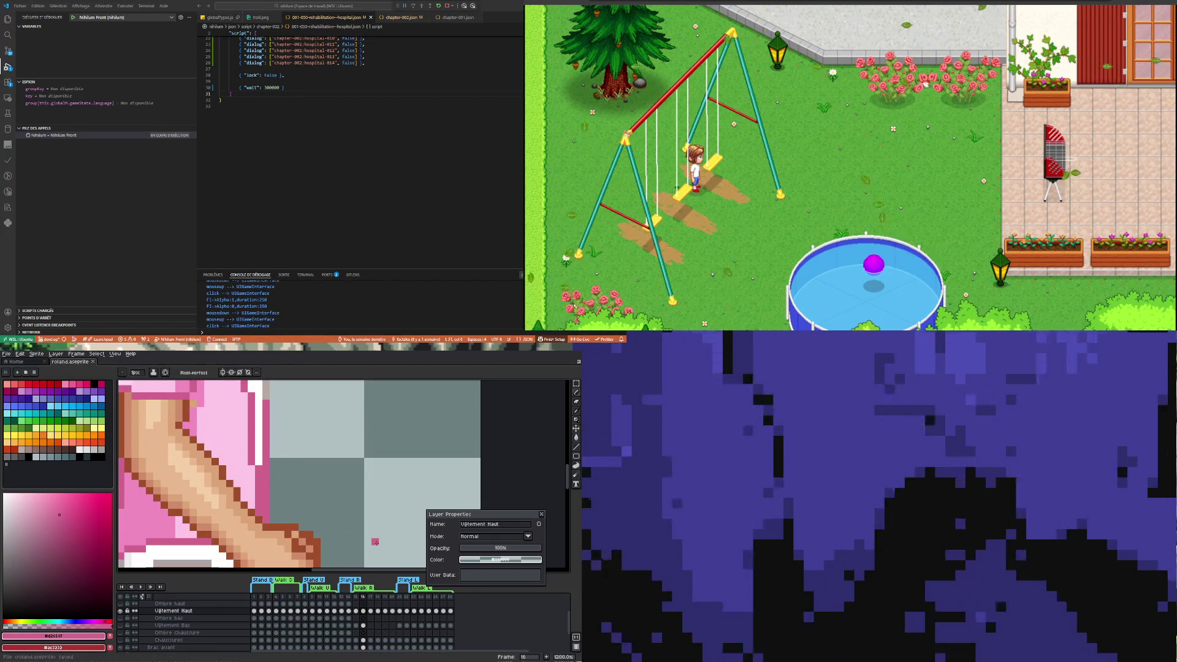
Patch the shirt front with two light-pink #f08cbe pixels
scroll(363, 532, down, 5)
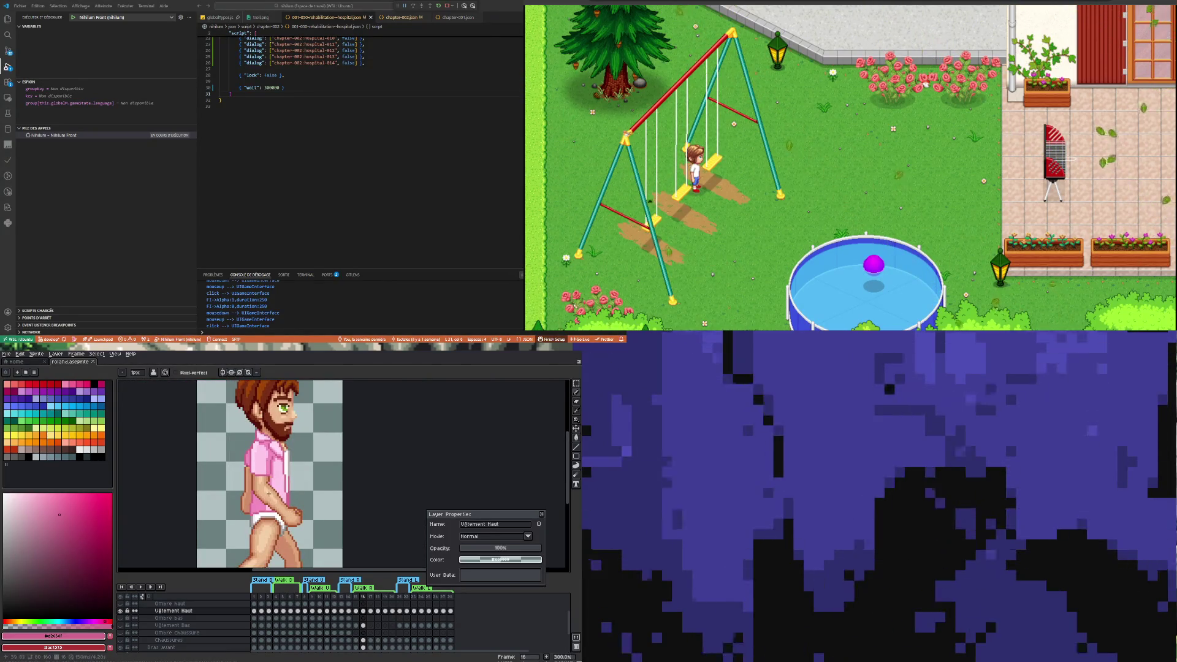
scroll(263, 483, up, 5)
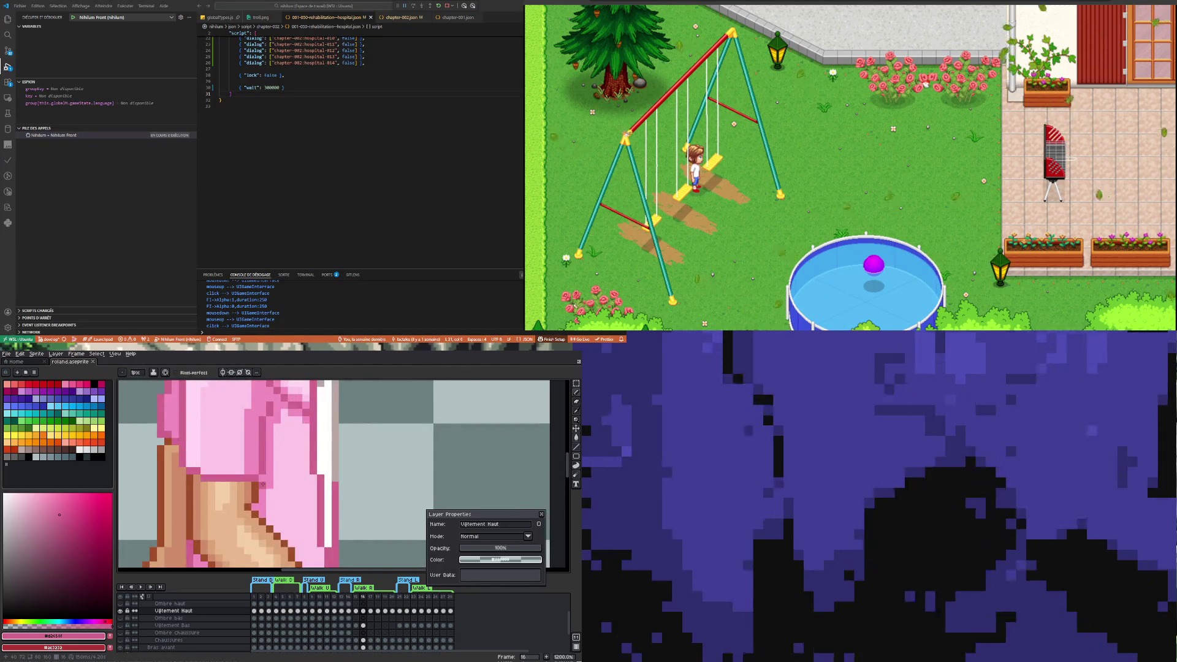
alt+click(271, 477)
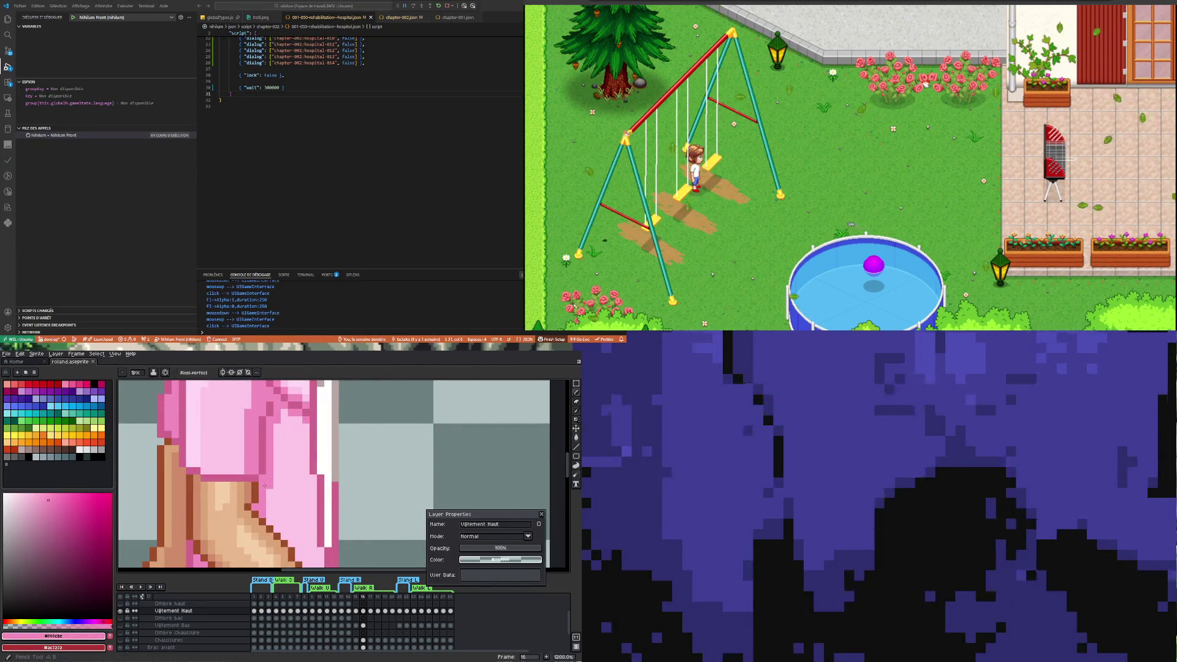
click(264, 513)
click(266, 497)
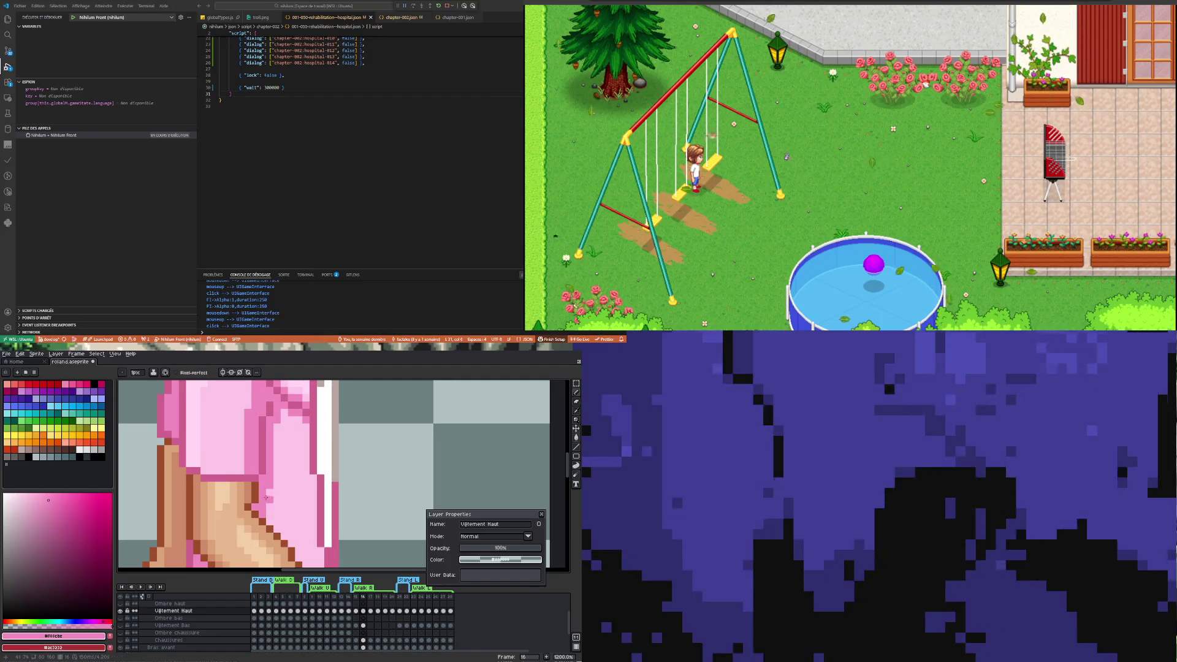
scroll(266, 488, down, 2)
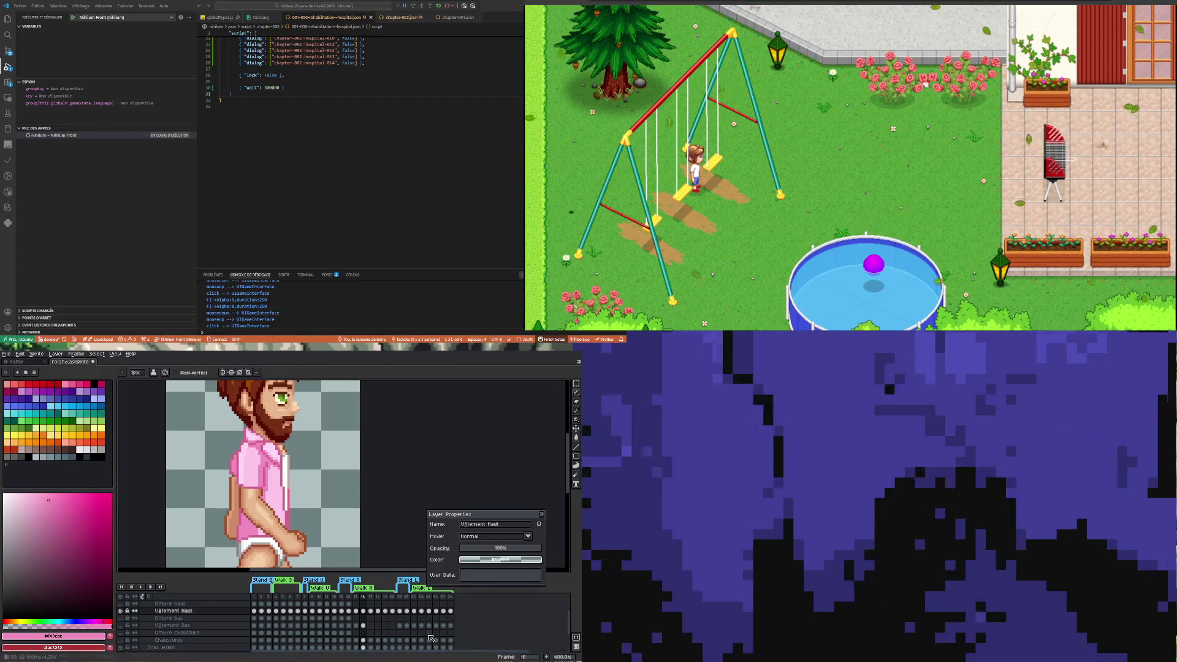
click(363, 612)
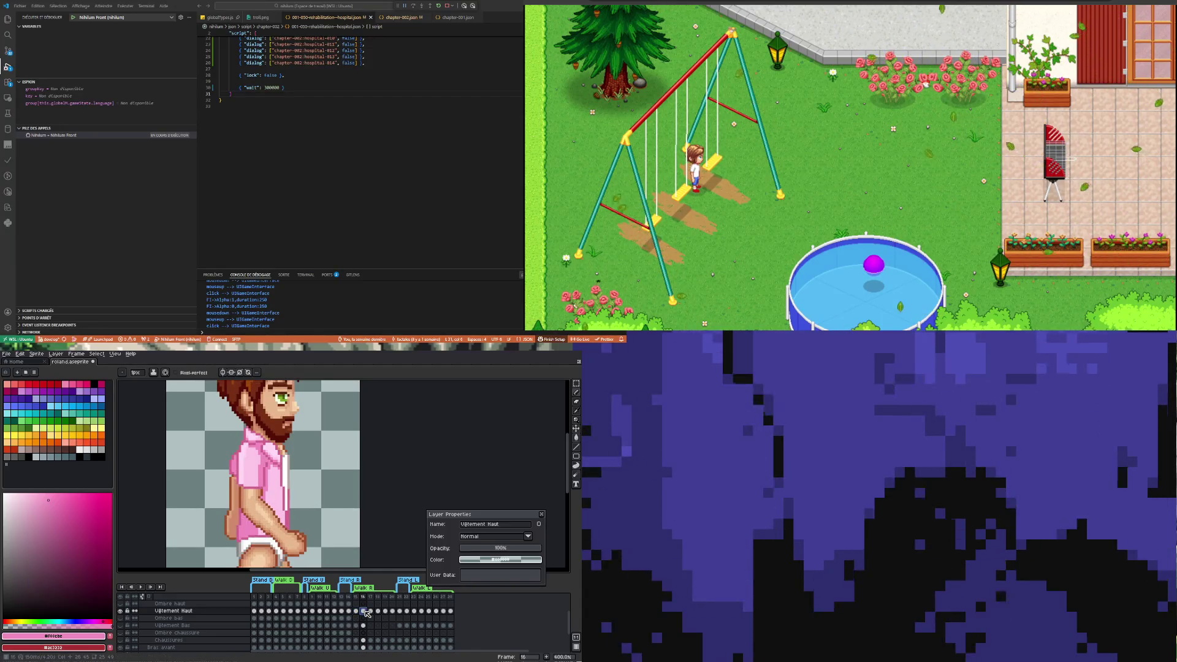
click(356, 611)
scroll(262, 535, up, 3)
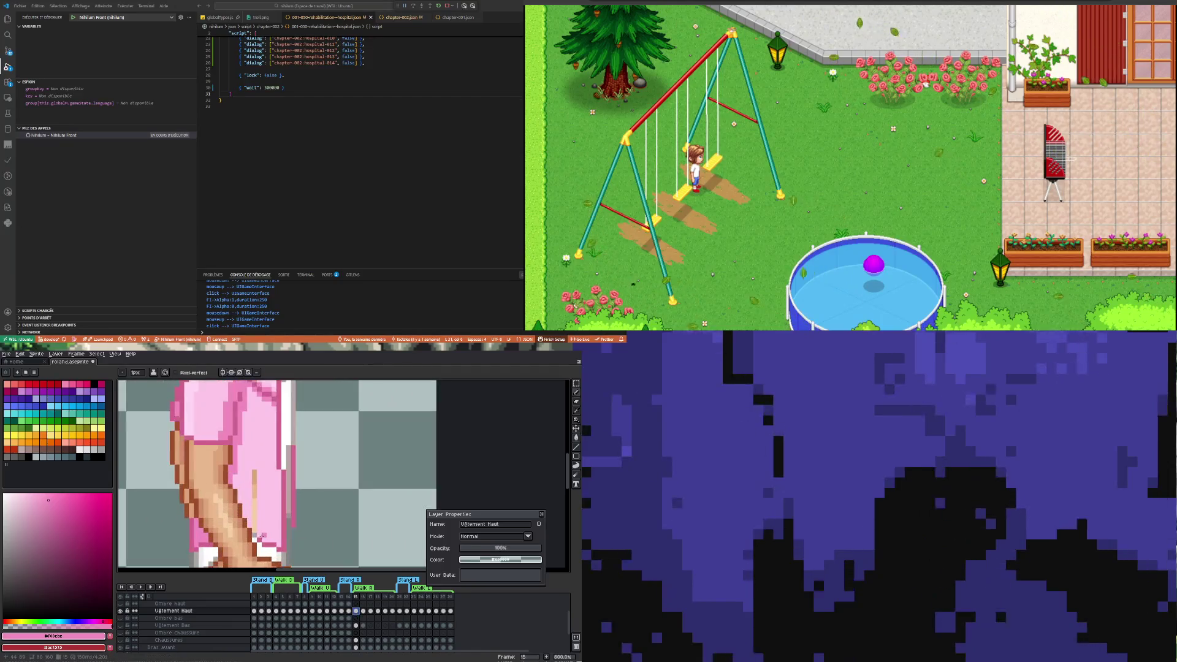
alt+click(262, 535)
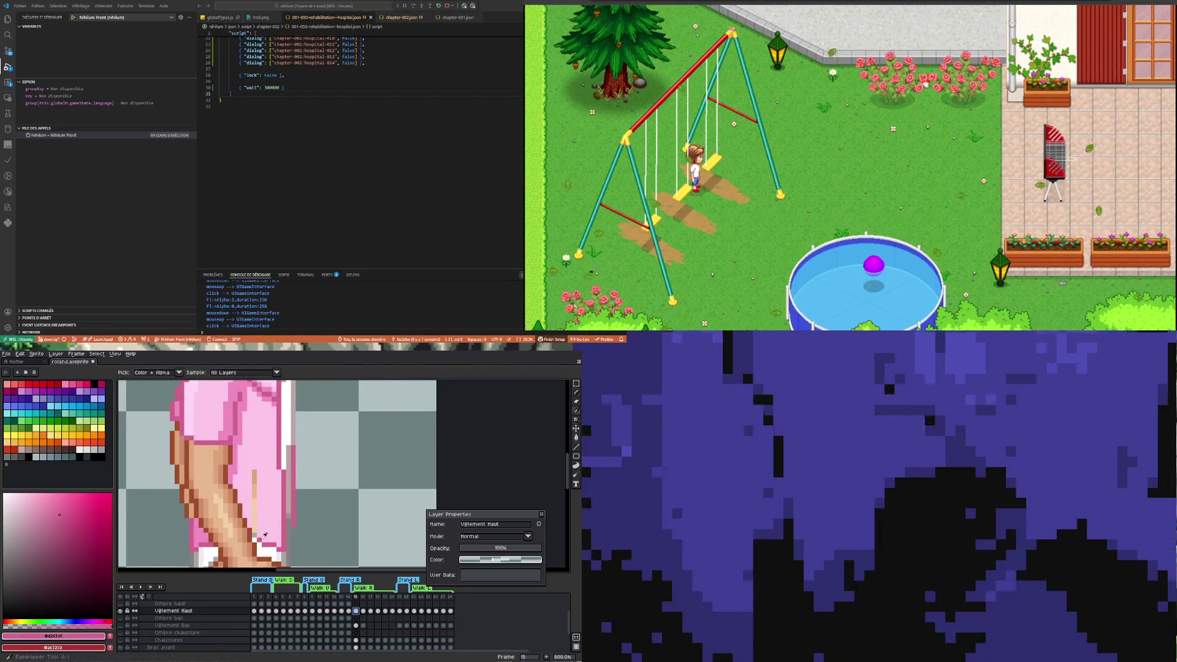
alt+click(268, 520)
drag(253, 497, 254, 469)
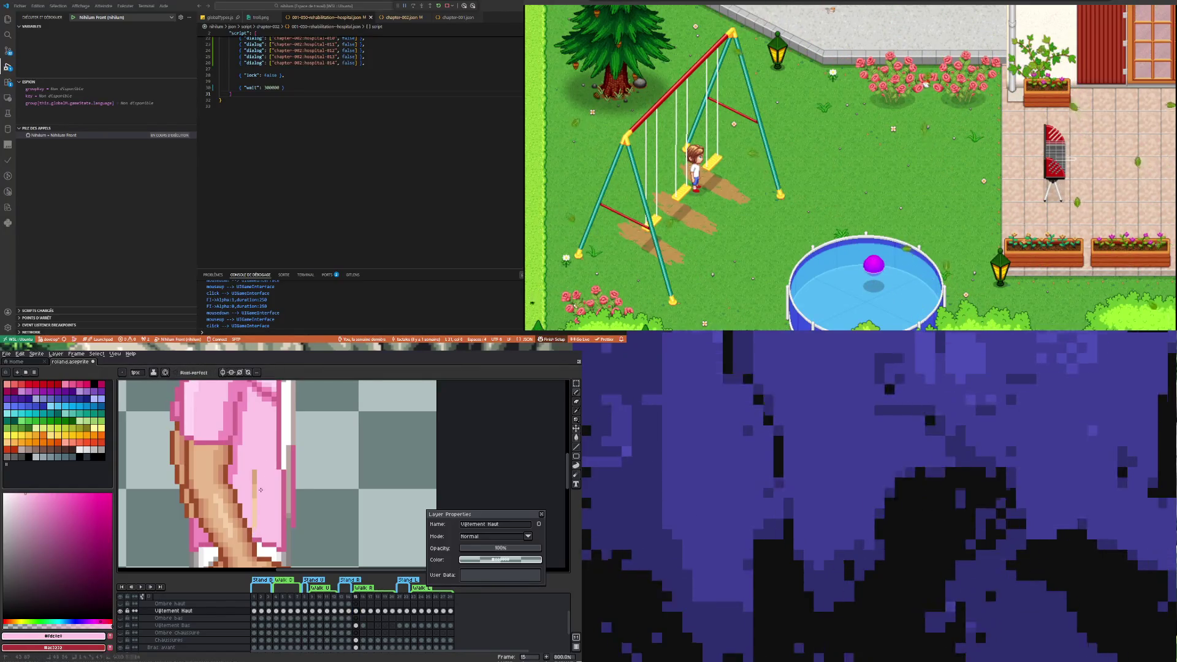
key(ctrl+z)
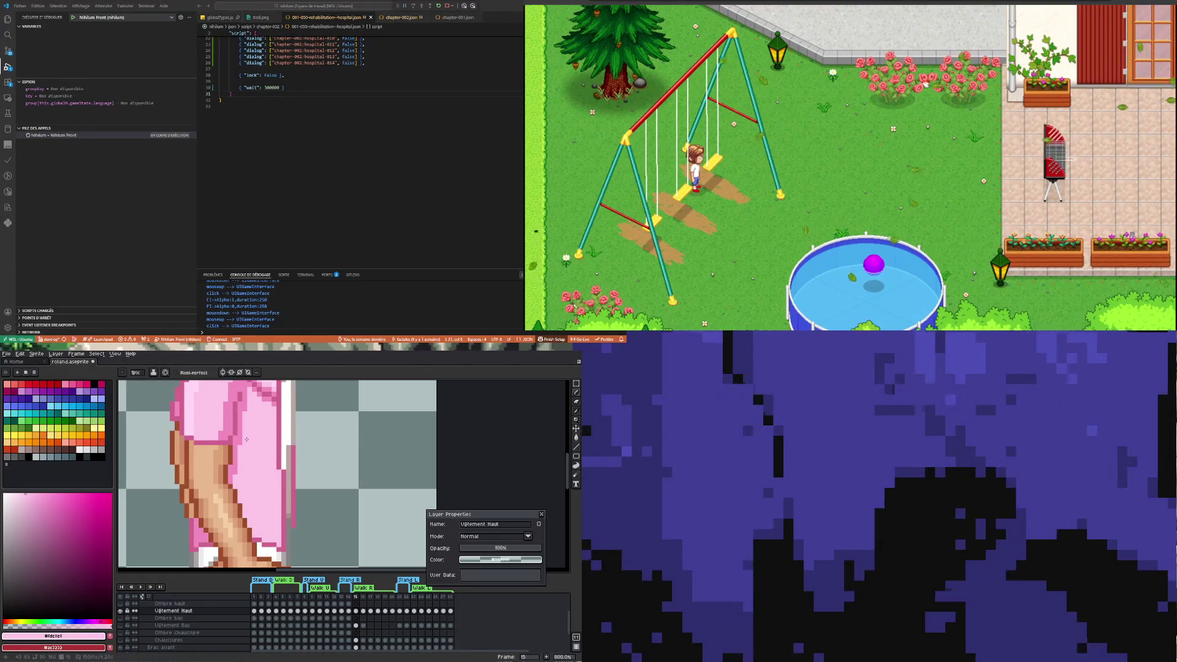
scroll(259, 466, down, 5)
scroll(259, 465, up, 4)
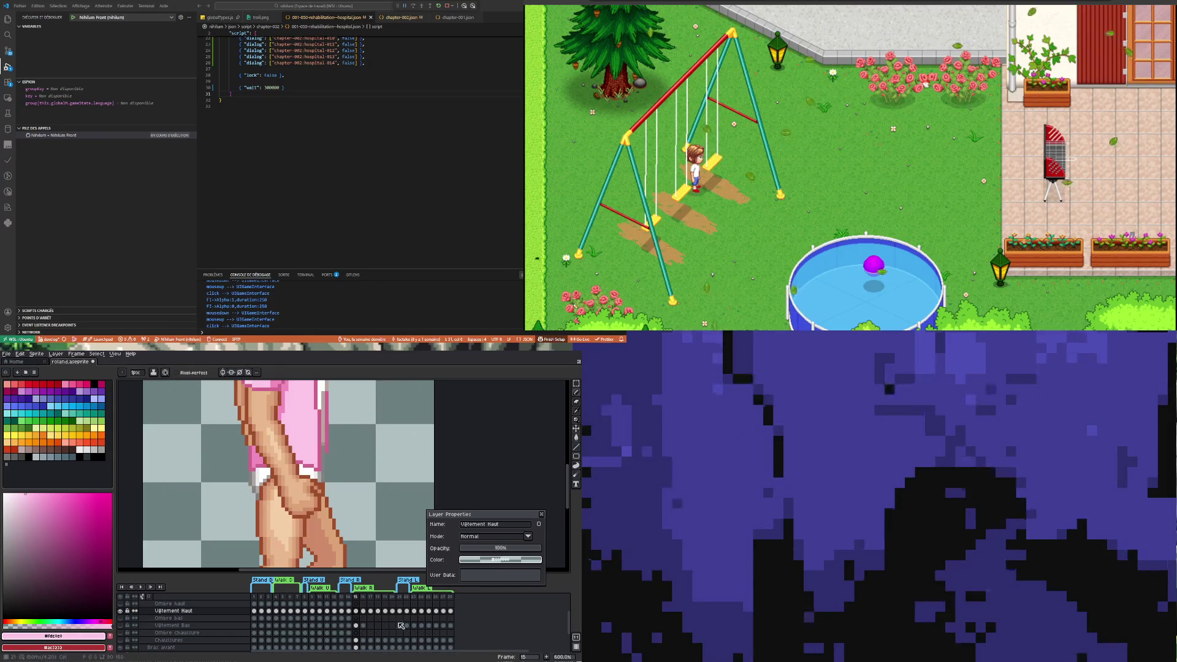
click(364, 611)
click(371, 611)
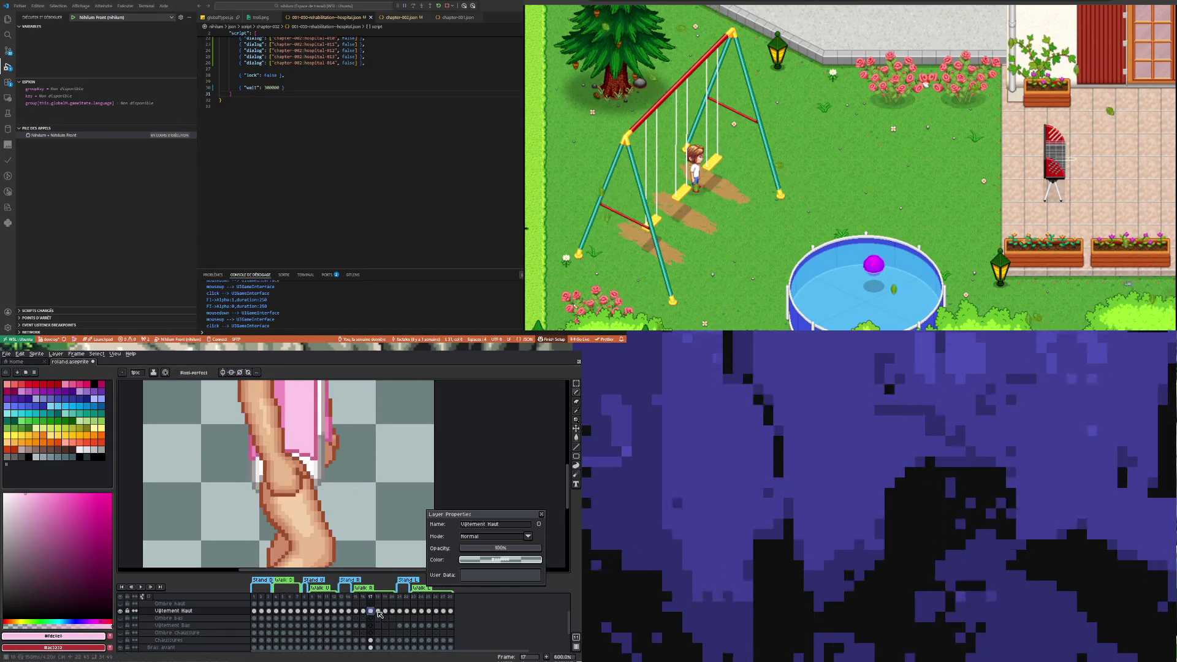
click(378, 611)
key(Right)
key(Right)
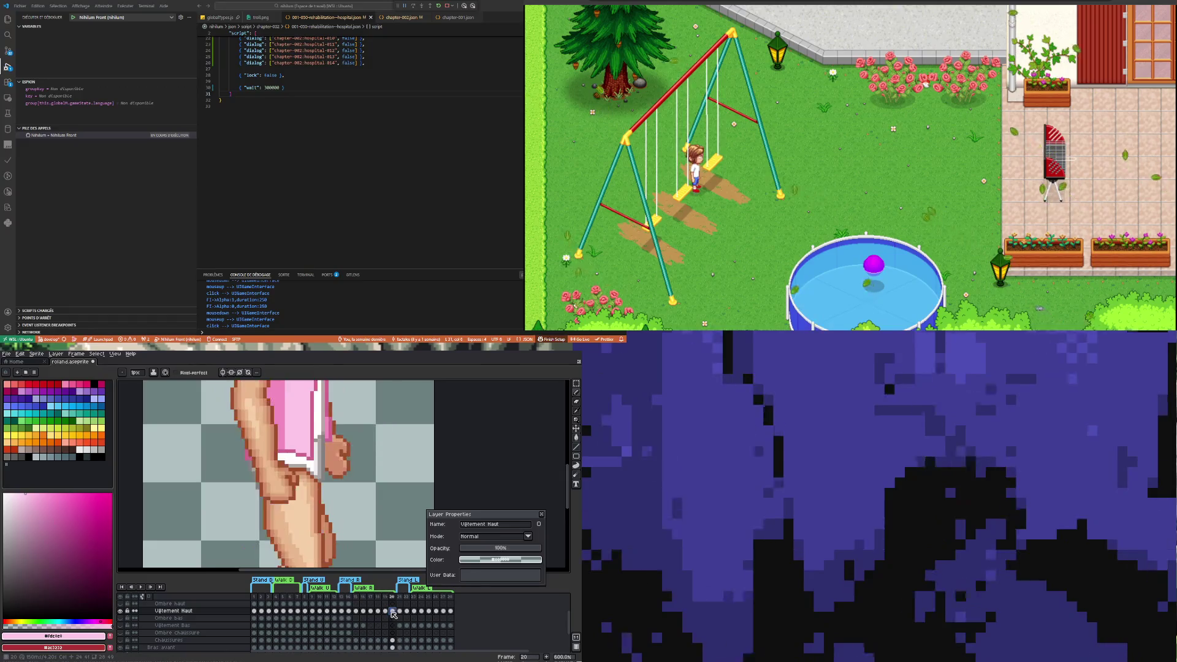
click(355, 612)
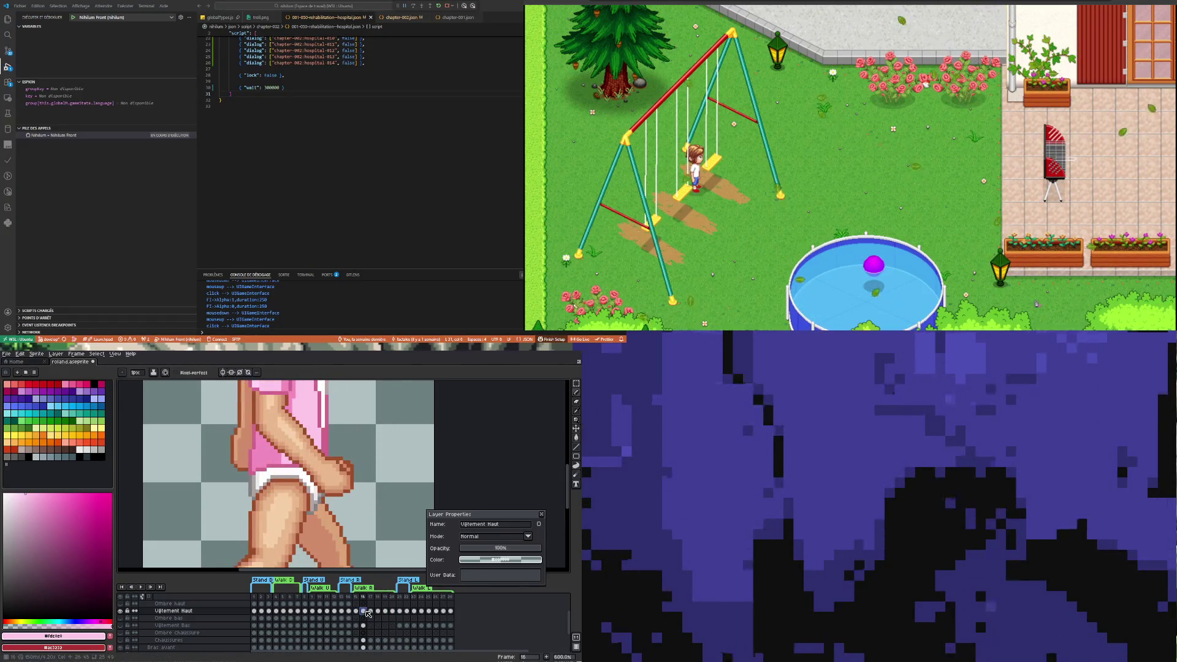
click(363, 611)
key(Right)
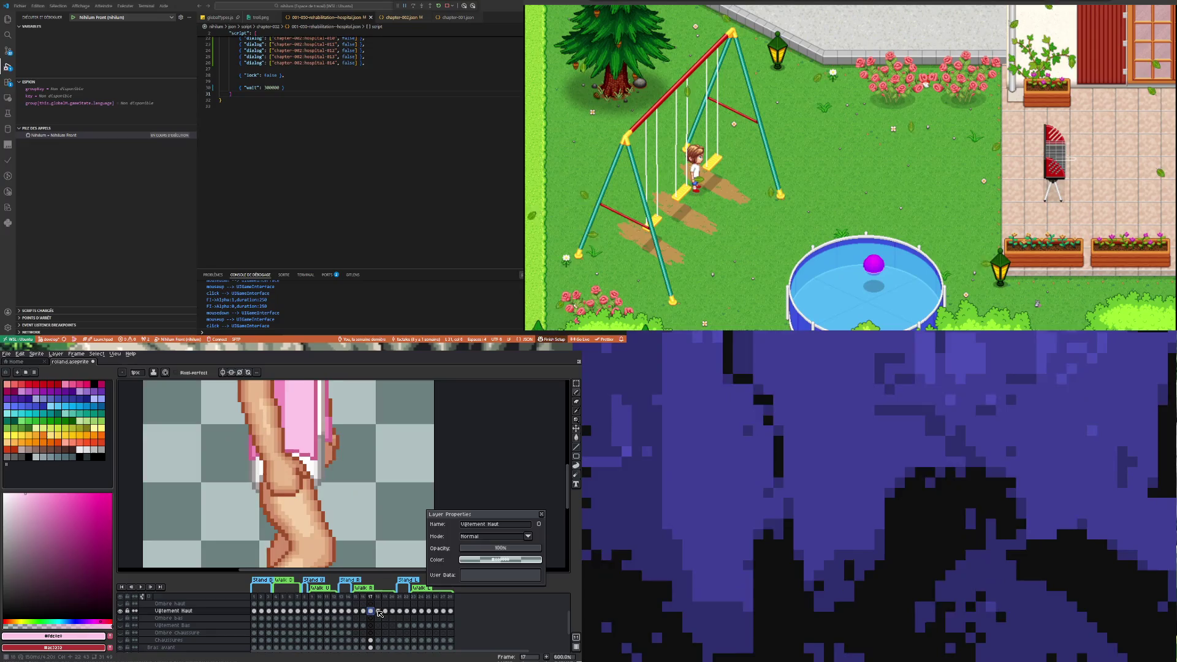
click(378, 612)
key(Right)
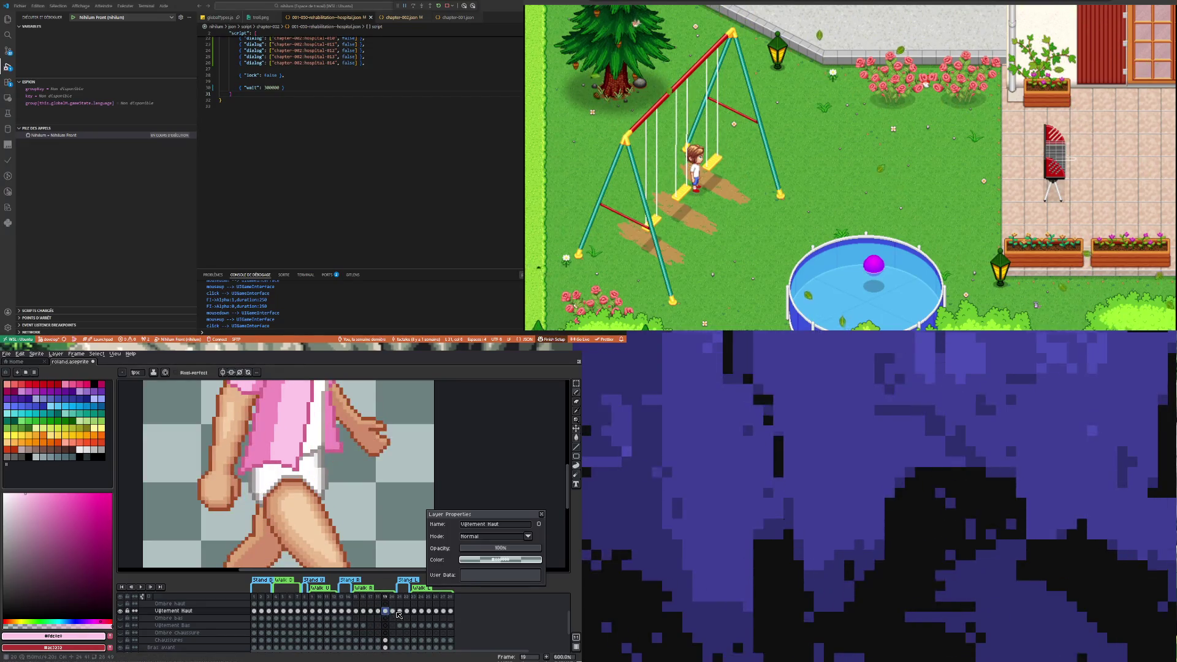
key(Right)
click(387, 611)
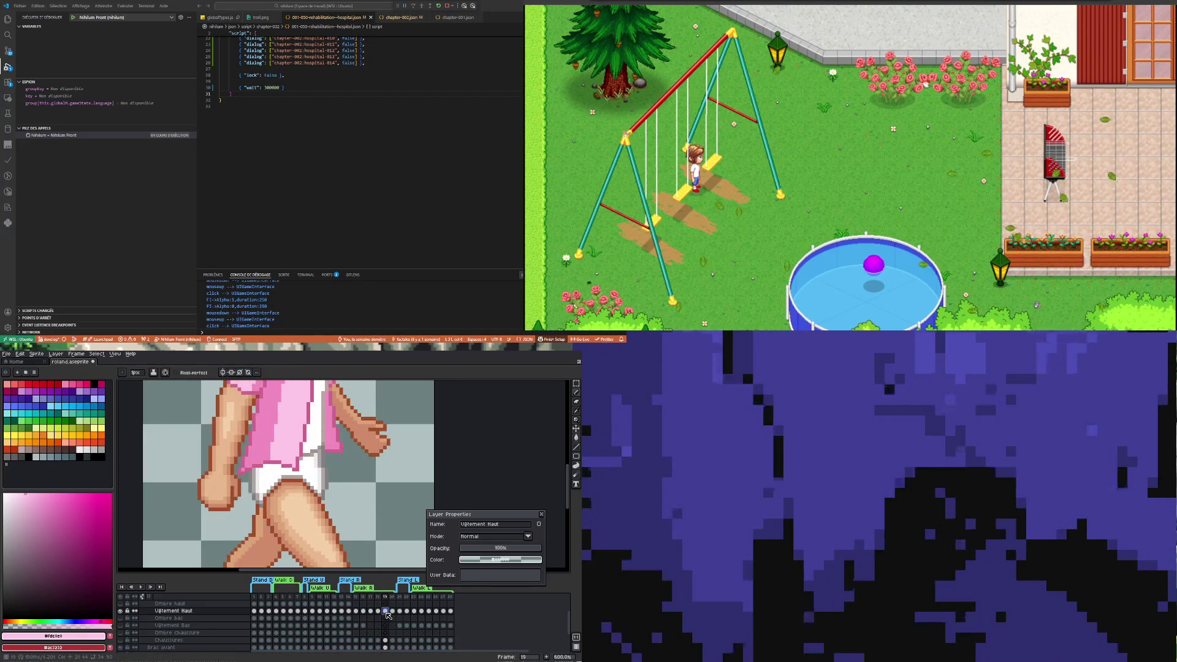
key(Right)
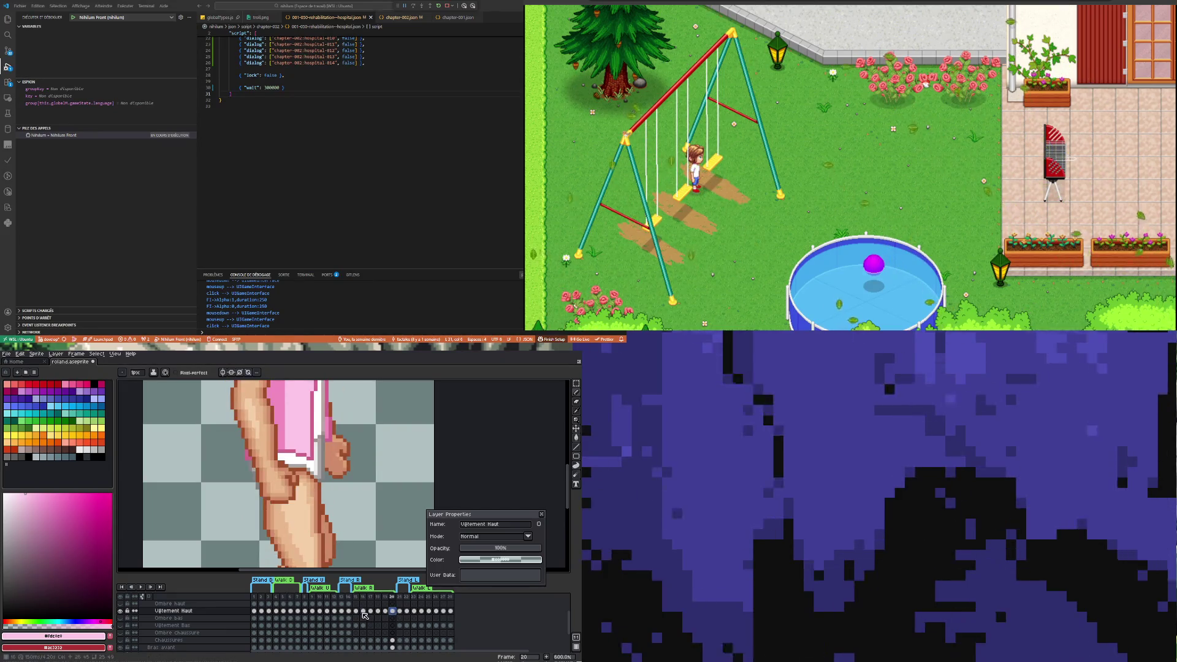
click(358, 611)
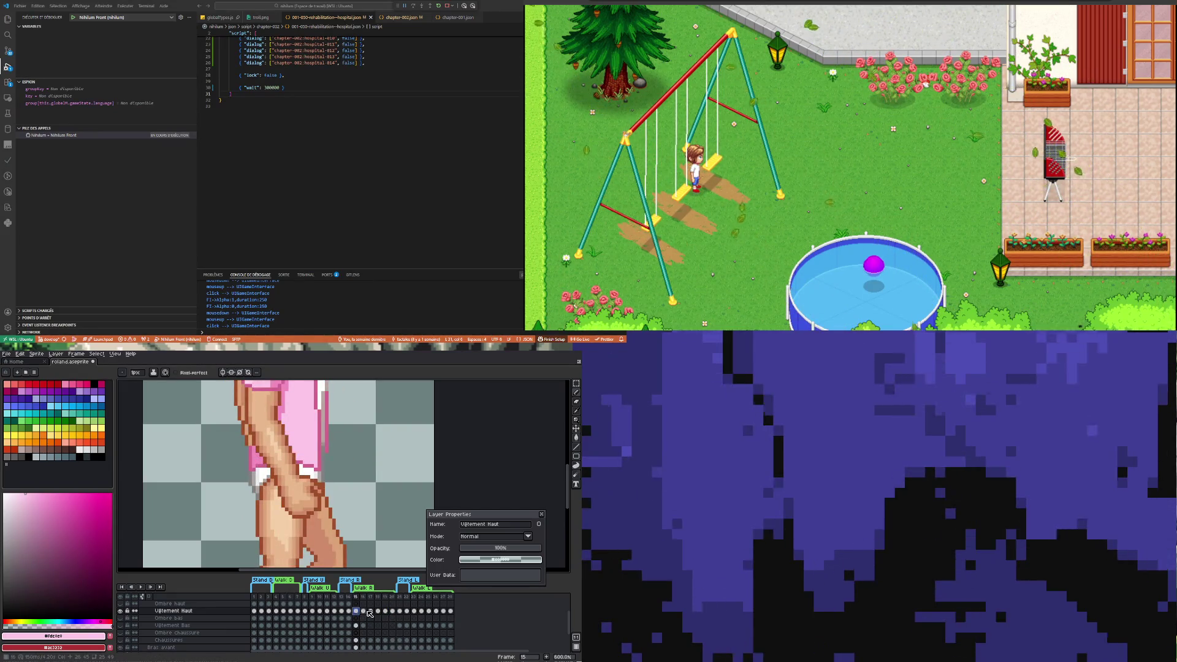
scroll(297, 473, down, 5)
scroll(297, 472, up, 2)
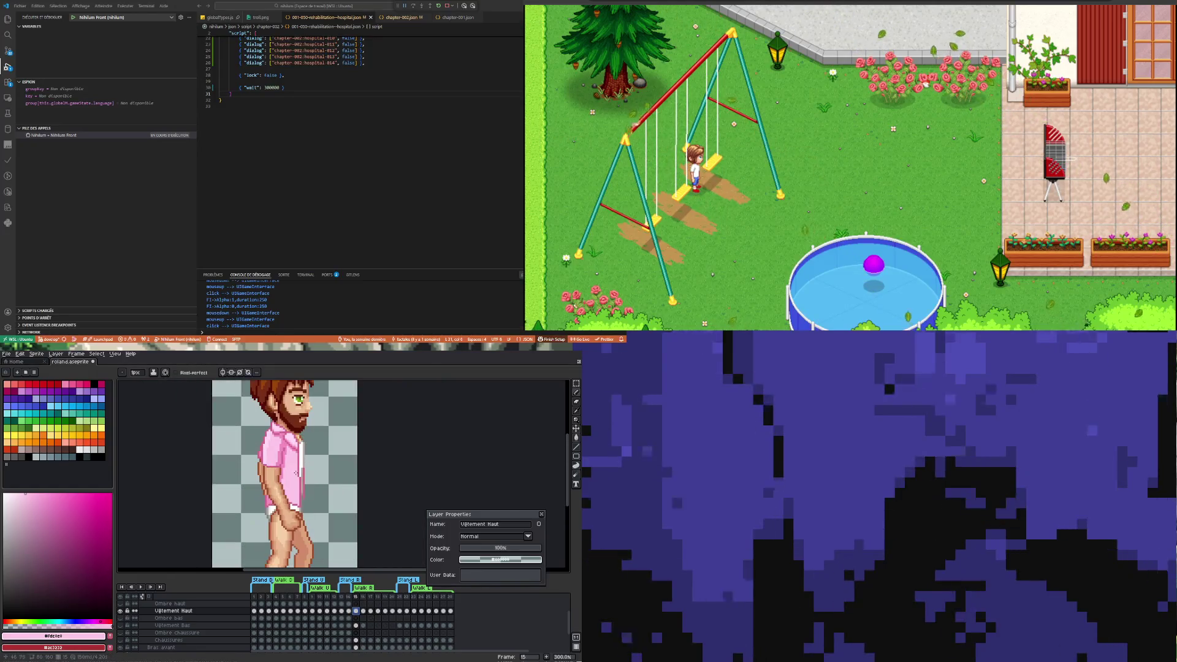
click(371, 611)
Step through walk frames 18–20, then play and stop the animation
click(378, 611)
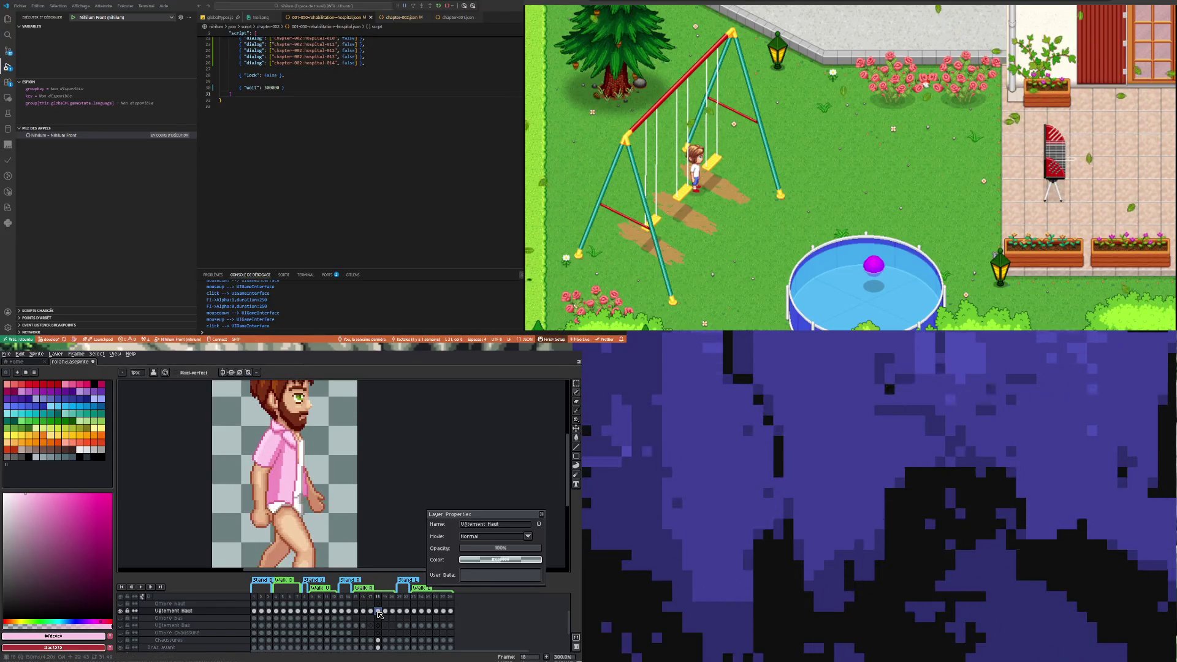
click(385, 611)
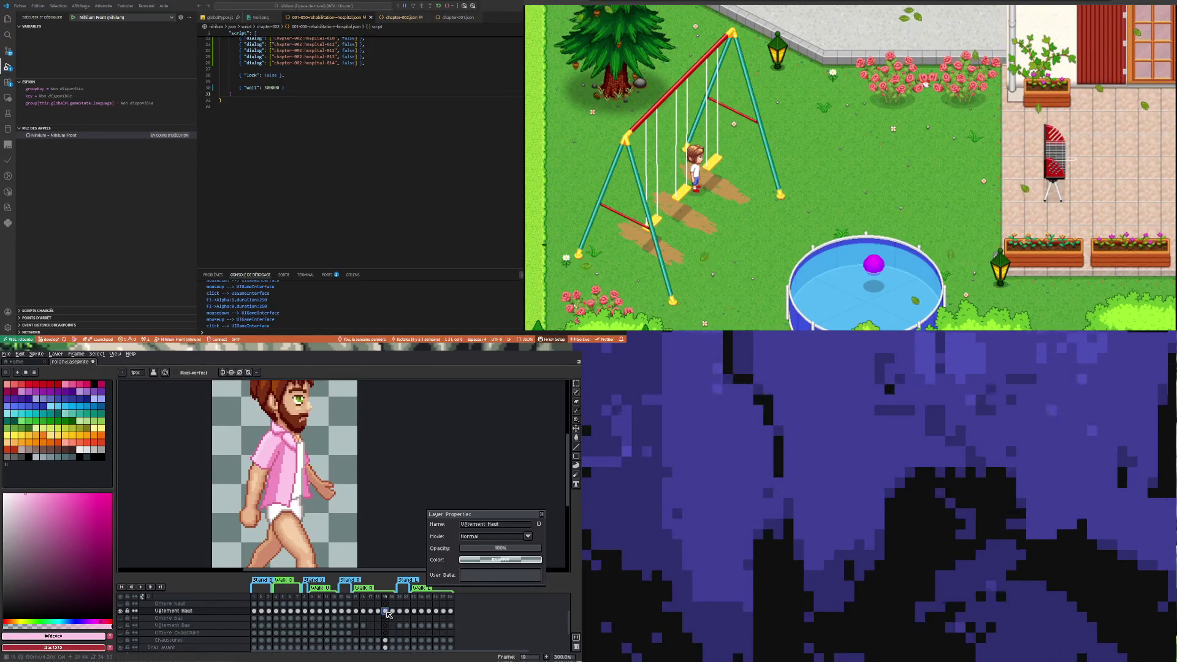
click(392, 611)
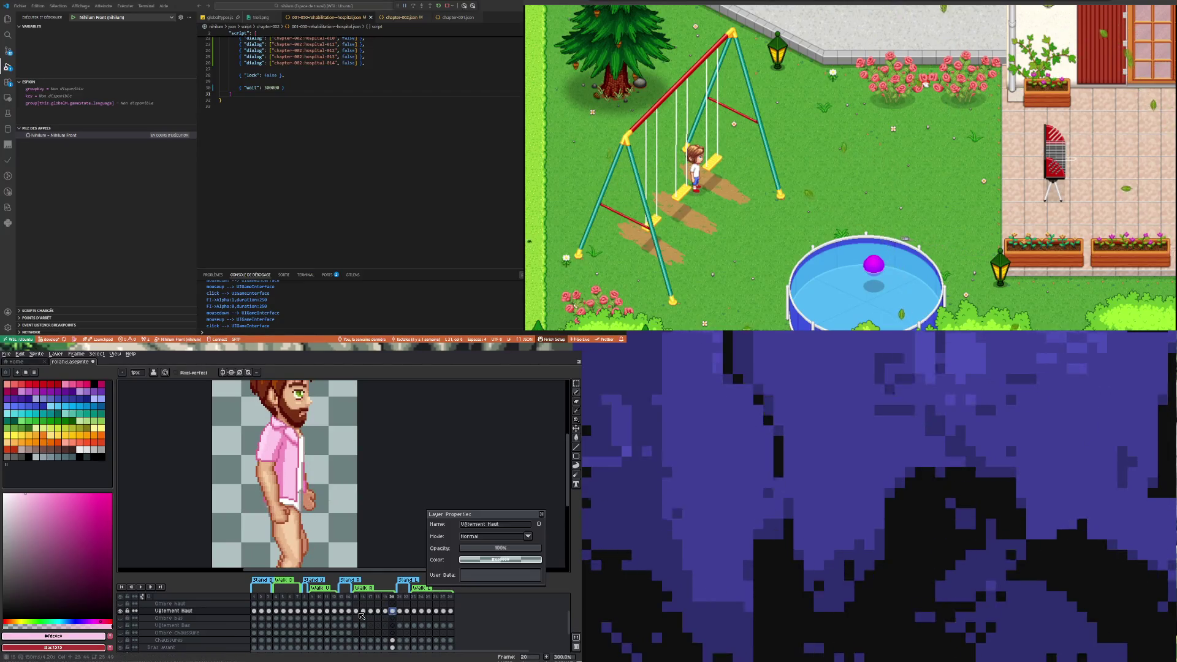
key(Return)
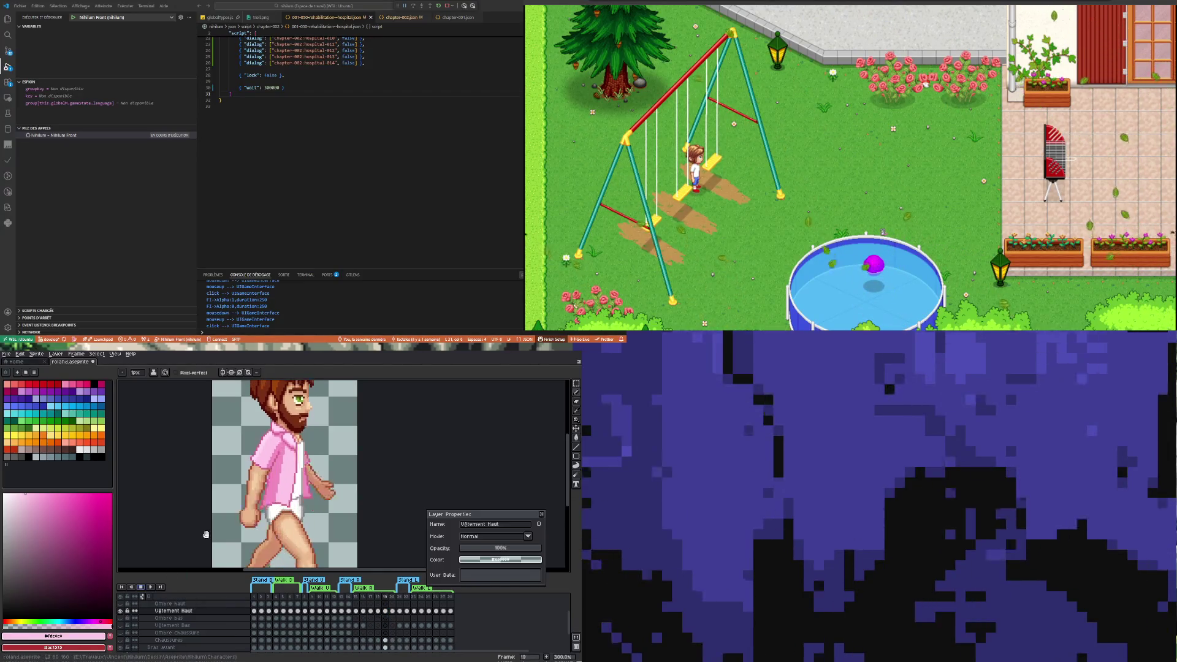
scroll(251, 485, down, 1)
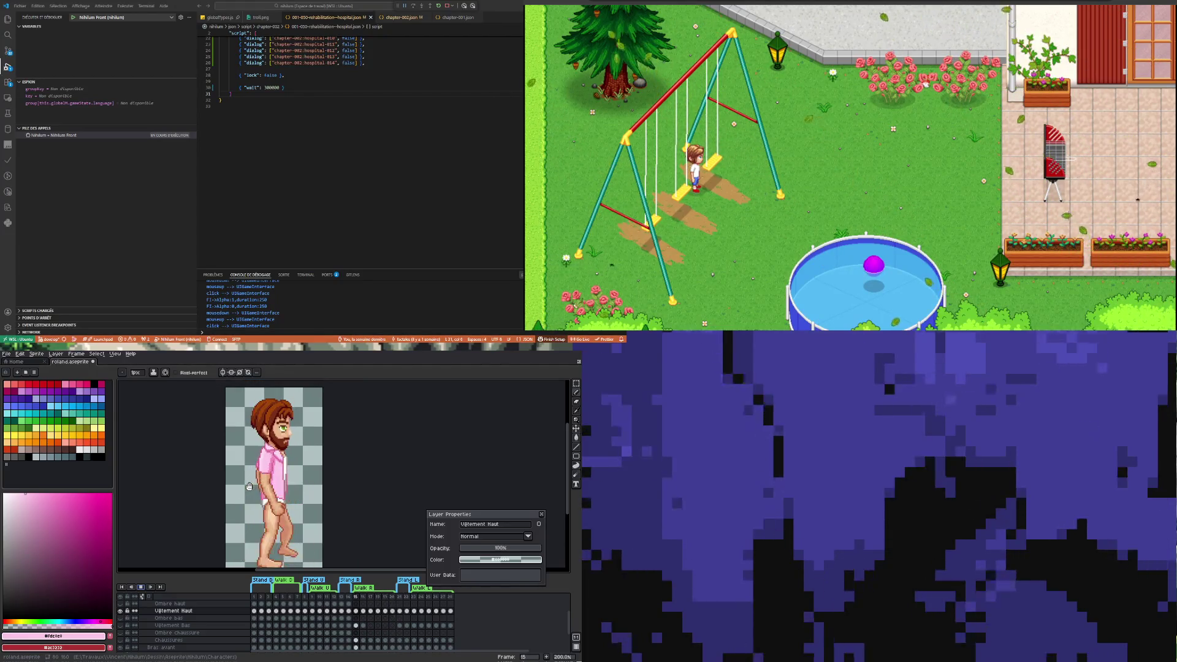
key(Return)
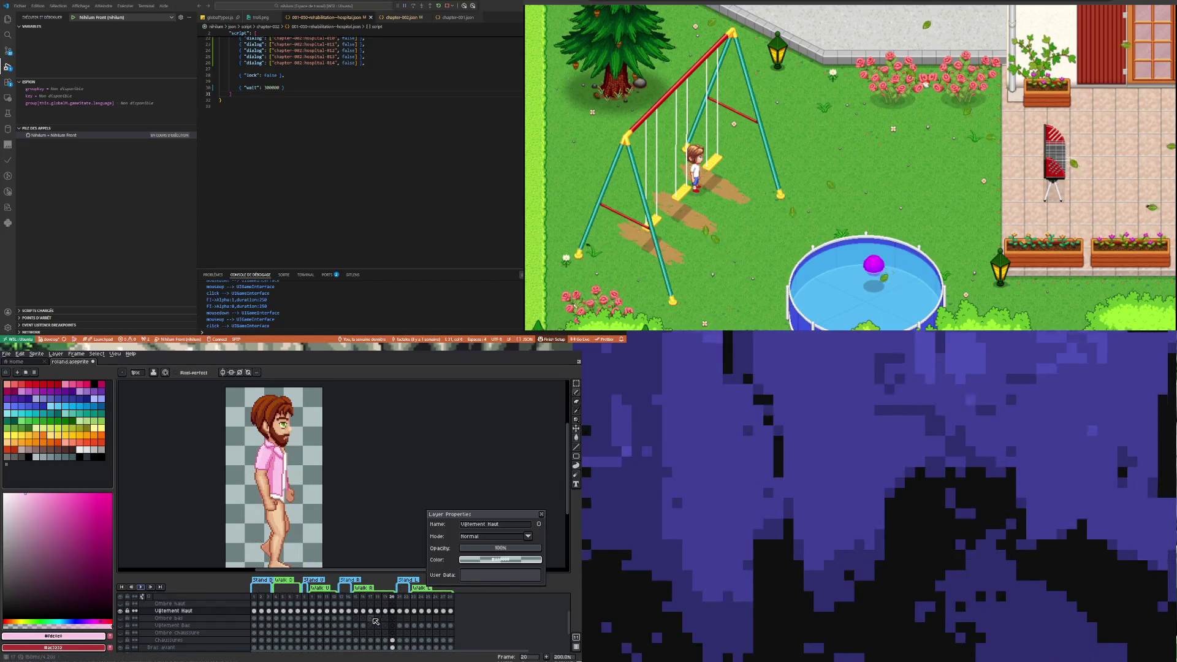
Return to frame 16 on the Vêtement Haut layer
click(356, 611)
click(363, 611)
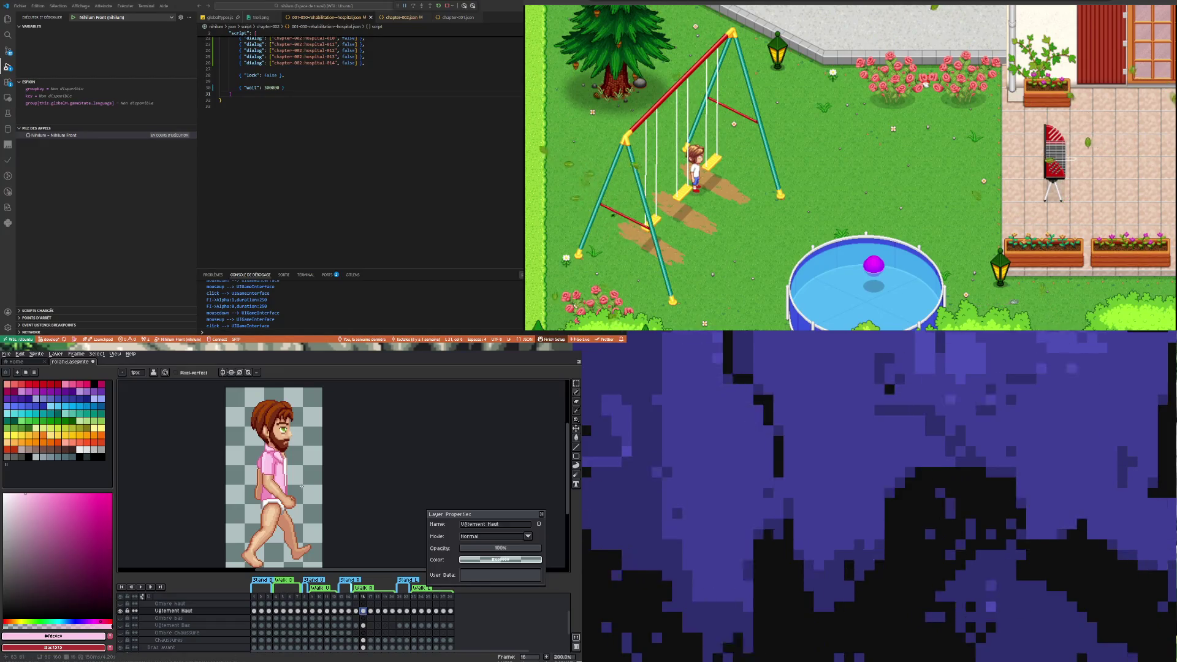
scroll(301, 486, up, 2)
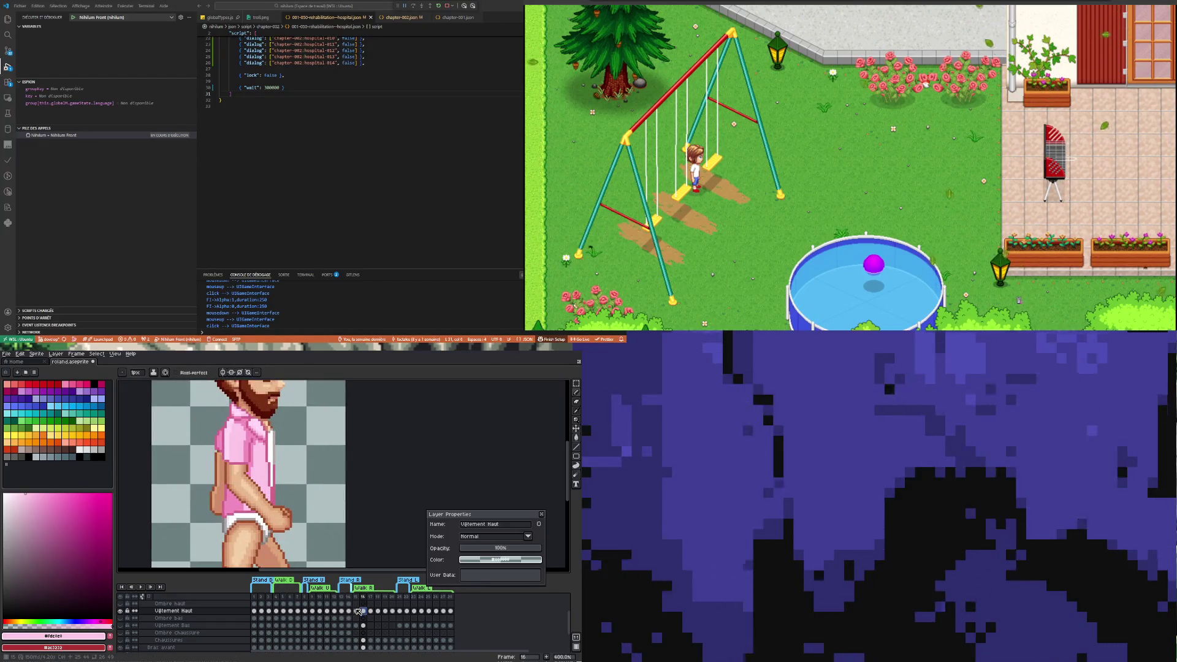
scroll(287, 518, up, 1)
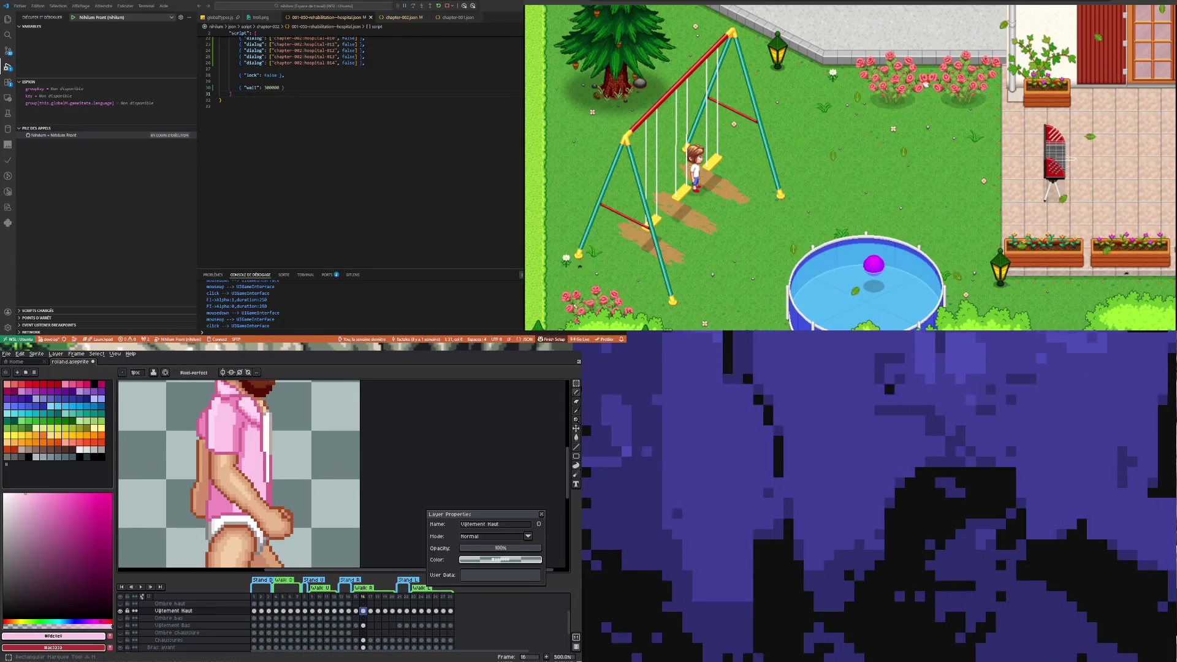
click(576, 384)
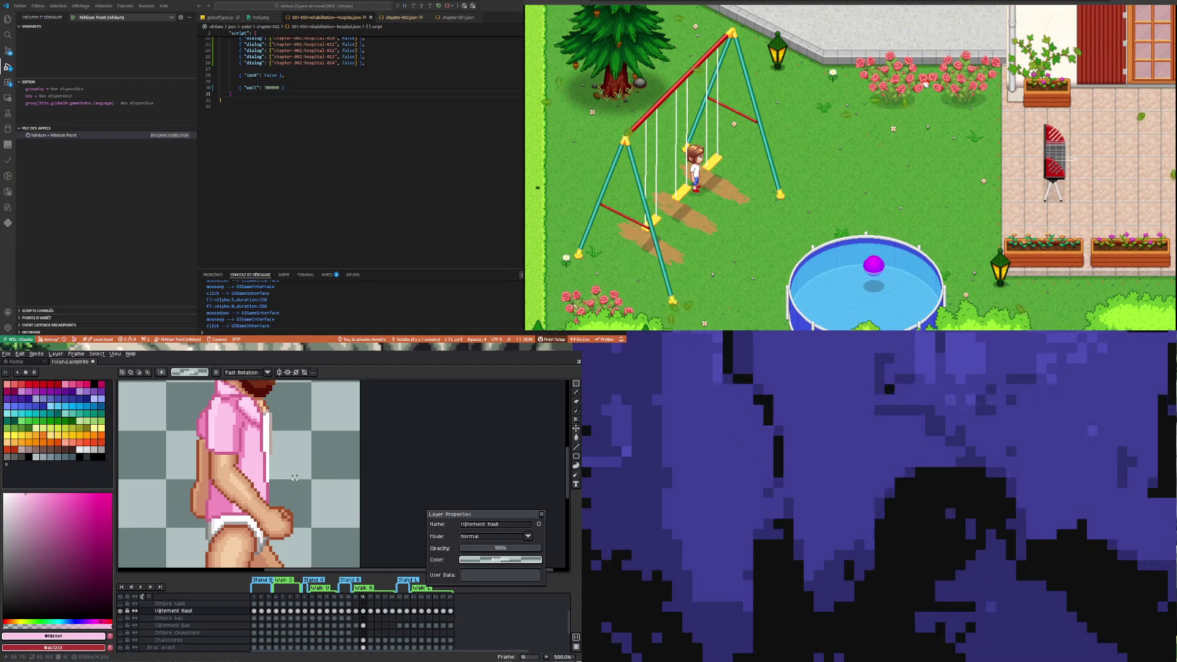
key(ctrl+z)
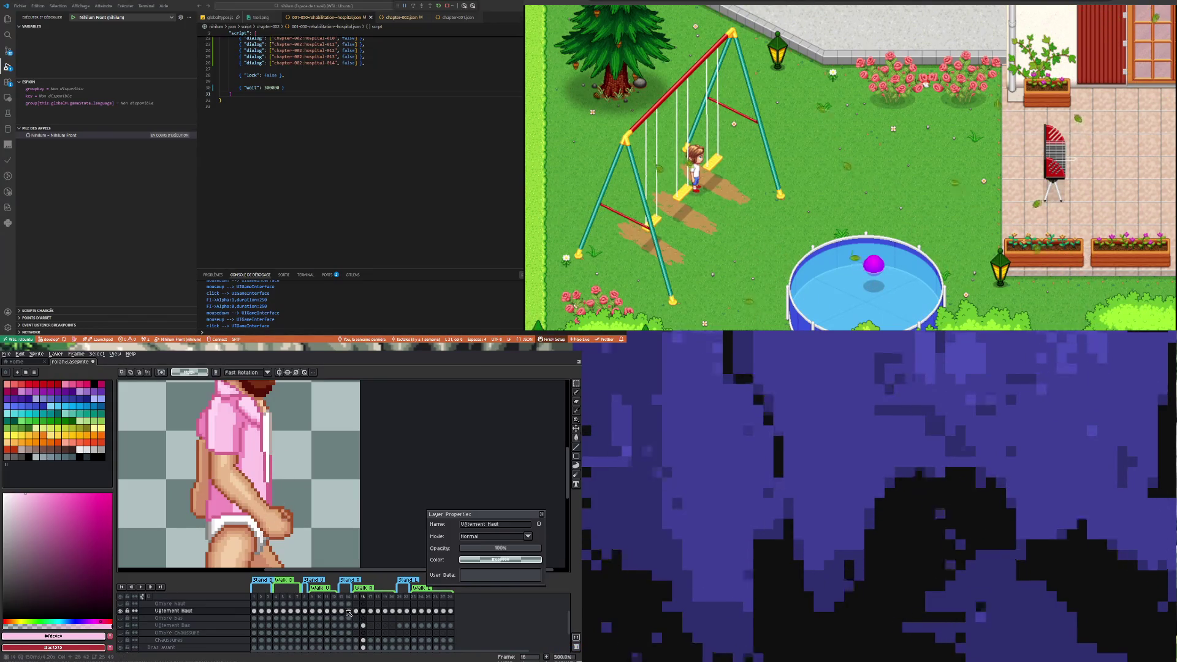
click(349, 611)
key(Right)
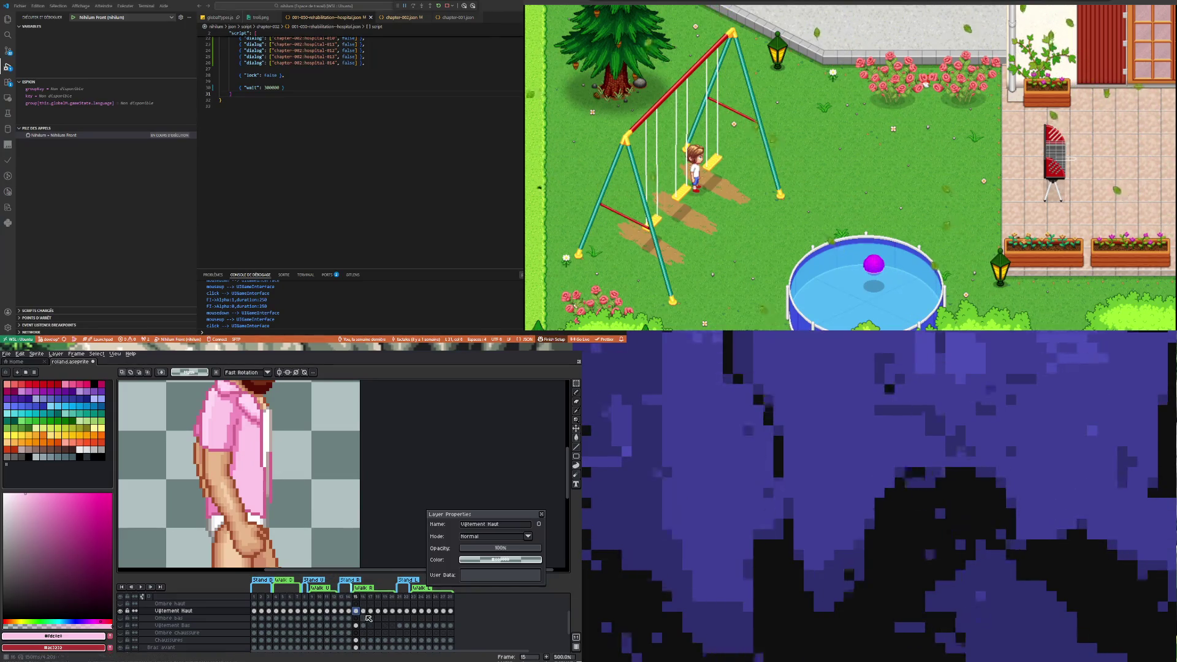
click(362, 617)
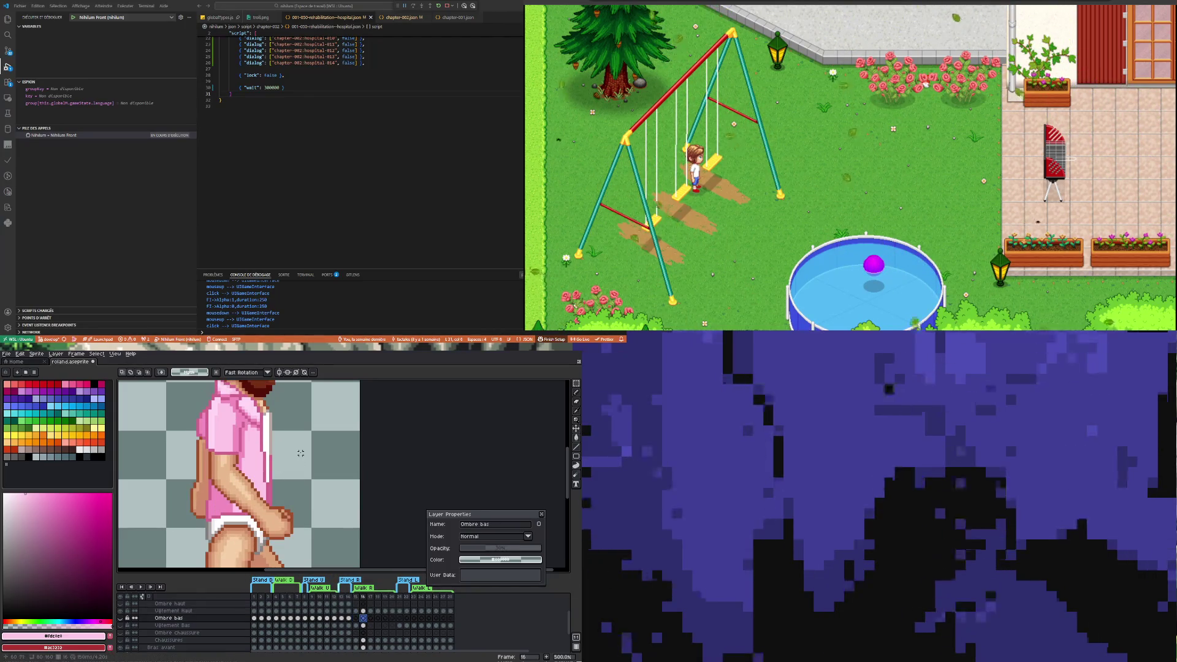
mouse_move(571, 389)
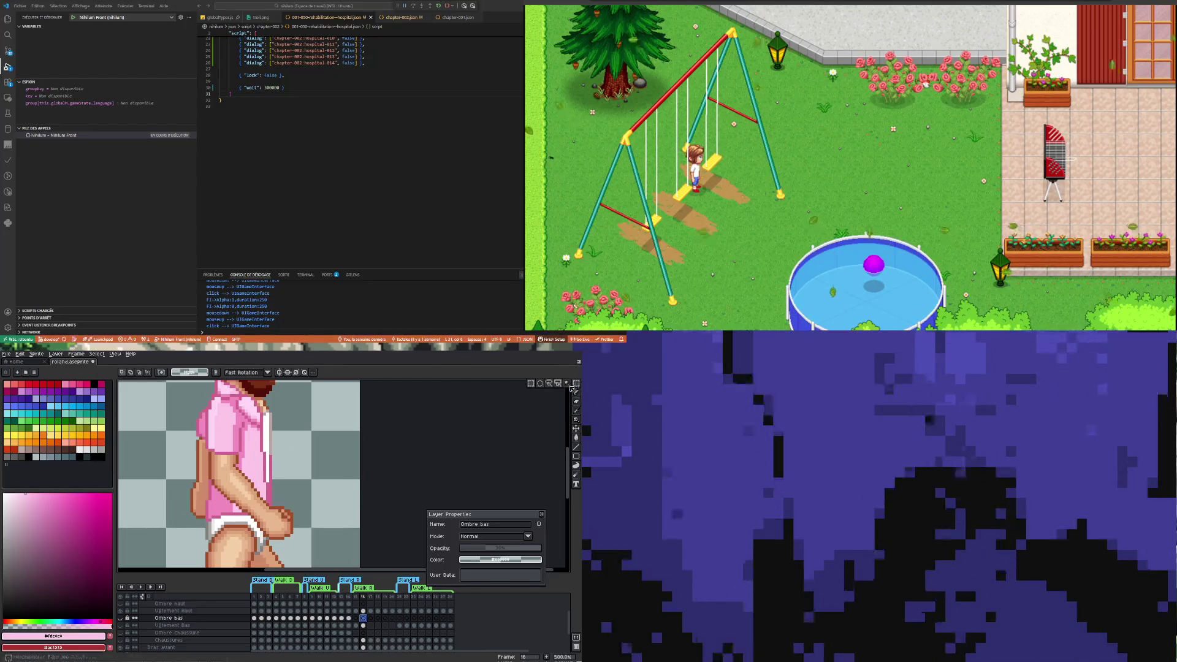
click(275, 515)
drag(268, 454, 295, 541)
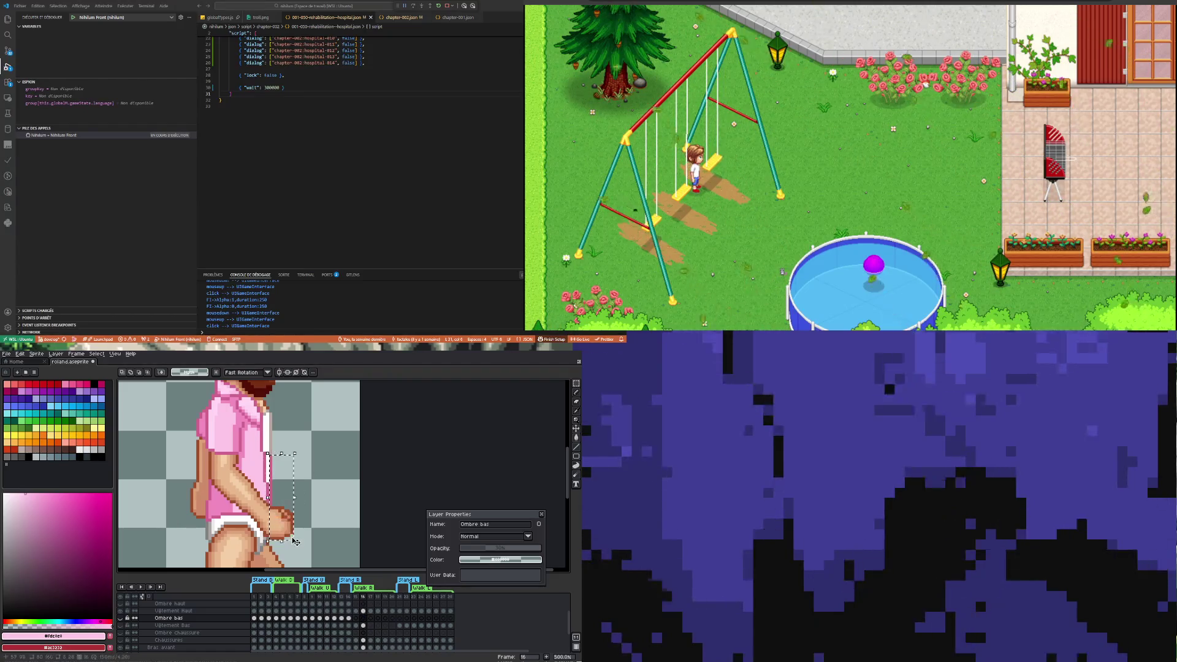
click(364, 611)
key(ctrl+d)
key(b)
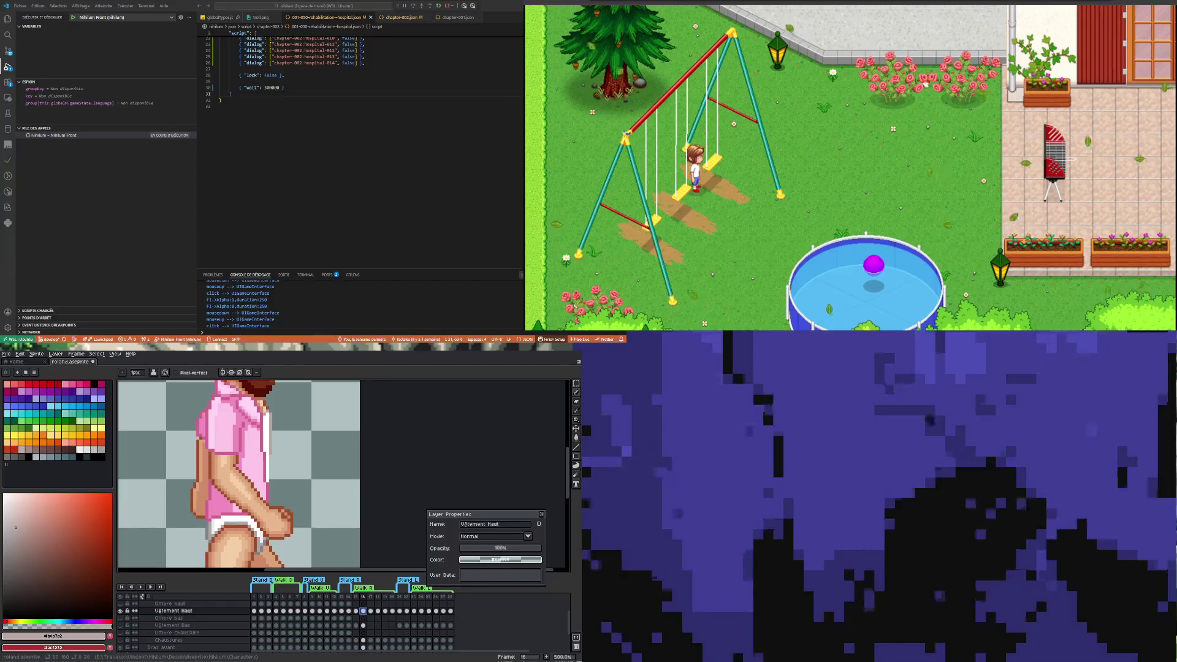
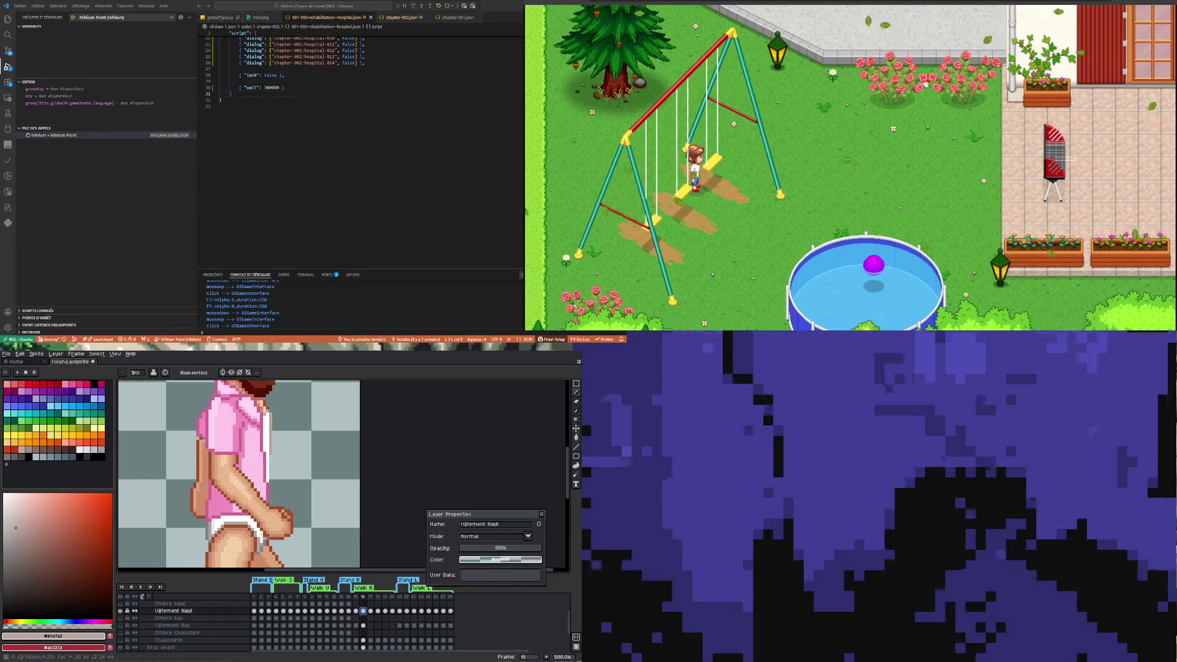
On frame 16, paint over the stray white strip beside the shirt's back edge at higher zoom
click(357, 611)
click(364, 611)
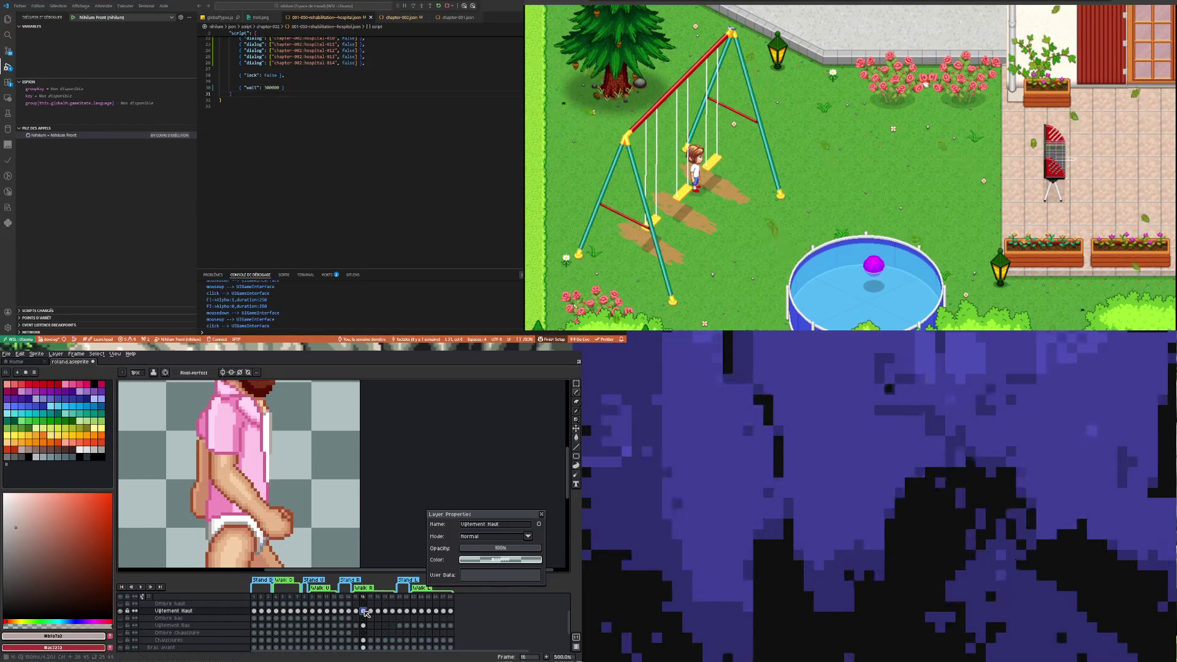
key(ctrl+Tab)
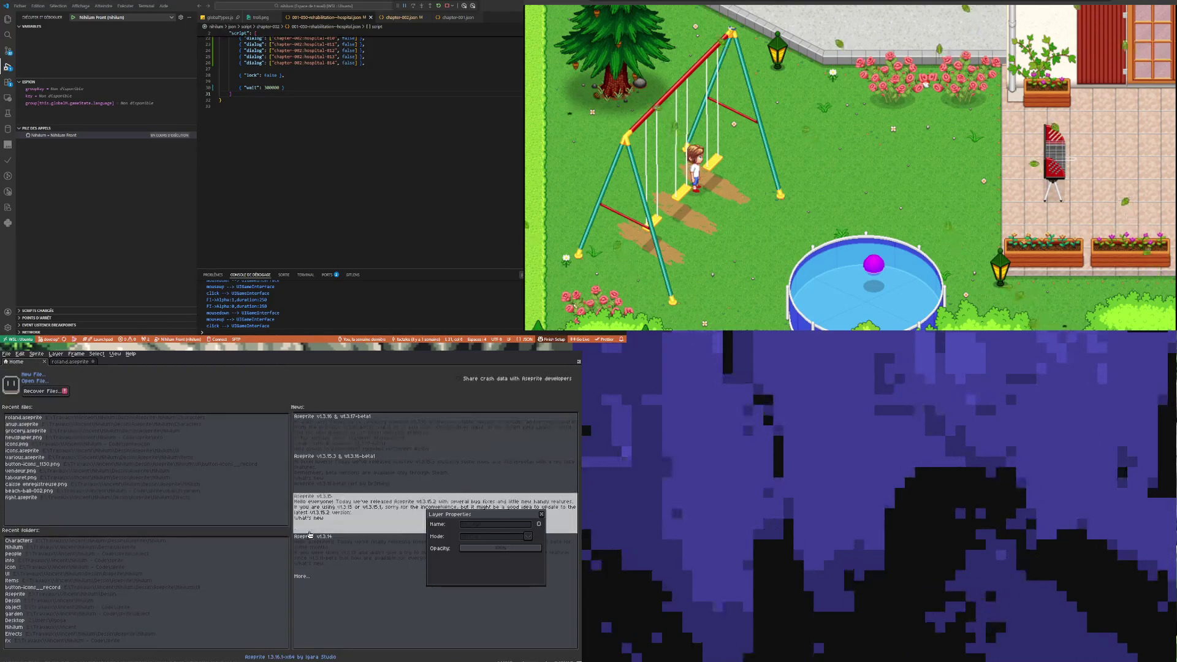
click(76, 365)
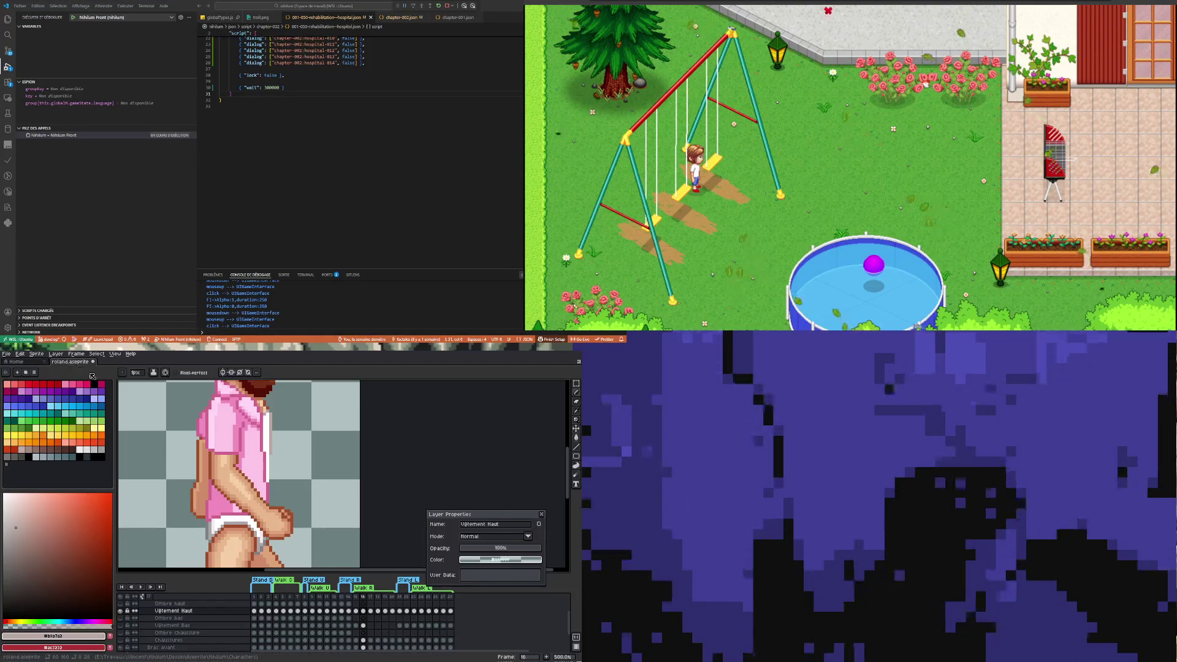
scroll(272, 443, up, 3)
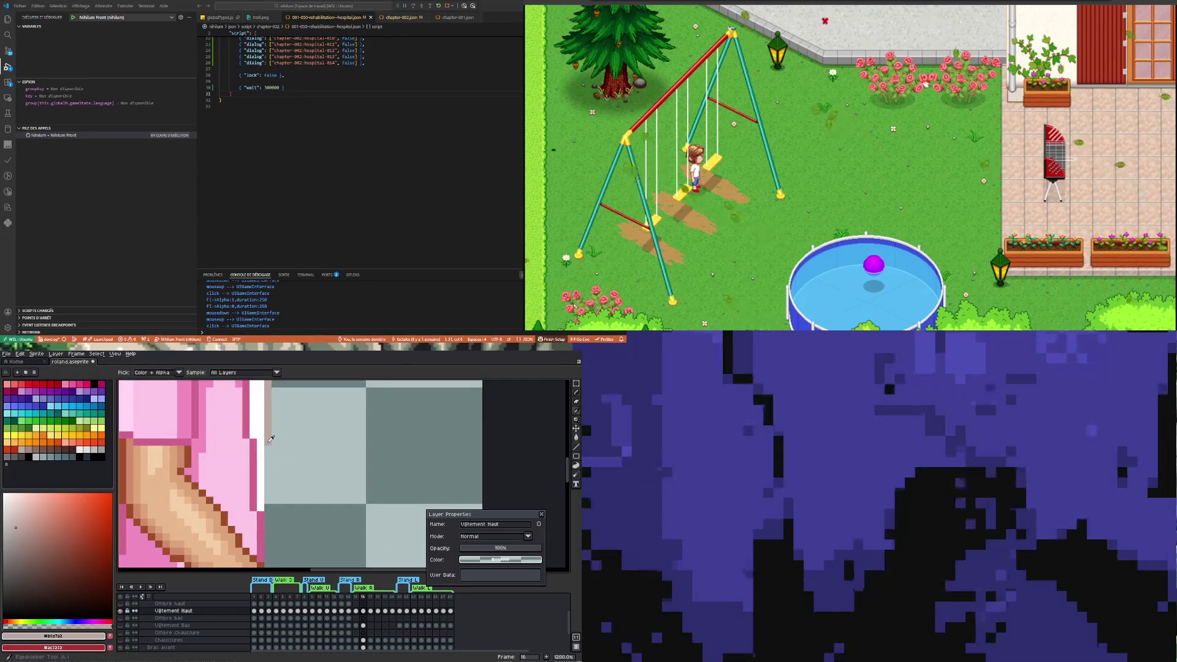
drag(261, 449, 255, 488)
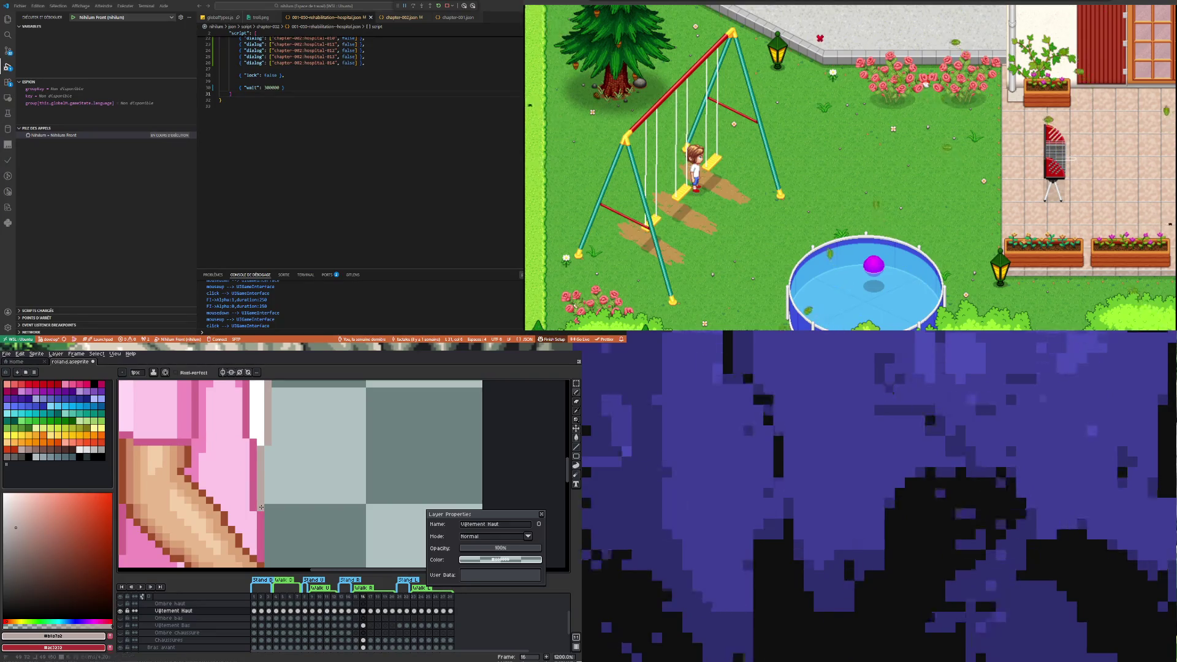
scroll(262, 507, down, 5)
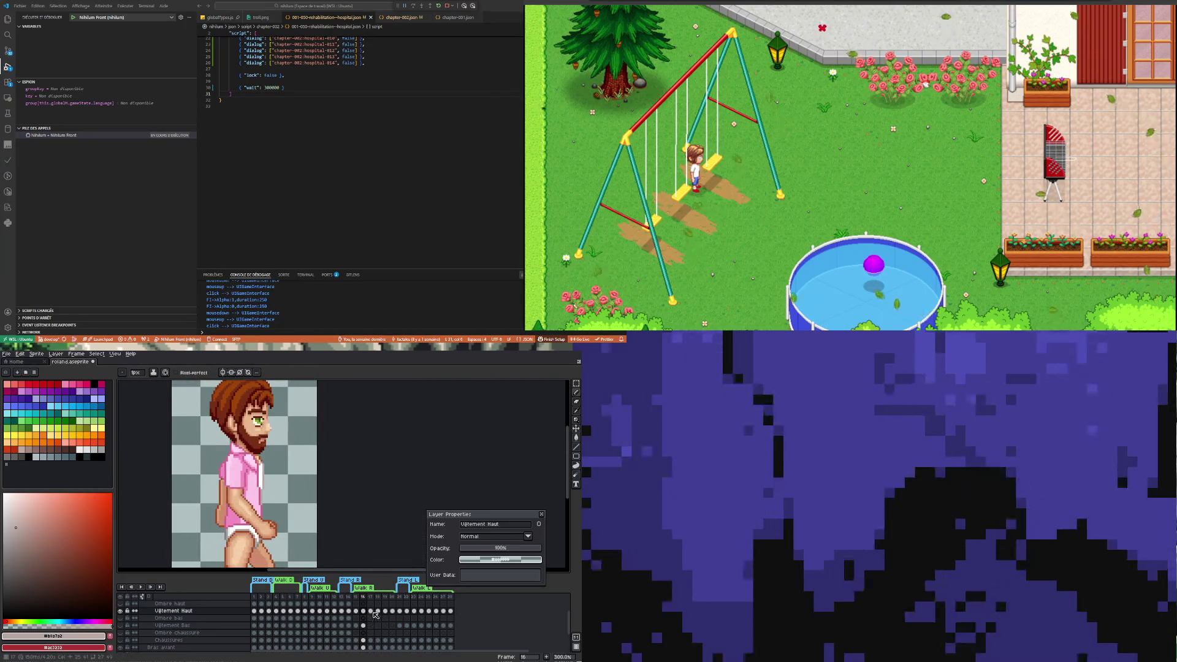
Compare frames 16 and 17, then play the walk cycle while zooming the canvas
click(372, 611)
click(364, 611)
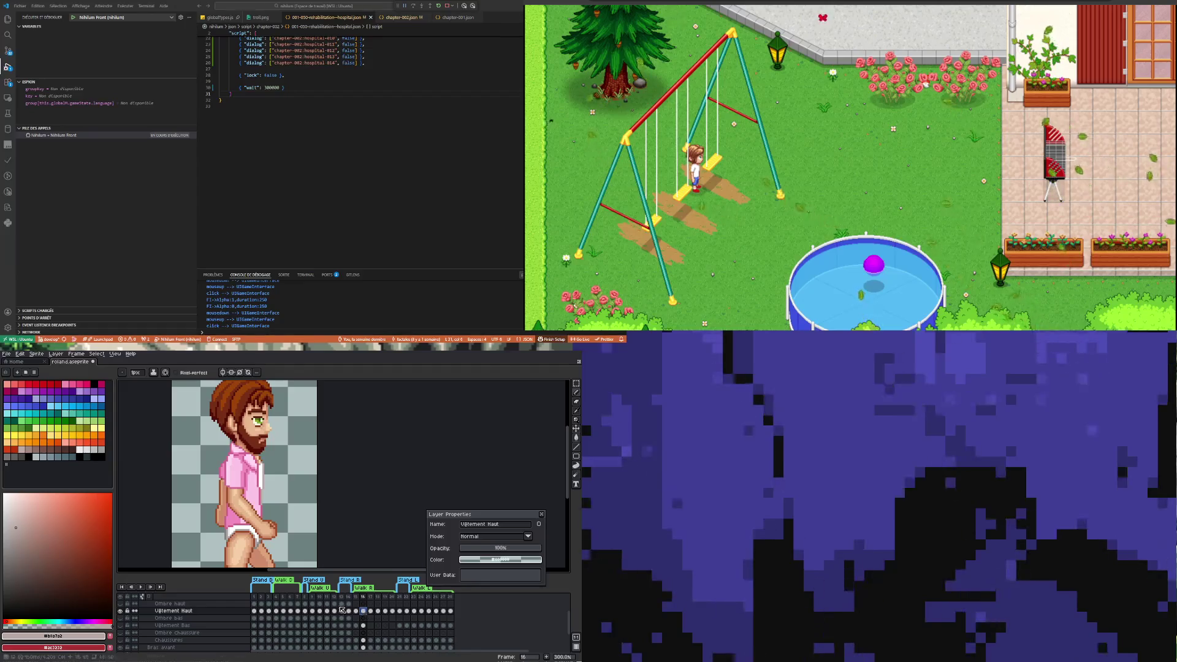
click(140, 588)
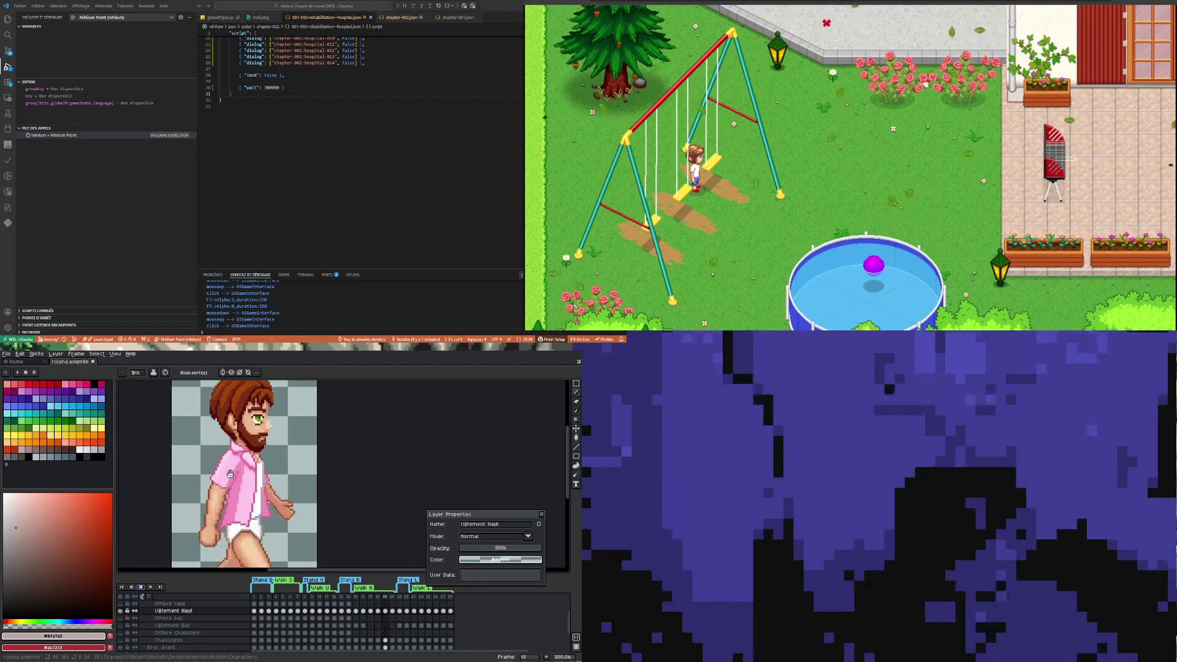
scroll(285, 530, down, 1)
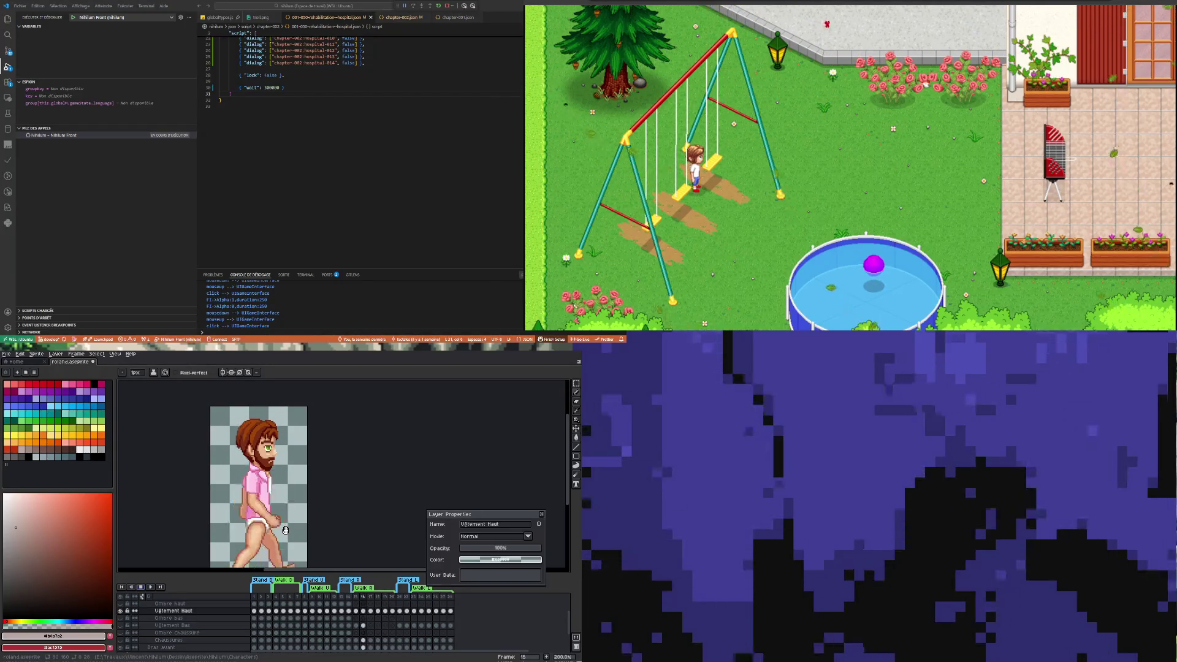
scroll(286, 531, down, 1)
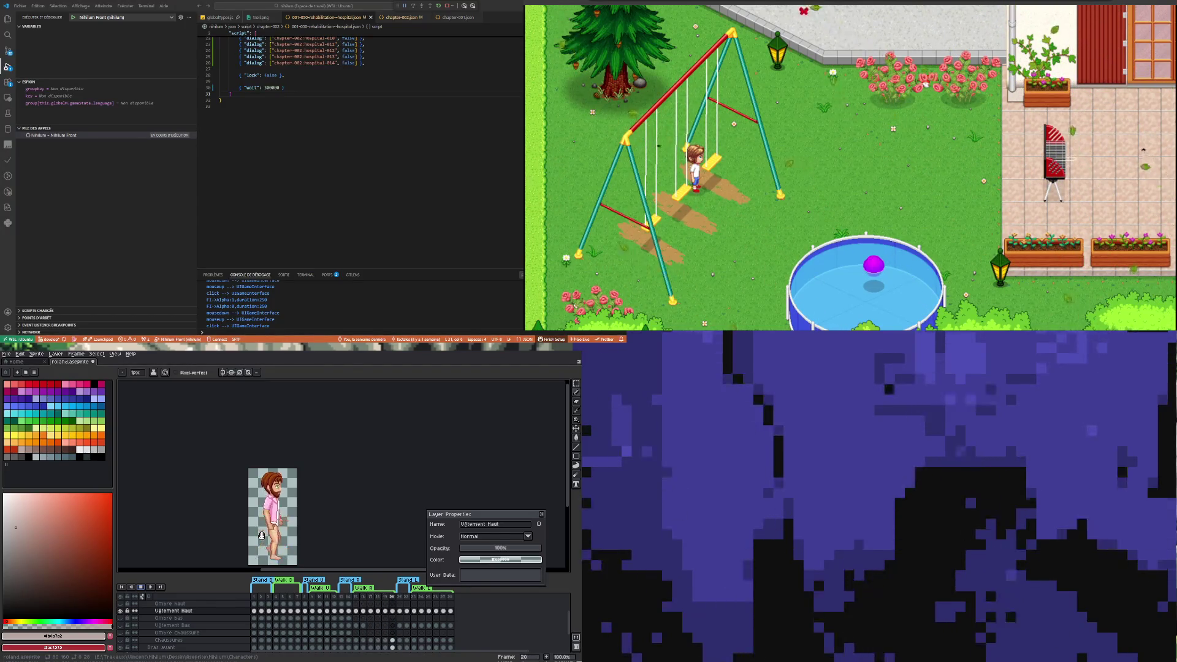
scroll(272, 520, up, 1)
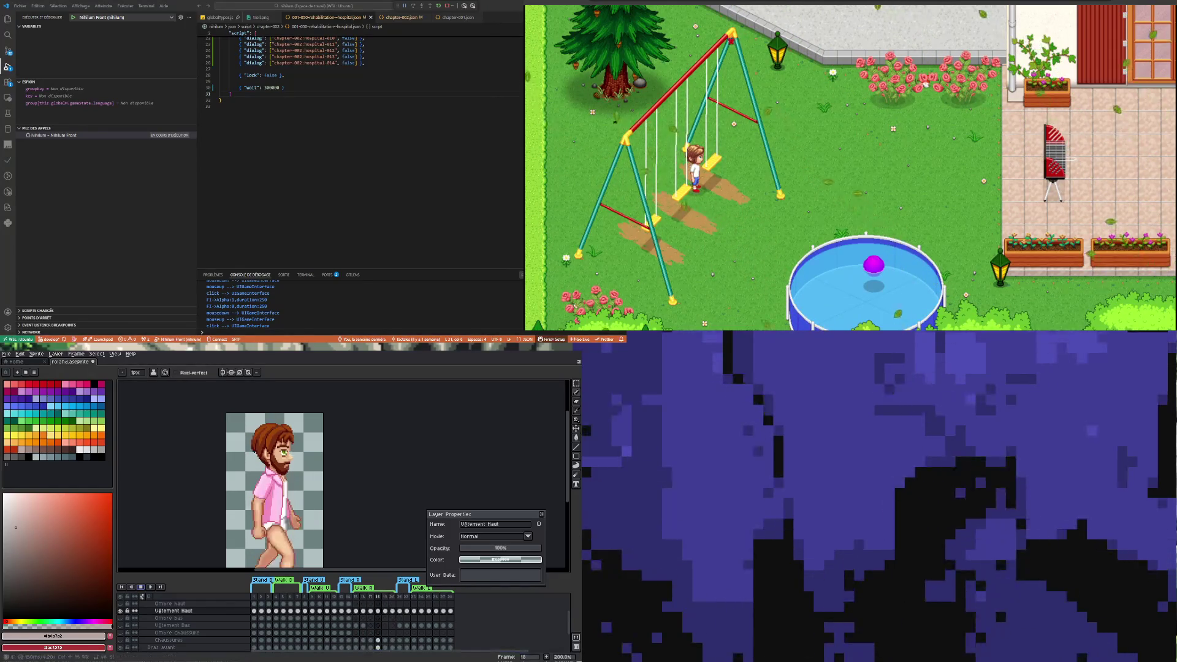
scroll(267, 478, up, 1)
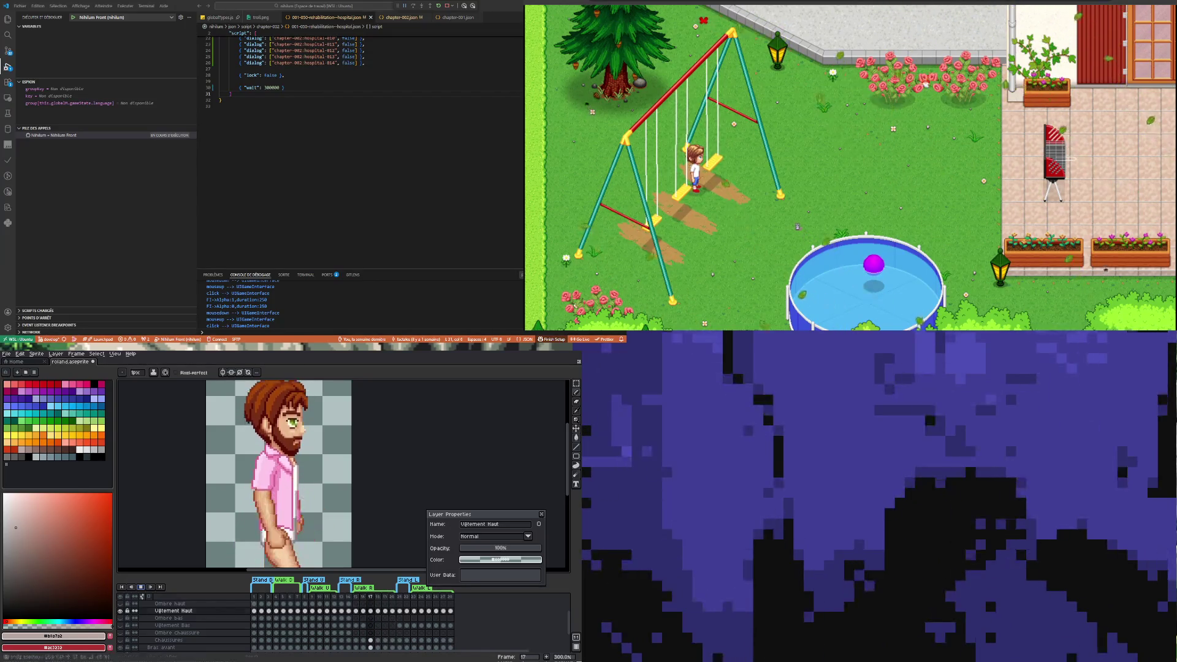
click(356, 610)
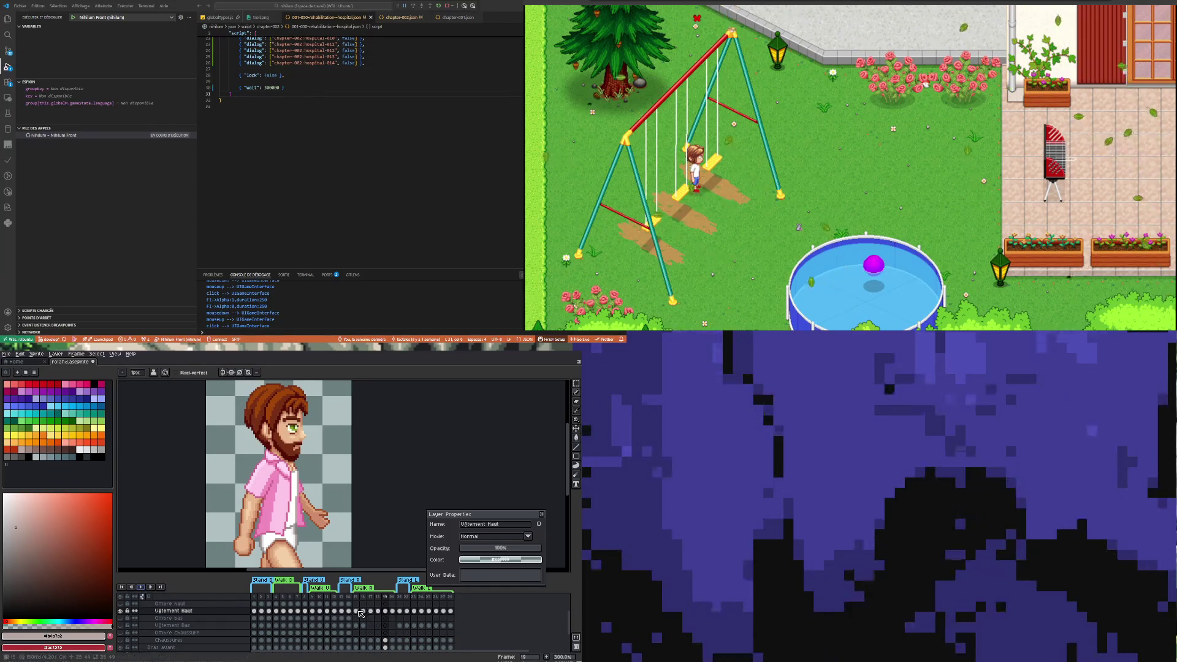
key(Right)
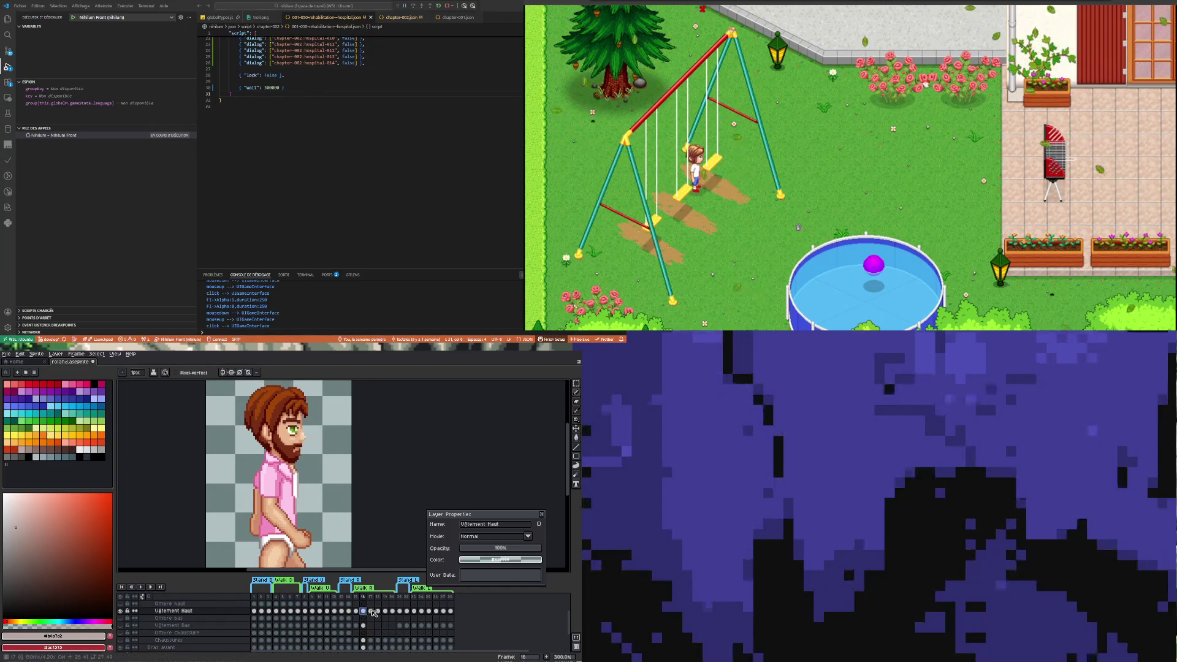
key(Right)
click(378, 611)
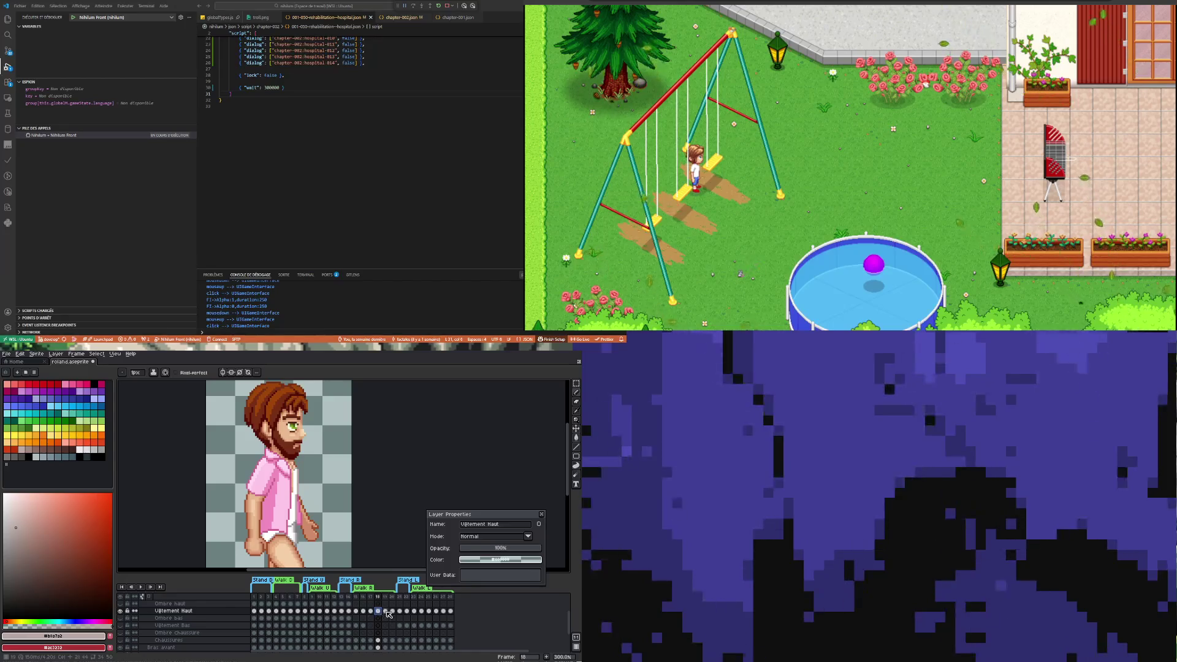
click(385, 610)
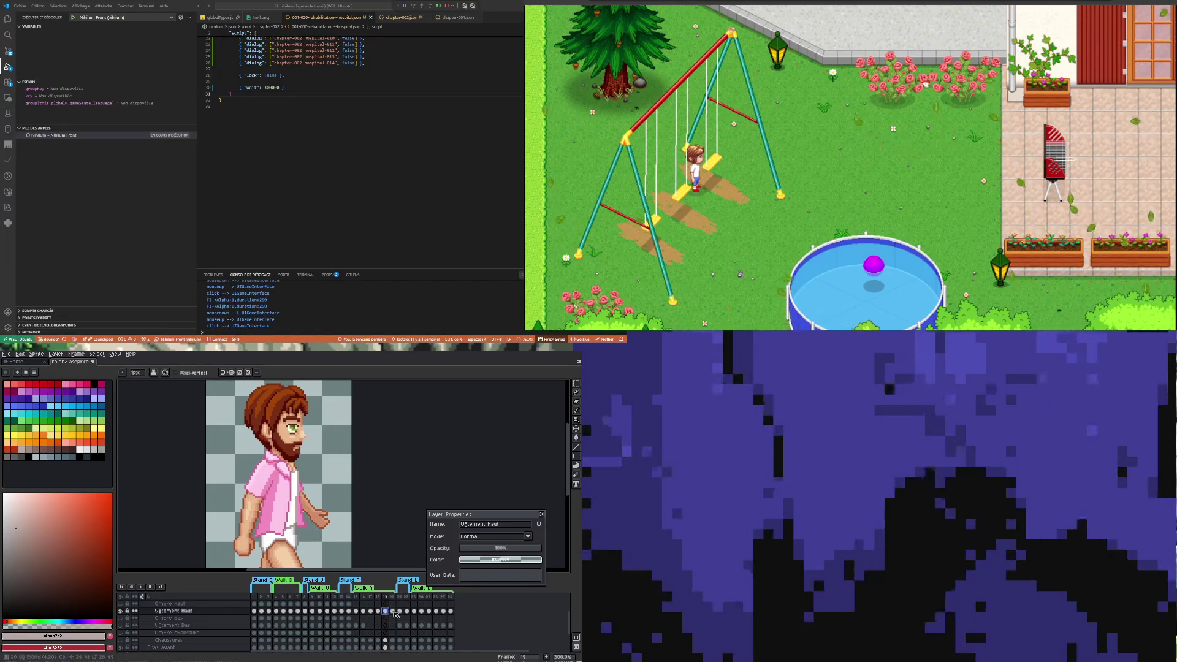
click(393, 610)
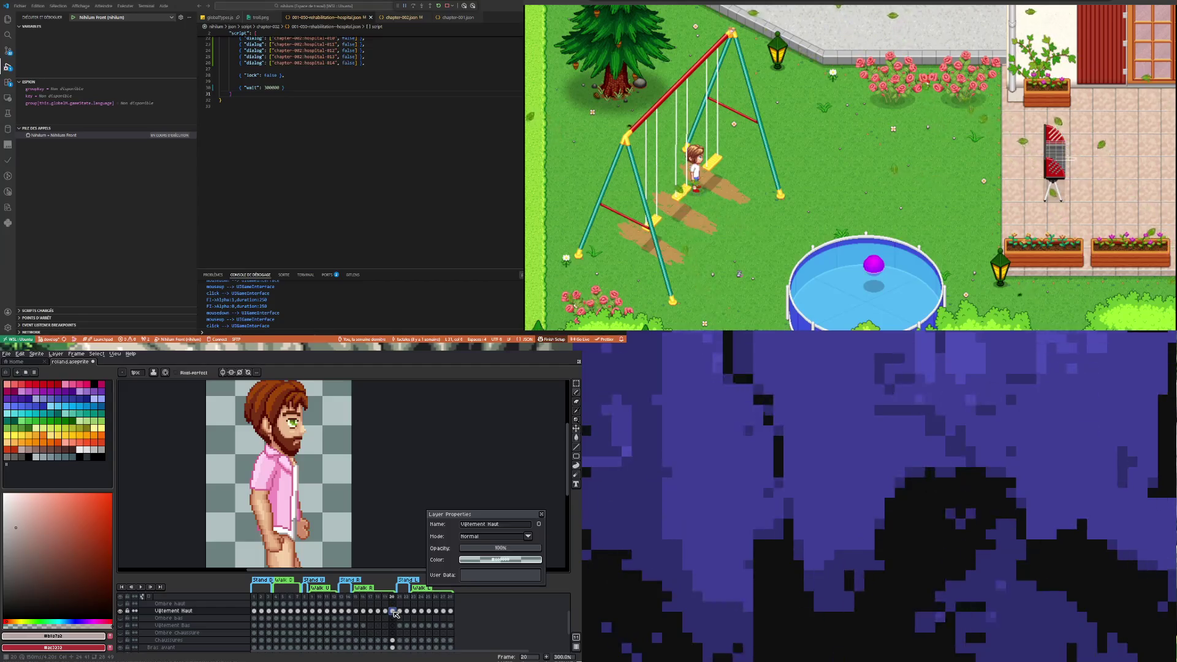
click(385, 610)
click(392, 611)
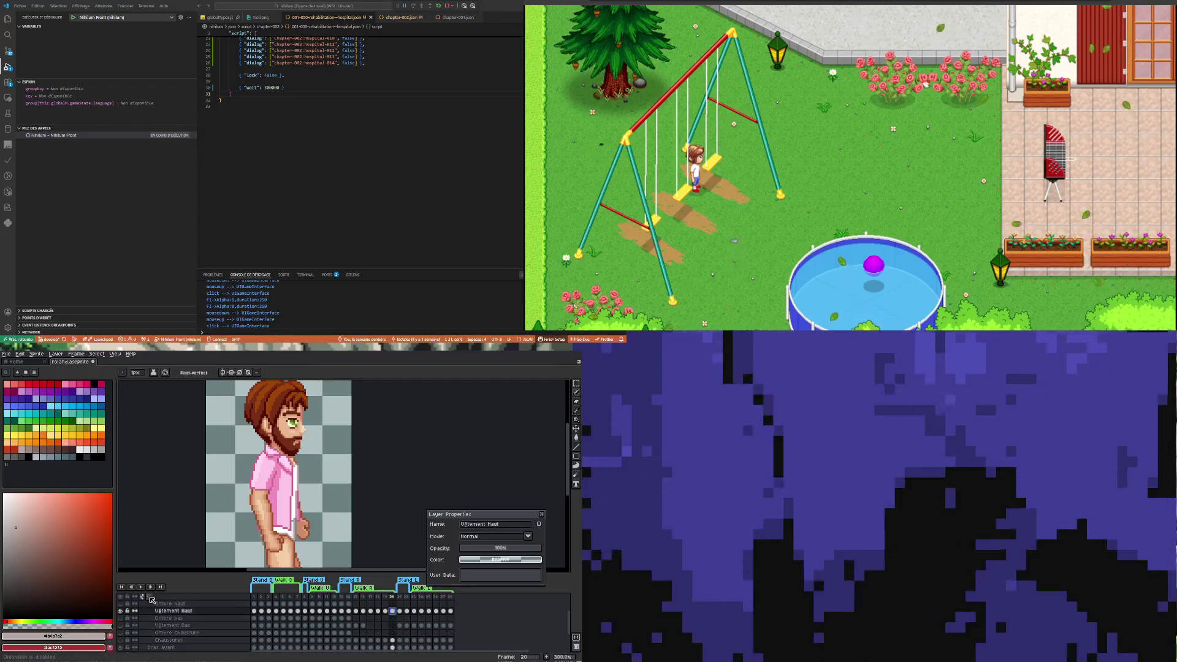
click(151, 599)
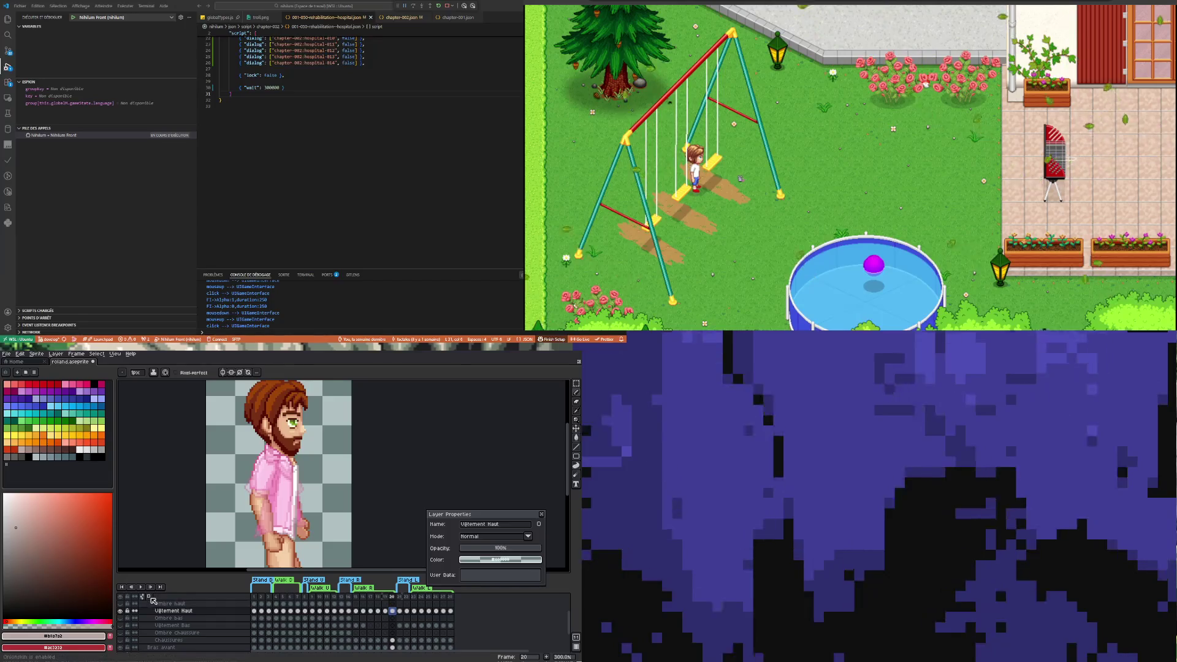
click(385, 611)
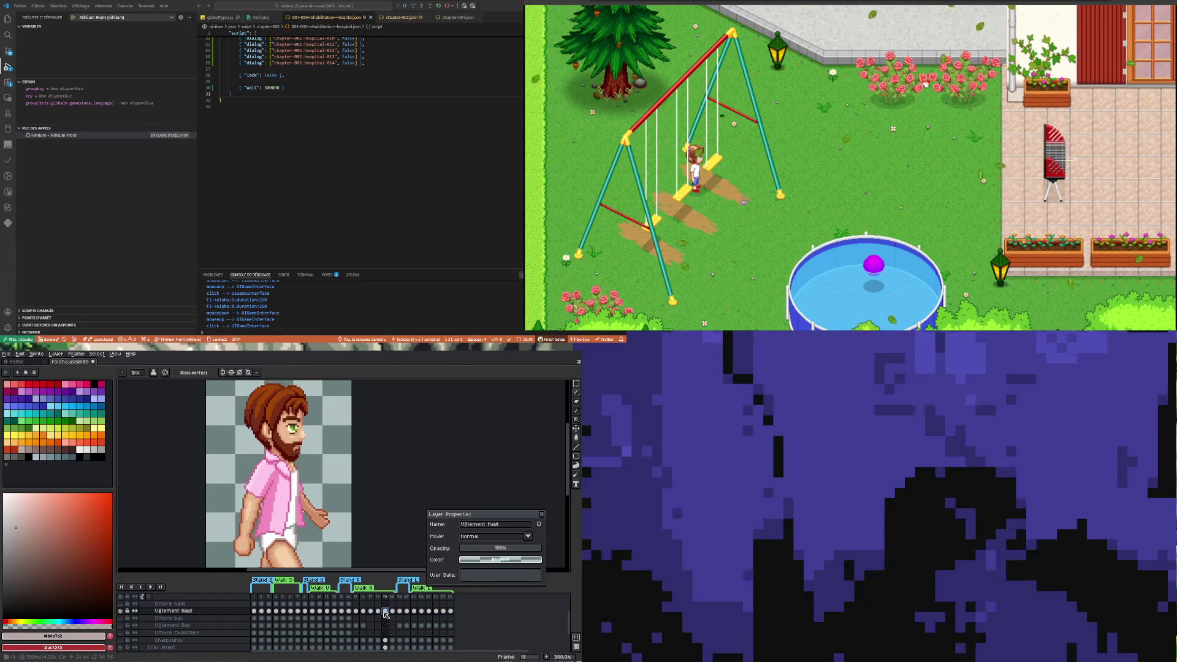
click(378, 611)
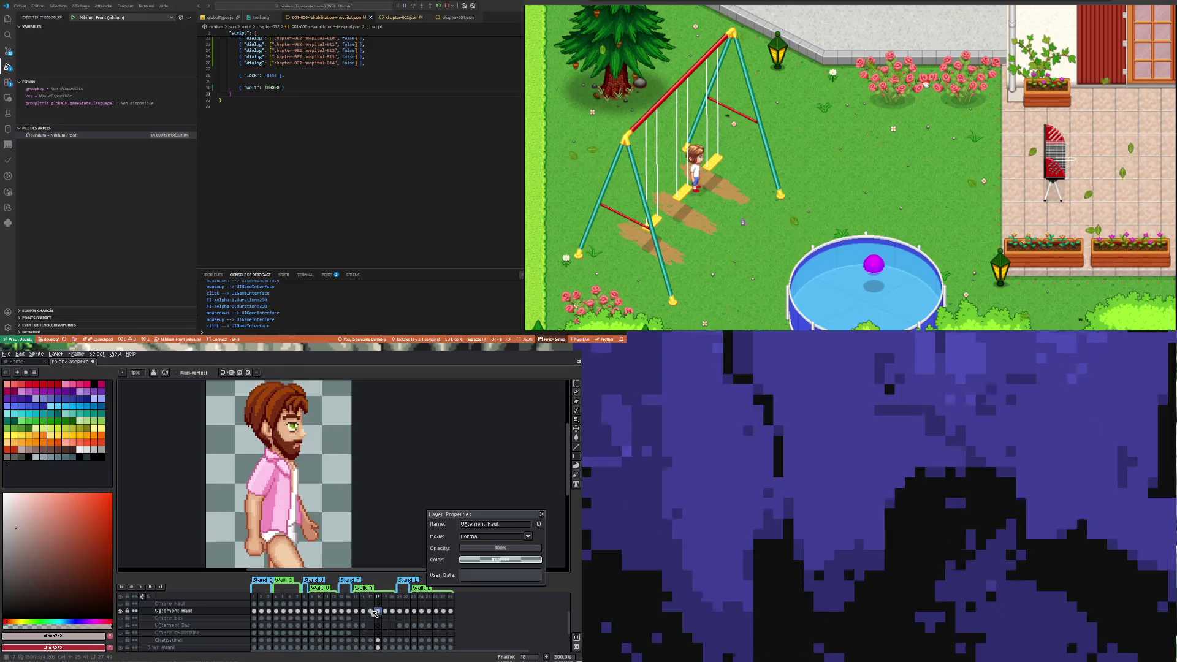
click(370, 611)
click(364, 611)
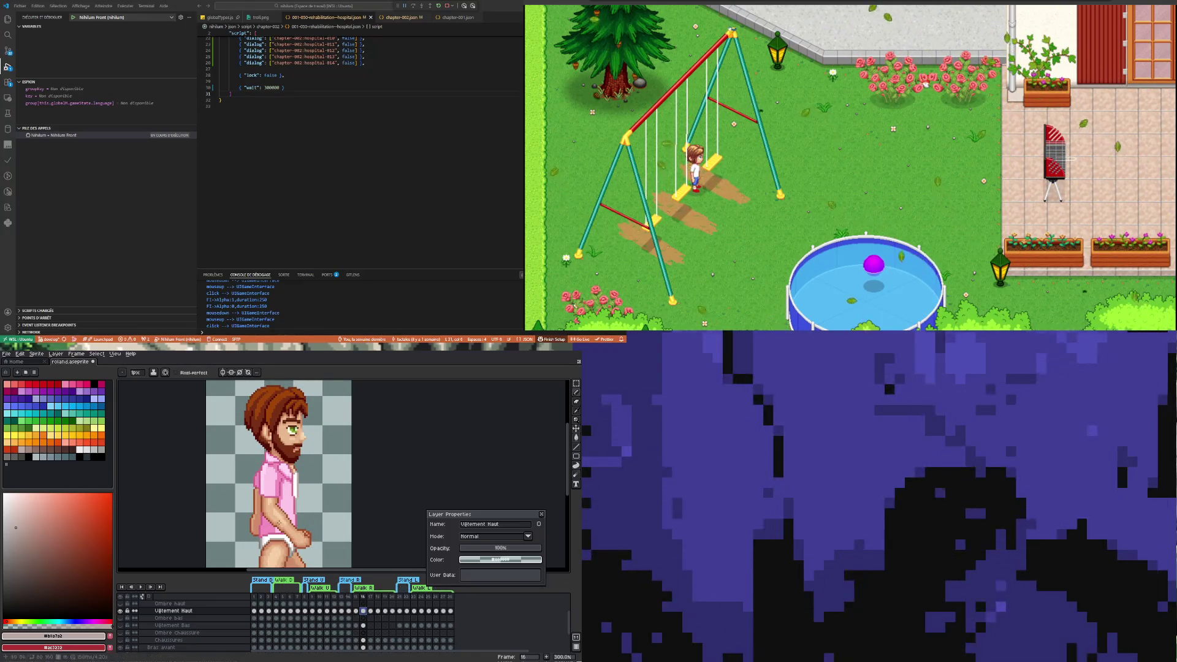
scroll(279, 536, up, 7)
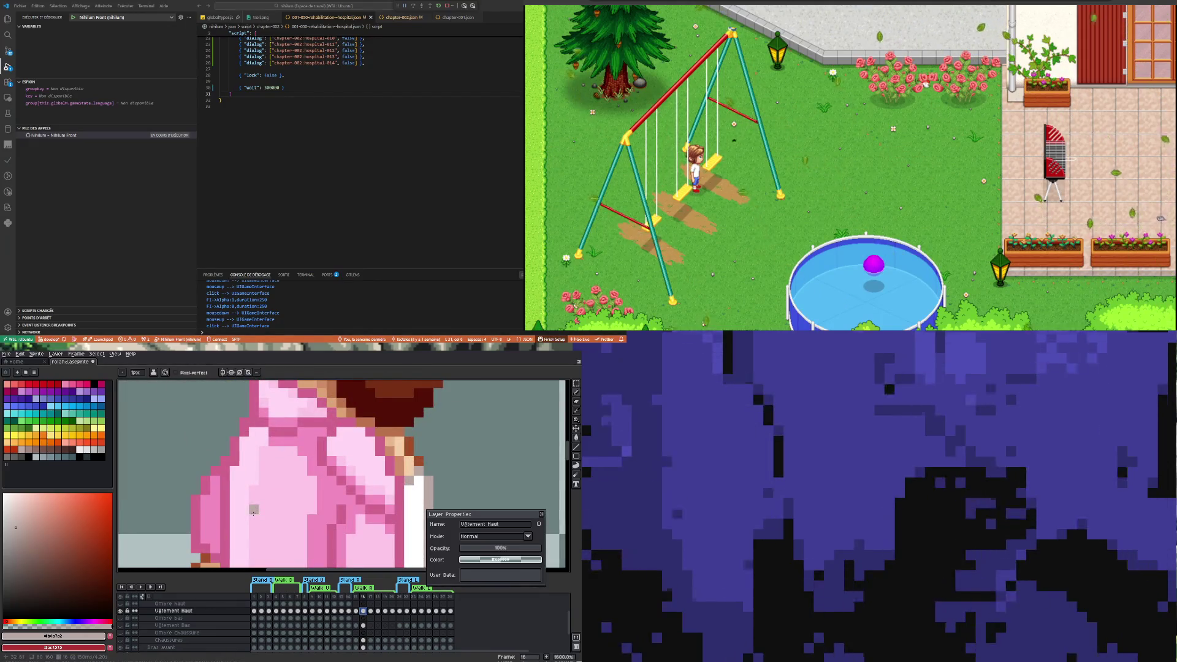
scroll(253, 513, down, 5)
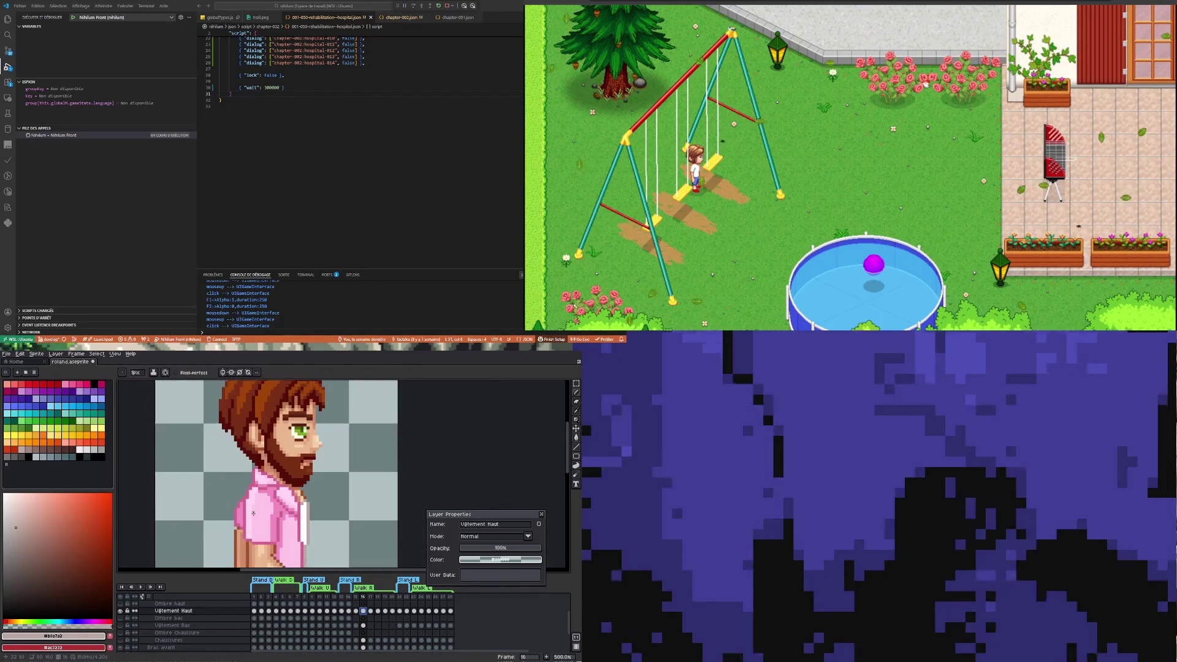
click(356, 611)
click(364, 611)
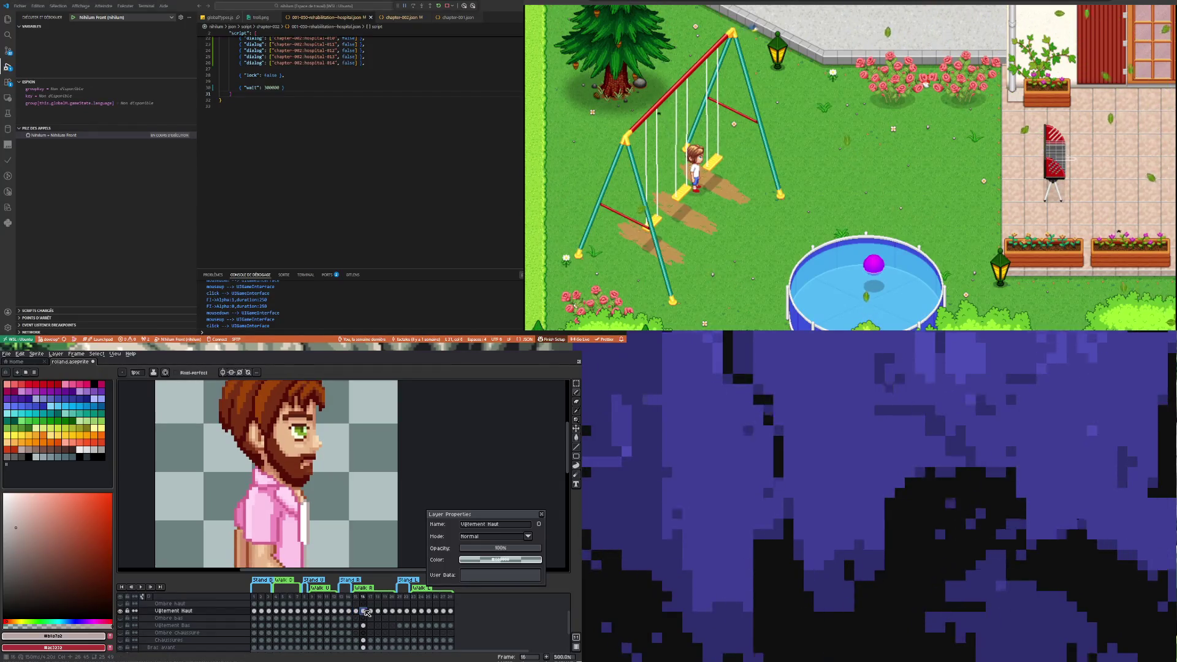
click(371, 611)
click(366, 611)
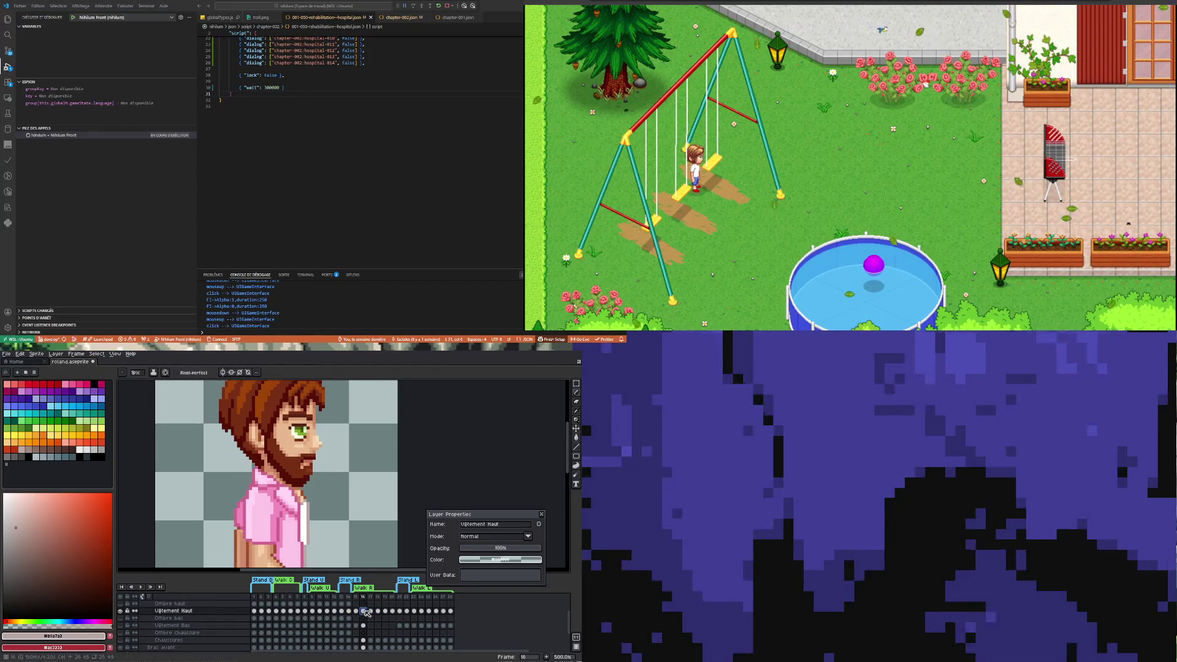
click(371, 611)
click(365, 611)
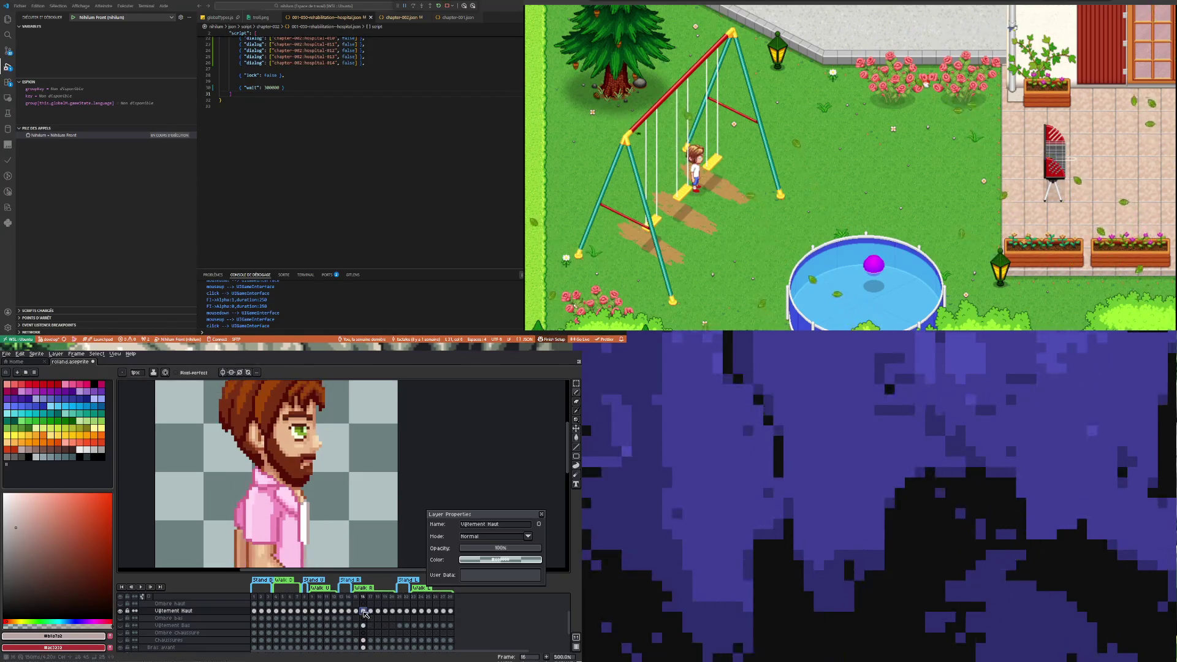
key(minus)
key(minus)
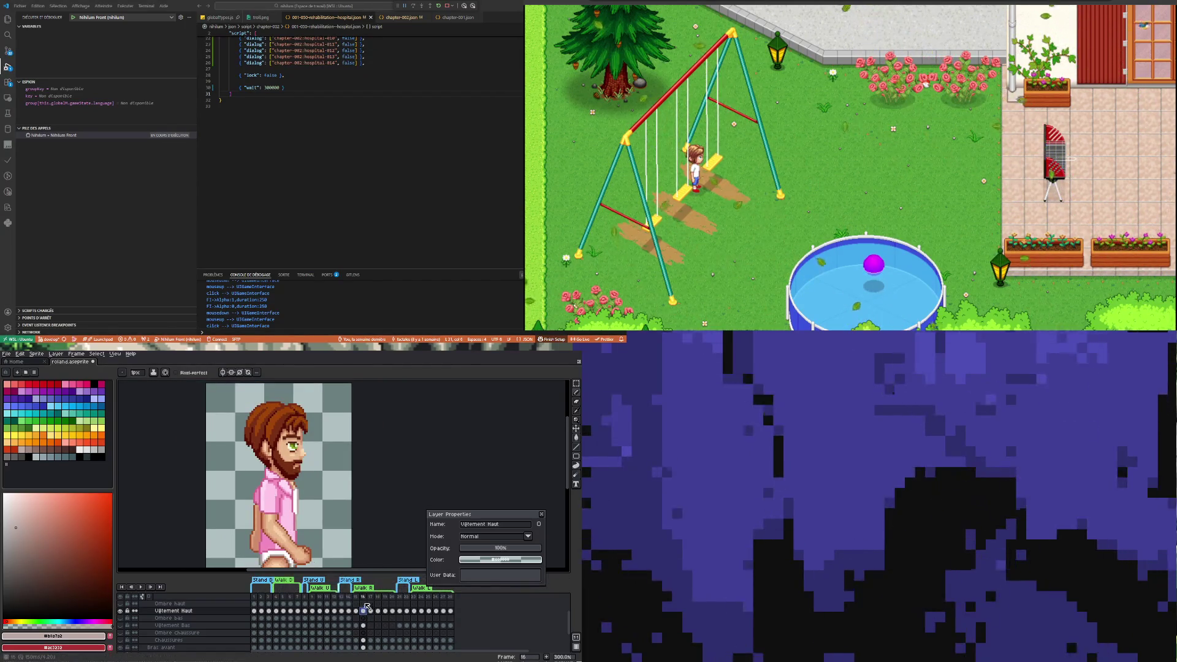
click(349, 611)
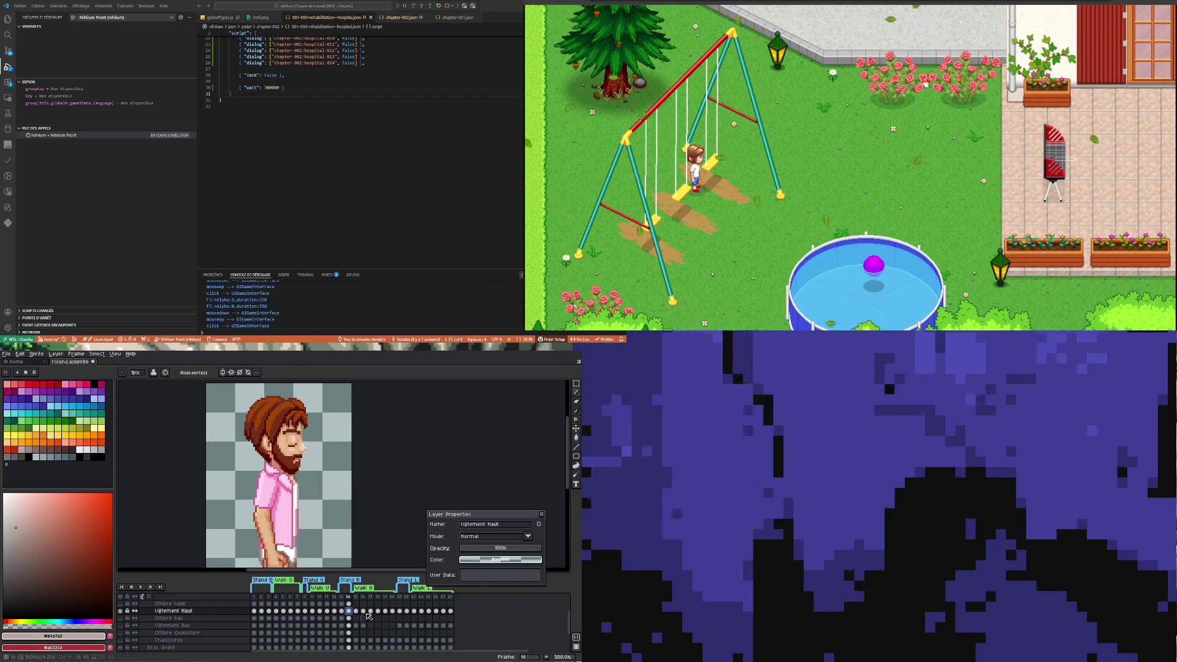
click(363, 611)
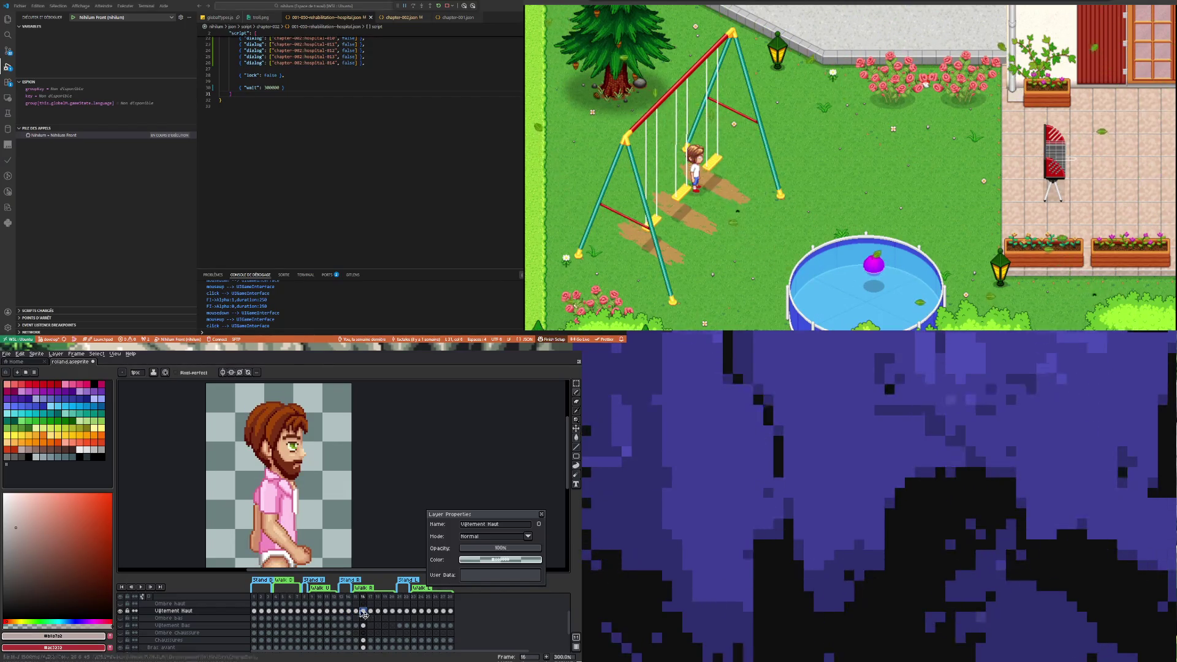
scroll(273, 526, up, 3)
scroll(273, 525, down, 2)
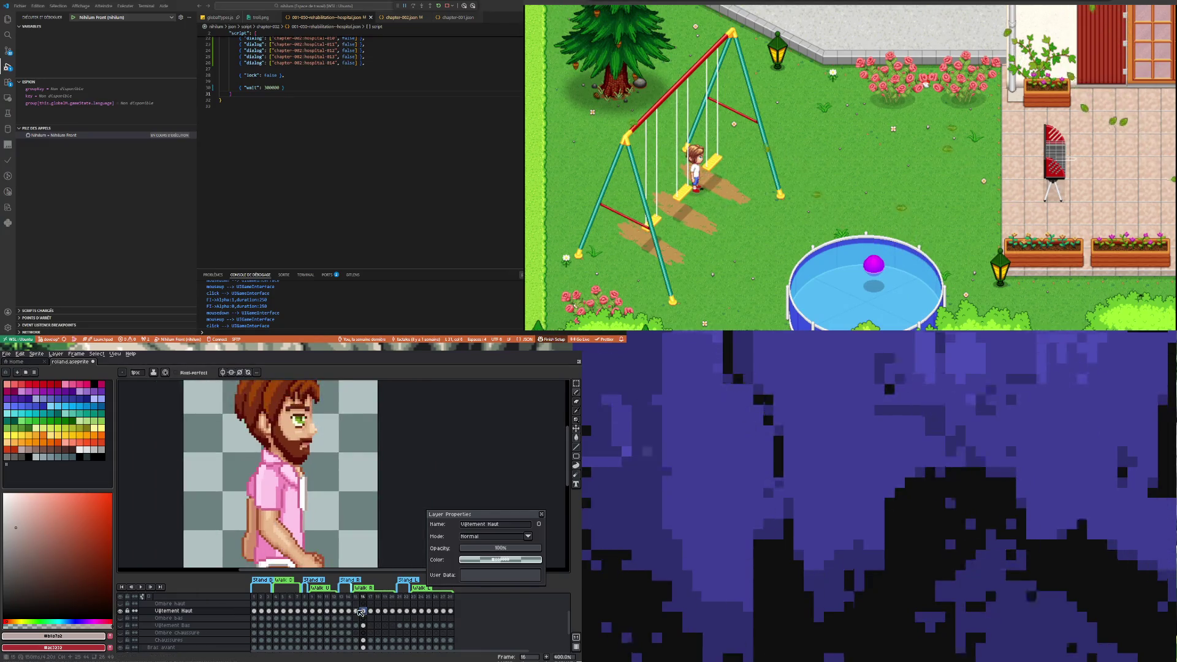
click(357, 611)
click(365, 611)
scroll(281, 536, up, 3)
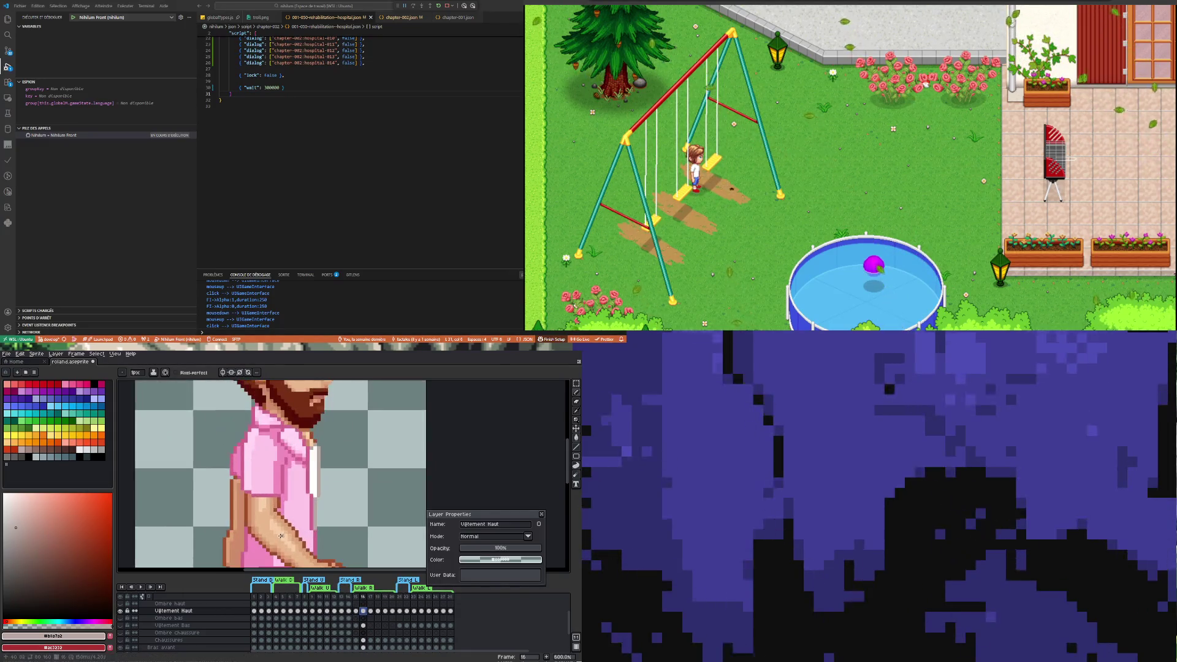
click(574, 388)
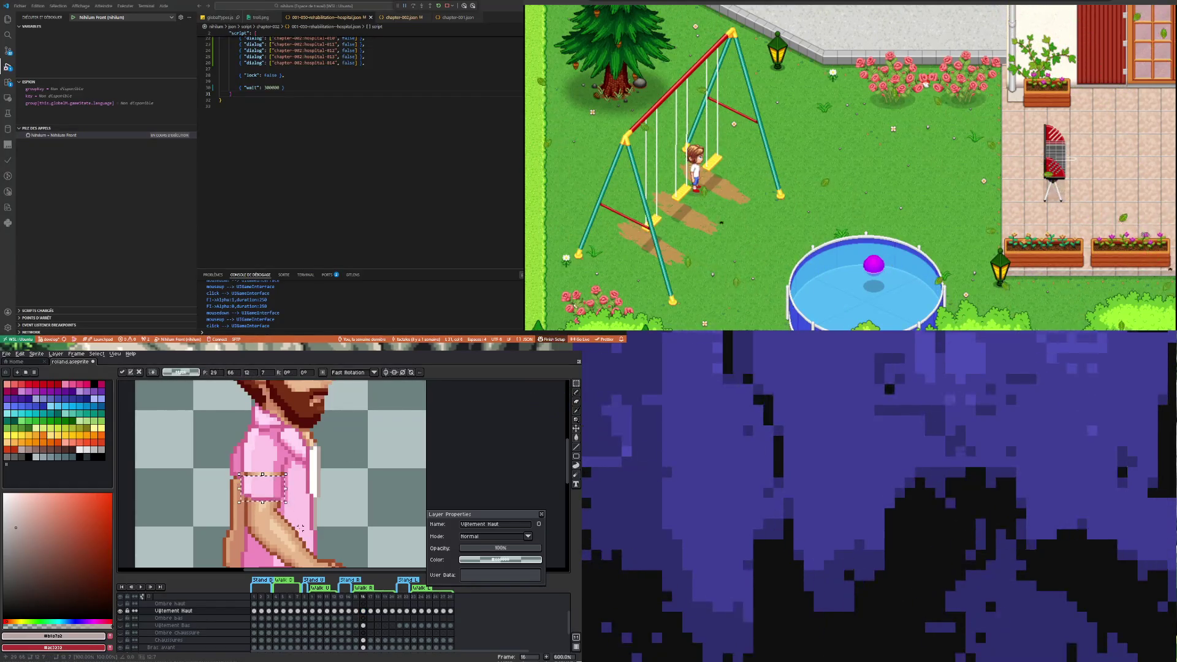
Marquee-select a one-pixel row of the sleeve, then deselect it
scroll(243, 484, up, 3)
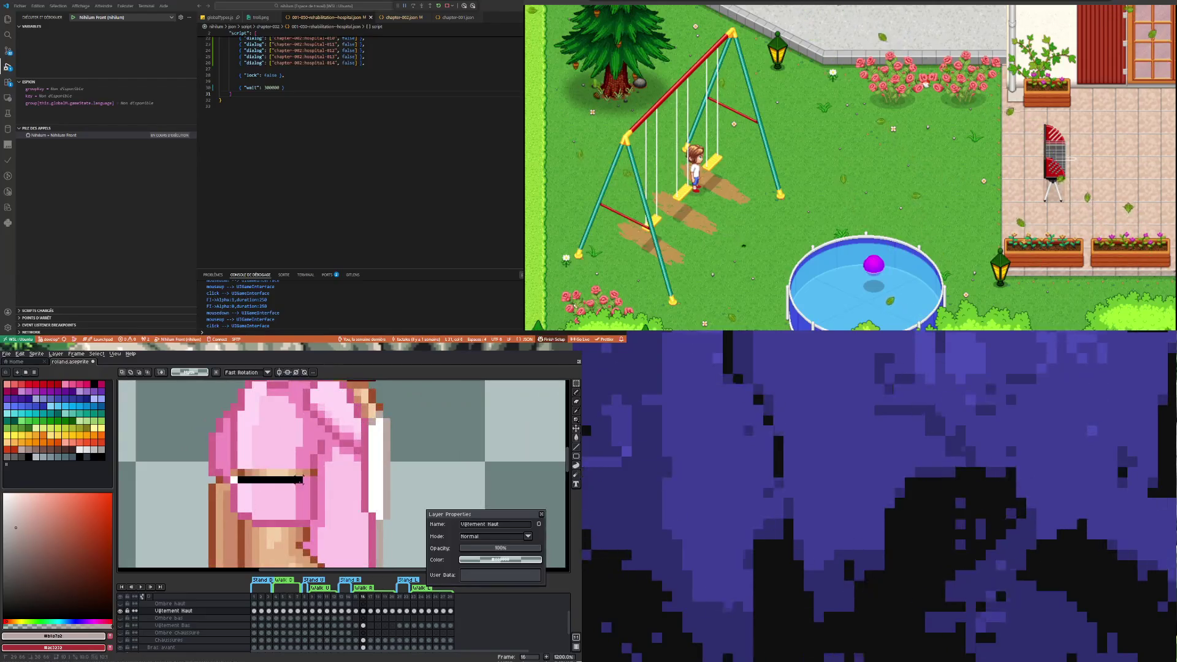
drag(317, 481, 319, 483)
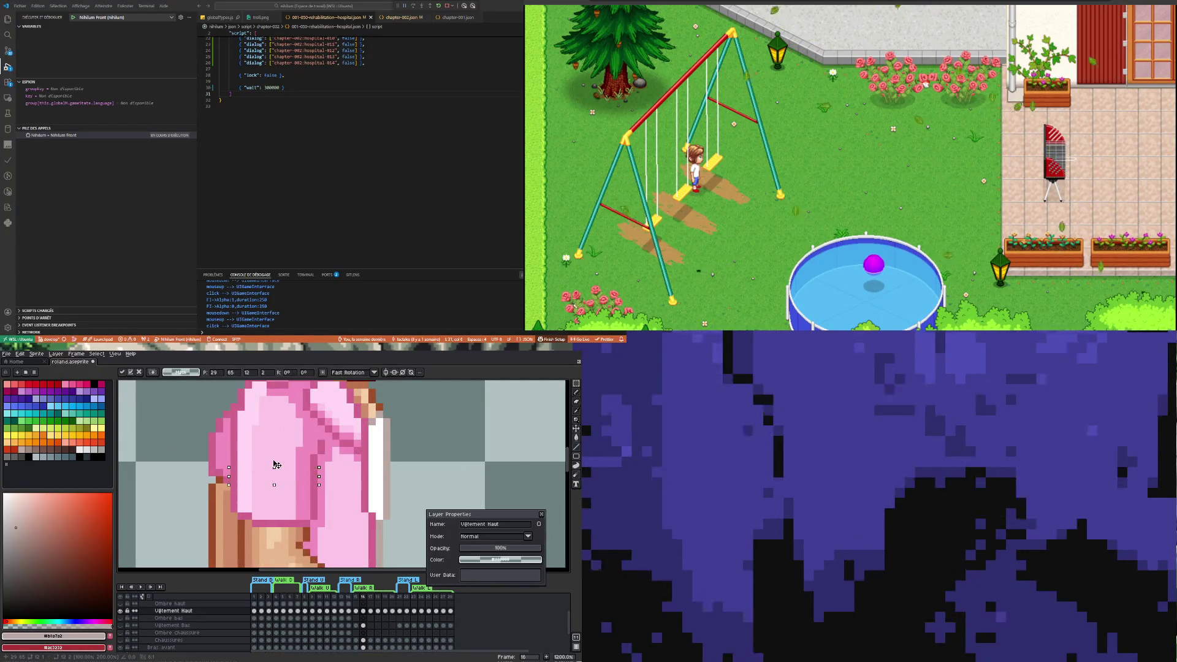
click(182, 457)
scroll(198, 479, down, 3)
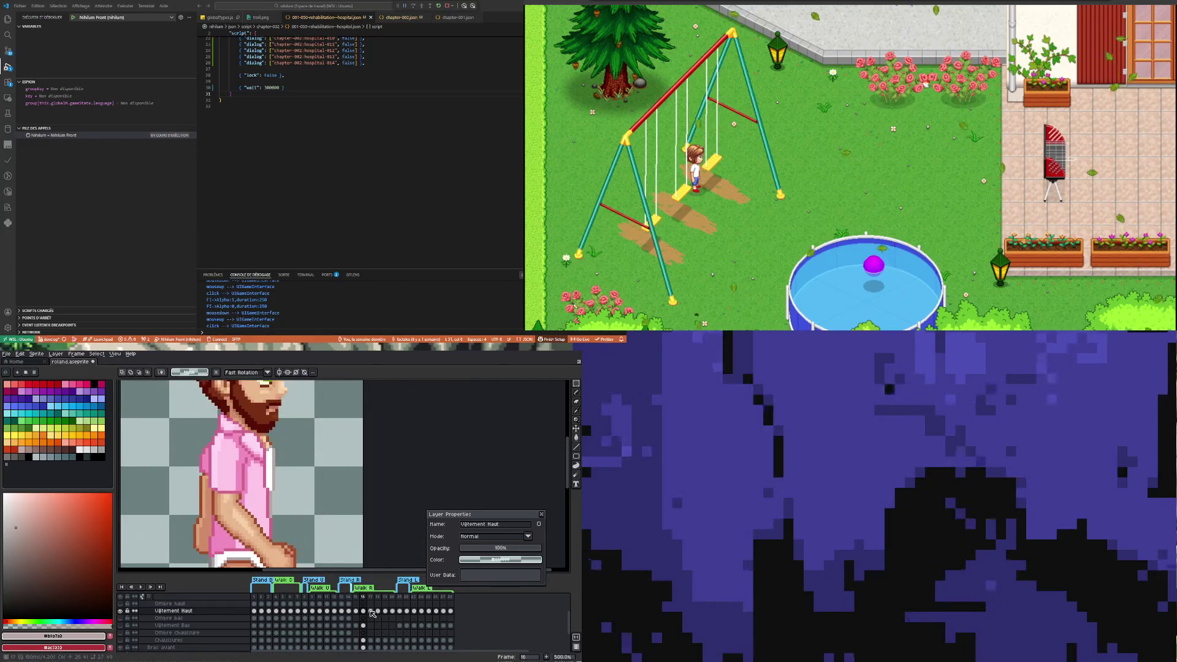
Compare the shirt across frames 15, 16 and 17, then zoom out to the whole character
click(355, 611)
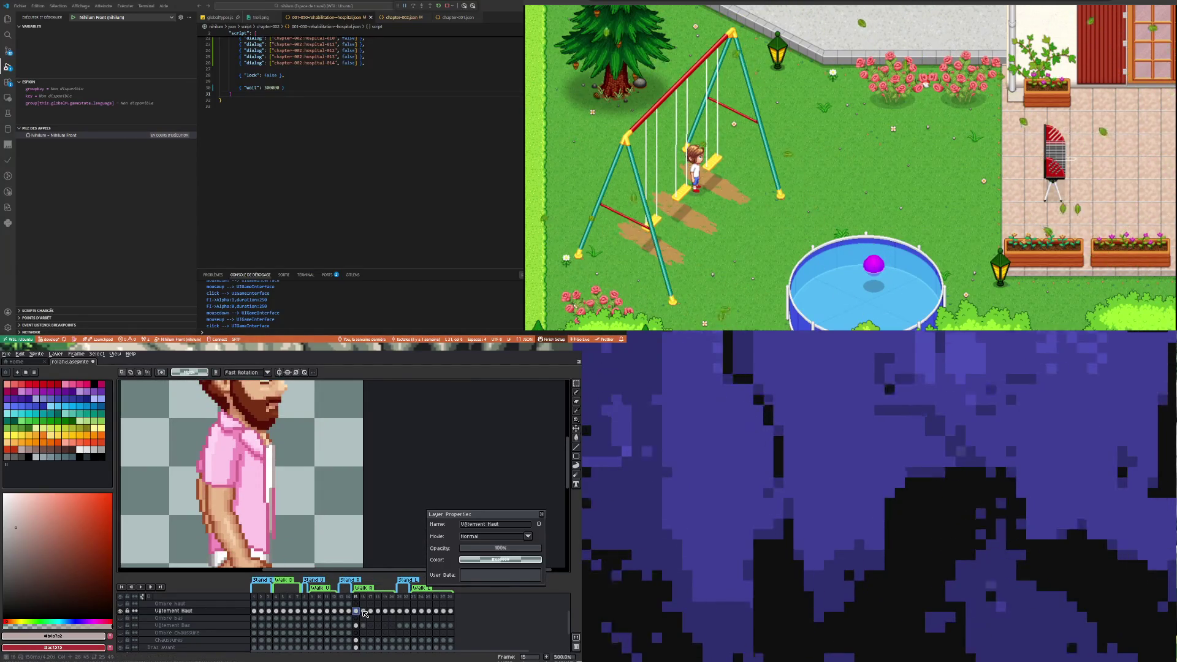
click(363, 611)
click(373, 613)
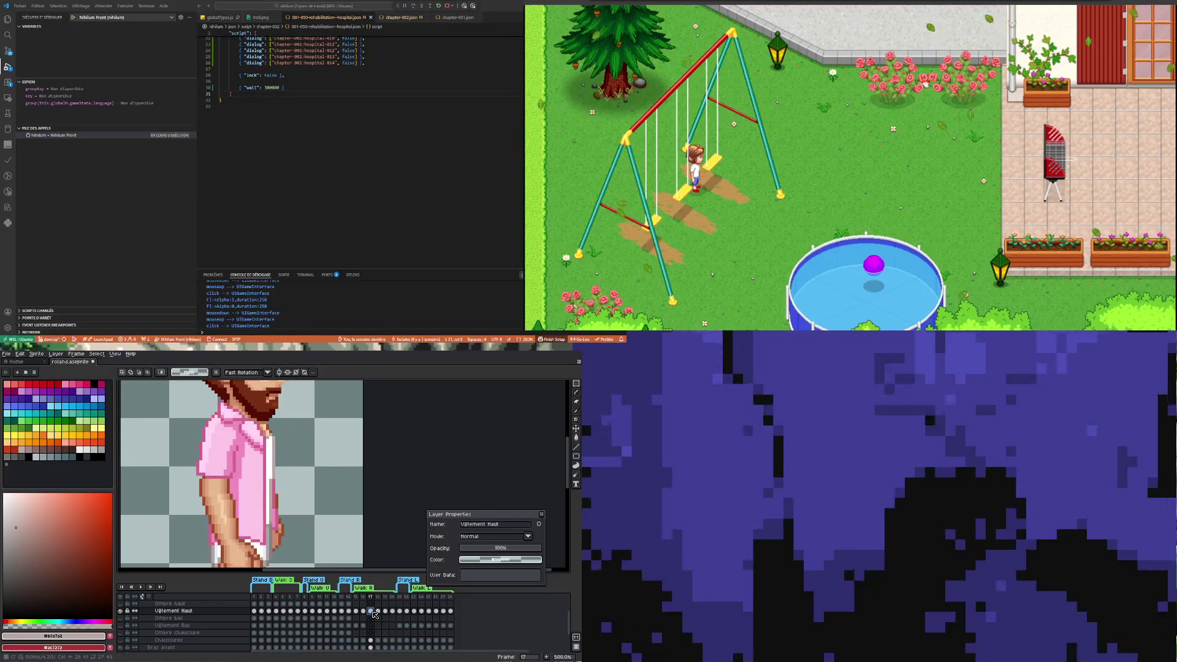
click(364, 612)
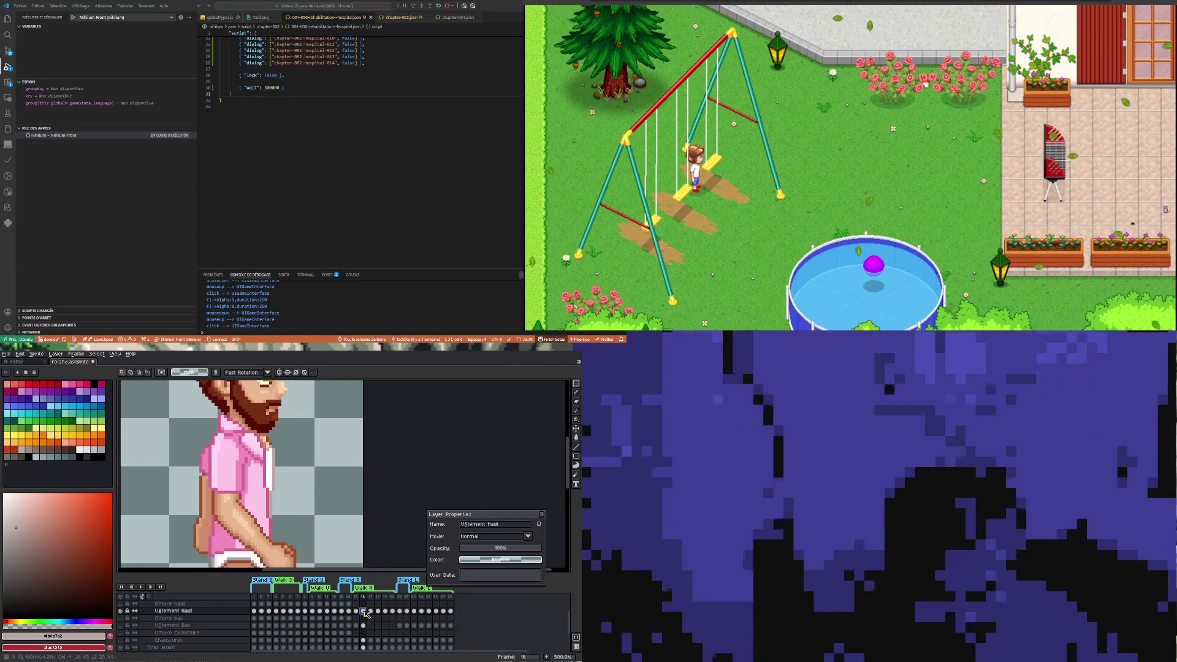
click(371, 612)
key(minus)
key(minus)
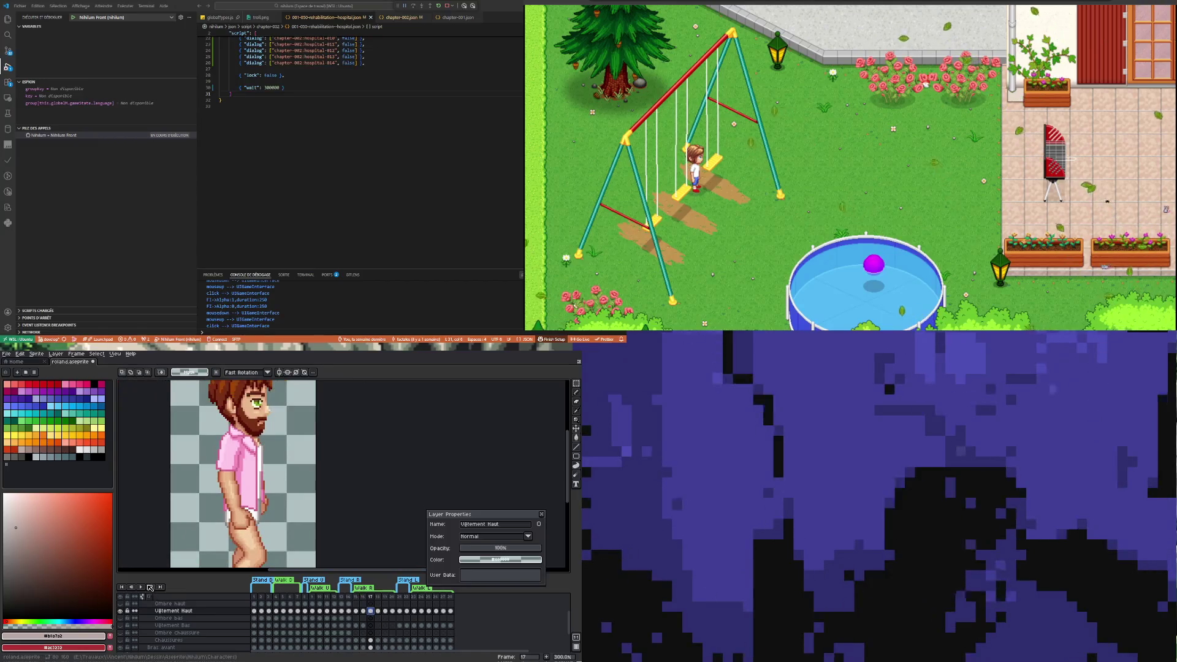
Play and stop the walk animation, then recheck frames 16 and 17
click(141, 586)
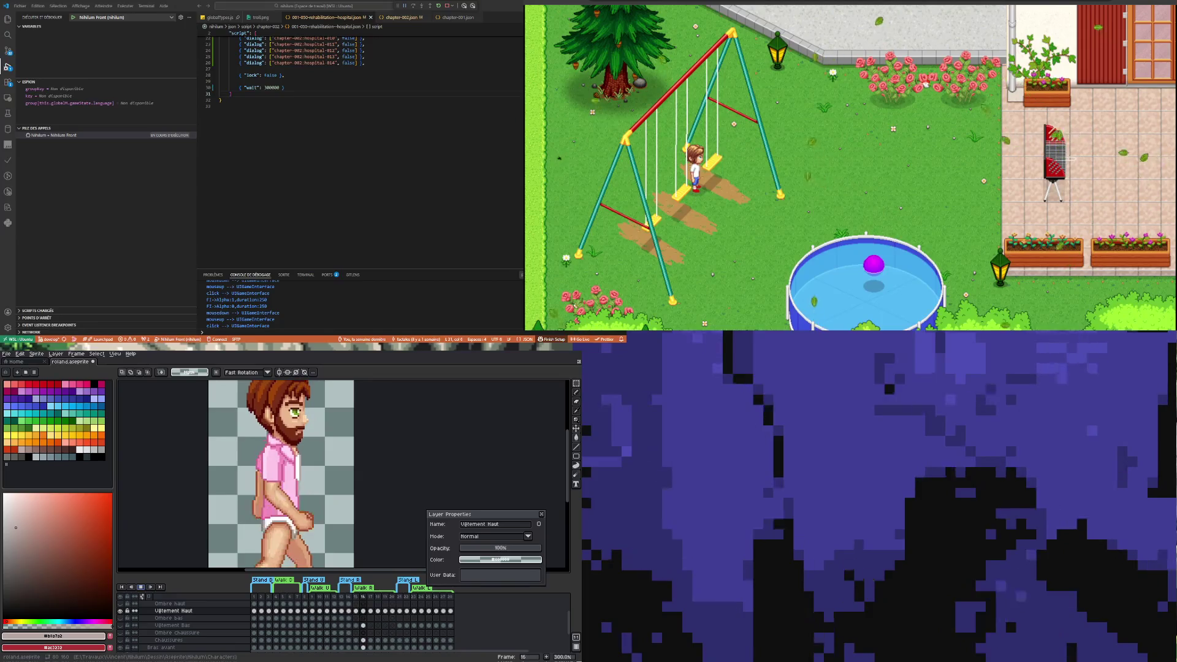
key(Return)
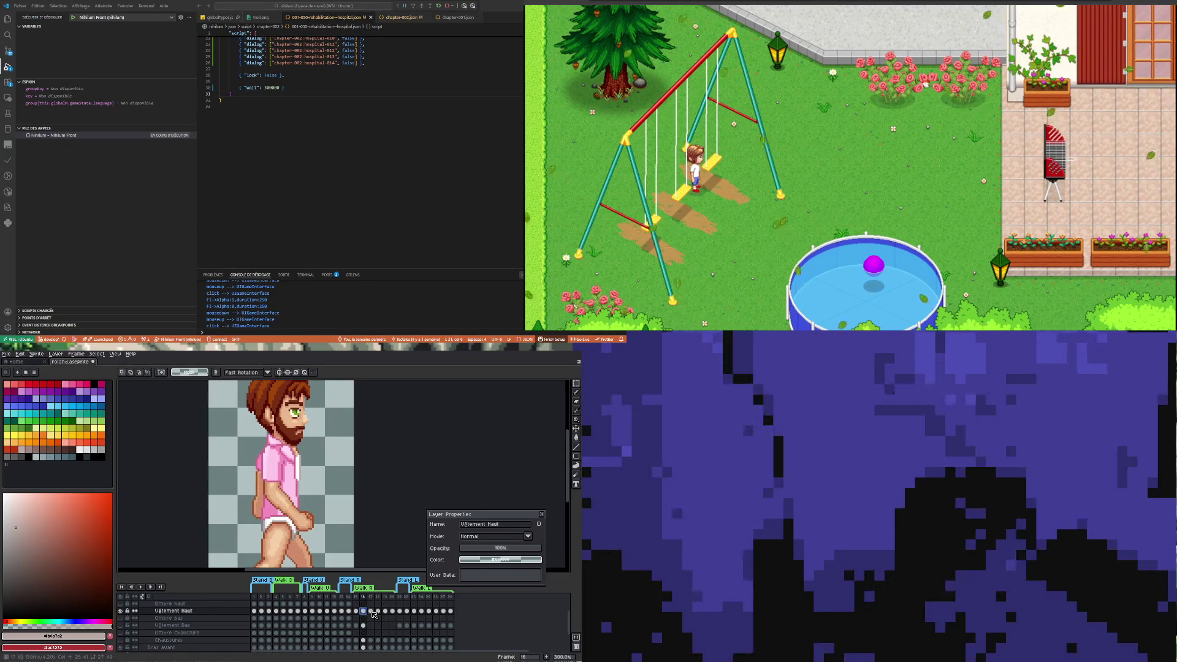
click(371, 611)
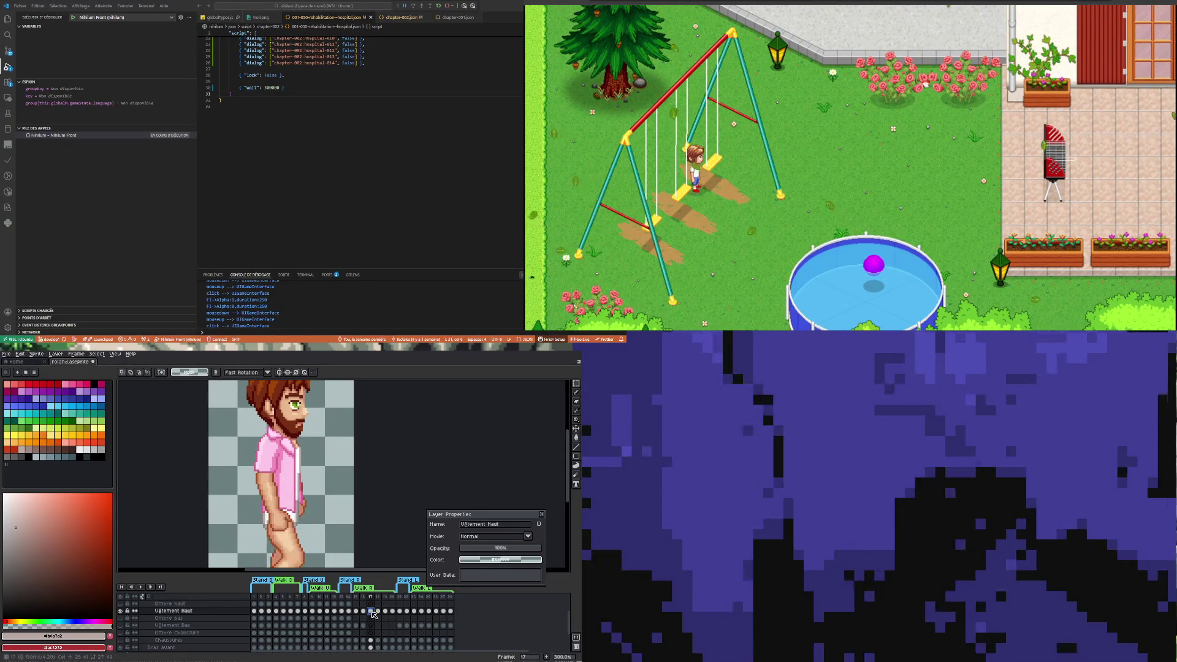
key(Left)
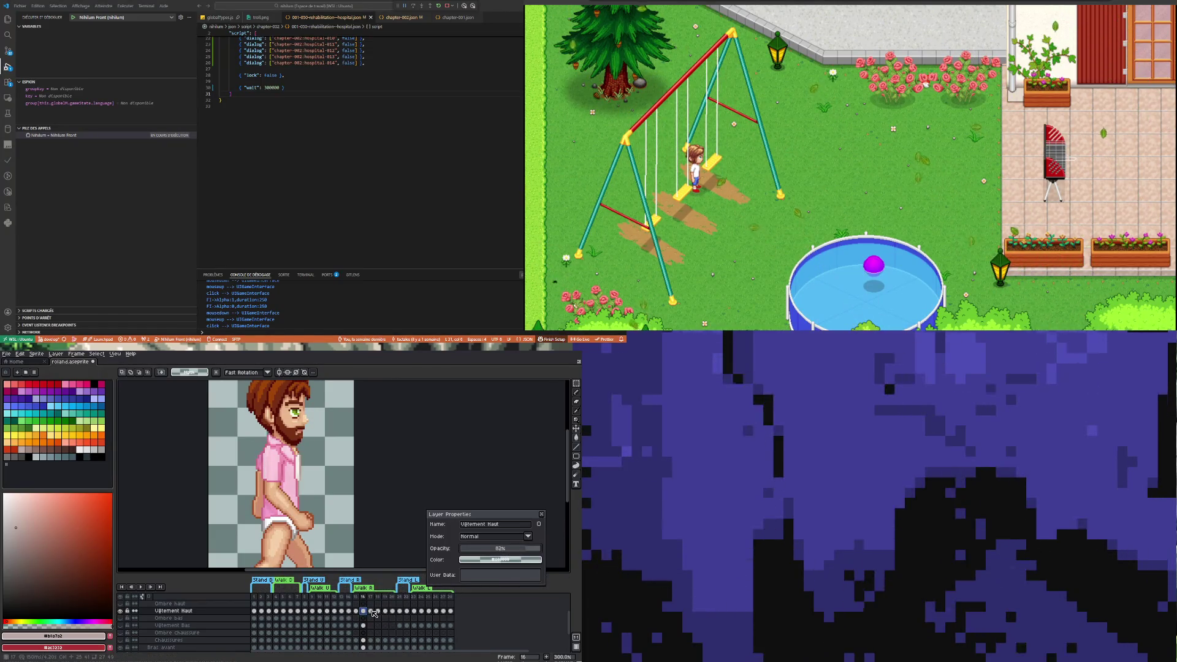
click(371, 611)
scroll(230, 456, up, 7)
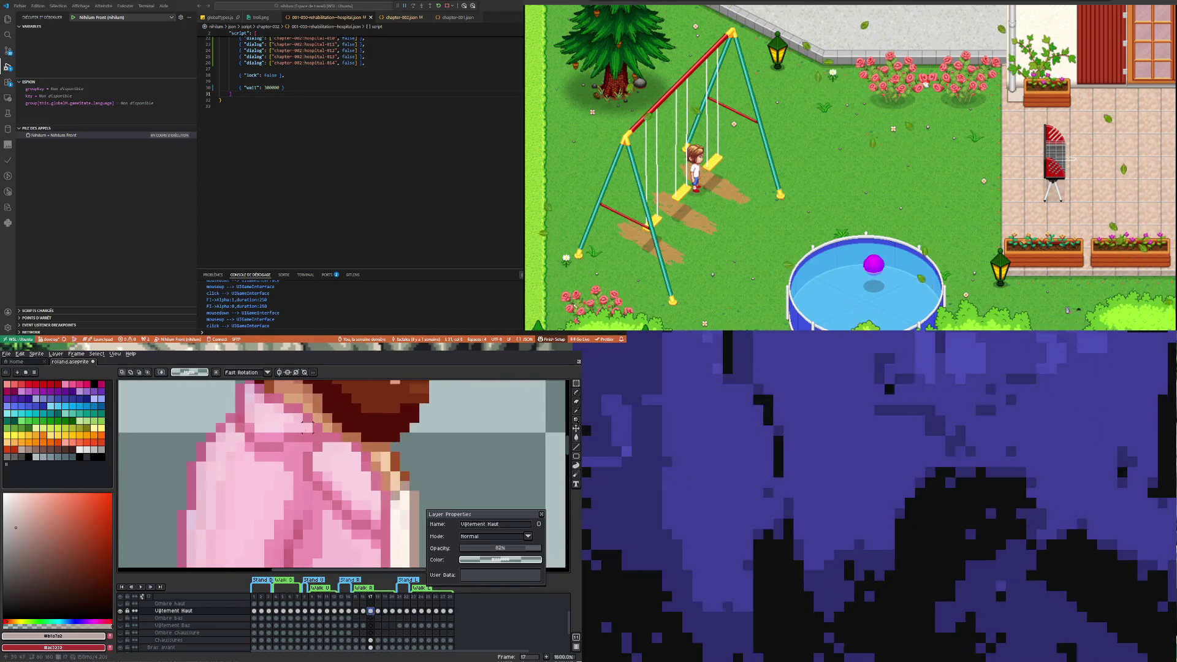
scroll(230, 456, down, 3)
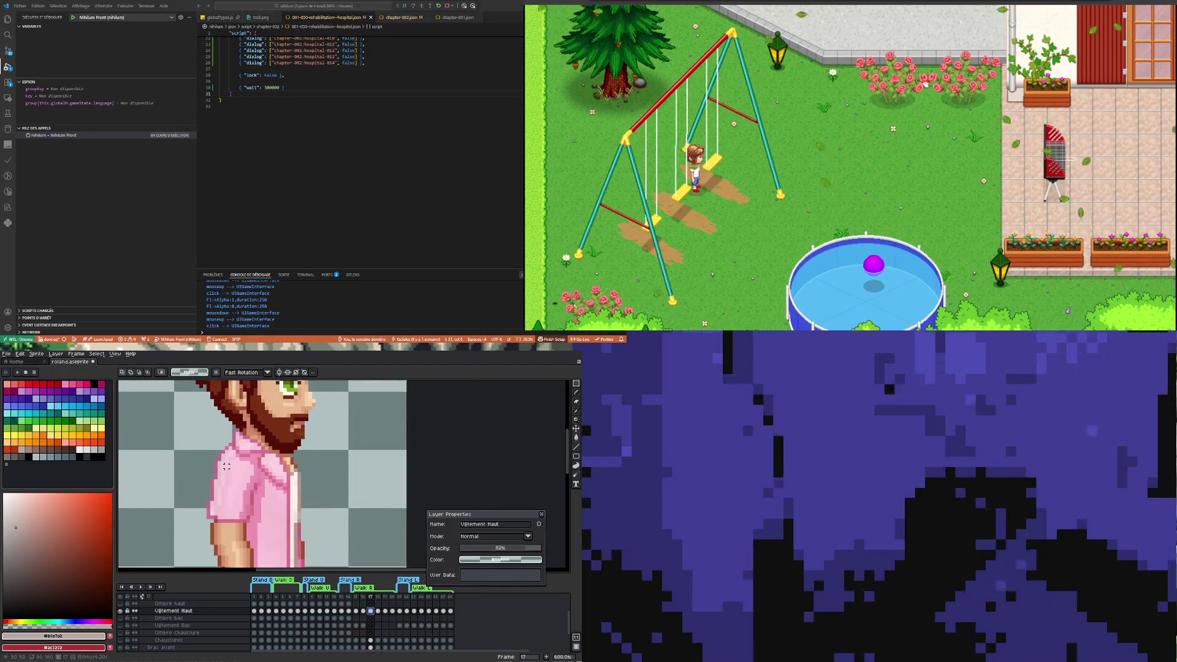
scroll(223, 451, up, 3)
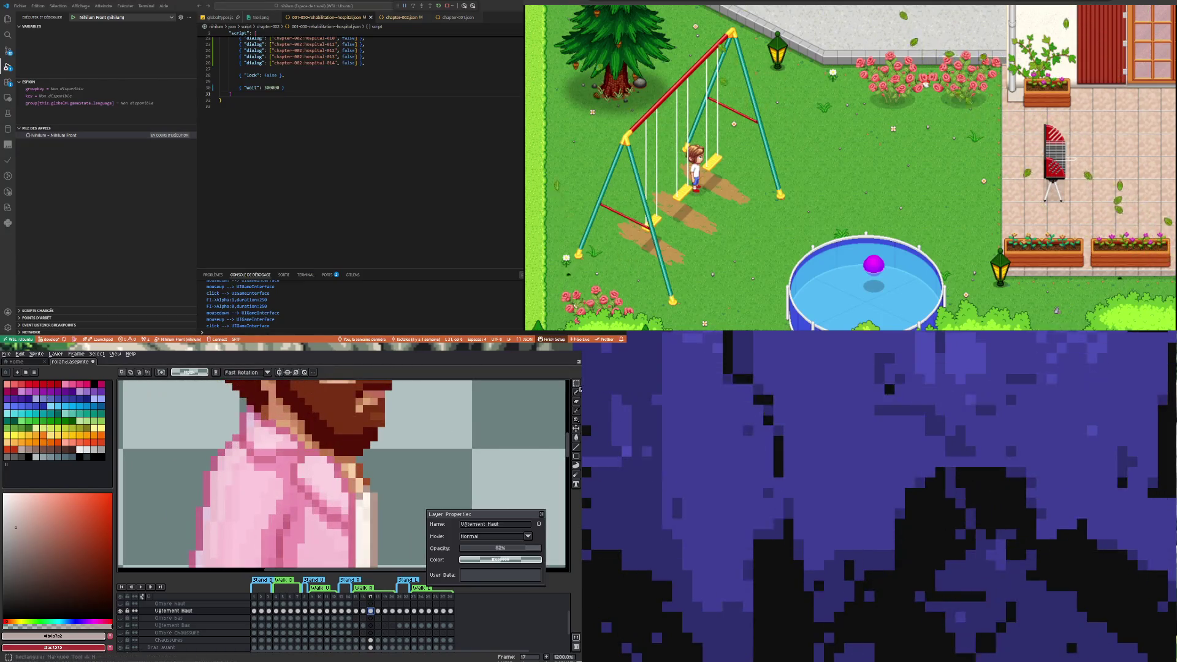
Select a rectangle over the shirt's shoulder and dismiss the error from trying to move it
mouse_move(182, 427)
mouse_down()
mouse_move(211, 498)
mouse_move(238, 521)
mouse_up()
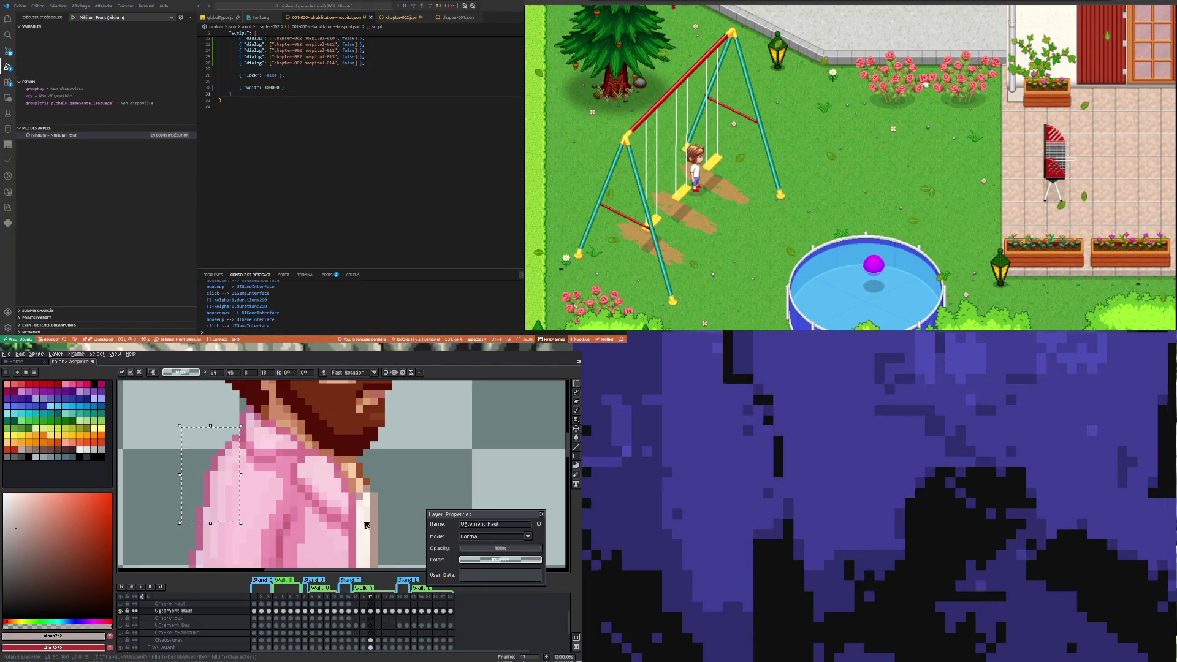
drag(481, 553, 510, 555)
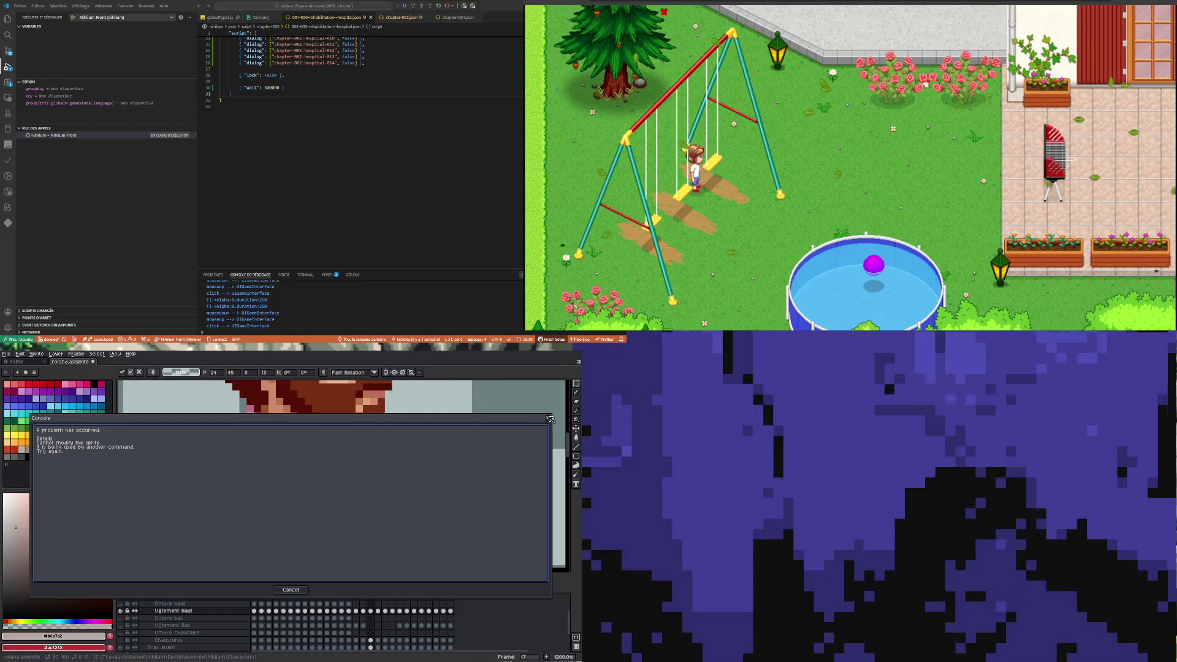
key(Escape)
key(minus)
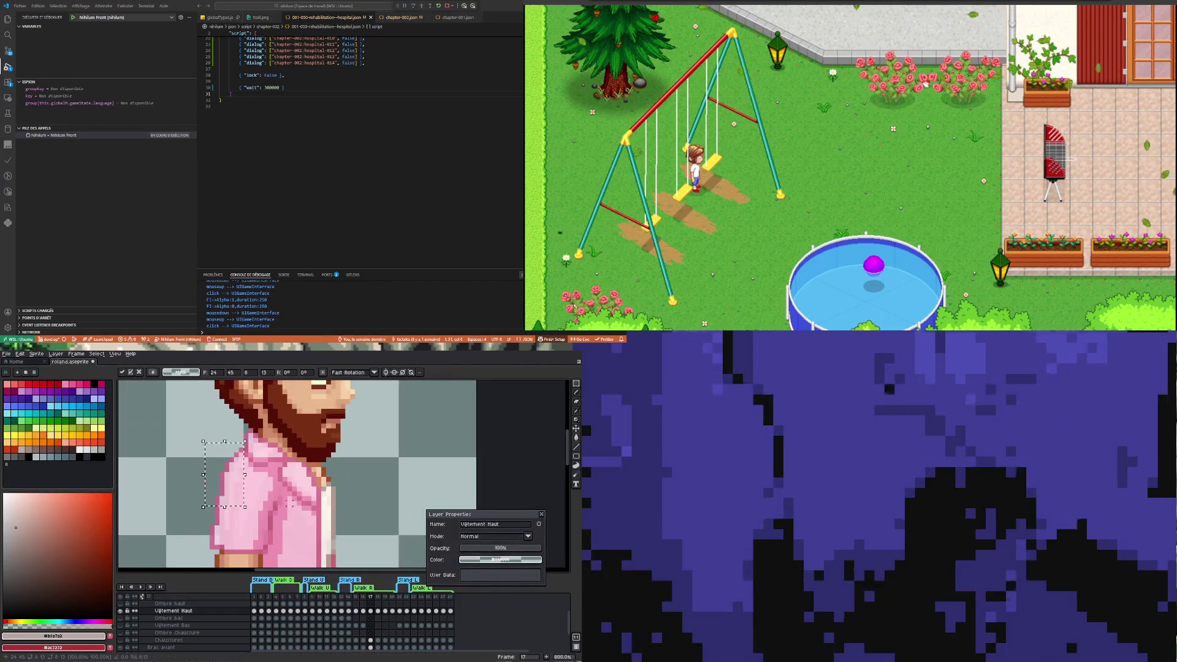
Lower the shirt layer's opacity, dismiss the error, close Layer Properties and deselect
mouse_move(519, 544)
mouse_down()
mouse_move(505, 550)
mouse_move(518, 552)
mouse_up()
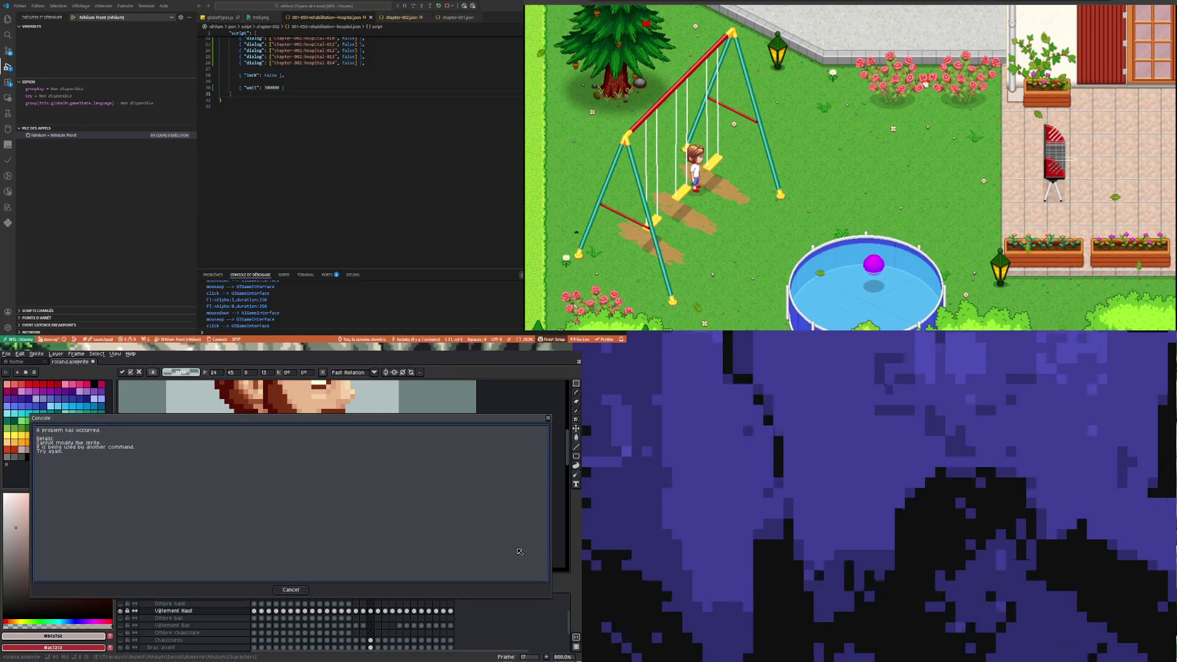
click(291, 590)
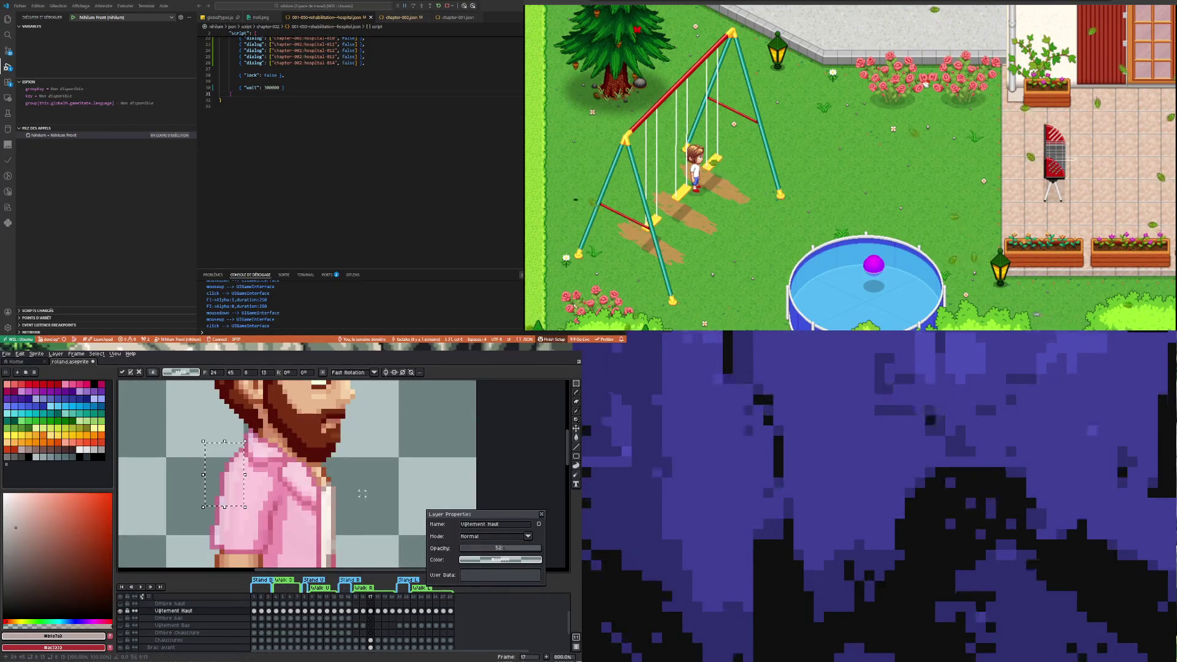
click(542, 515)
key(ctrl+d)
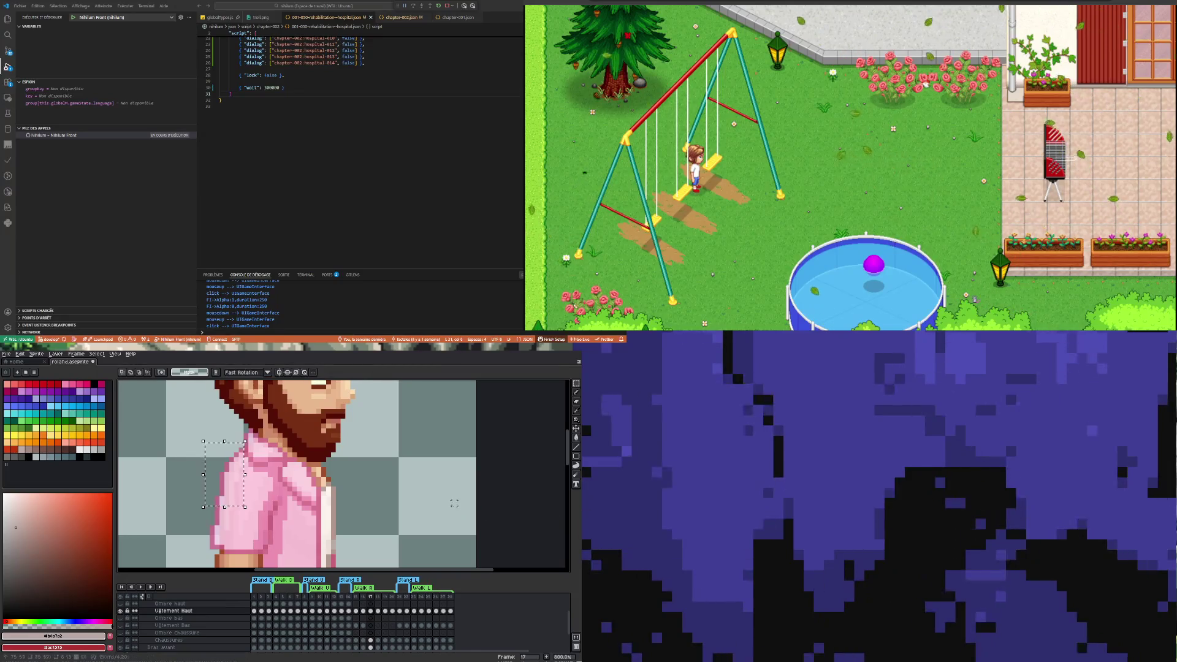
scroll(349, 469, down, 3)
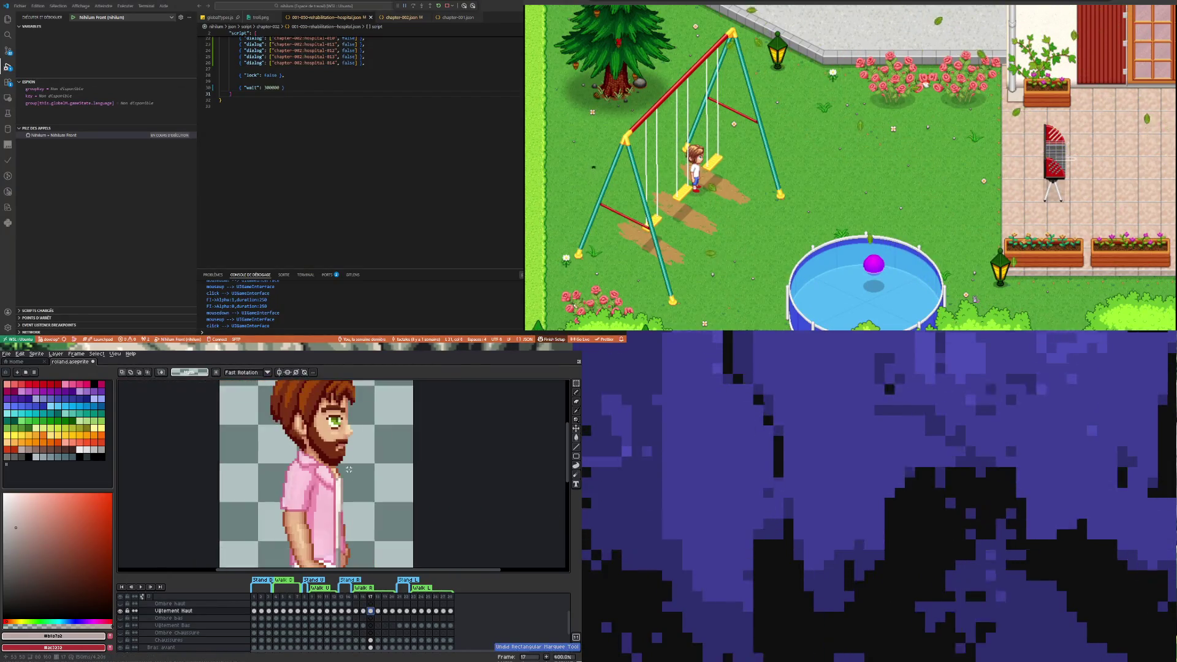
Restore the Vêtement Haut layer opacity to 100% and inspect the shoulder area
double_click(174, 610)
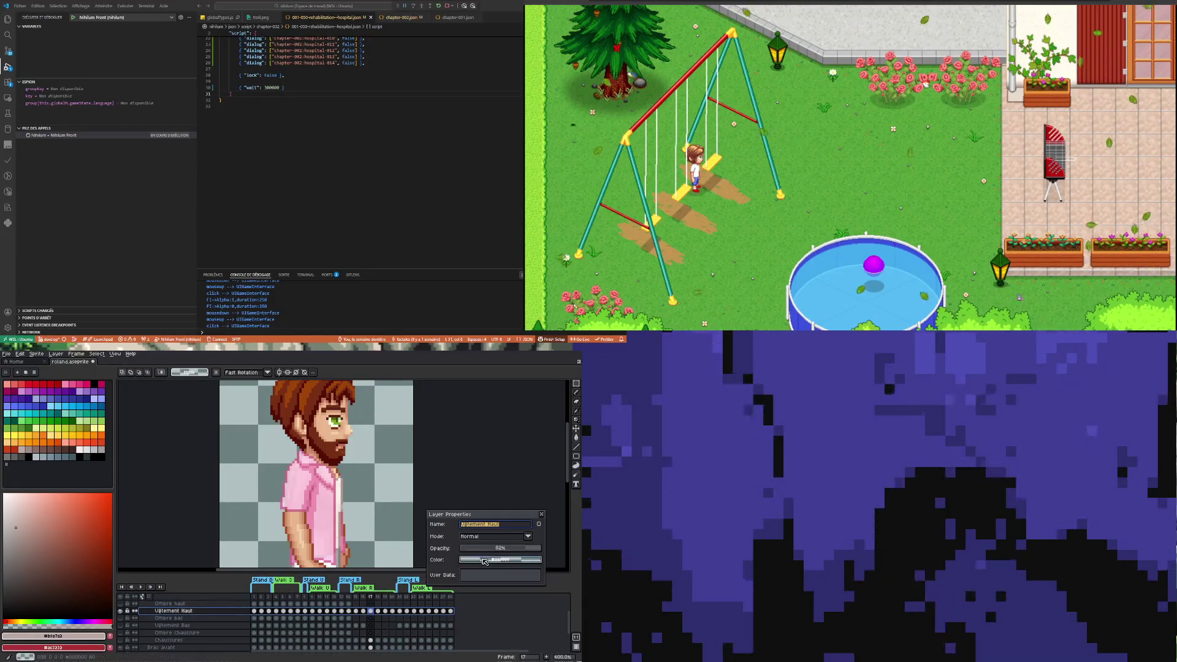
drag(525, 549, 581, 545)
scroll(302, 471, up, 2)
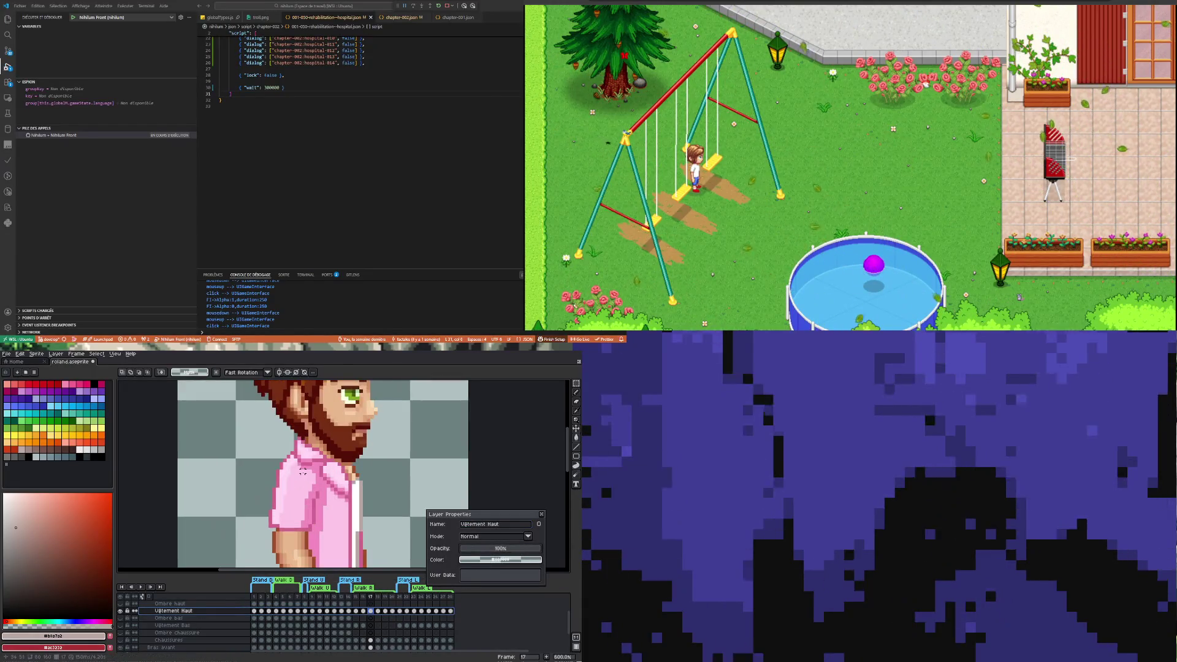
drag(267, 449, 295, 499)
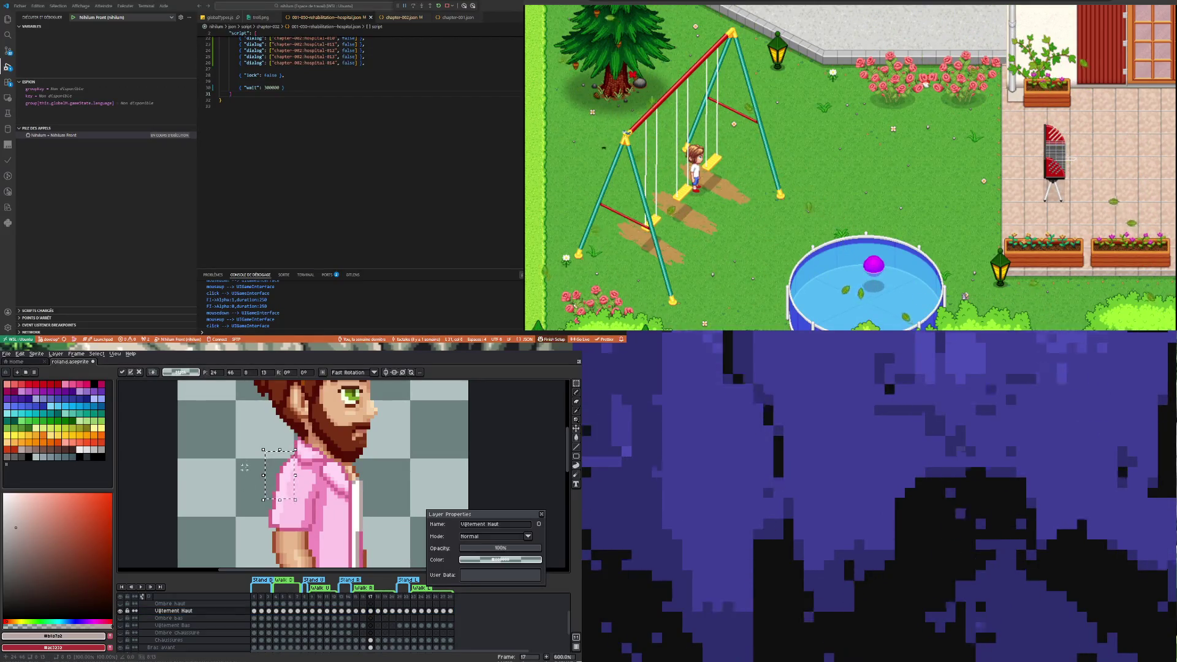
click(240, 453)
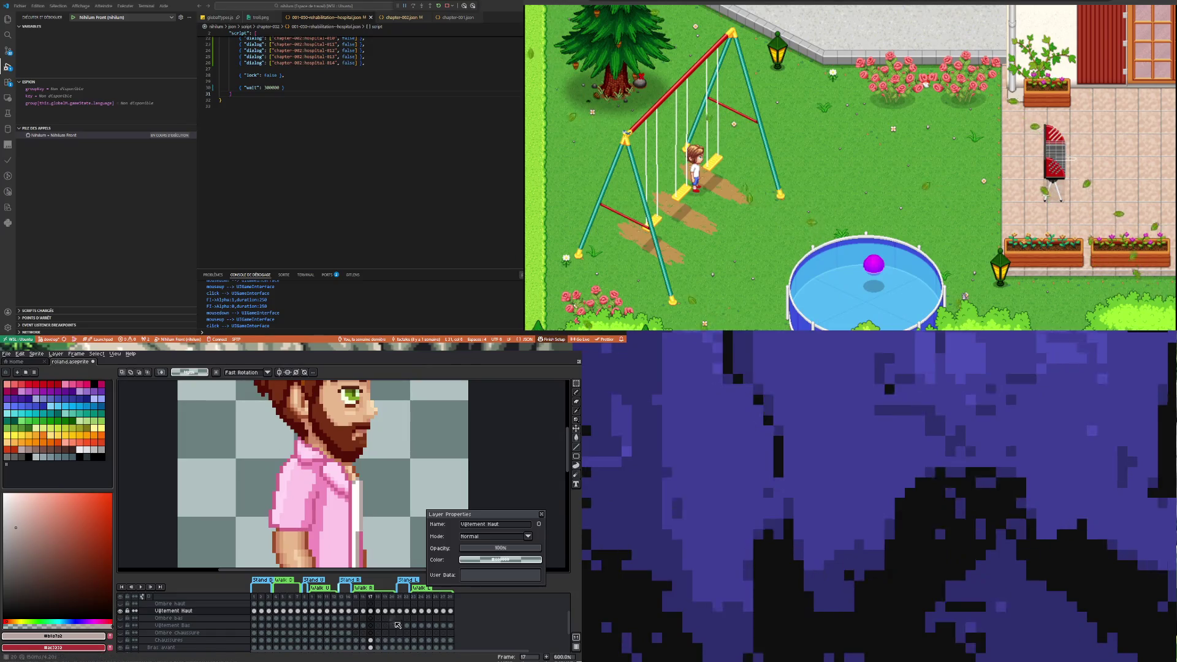
Compare frames 16 and 17, then play the walk cycle
click(363, 611)
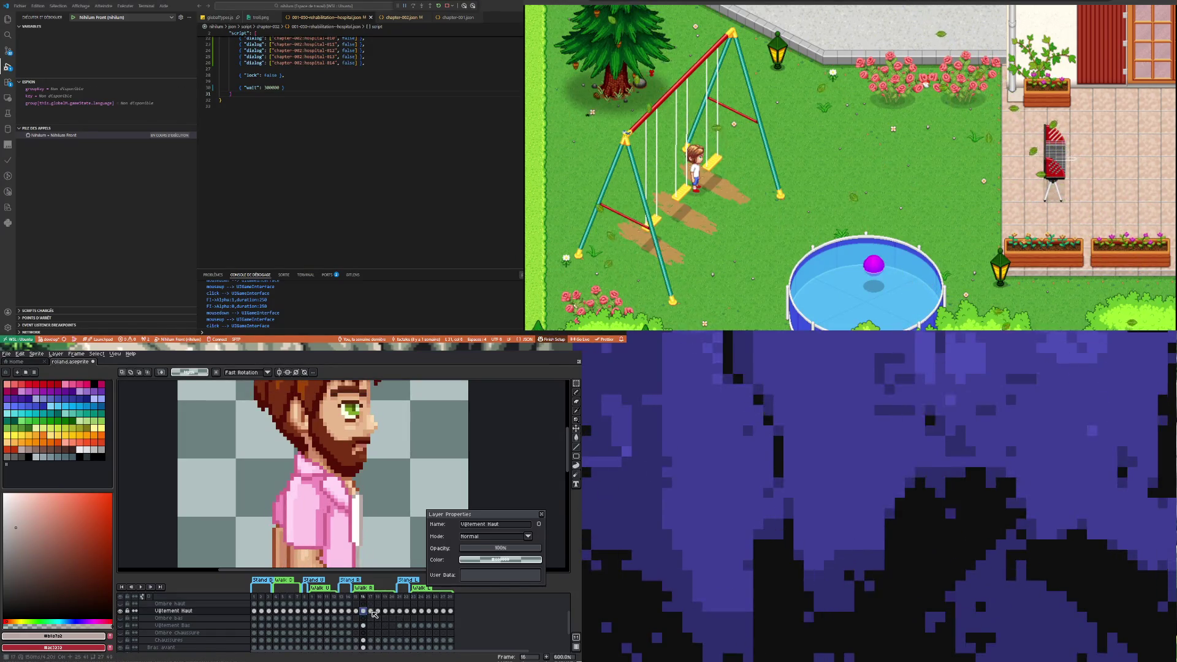
click(372, 611)
key(Left)
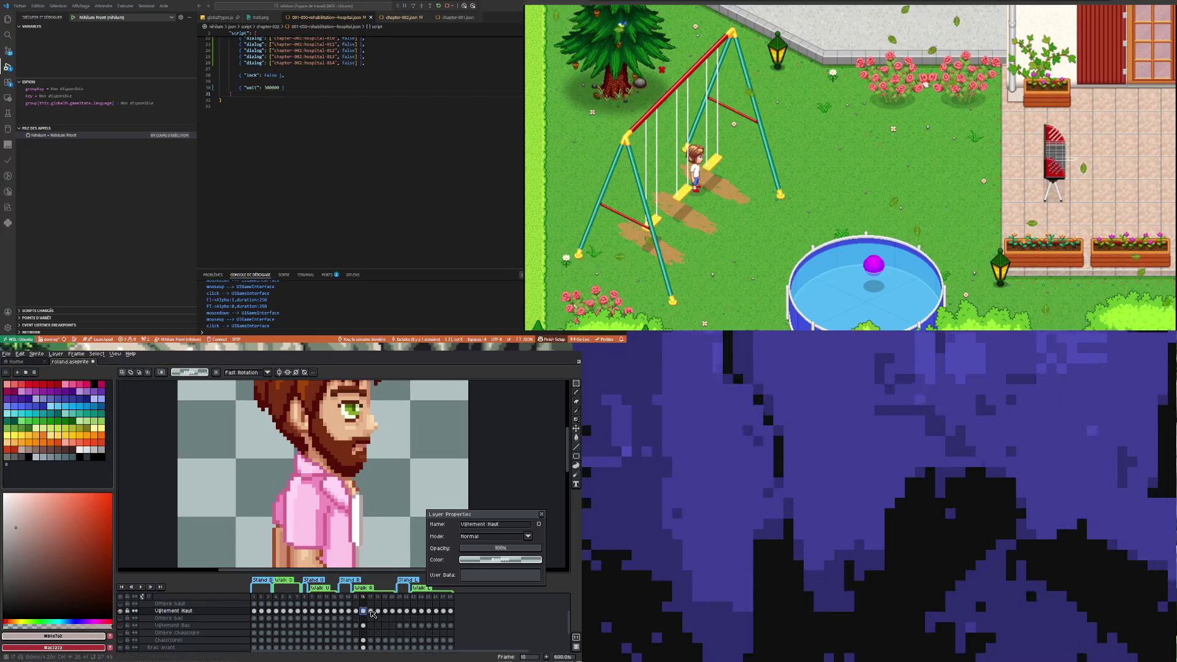
key(Right)
click(142, 587)
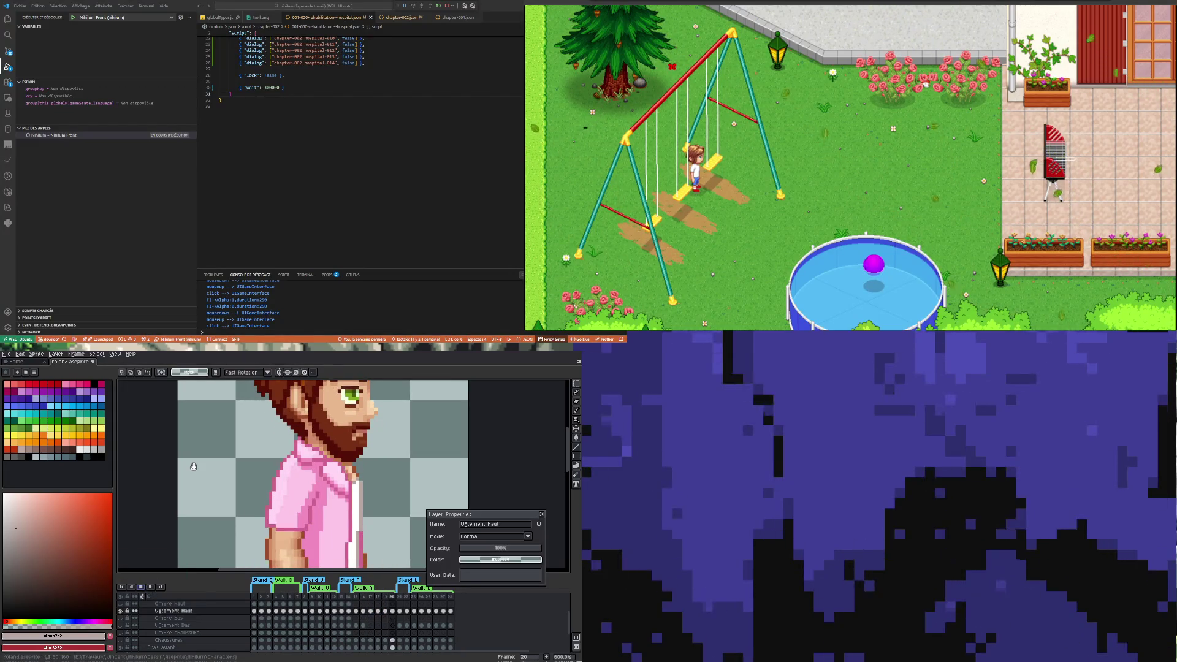
scroll(241, 503, down, 3)
scroll(255, 508, down, 1)
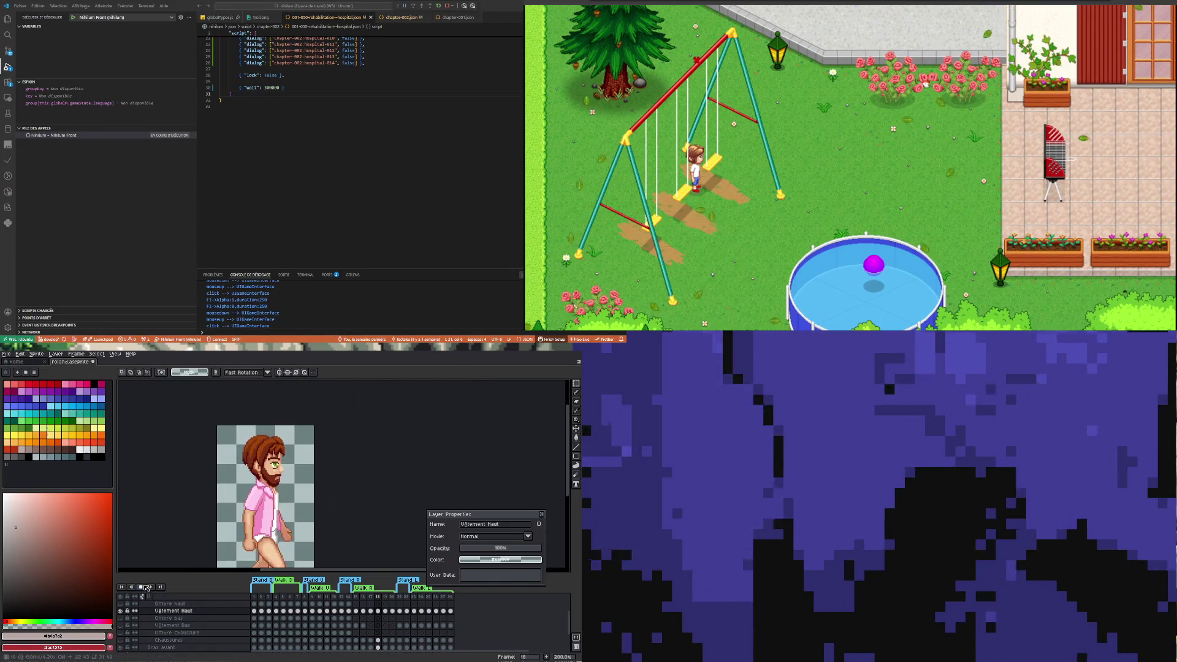
Stop playback, compare frames 15 and 16, and make the upper-clothing layer partly transparent on frame 15
key(Return)
click(363, 611)
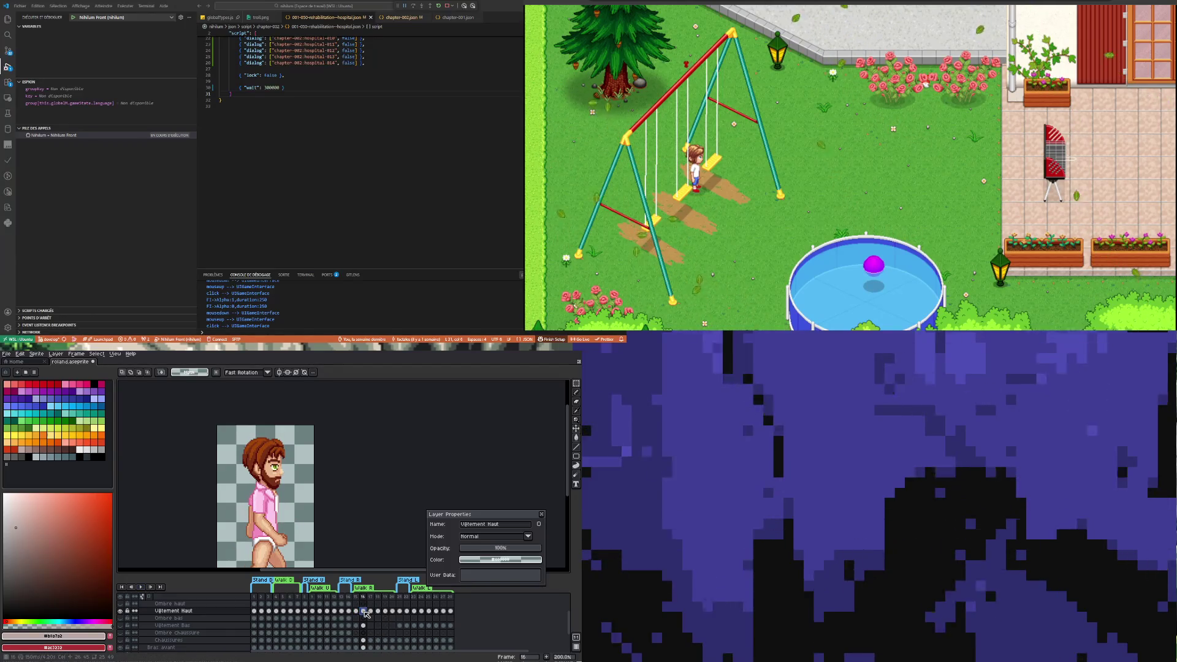
click(357, 611)
click(363, 611)
scroll(261, 513, up, 6)
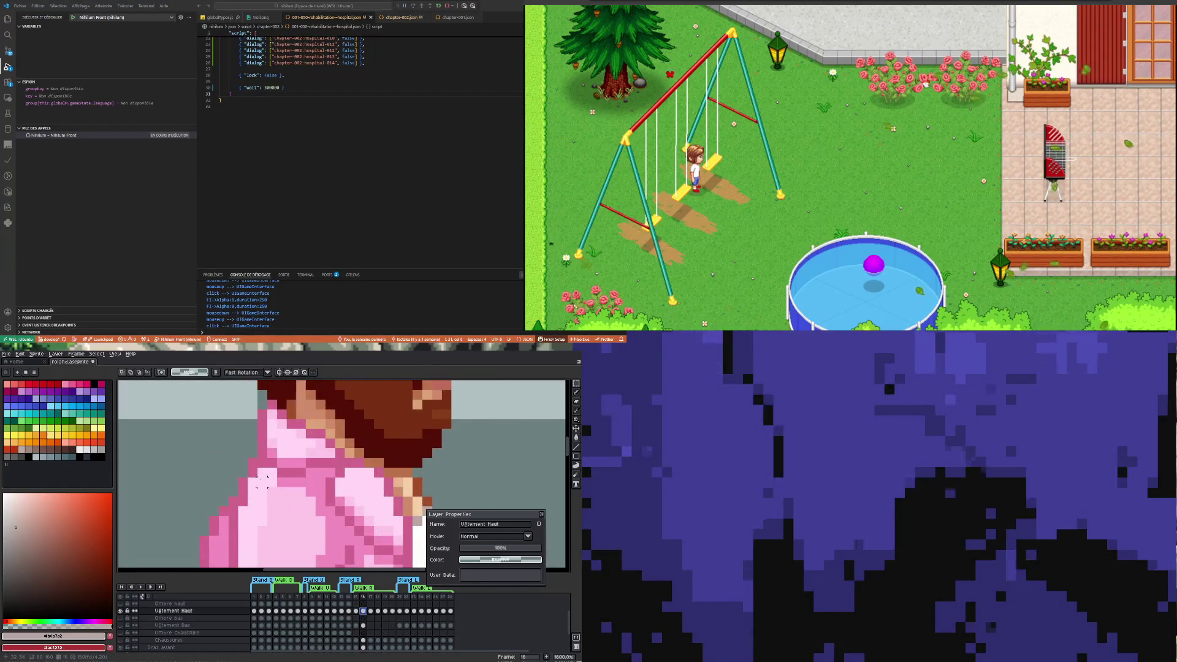
click(360, 612)
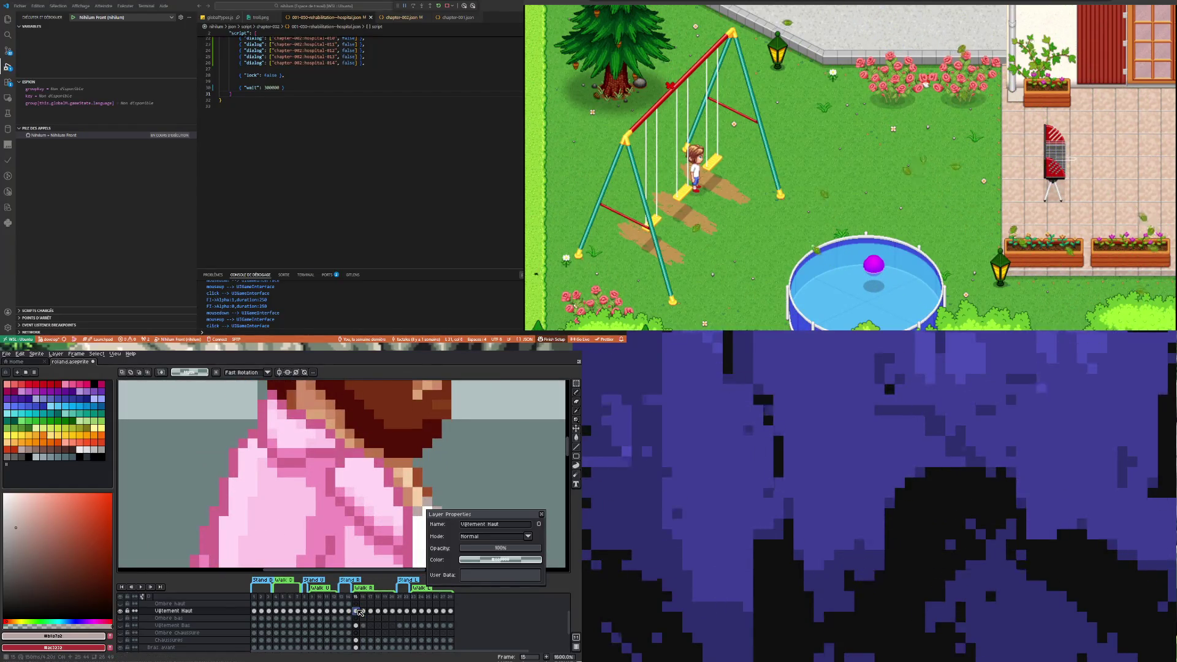
click(365, 612)
click(357, 611)
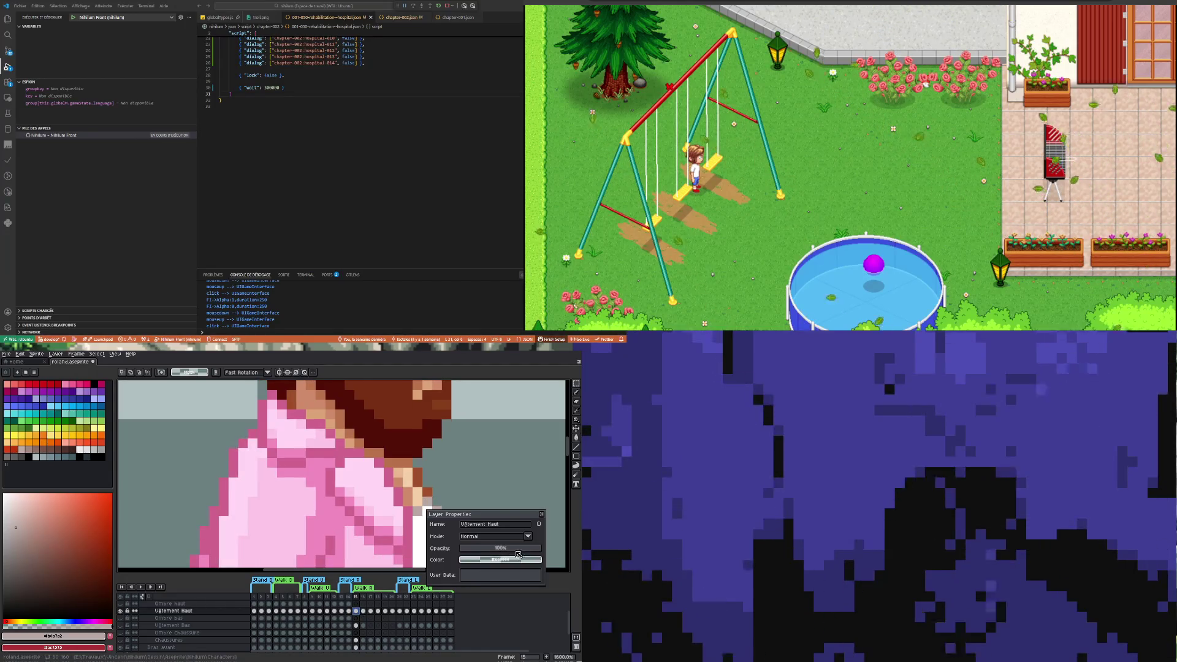
drag(522, 550, 510, 550)
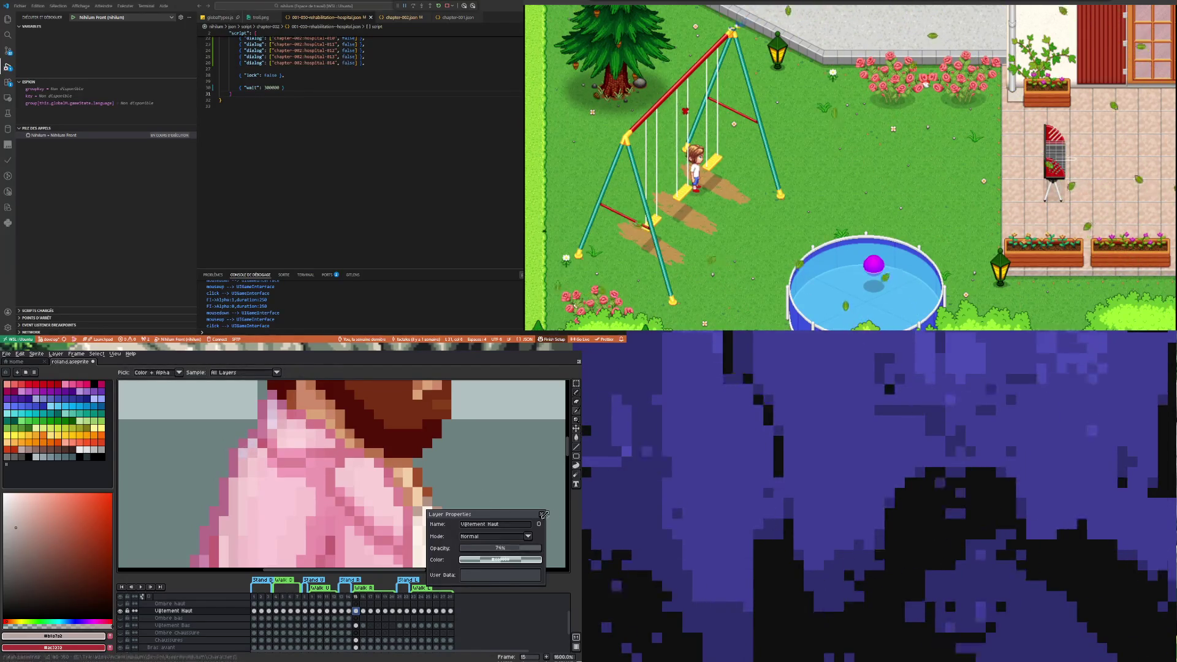
click(541, 514)
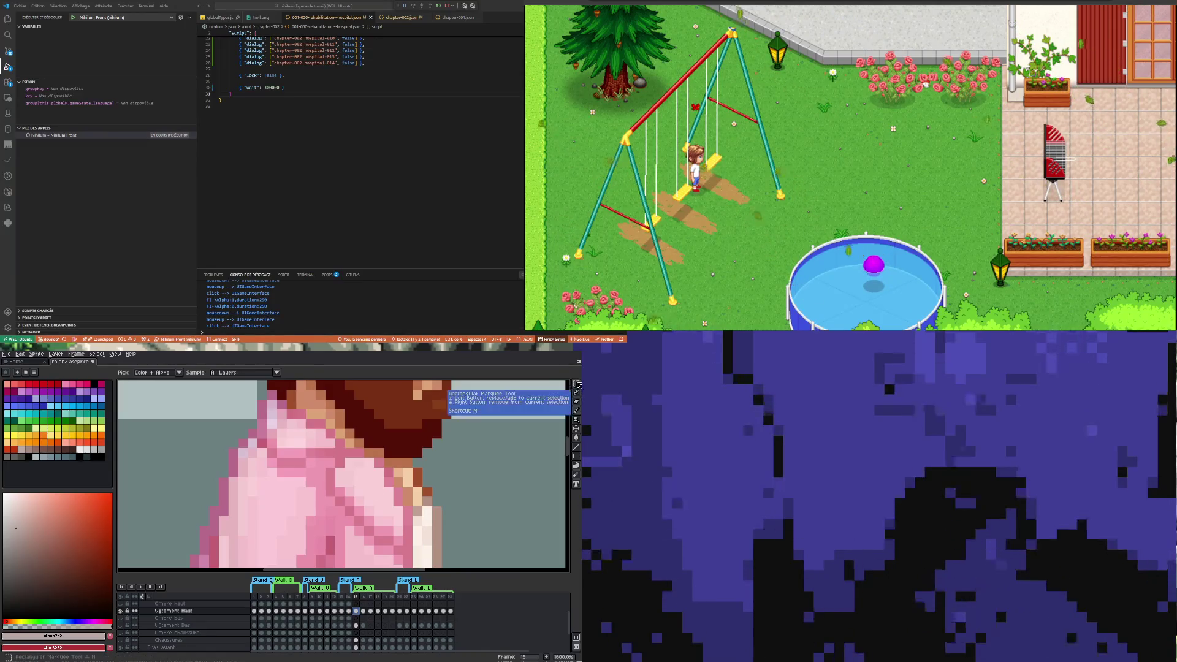
Move the 2x2 block of shoulder pixels down one pixel with the Rectangular Marquee
click(576, 383)
click(257, 457)
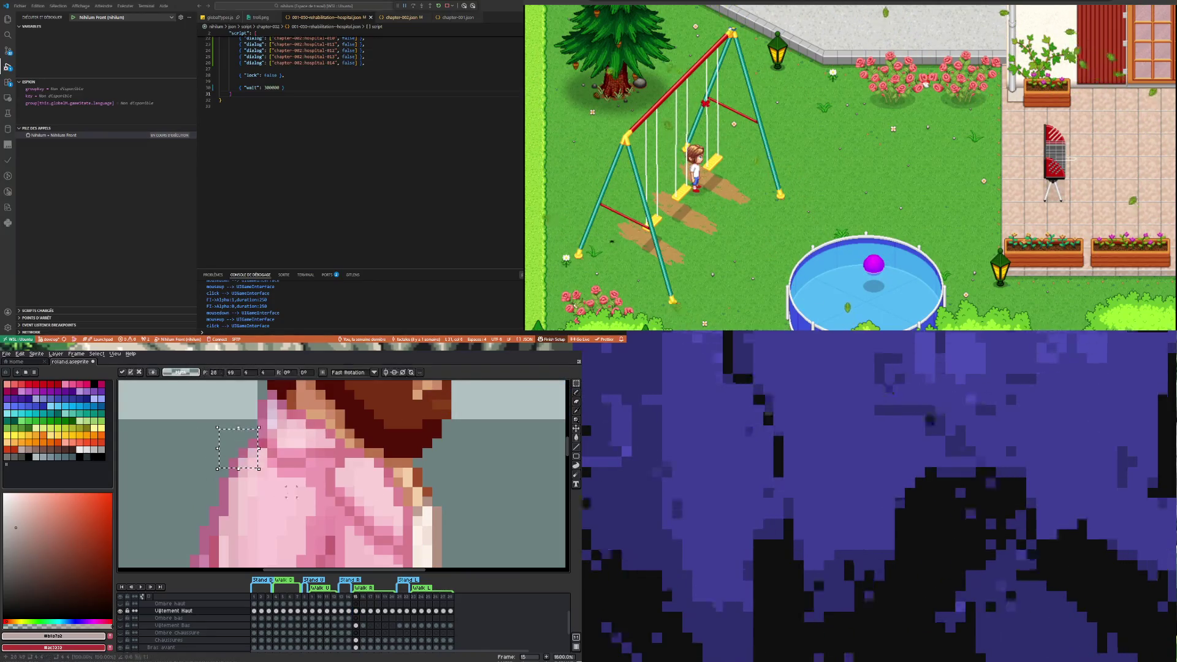
click(213, 482)
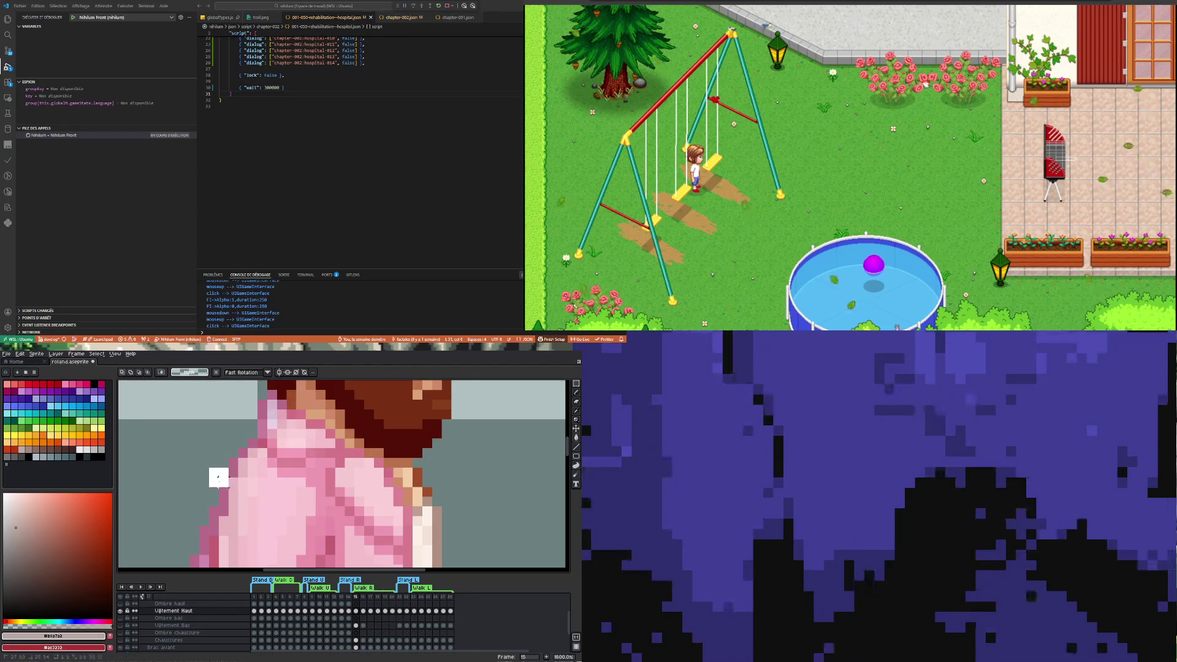
drag(225, 488, 225, 498)
click(223, 443)
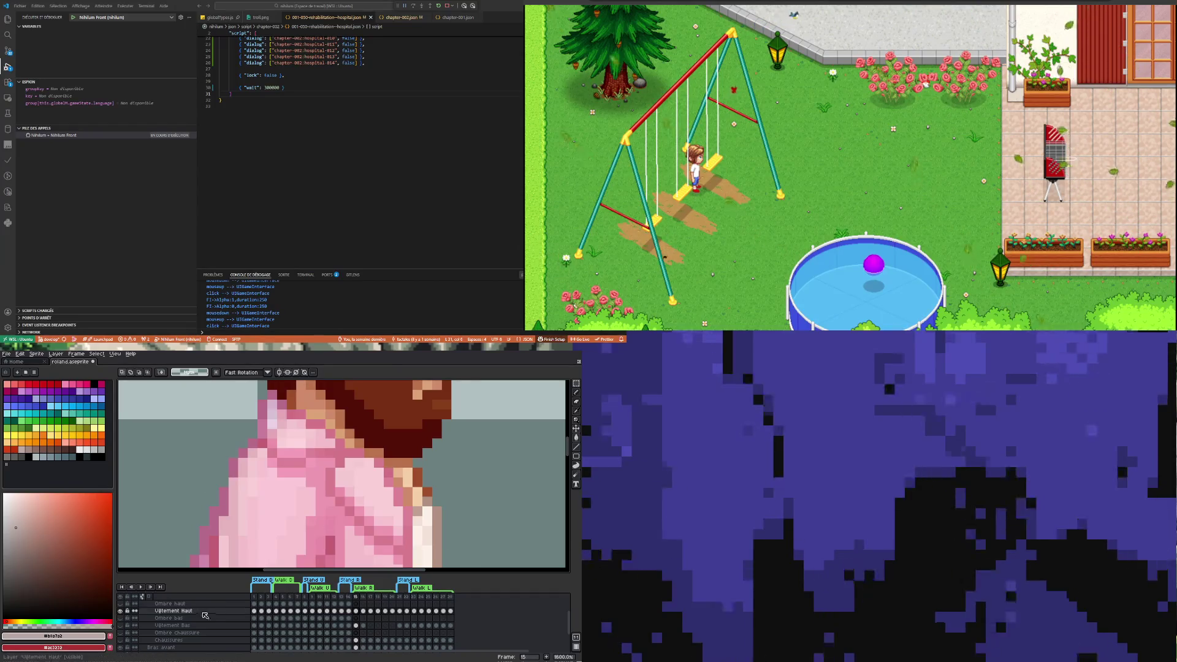
Check the layer properties again and pick the shirt's pink as the drawing colour
double_click(204, 612)
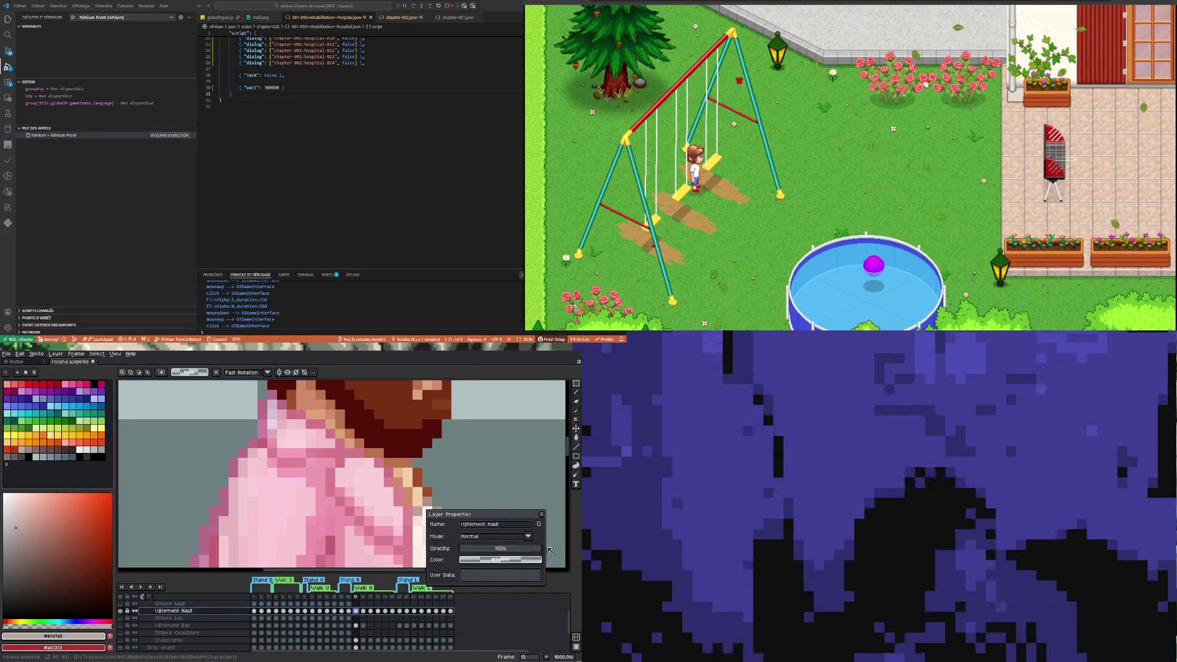
click(542, 515)
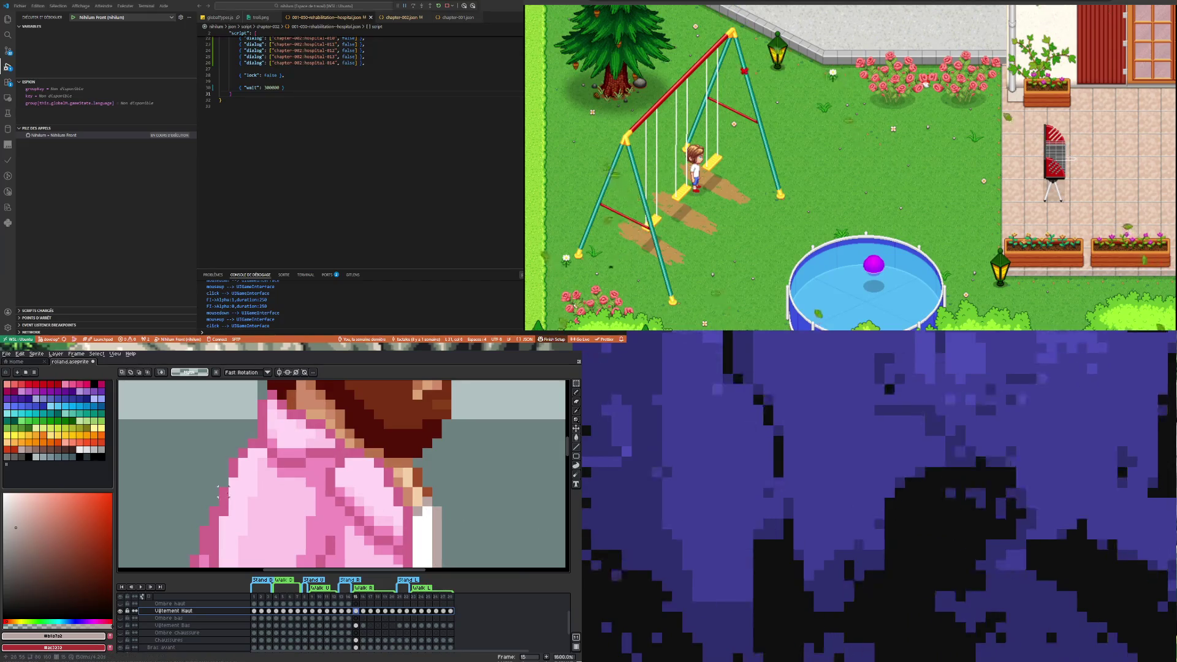
alt+click(235, 470)
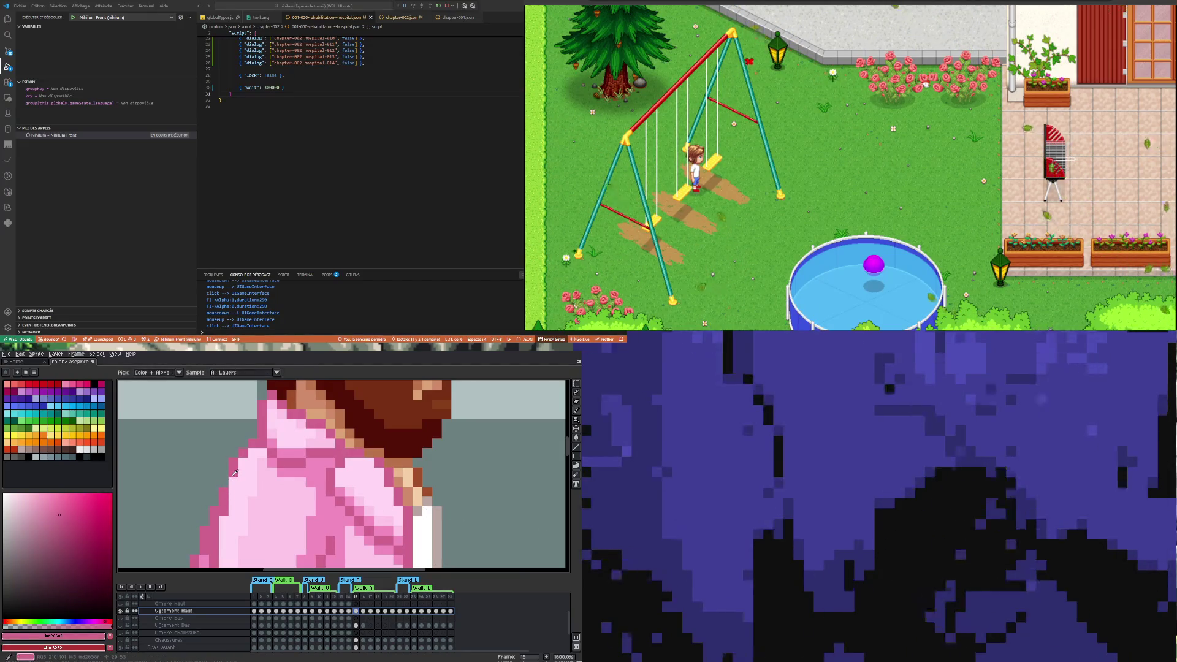
Review the corrected shoulder by comparing frames 15 and 16 with the whole character in view
scroll(237, 473, down, 3)
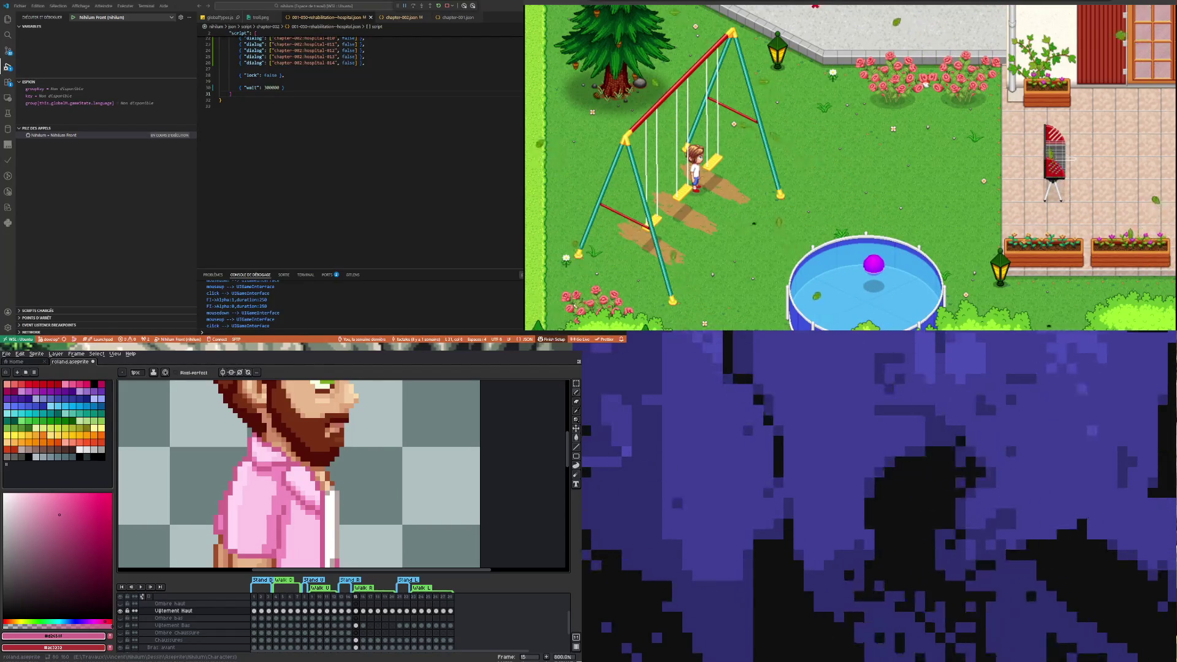
scroll(270, 459, down, 1)
scroll(269, 460, up, 4)
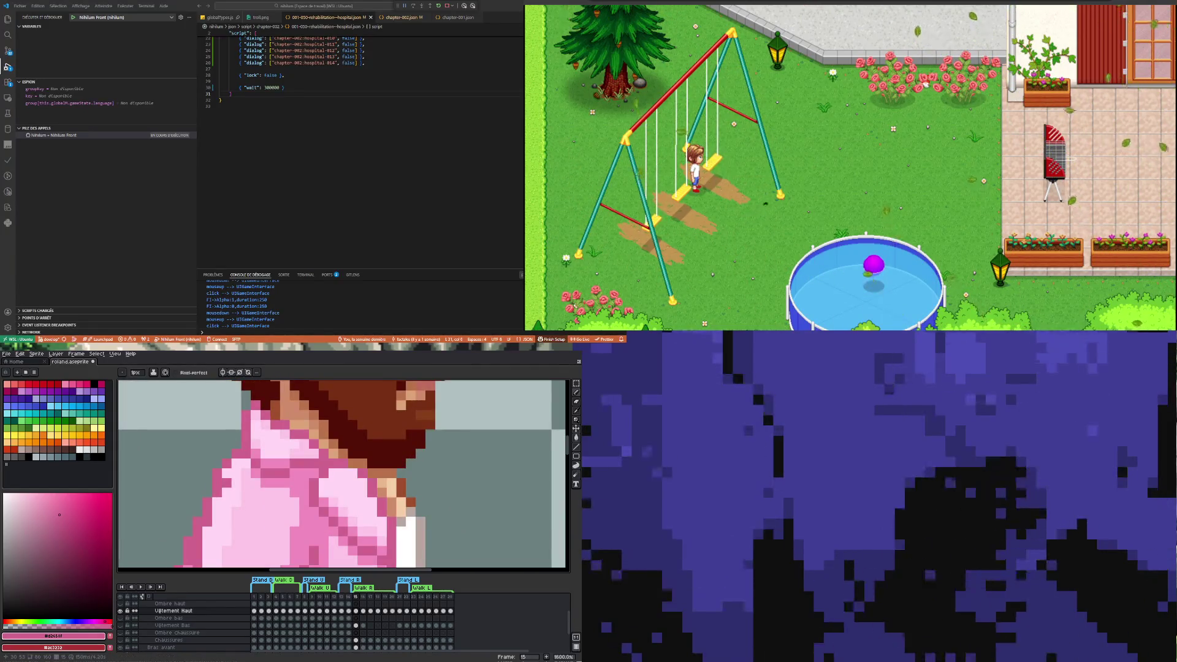
scroll(231, 481, down, 3)
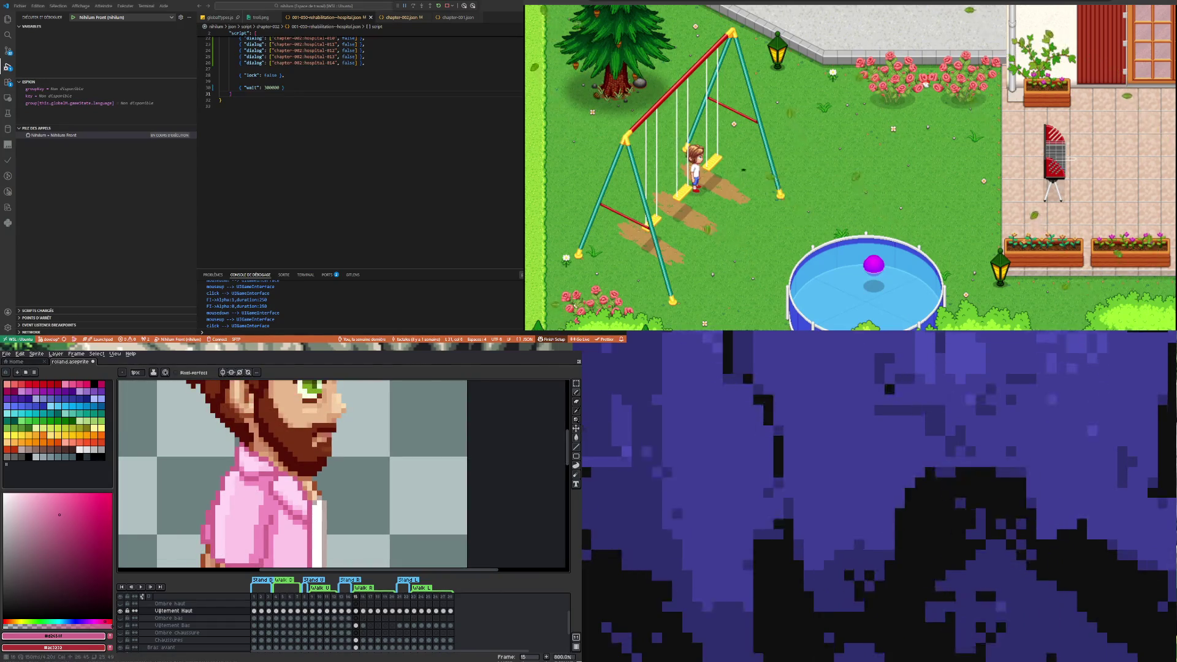
click(363, 611)
click(356, 611)
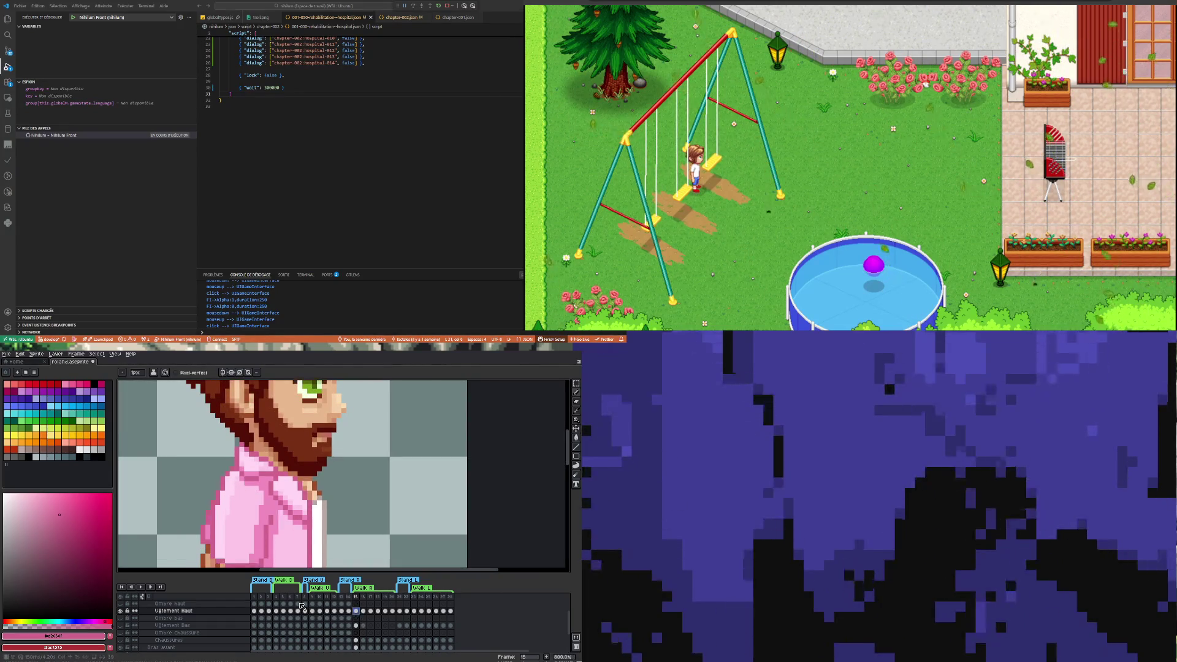
scroll(195, 478, down, 4)
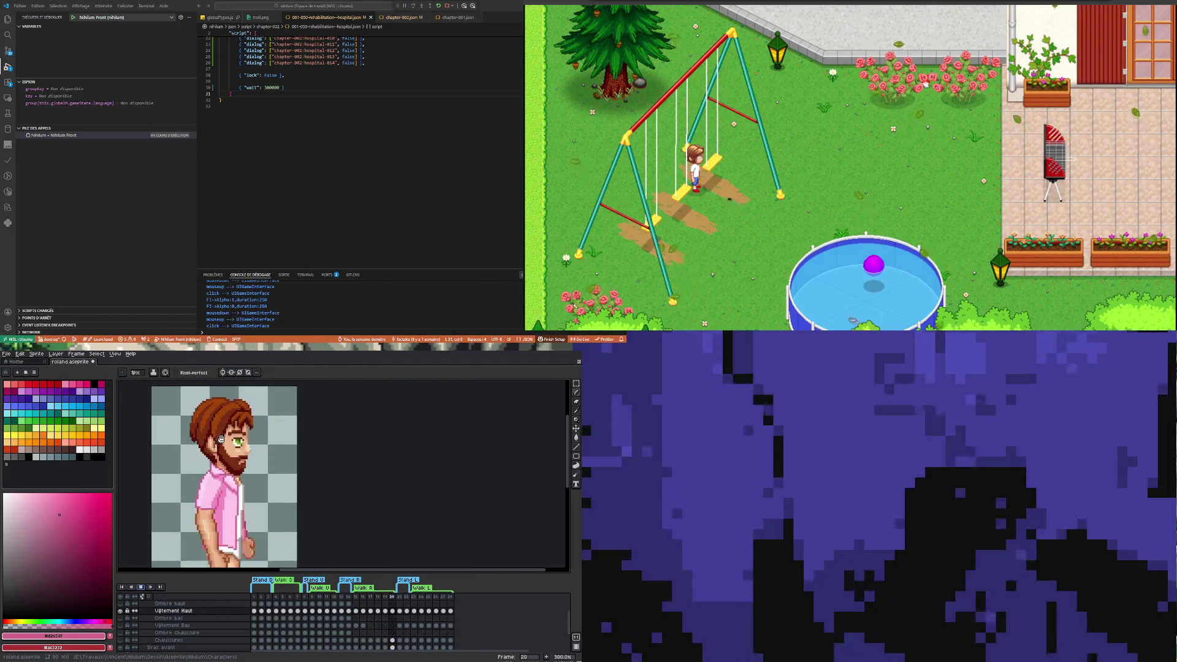
Stop playback on frame 16, then step forward one frame
scroll(221, 459, down, 2)
scroll(221, 458, up, 1)
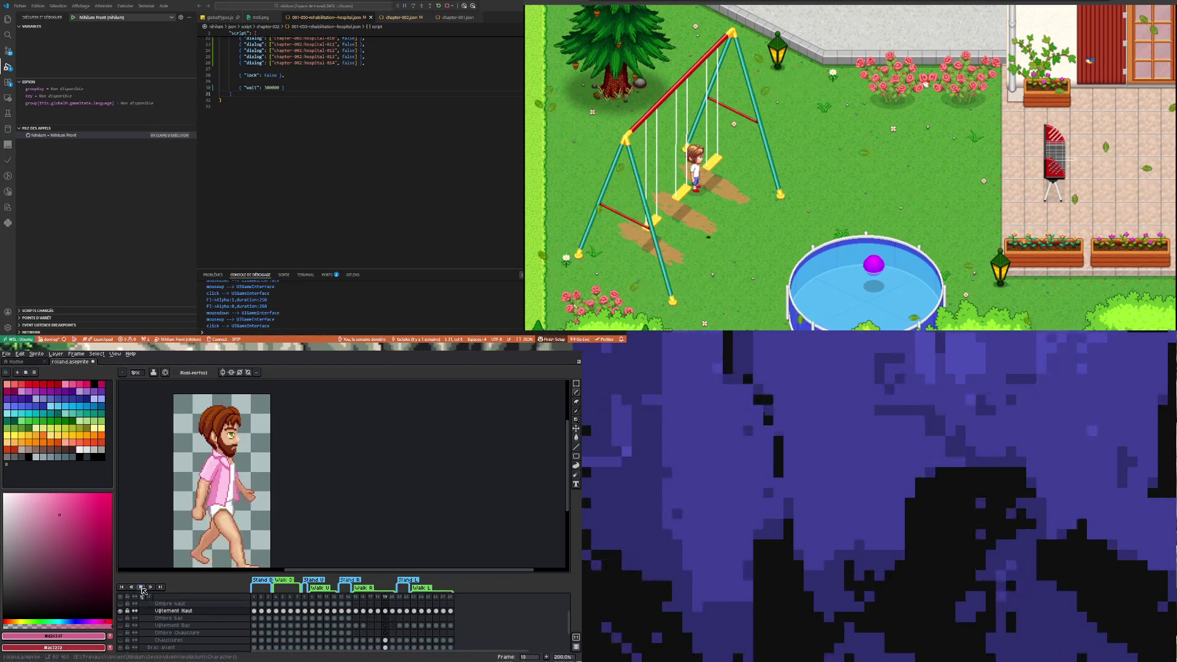
click(363, 610)
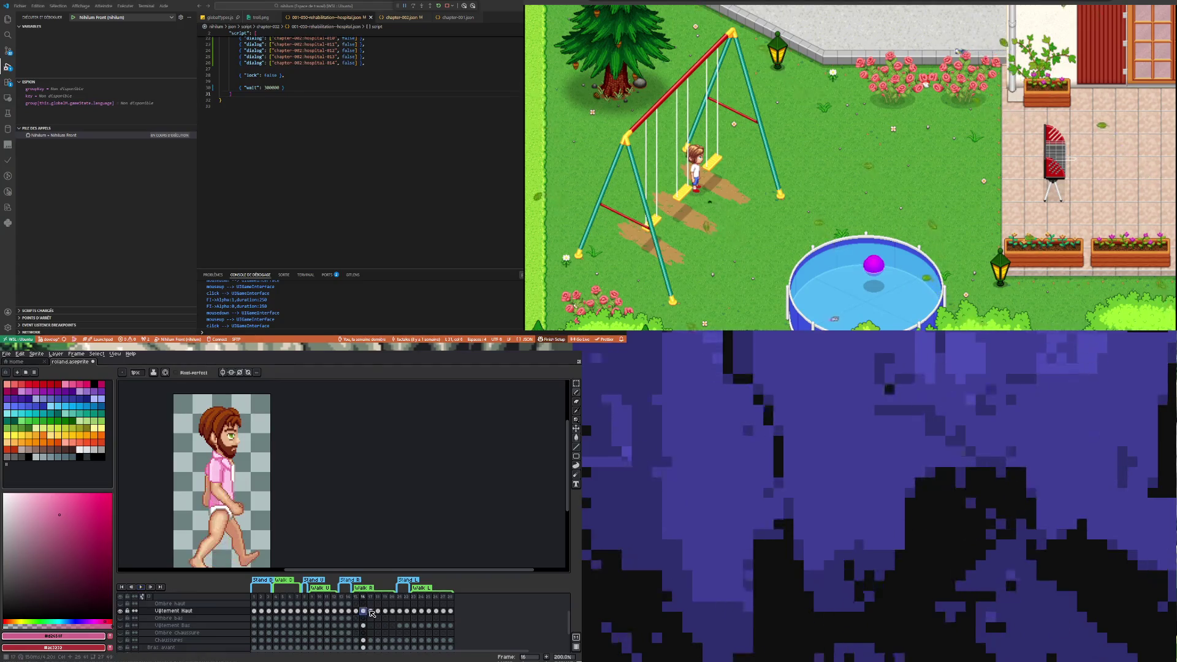
key(Right)
key(Right)
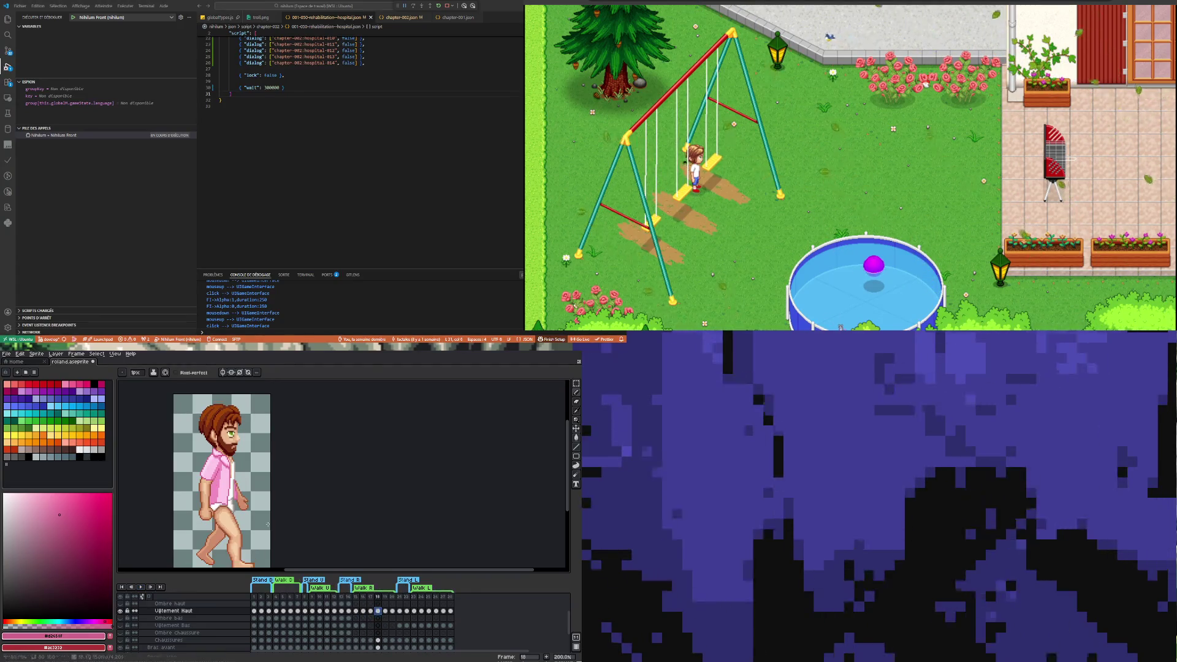
On frame 18, paint the stray grey pixels at the shirt opening white, checking against frame 19
scroll(267, 524, up, 6)
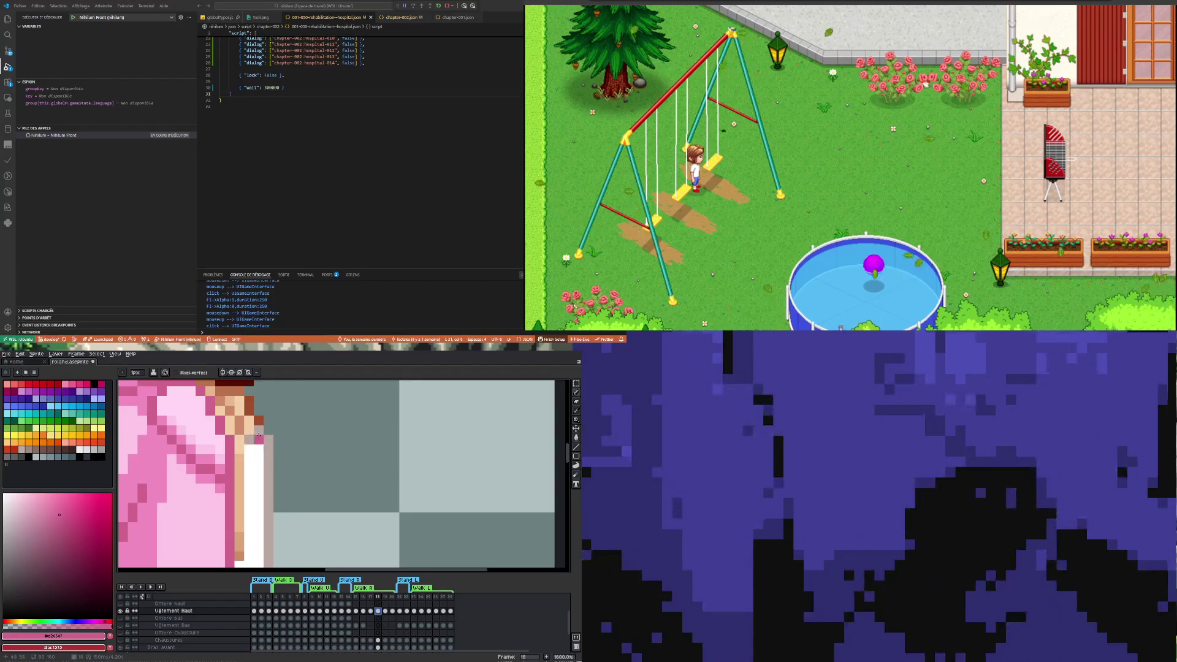
alt+click(252, 439)
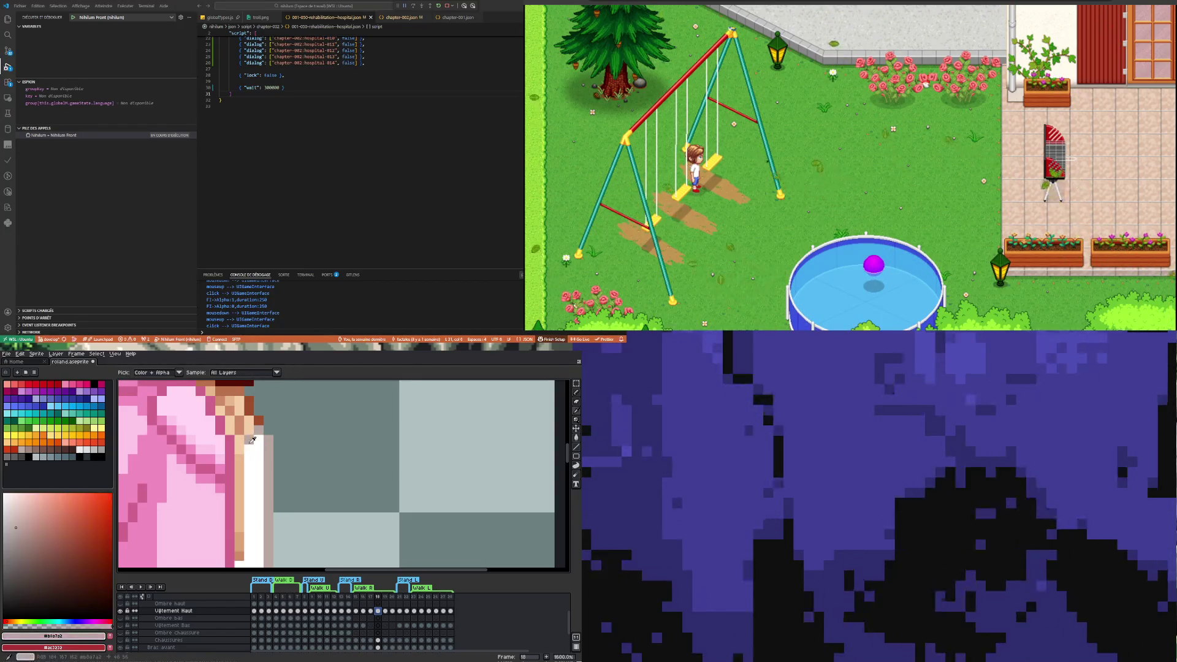
click(240, 450)
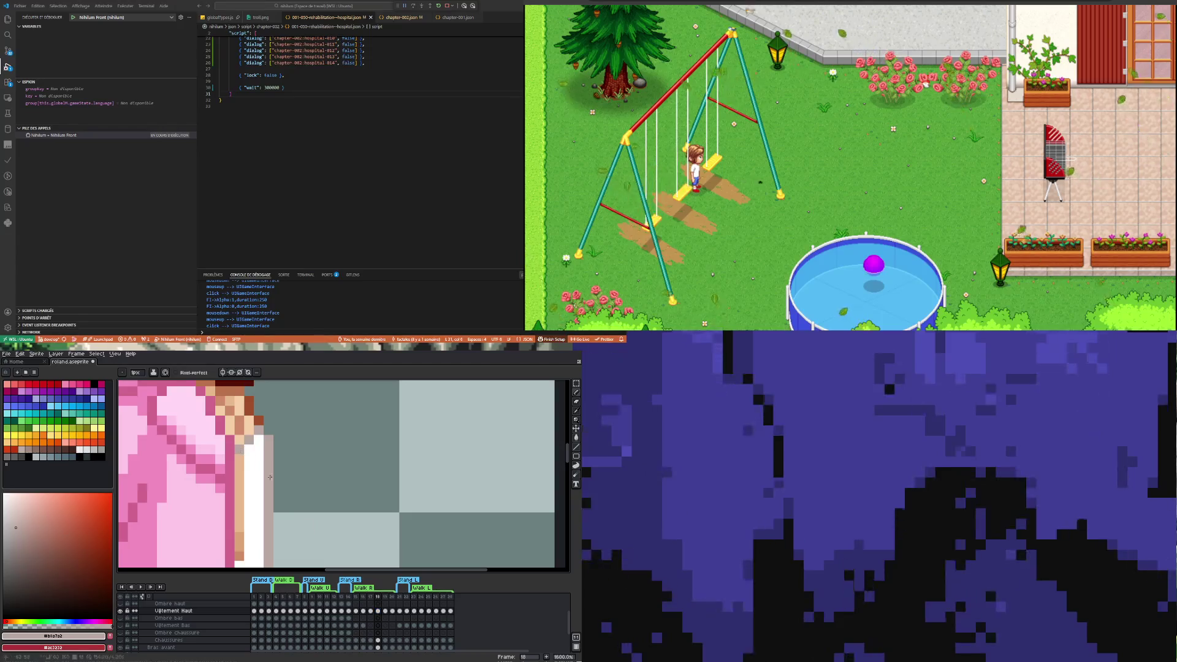
click(384, 611)
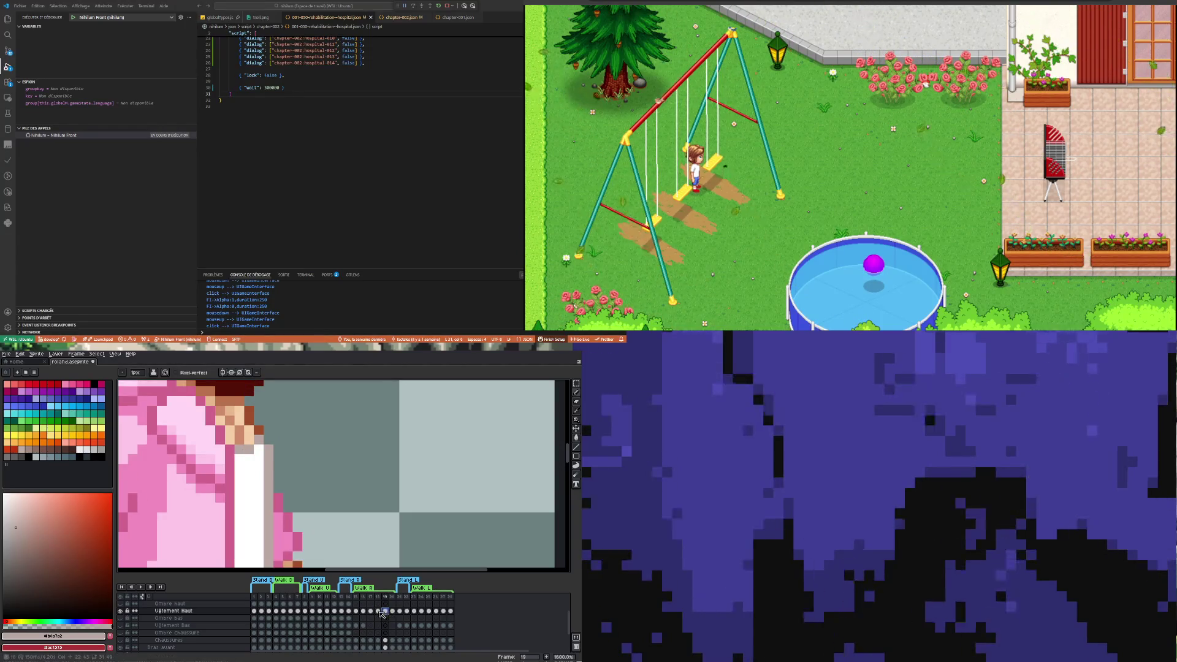
click(378, 611)
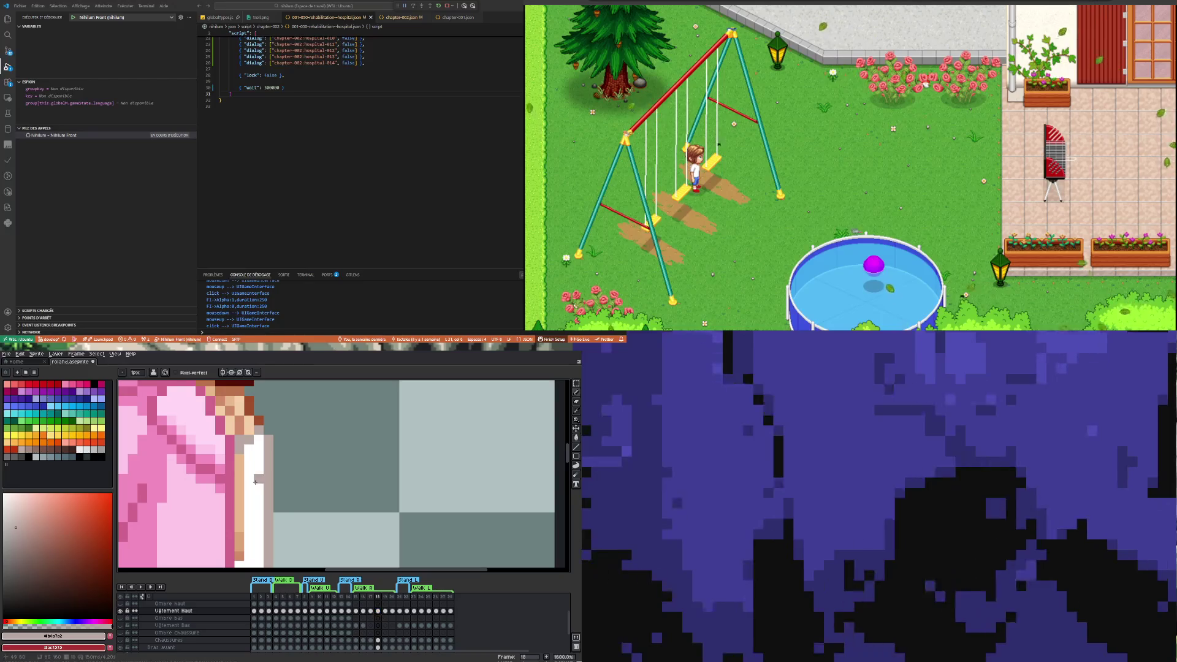
alt+click(252, 497)
click(257, 478)
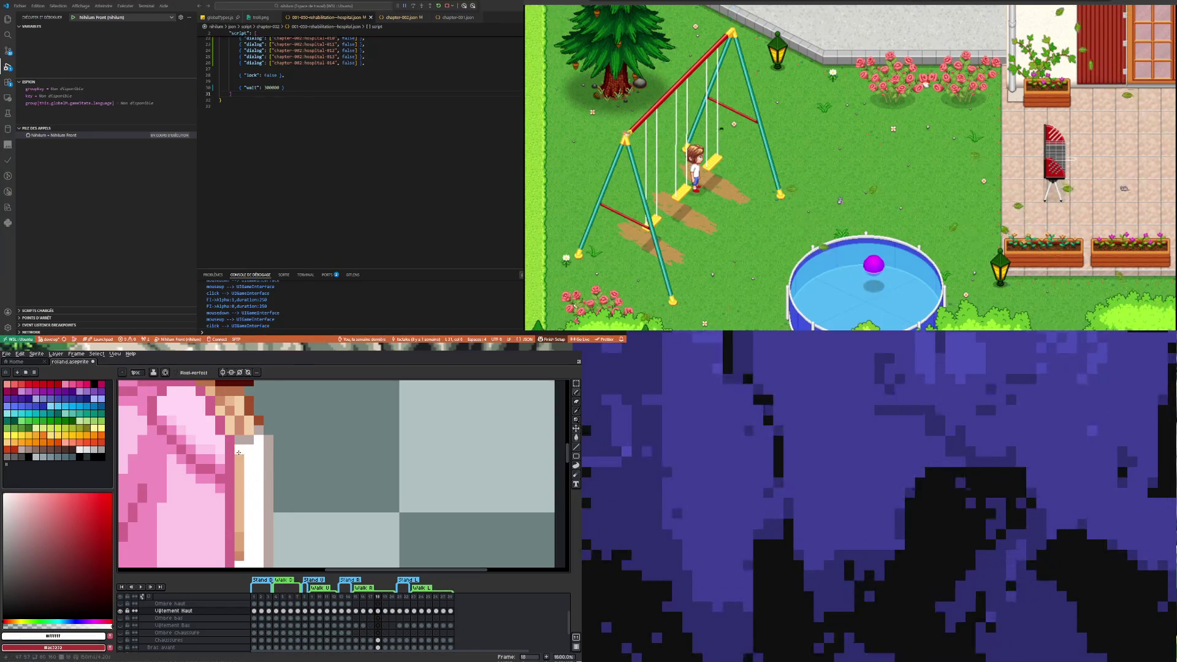
scroll(239, 452, down, 3)
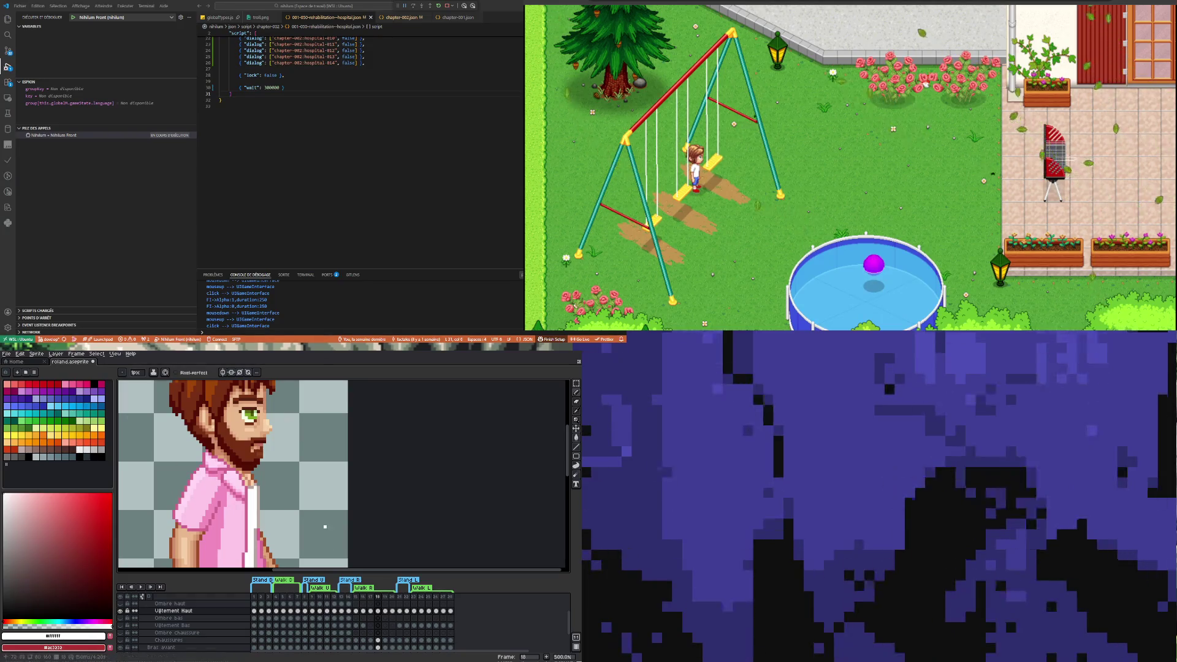
Preview the walk cycle, stopping on frame 15
scroll(289, 513, down, 3)
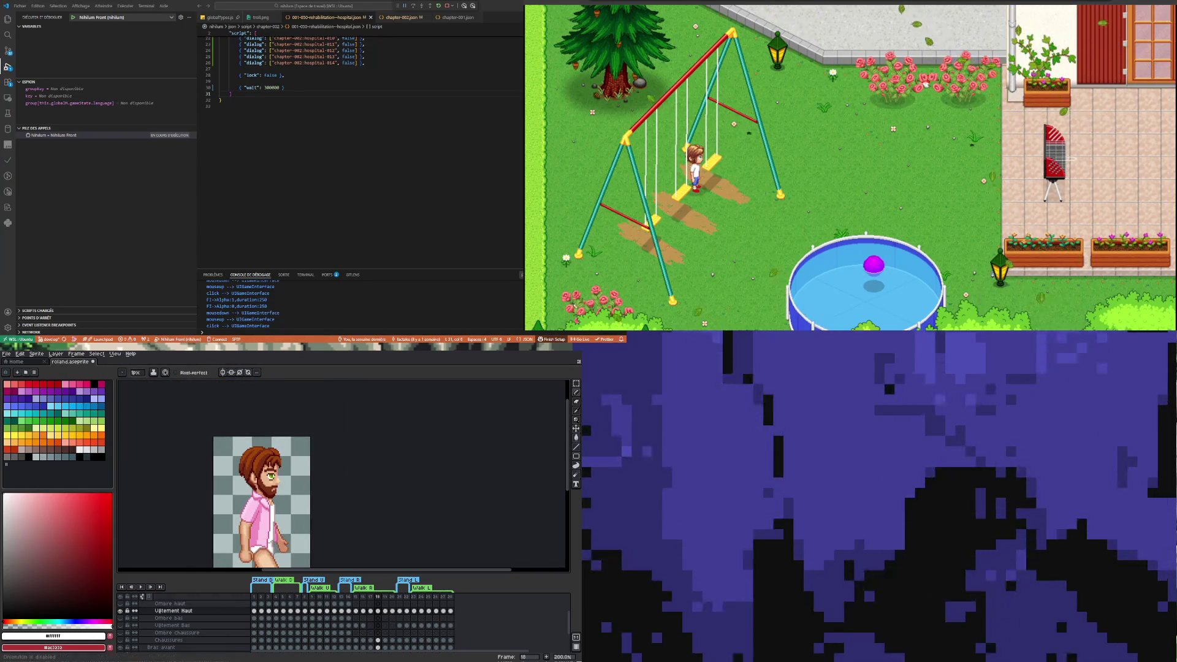
click(140, 586)
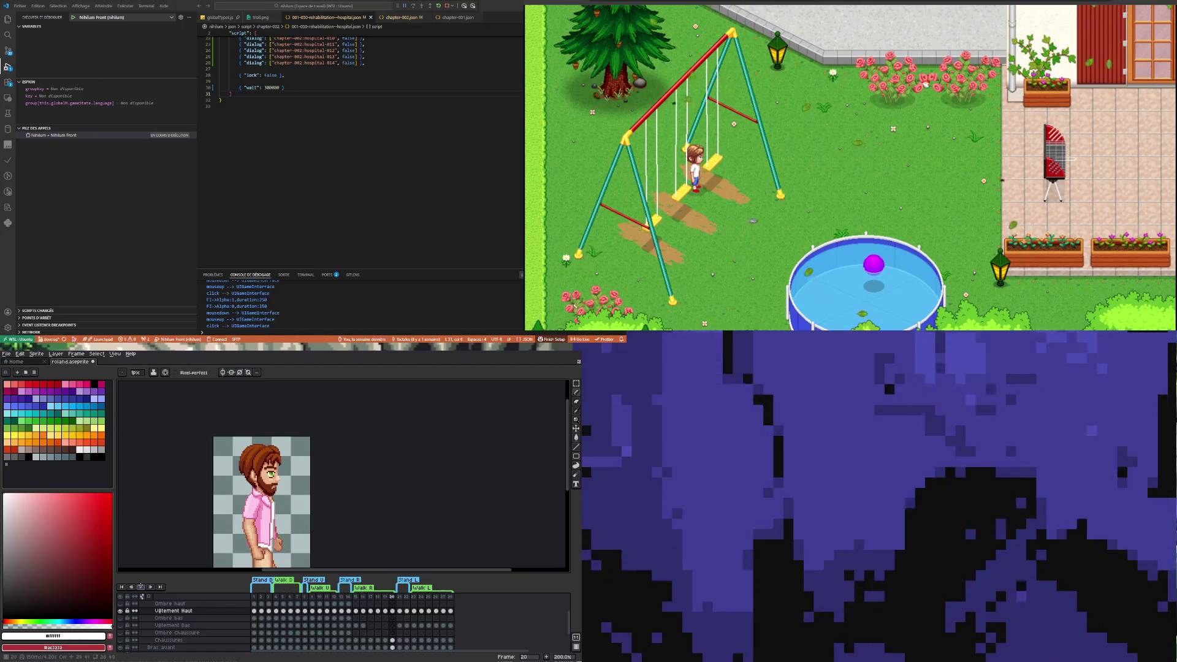
click(356, 611)
Sample the shirt's pale pink, return to the Pencil, and play the animation
scroll(253, 505, up, 5)
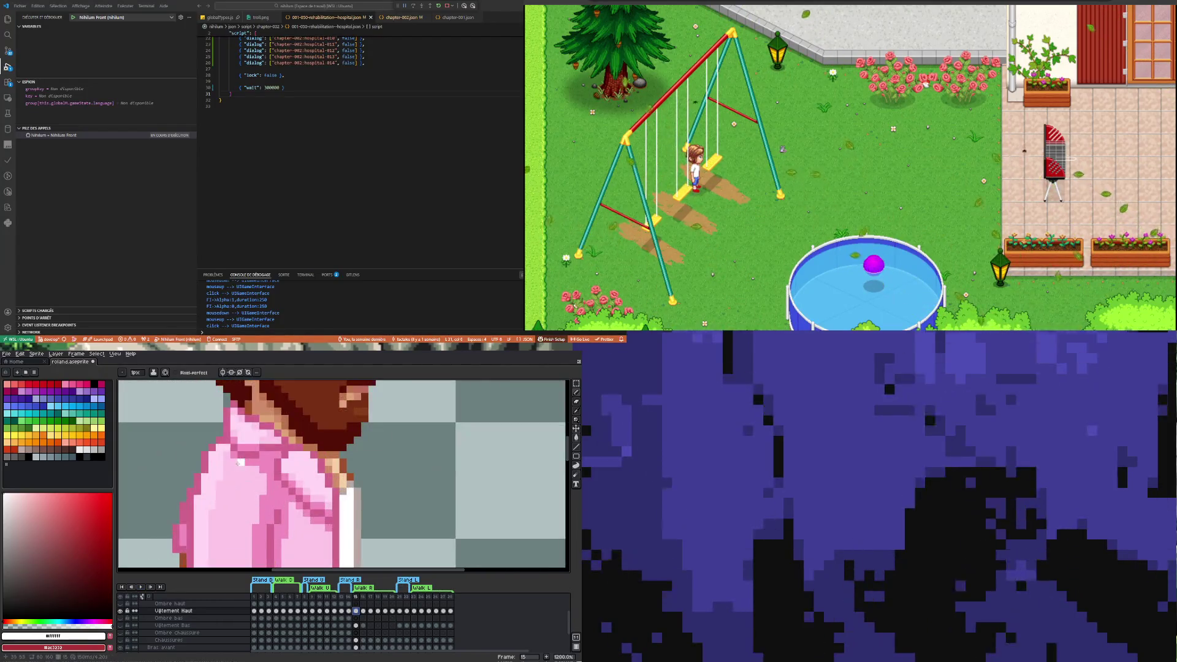
key(i)
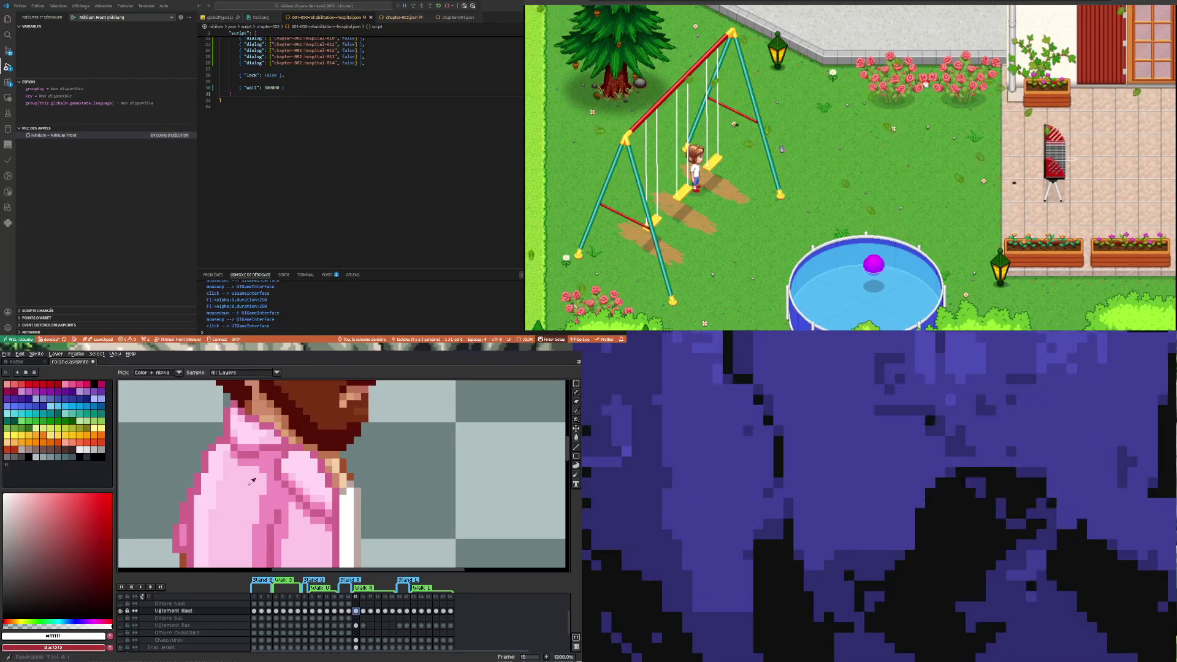
click(217, 475)
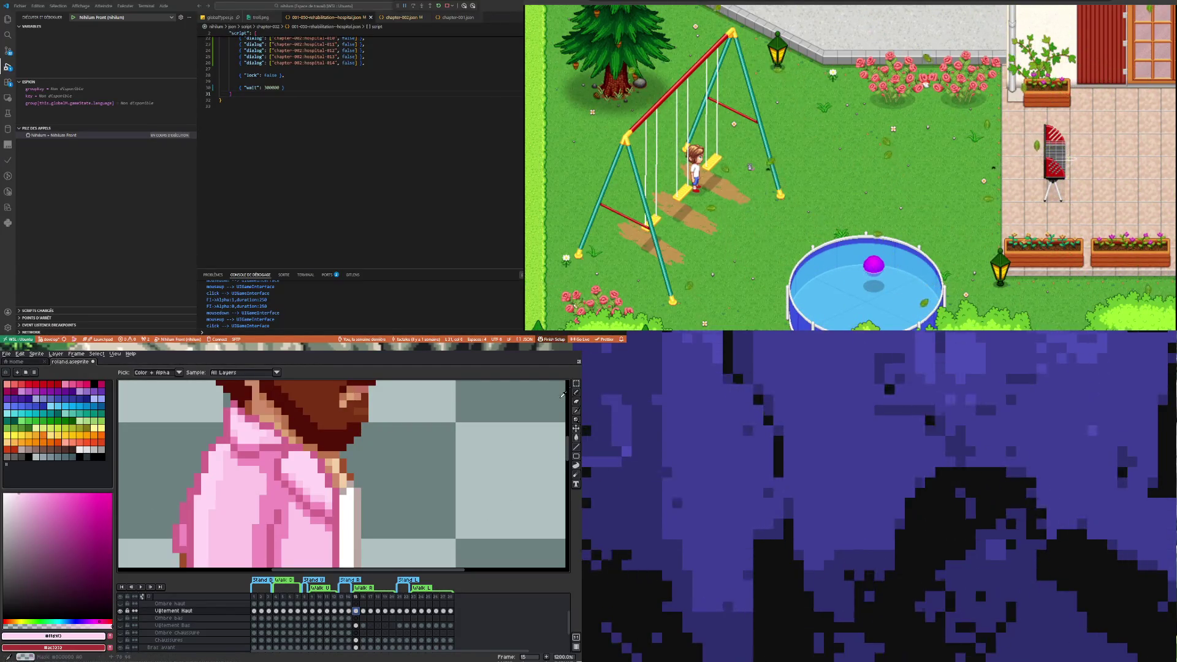
key(b)
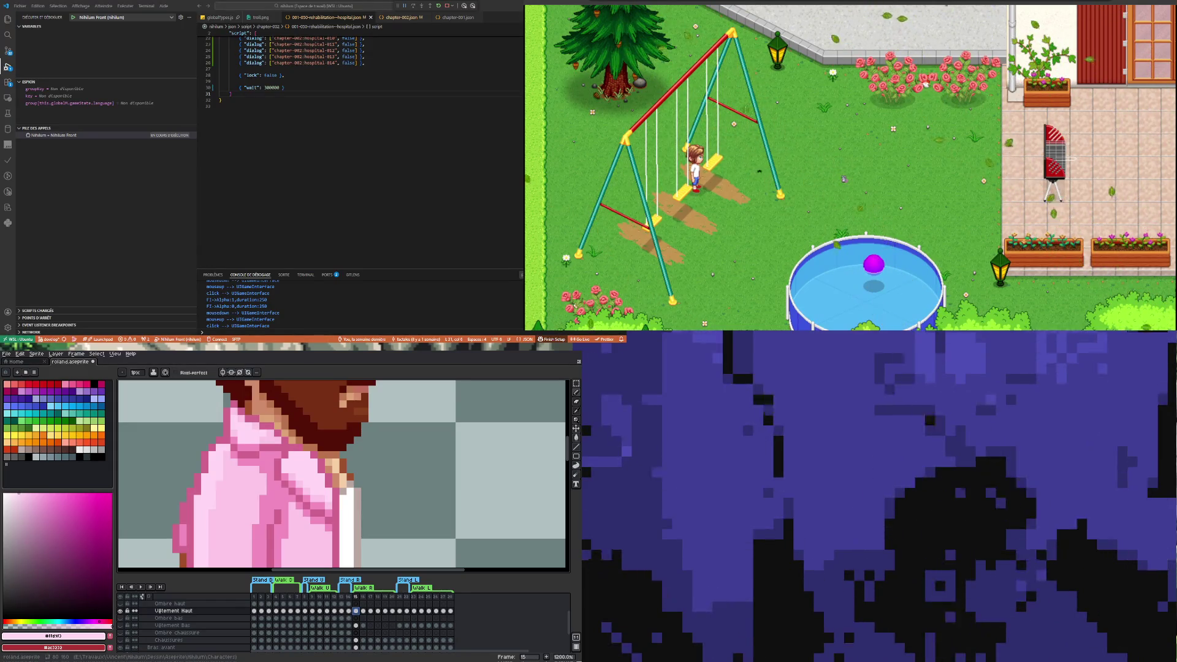
scroll(237, 477, down, 5)
scroll(237, 477, up, 2)
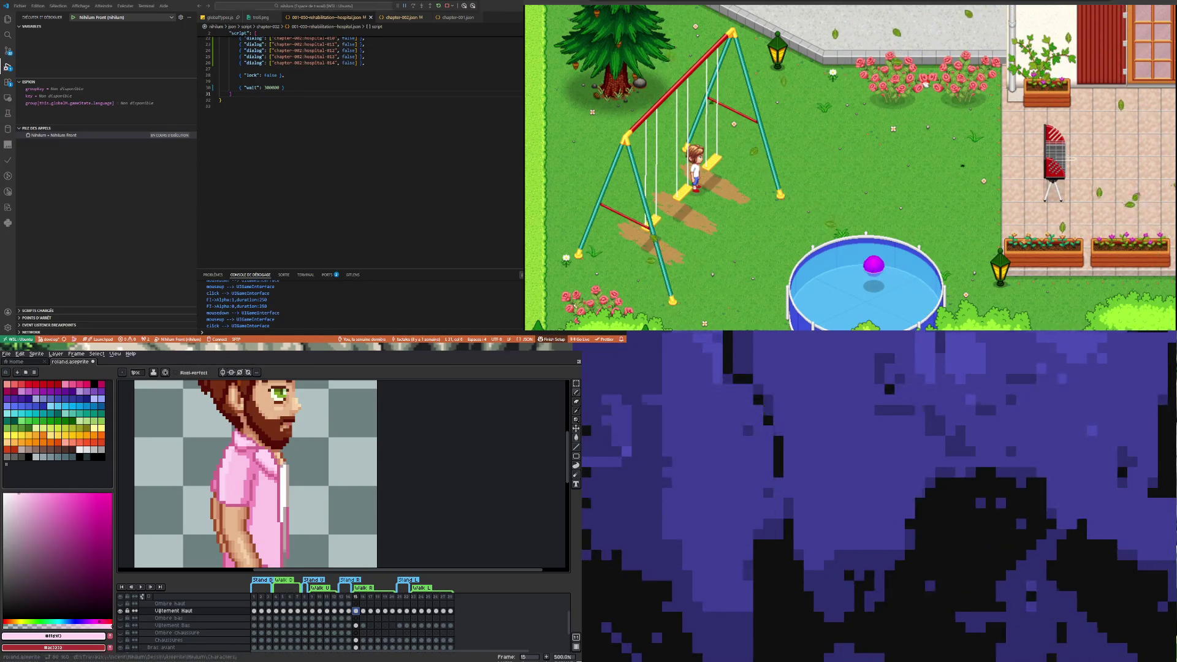
scroll(229, 477, down, 3)
key(Return)
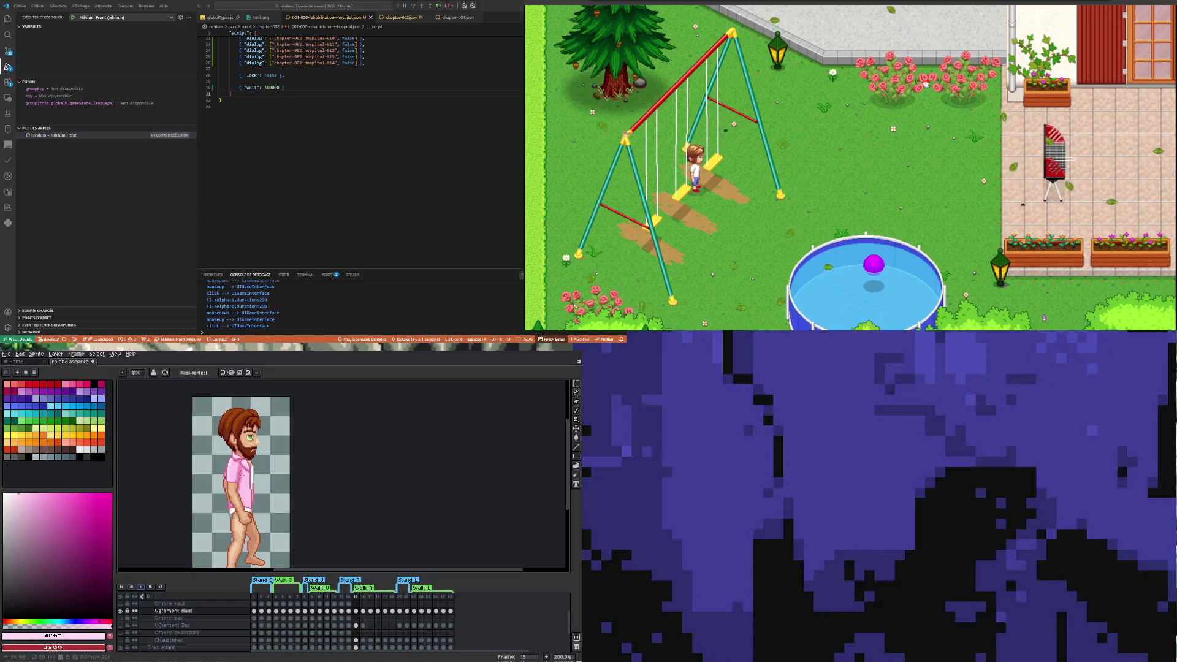
Step through frames 16 and 17 on the Vêtement Haut row and stop on frame 18
scroll(263, 478, up, 5)
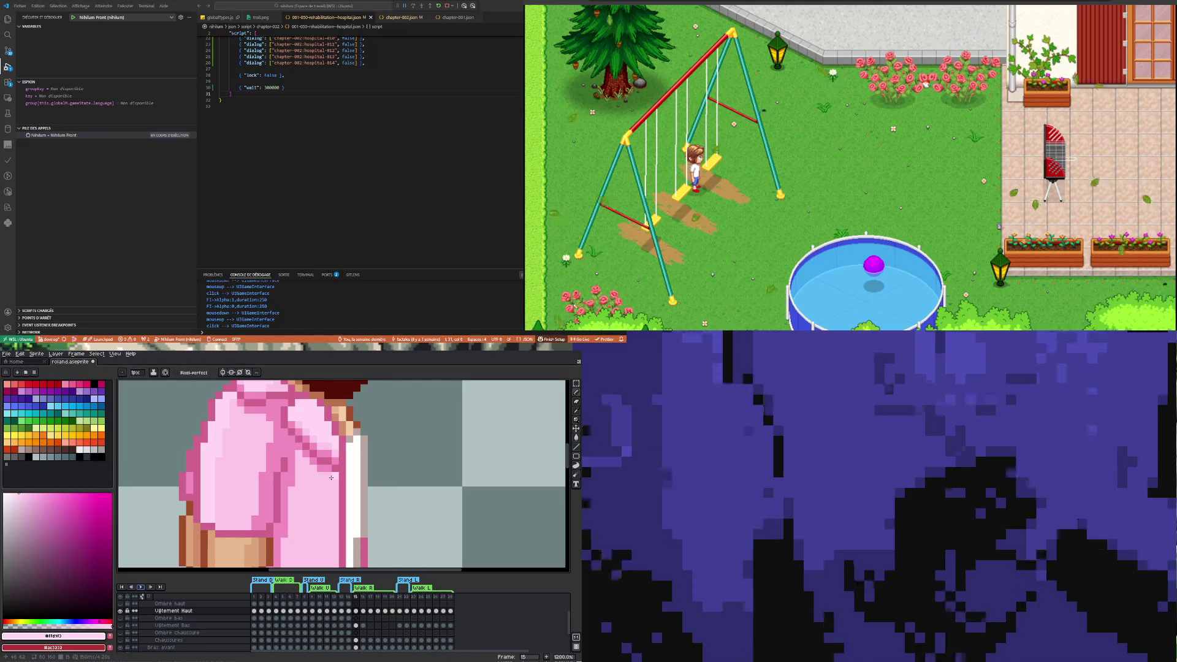
scroll(322, 459, down, 5)
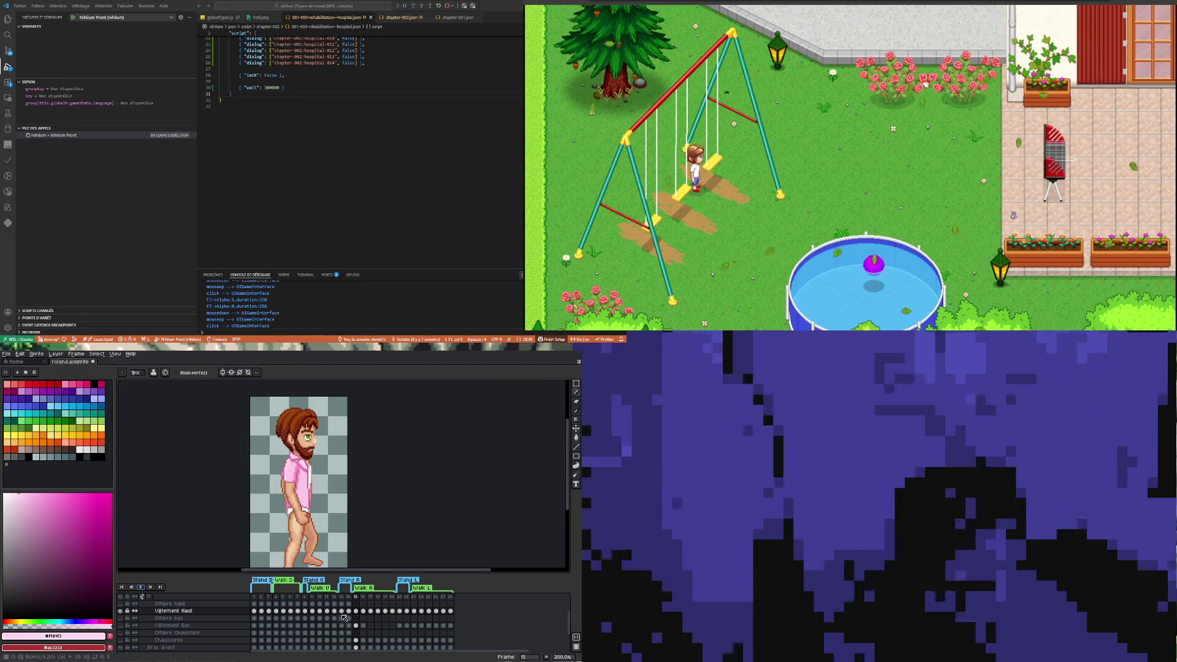
click(363, 611)
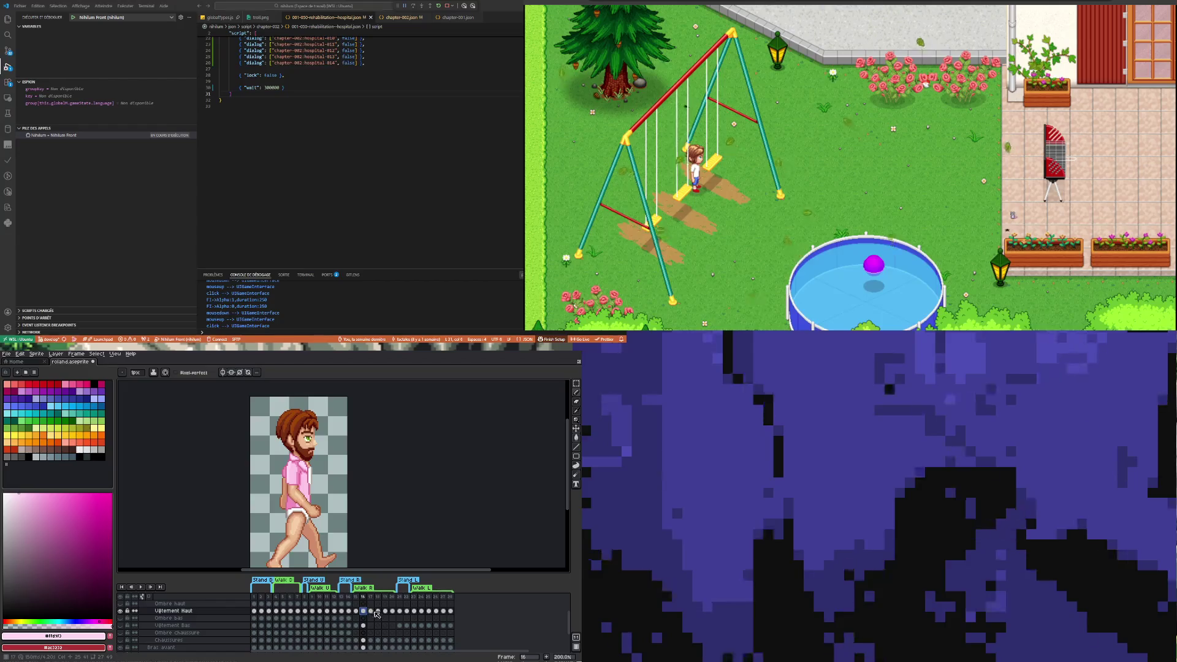
click(372, 611)
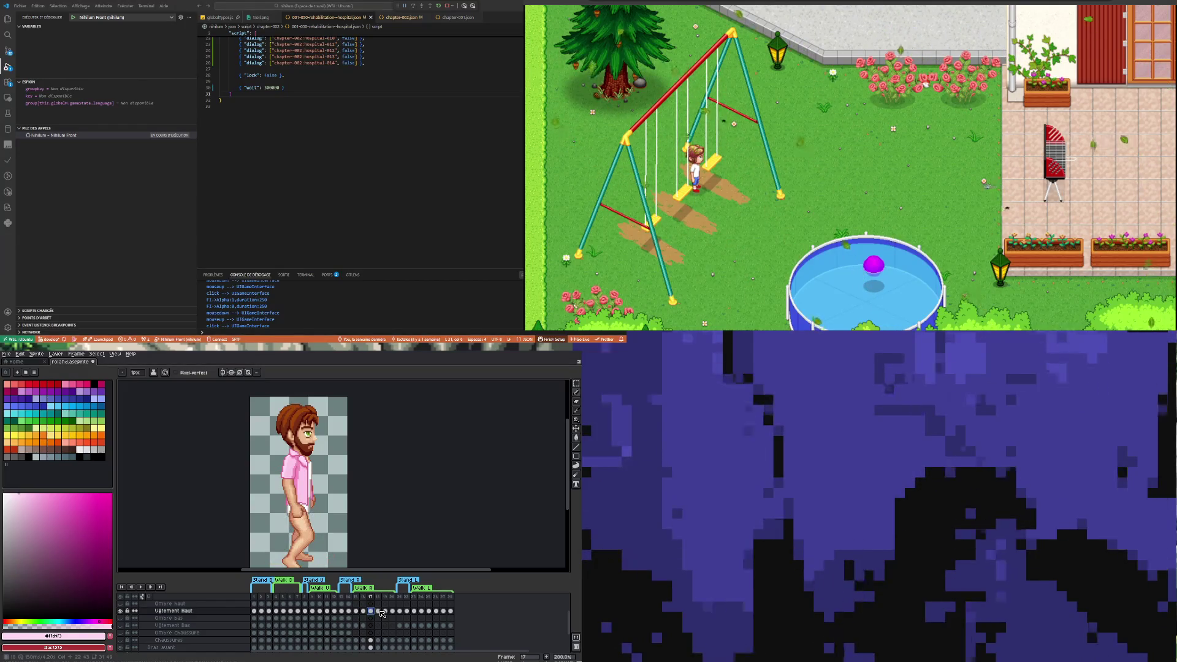
click(379, 611)
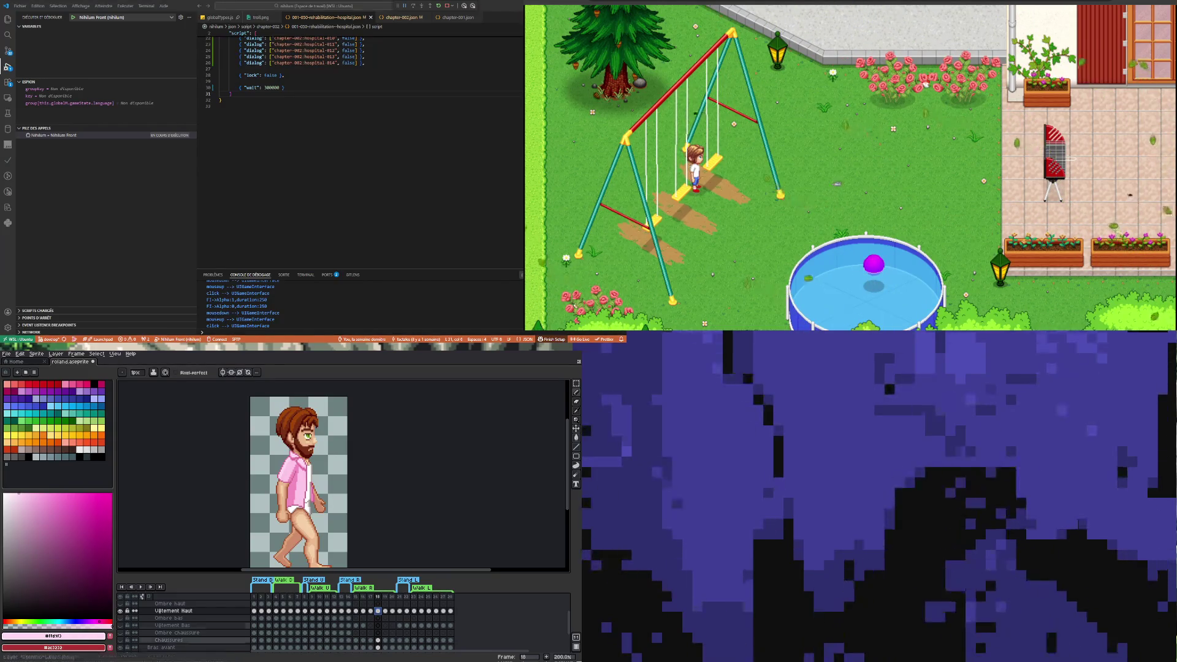
scroll(367, 497, up, 5)
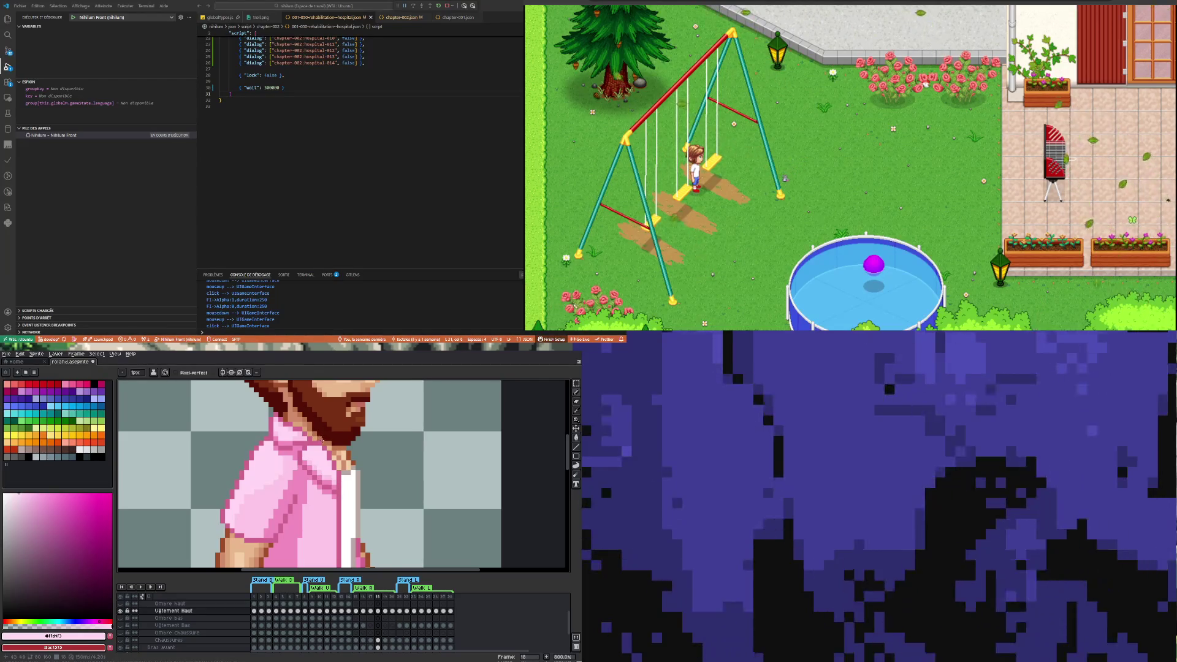
Lighten the pink shirt's shoulder pixels on frame 18
scroll(273, 499, down, 4)
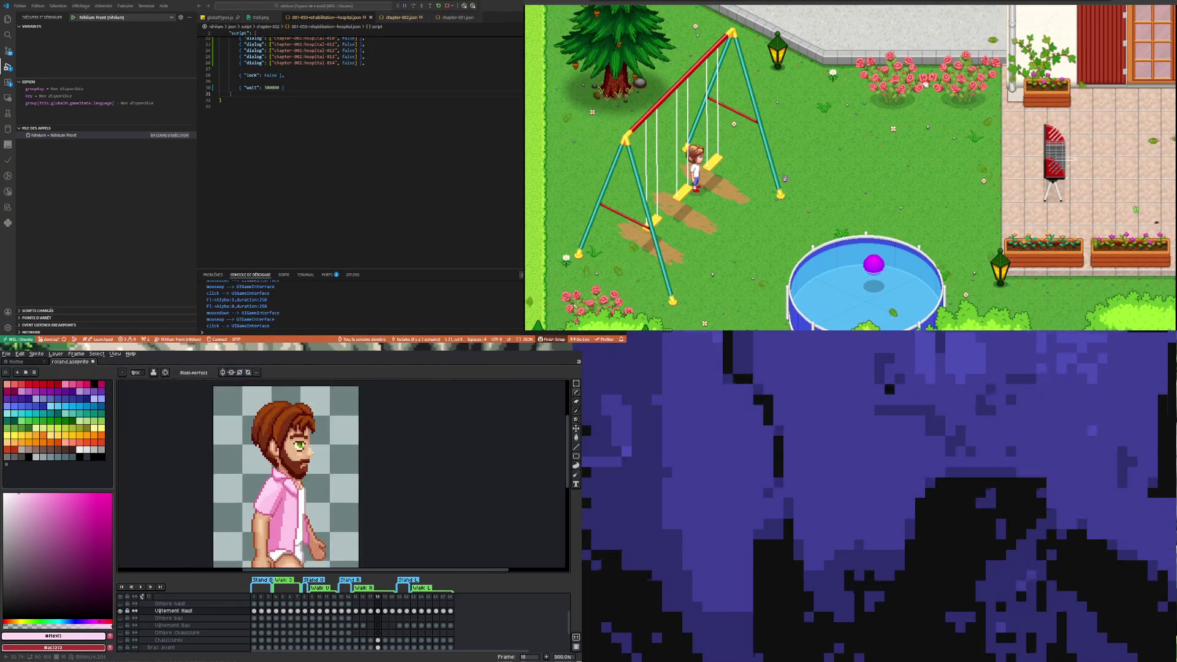
scroll(279, 481, up, 4)
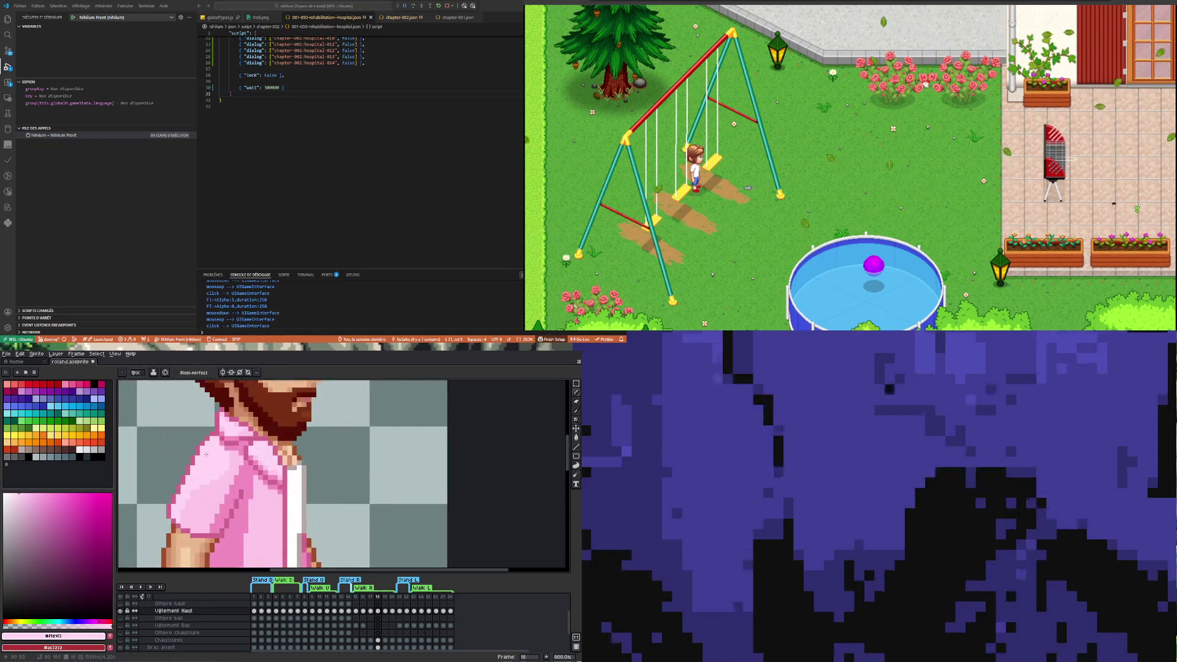
scroll(273, 493, up, 5)
alt+click(273, 493)
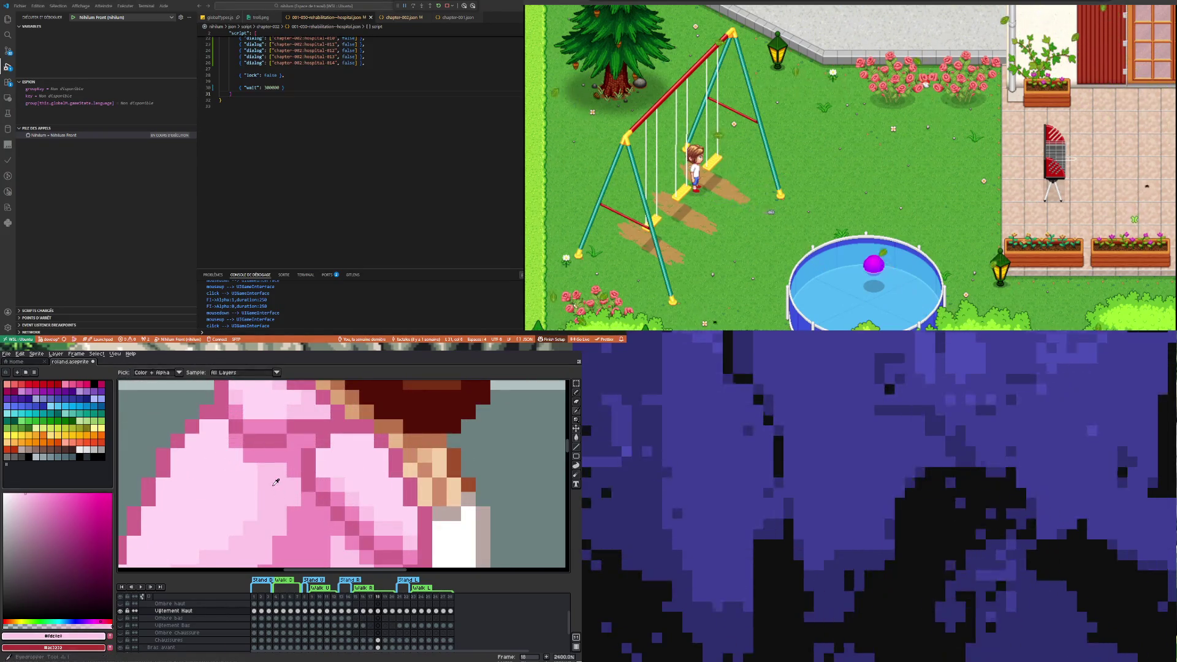
click(238, 442)
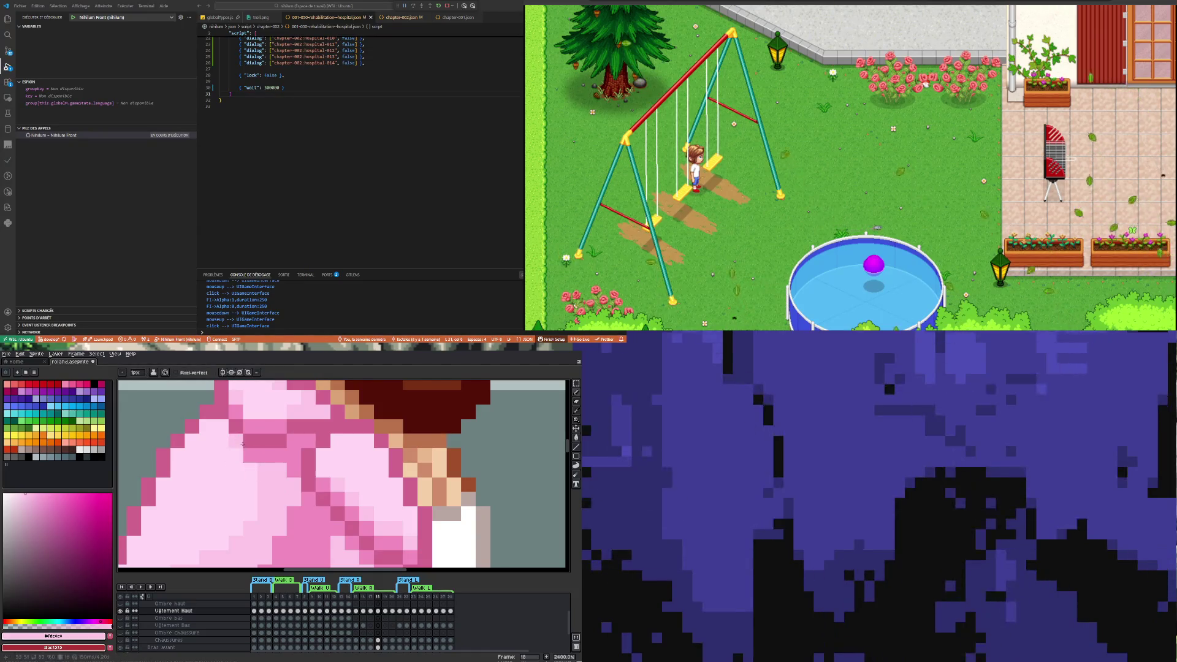
click(250, 456)
scroll(271, 475, down, 6)
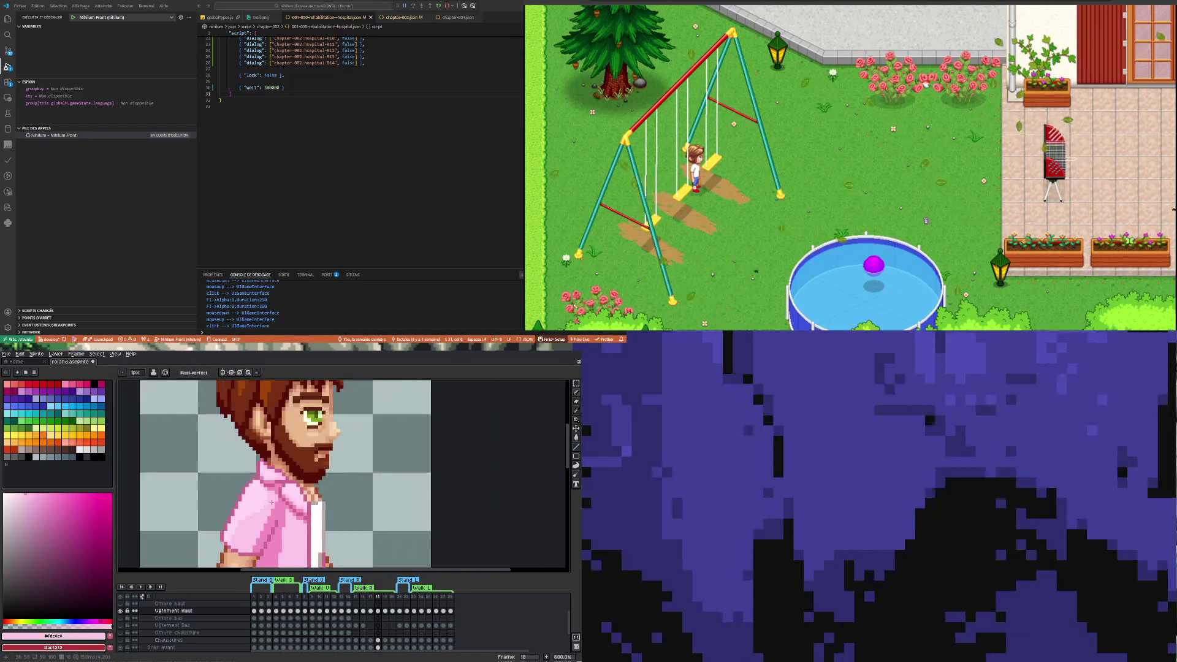
On frame 15, repaint the shoulder with pale and darker pinks sampled from the shirt
click(356, 611)
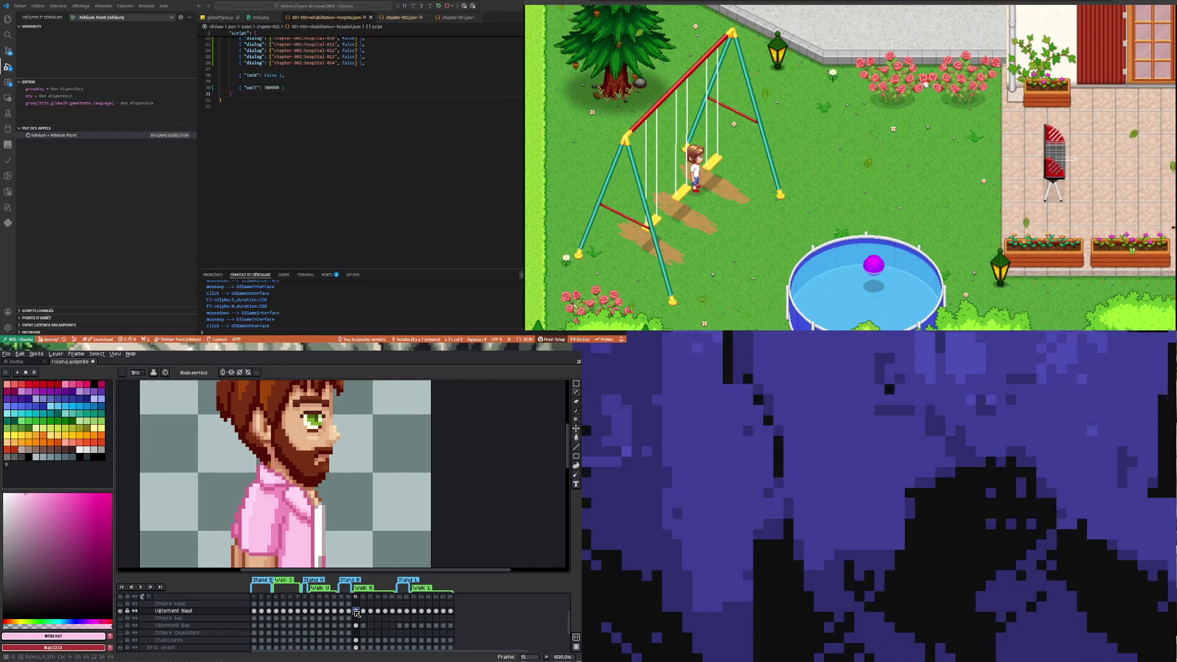
key(i)
click(253, 503)
key(b)
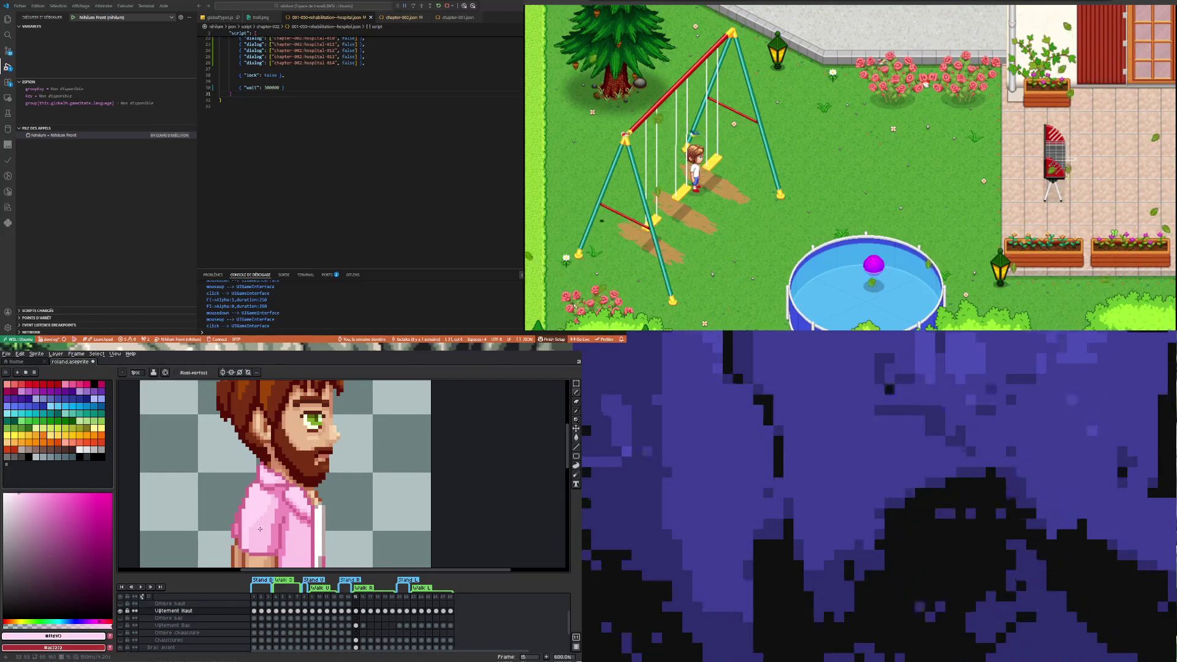
alt+click(266, 488)
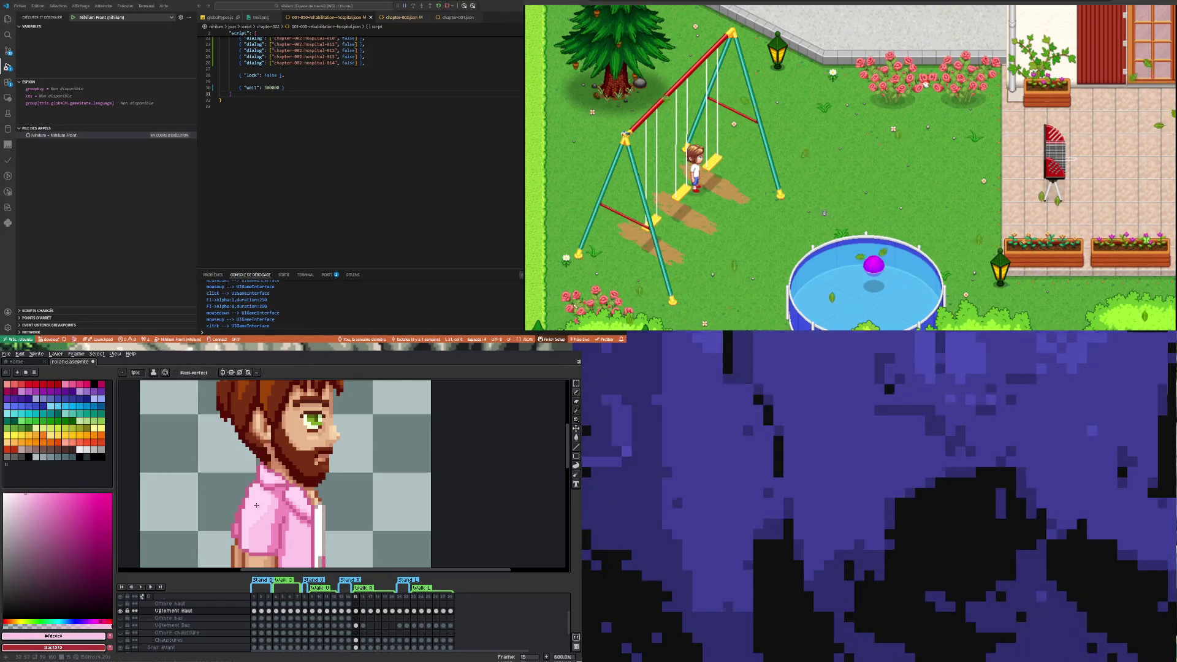
alt+click(256, 505)
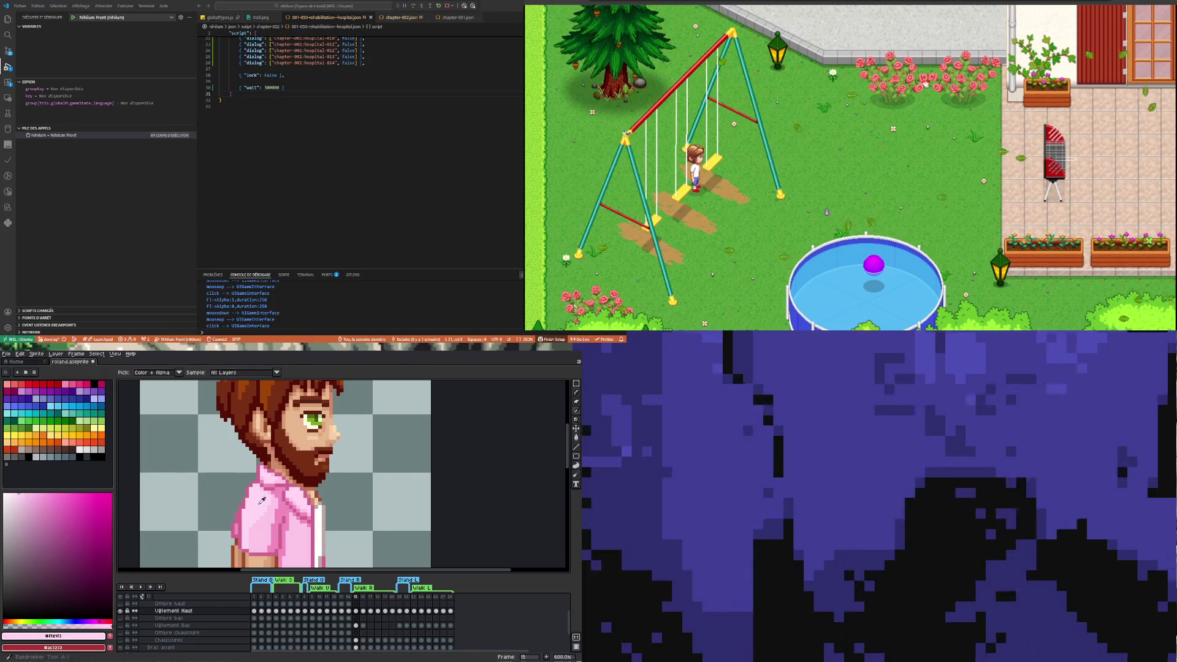
Repaint the shoulder pixels on frames 16 and 17 with sampled shirt pinks
click(364, 610)
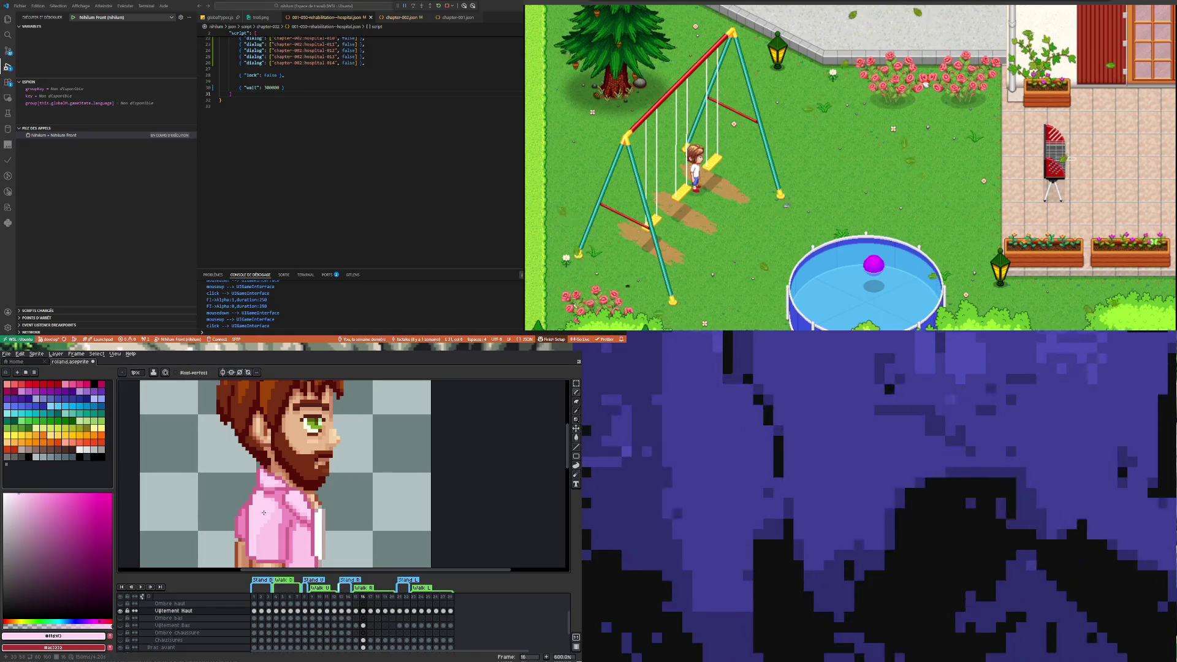
key(i)
click(275, 494)
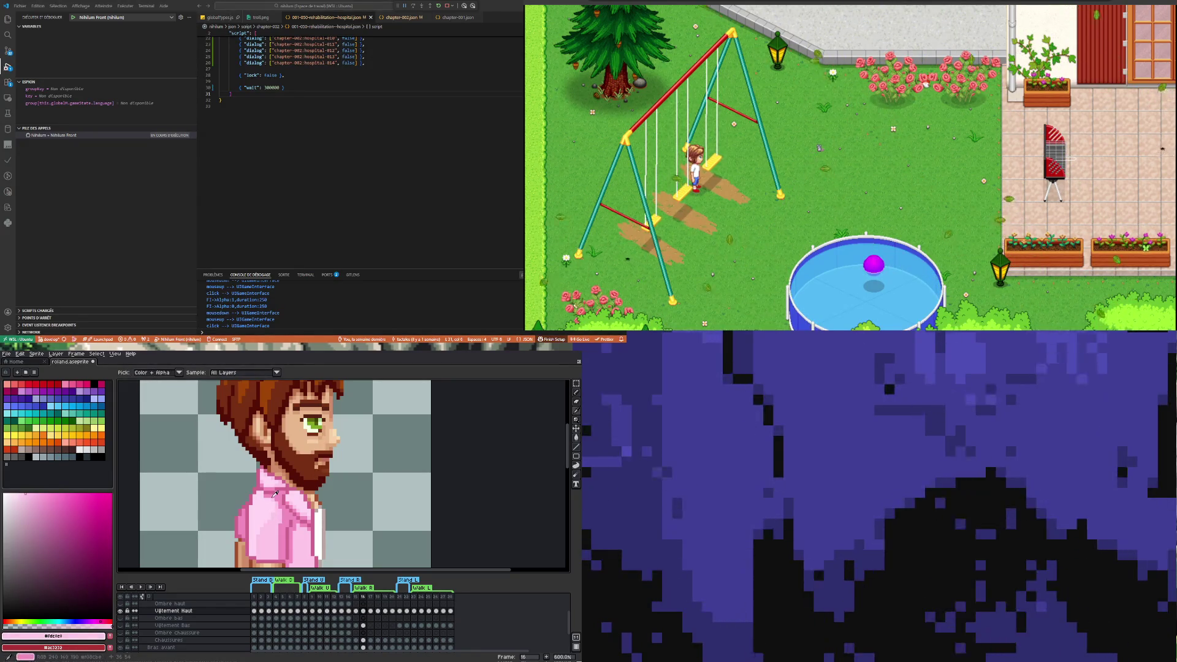
key(b)
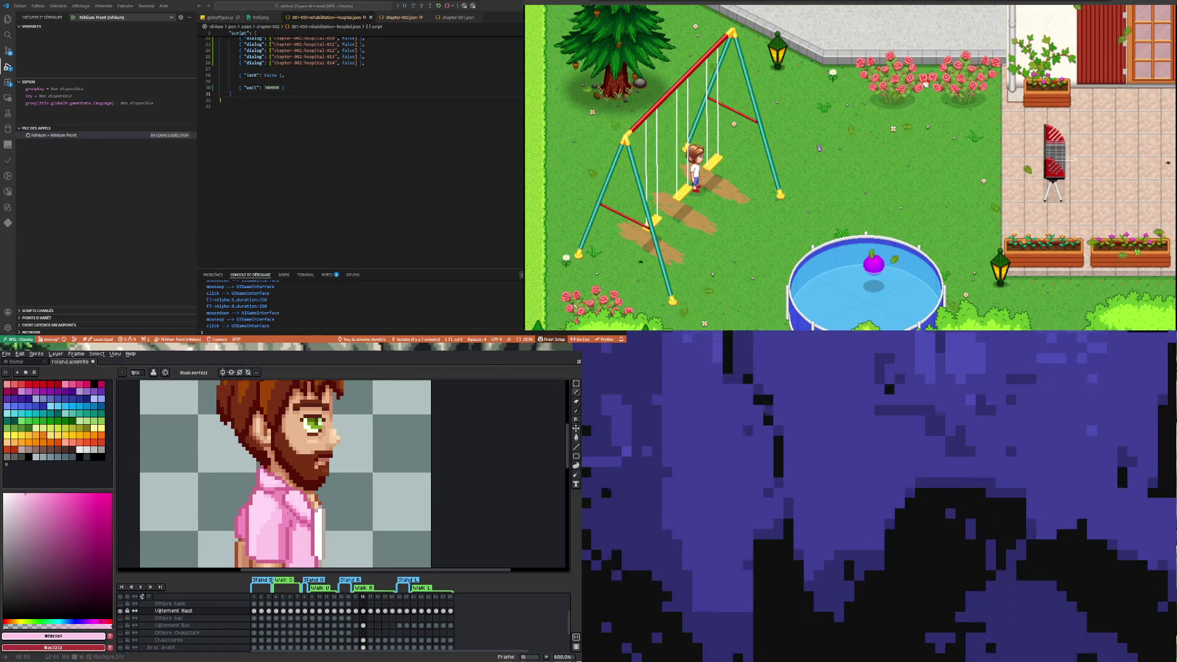
click(371, 611)
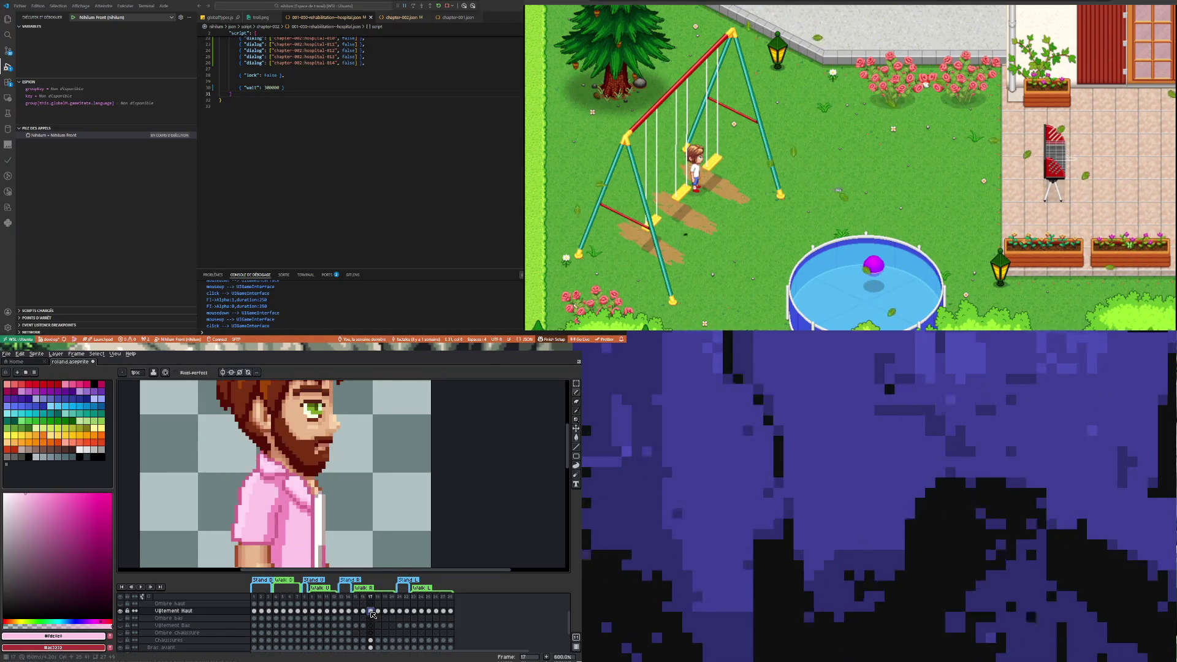
key(i)
click(247, 492)
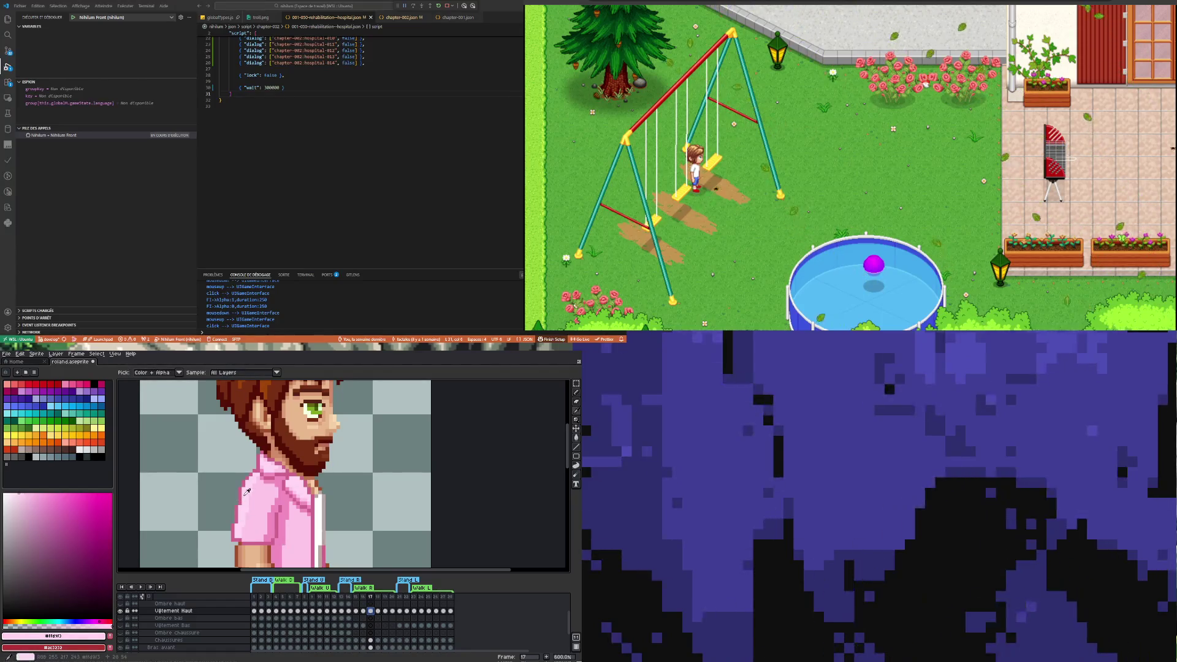
key(b)
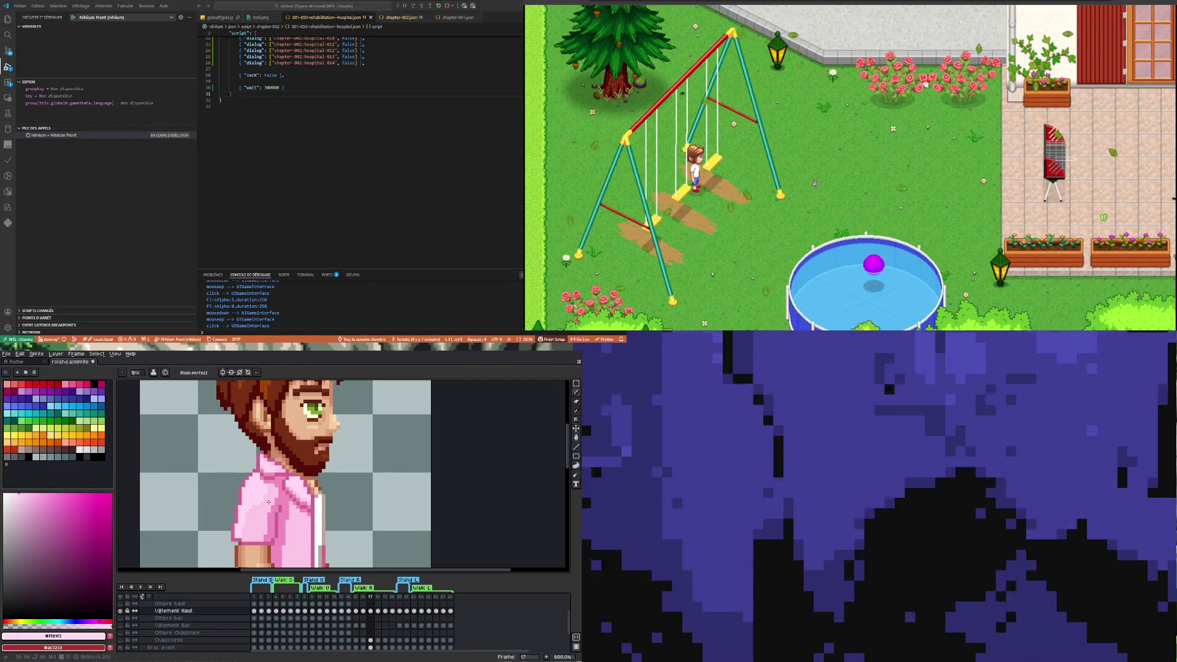
alt+click(268, 496)
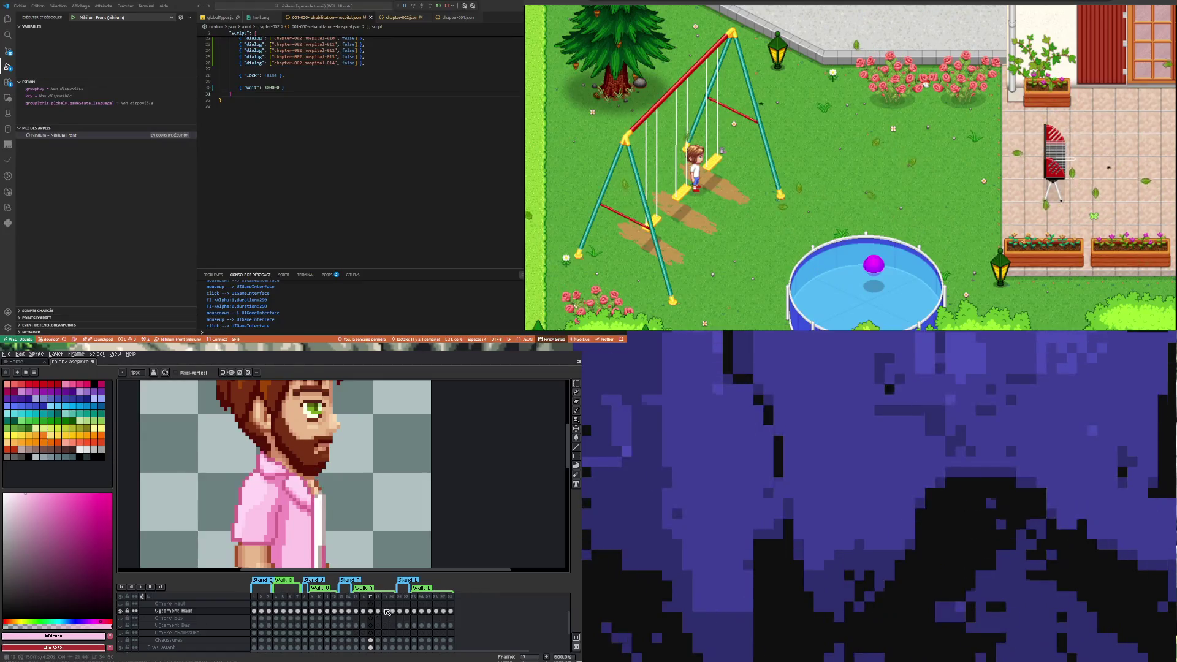
key(Right)
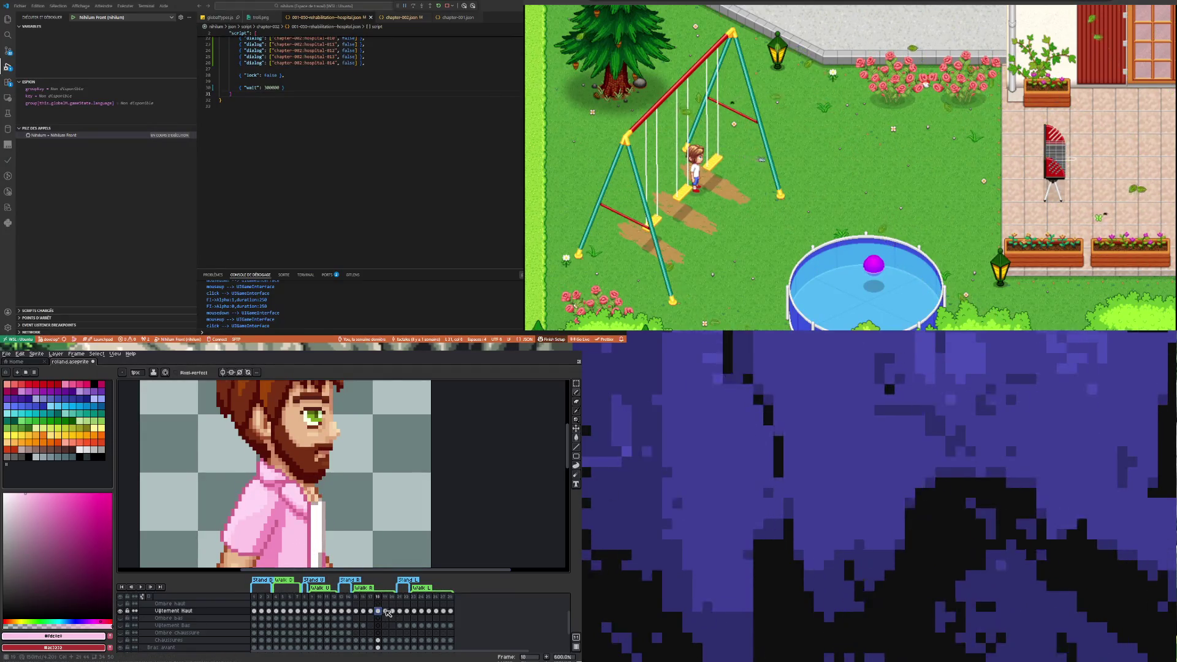
Advance through frame 19, sampling the shirt pink, and move to frame 20
key(Right)
key(i)
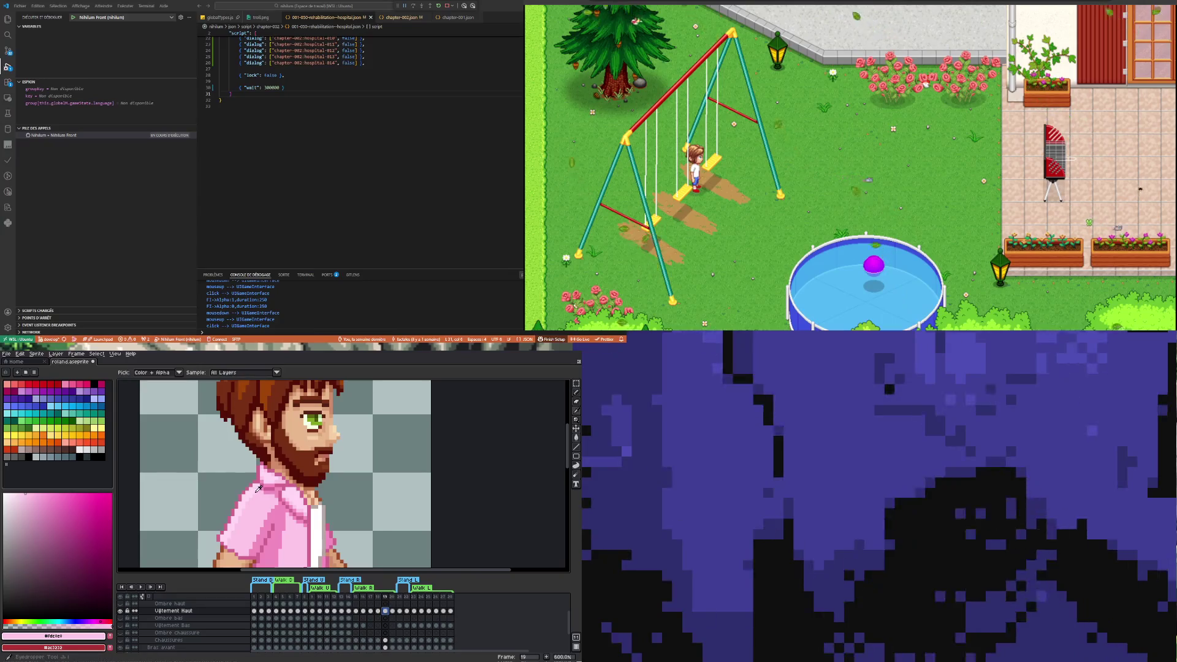
key(b)
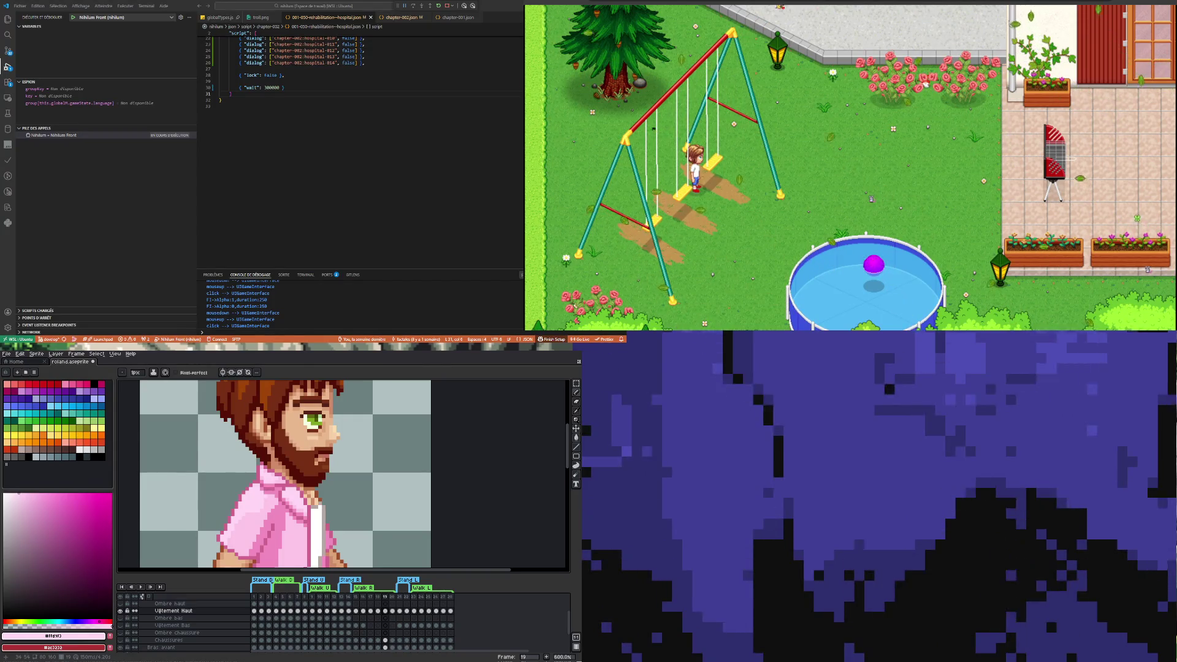
alt+click(274, 497)
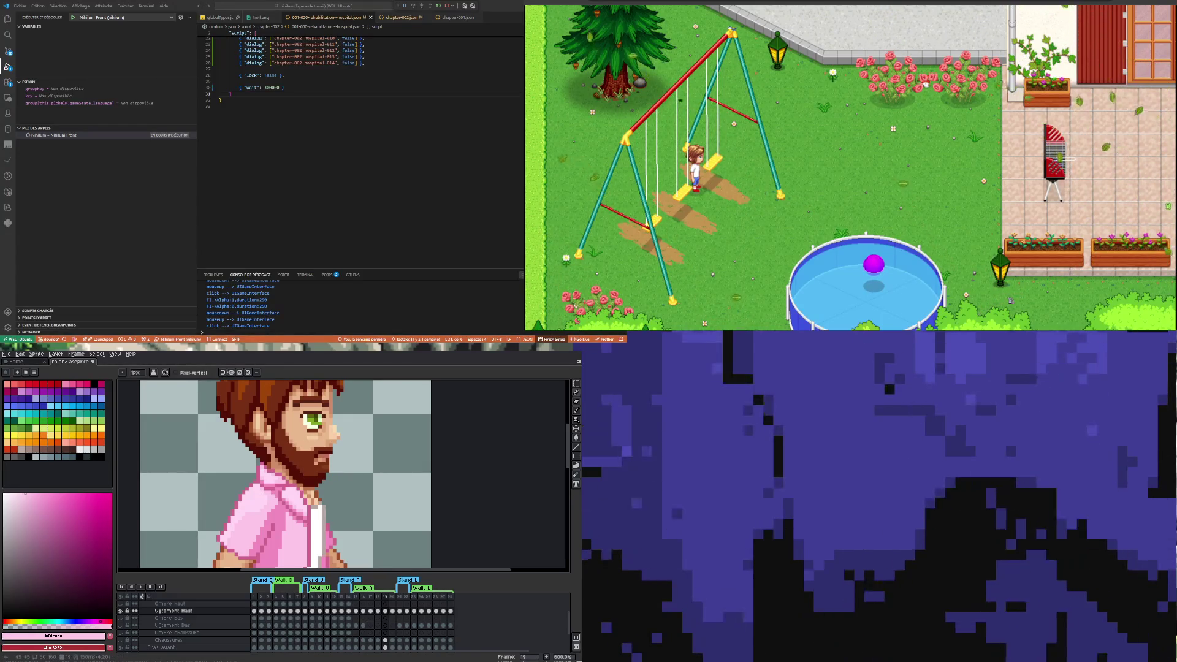
click(394, 611)
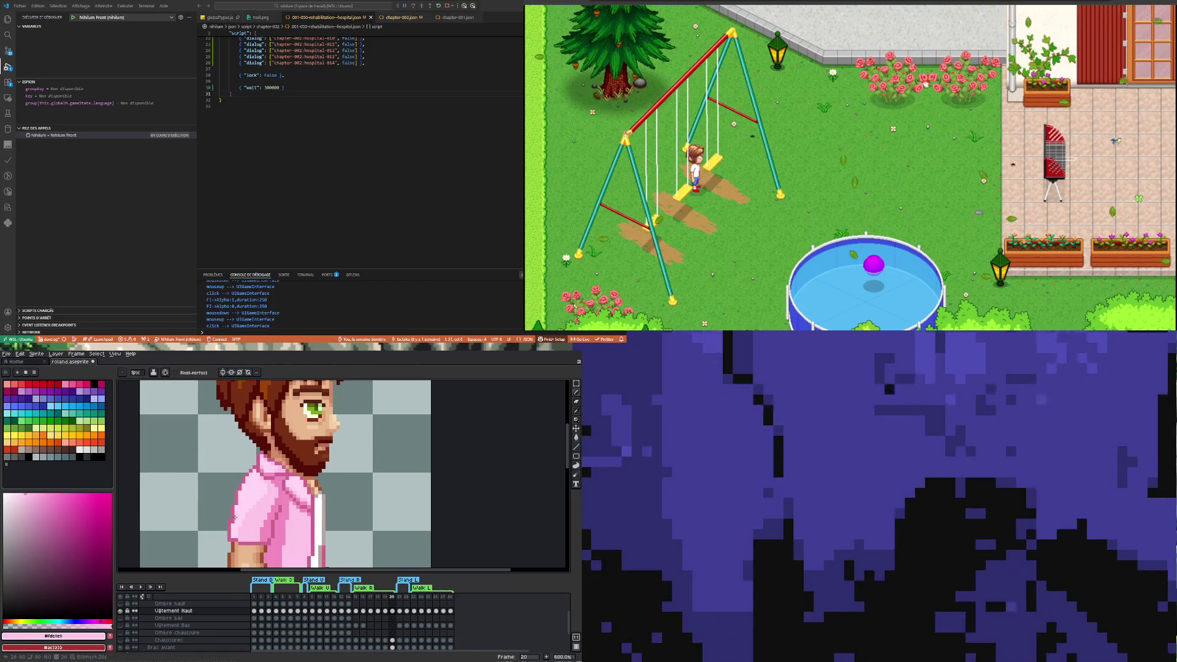
Zoom onto frame 20's shirt shoulder with the Pencil tool ready
scroll(239, 523, up, 3)
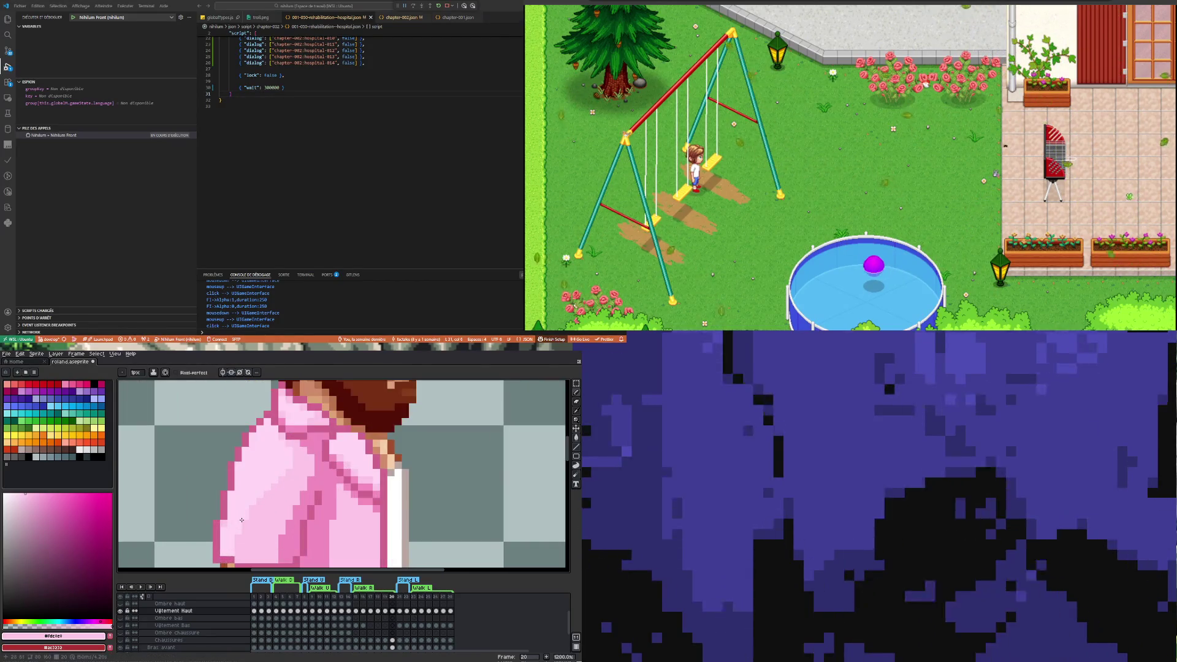
key(i)
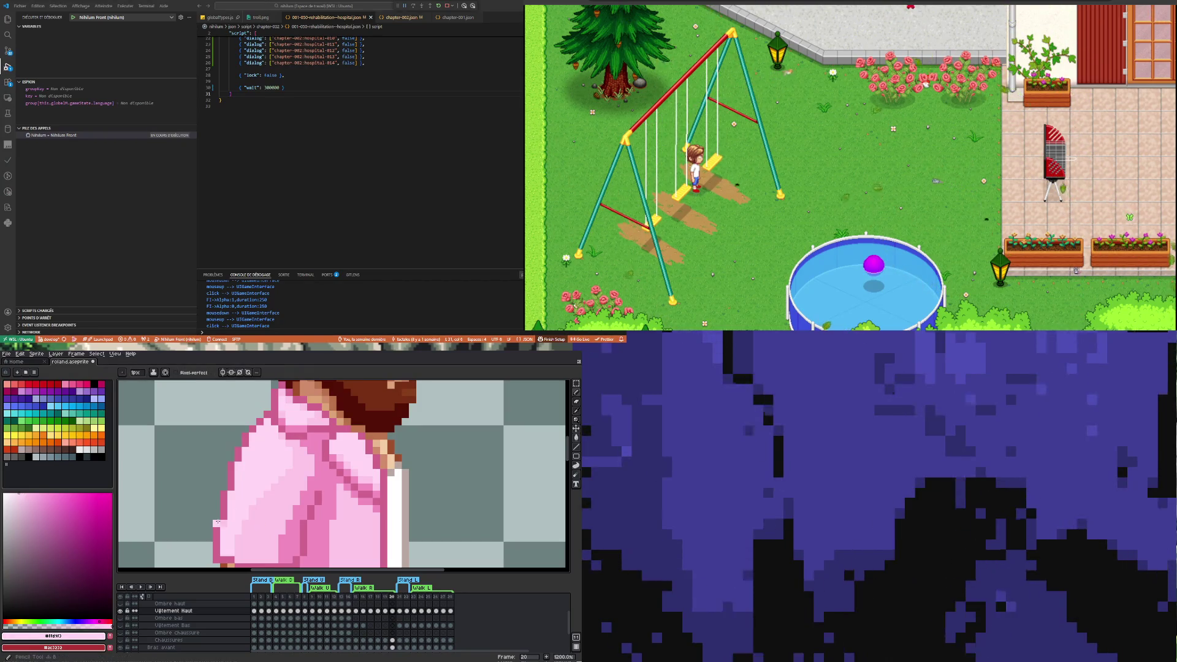
scroll(223, 522, down, 8)
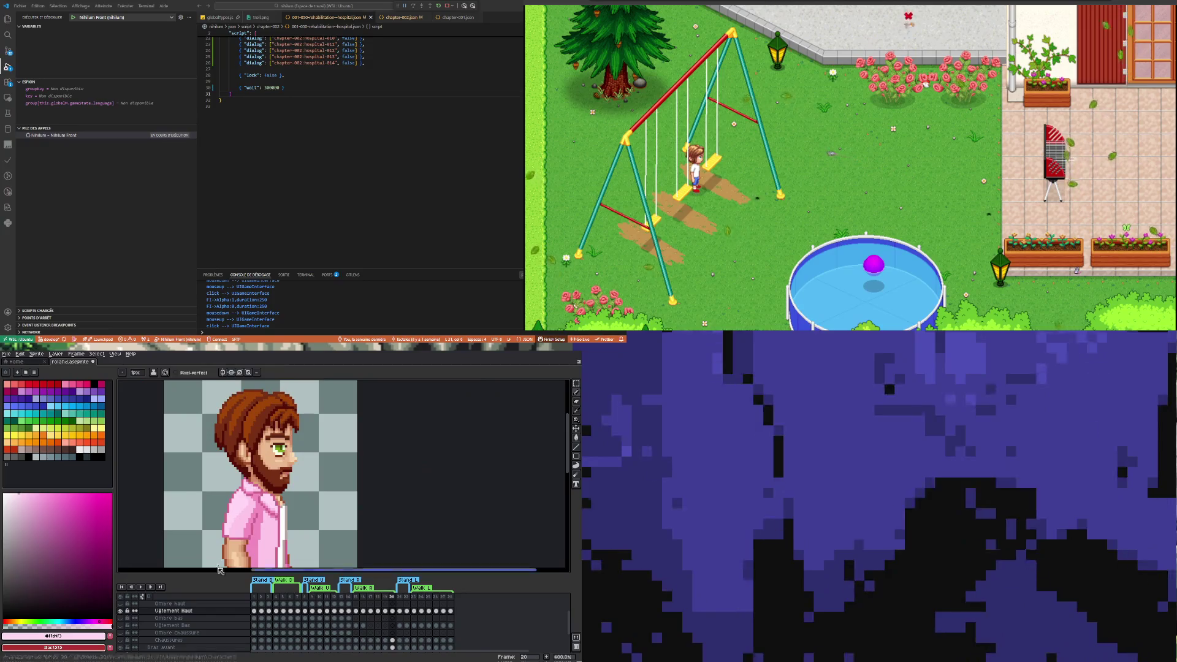
scroll(239, 527, up, 6)
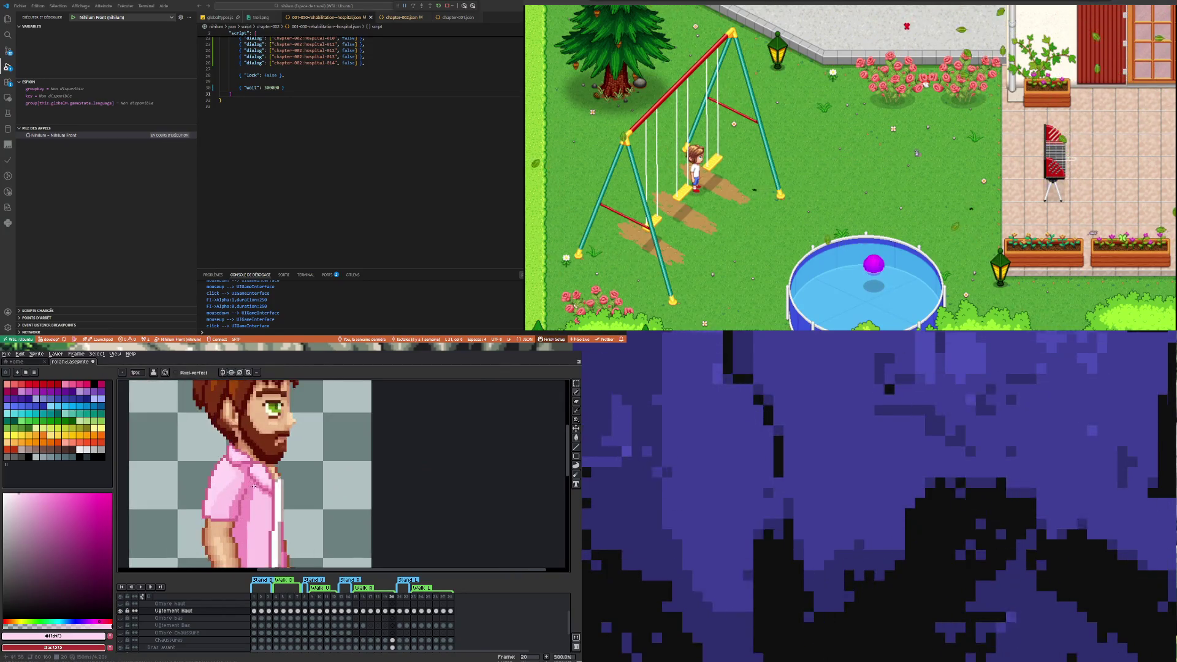
key(i)
key(b)
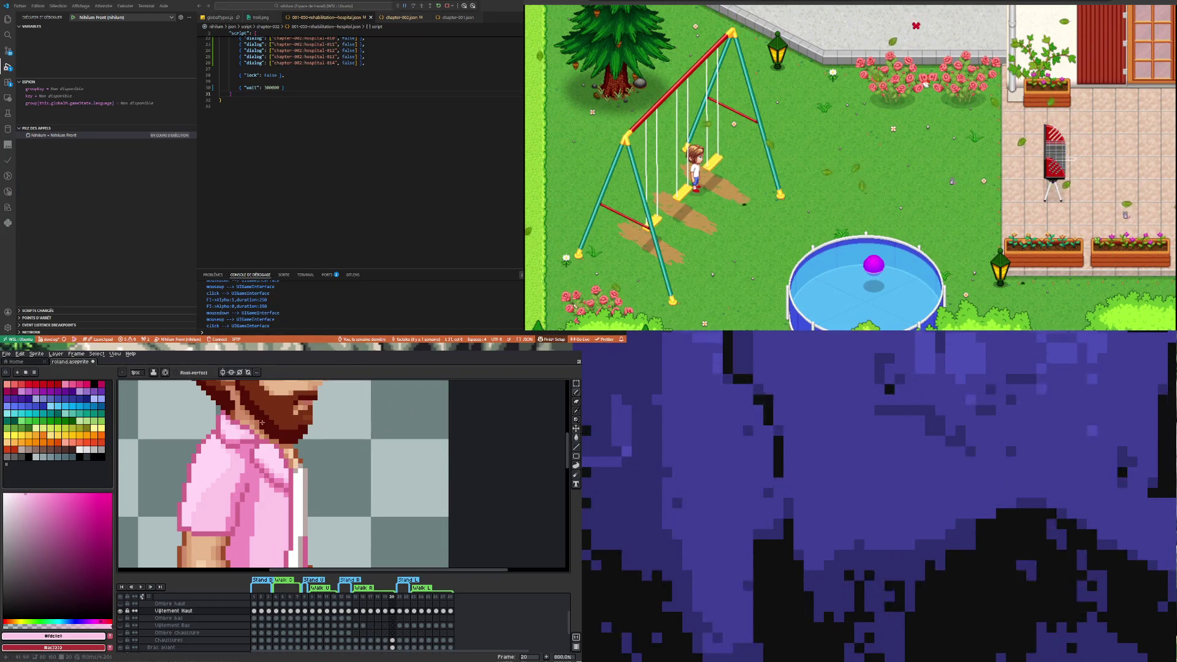
click(385, 611)
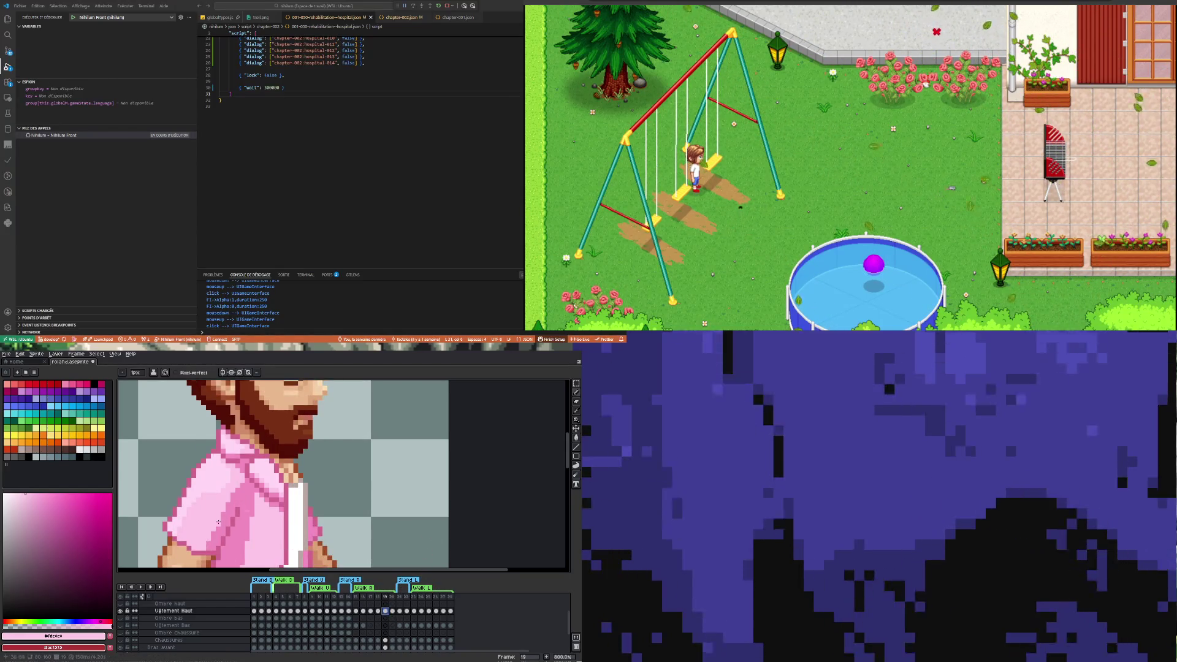
click(392, 611)
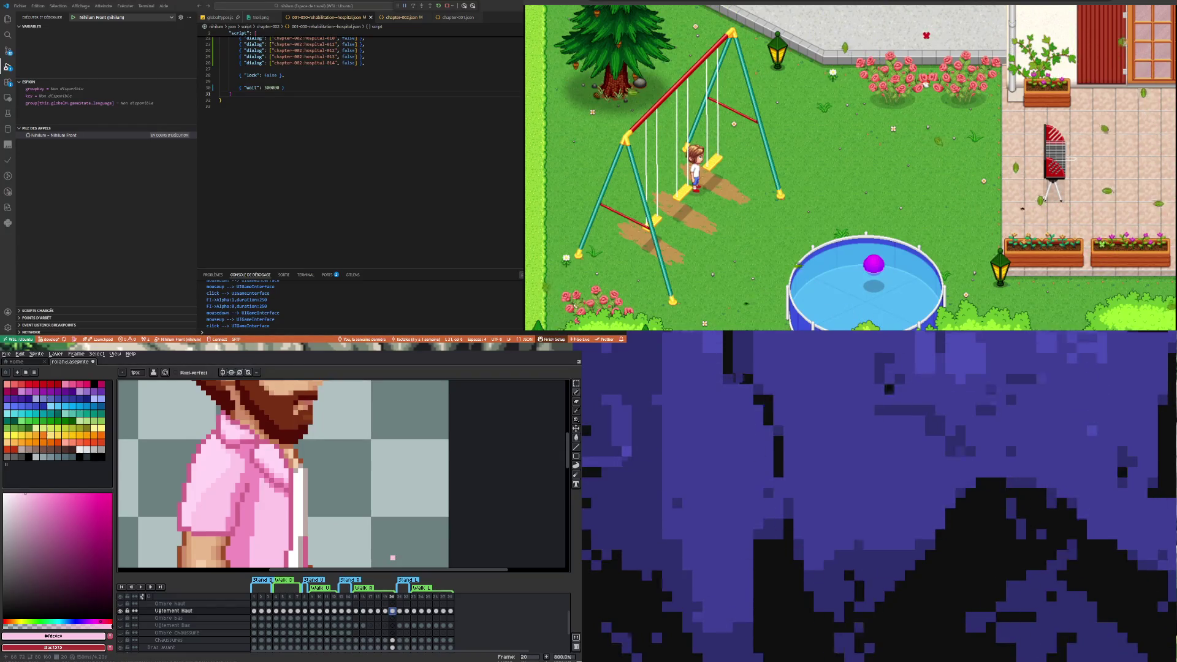
key(Left)
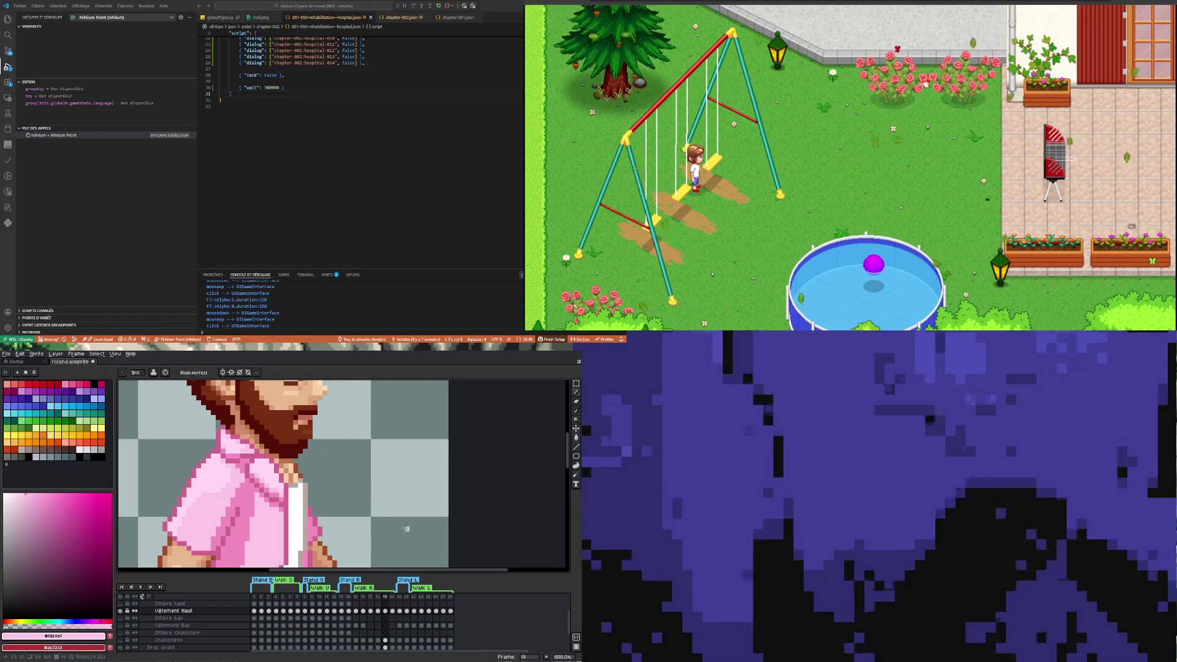
key(Left)
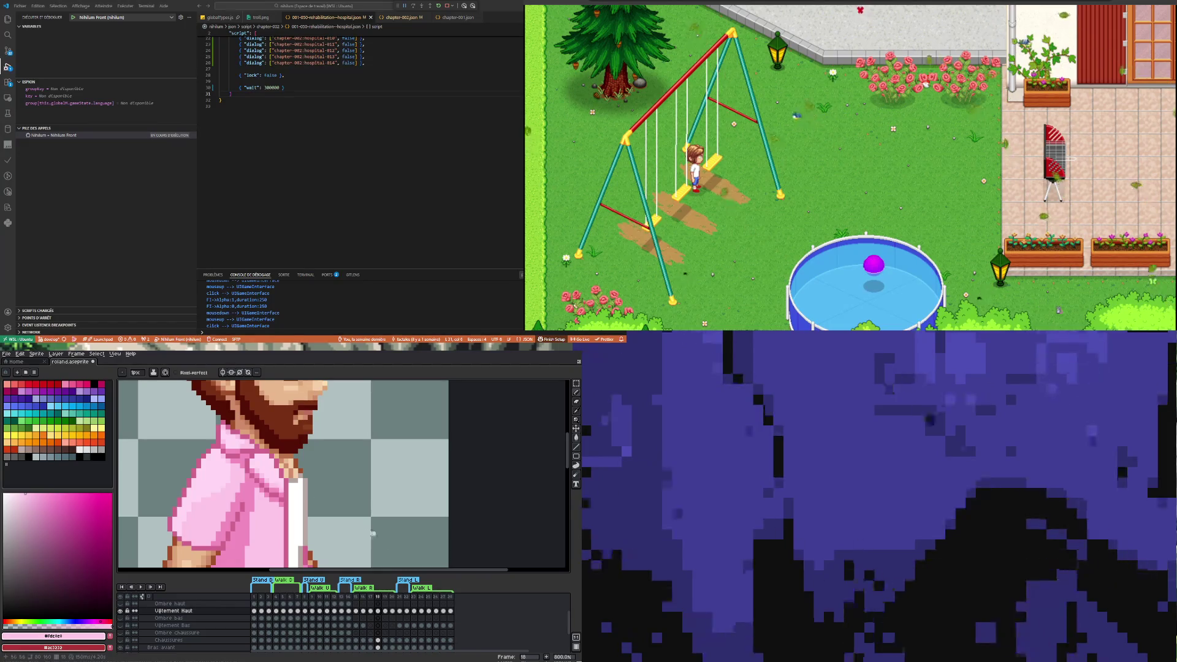
key(Left)
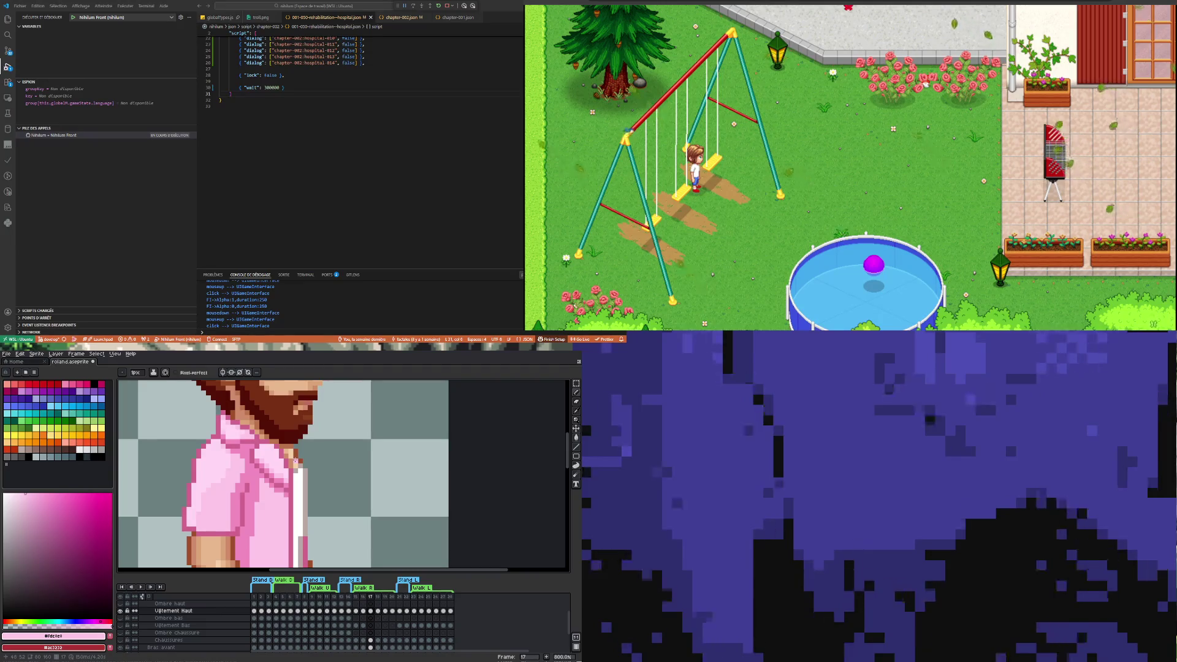
click(363, 612)
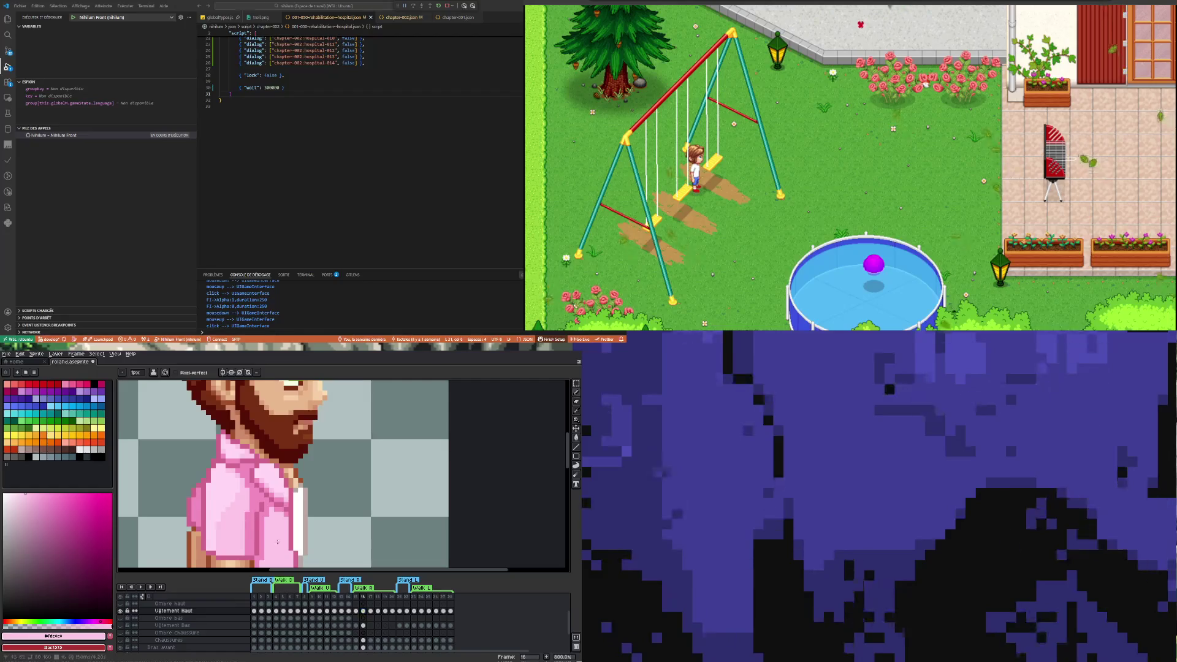
click(356, 598)
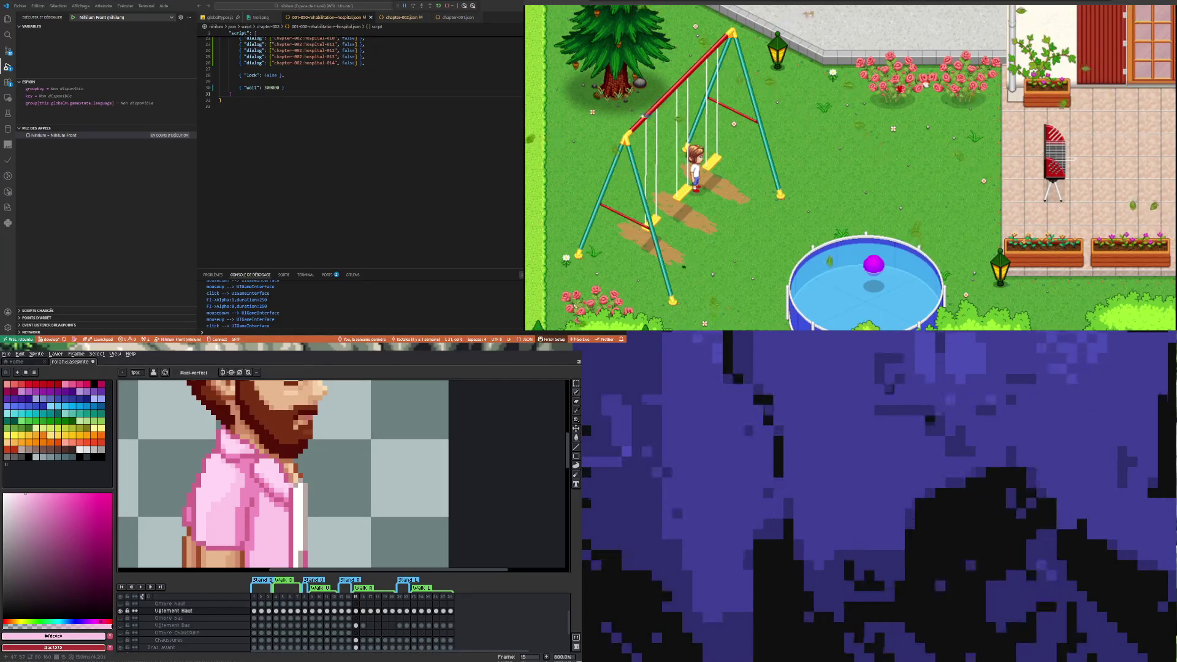
click(365, 612)
click(356, 611)
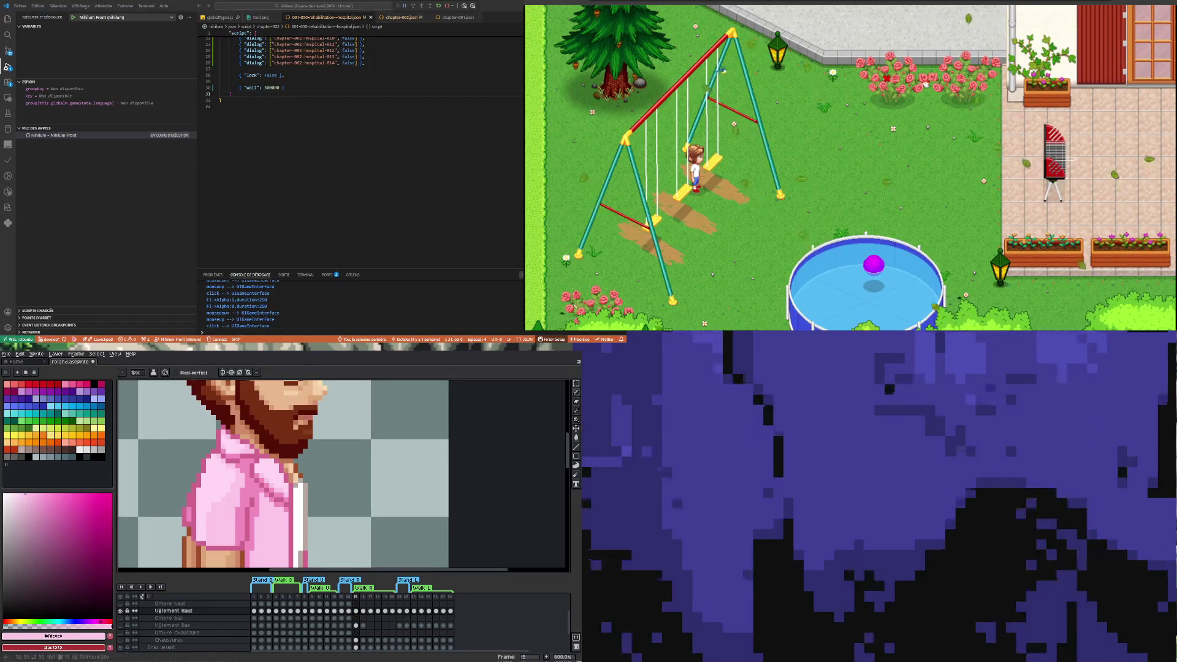
click(363, 611)
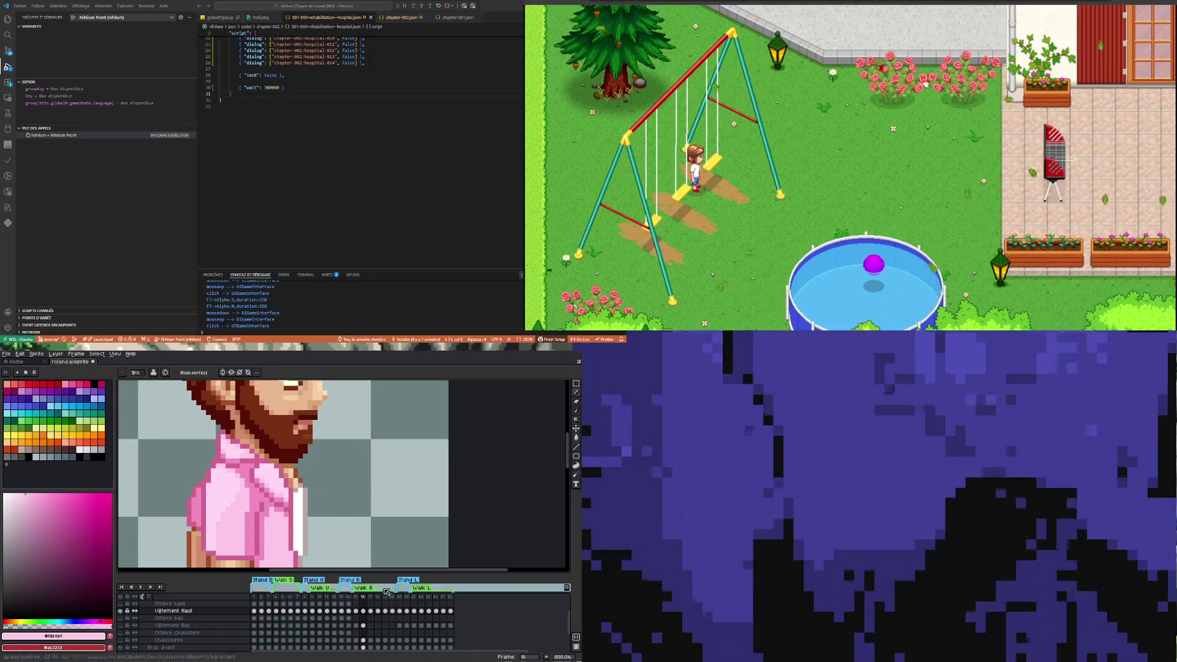
key(Right)
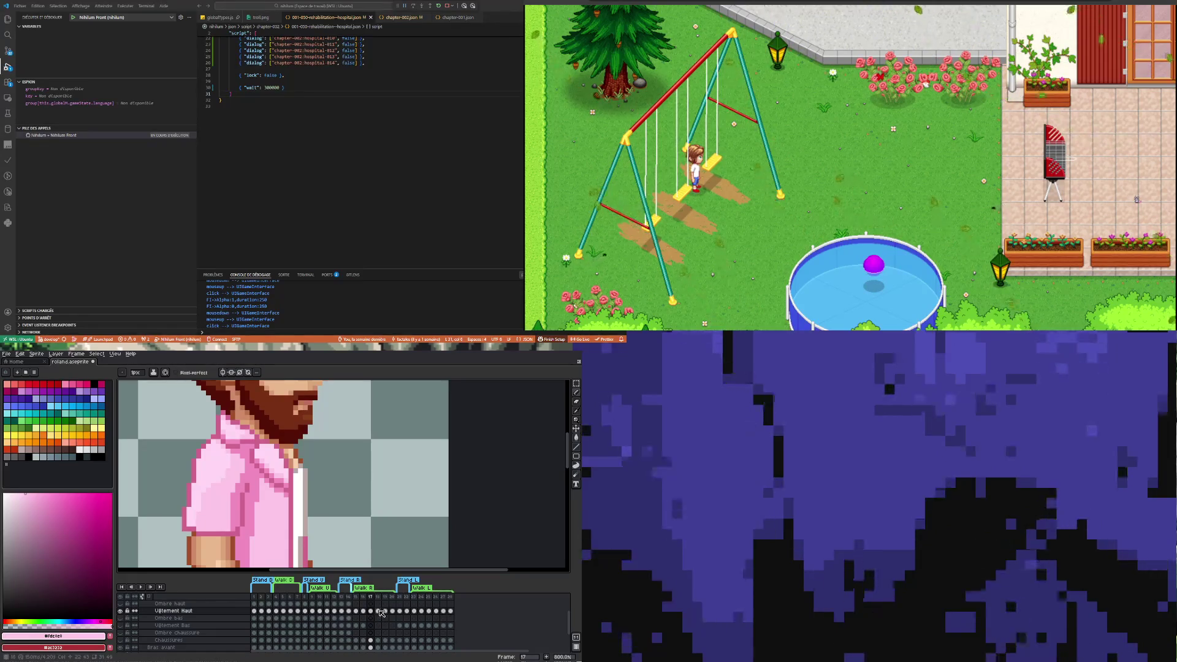
click(378, 611)
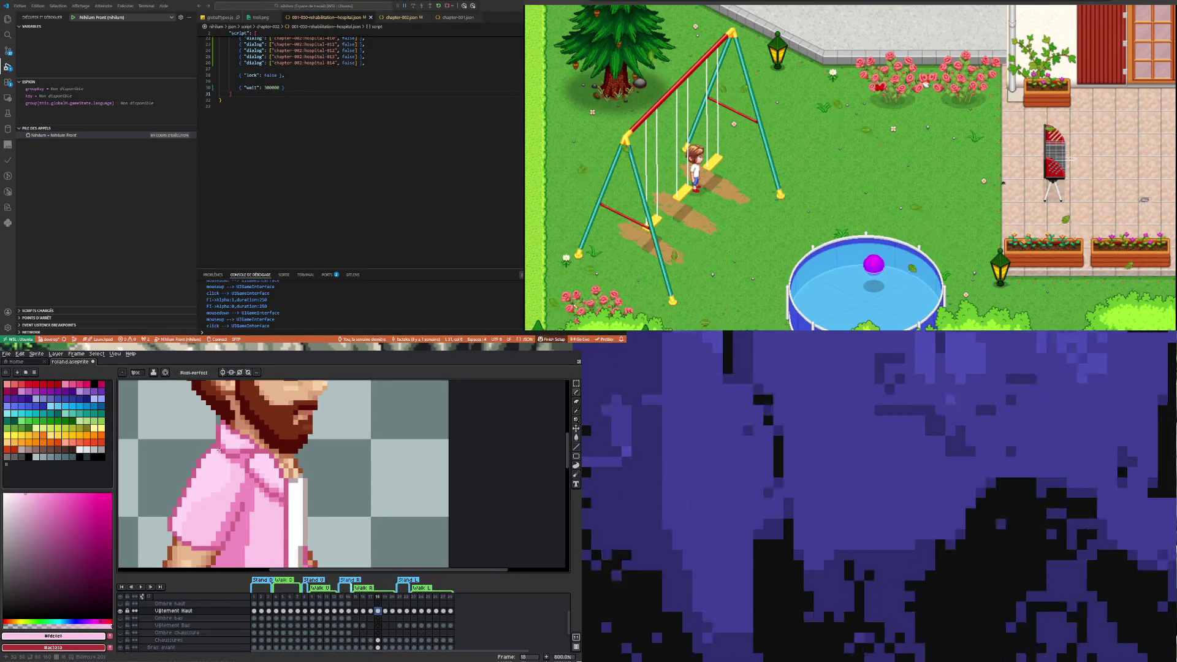
click(384, 611)
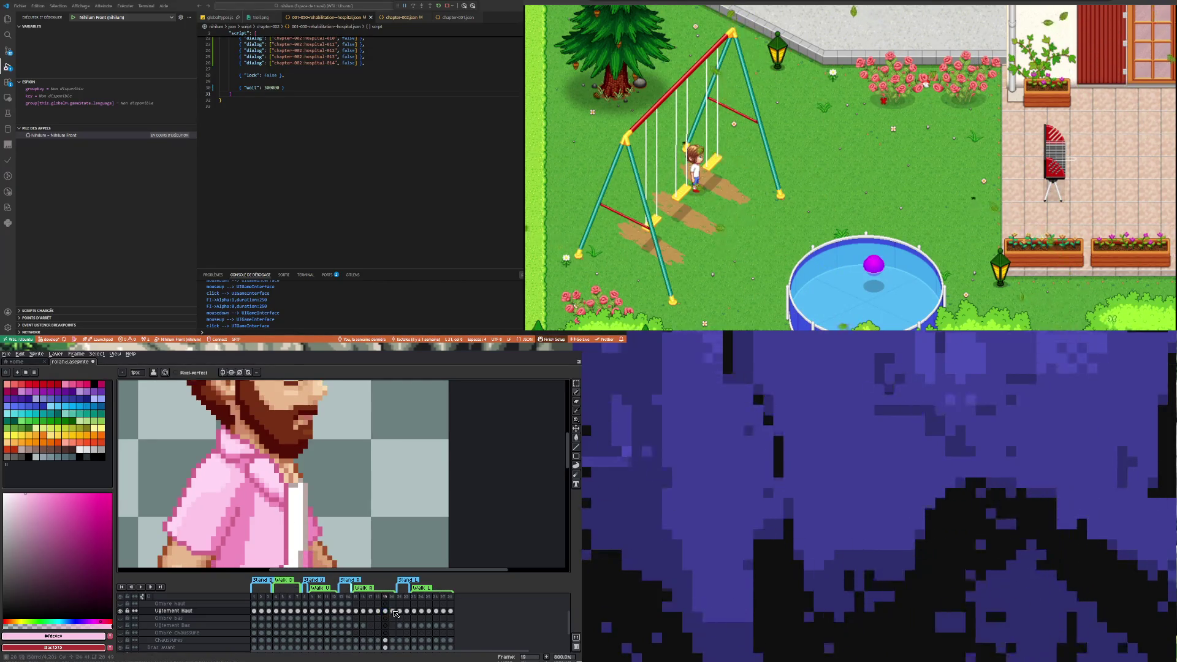
click(392, 611)
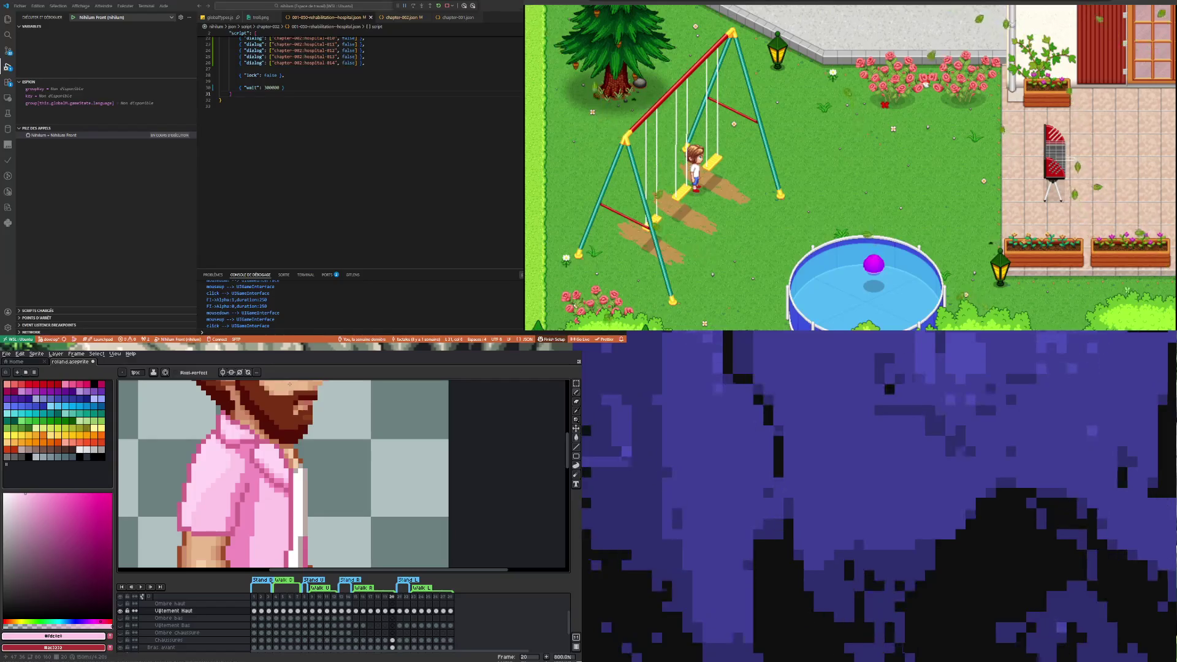
click(386, 610)
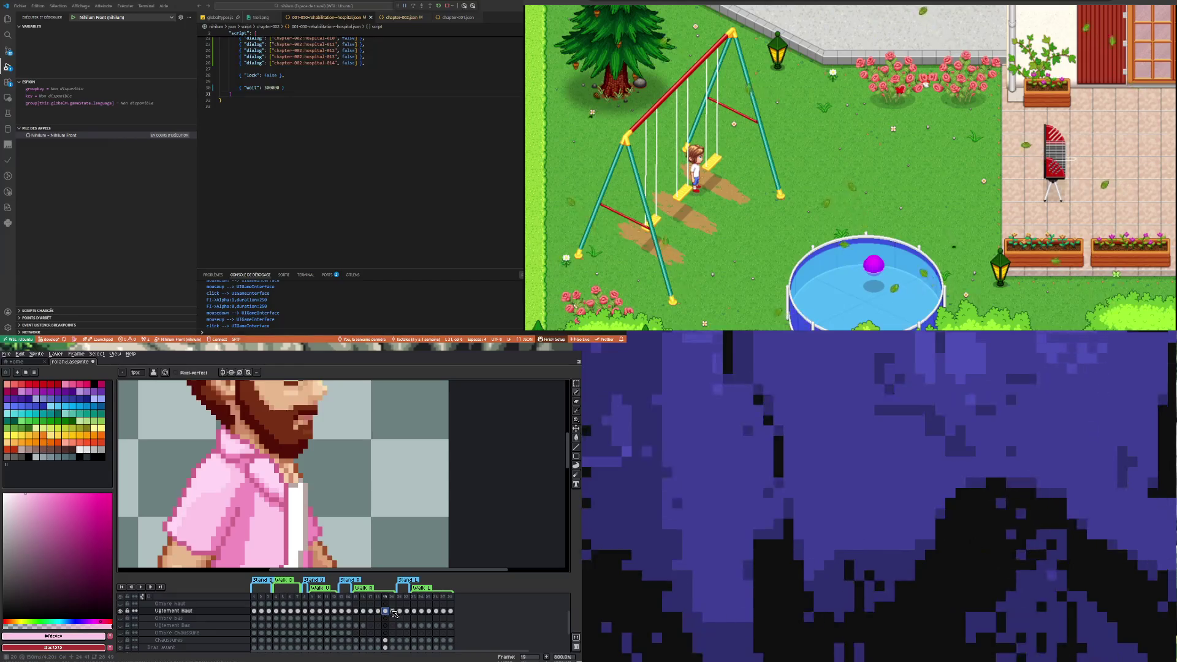
click(393, 610)
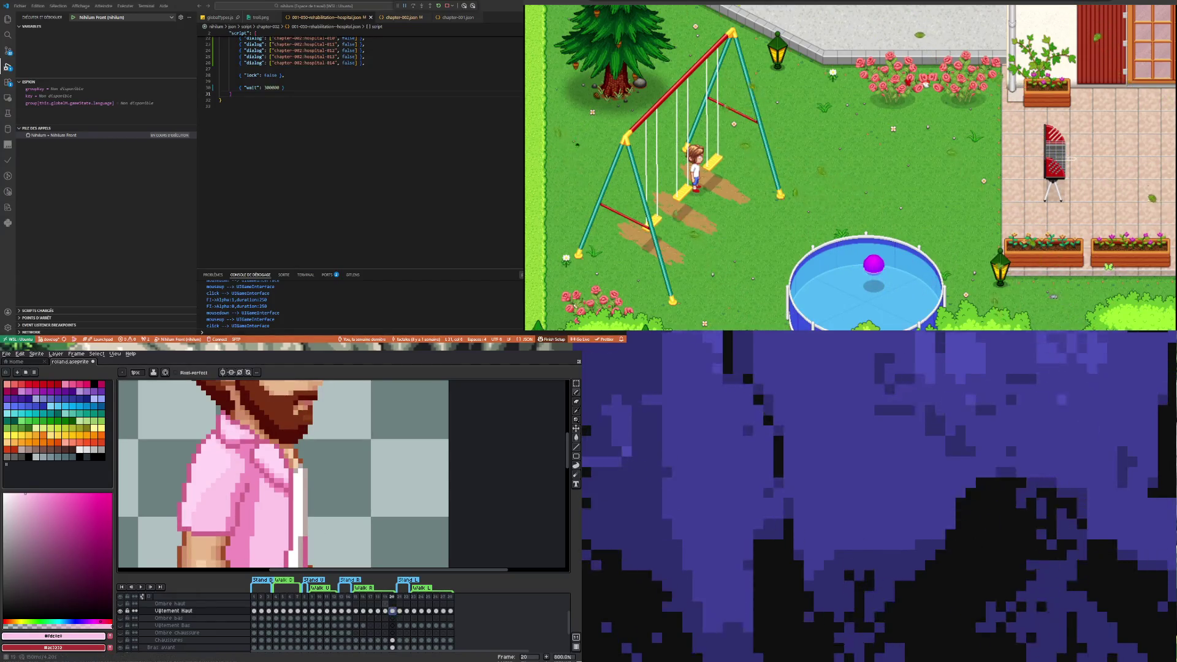
scroll(233, 493, down, 1)
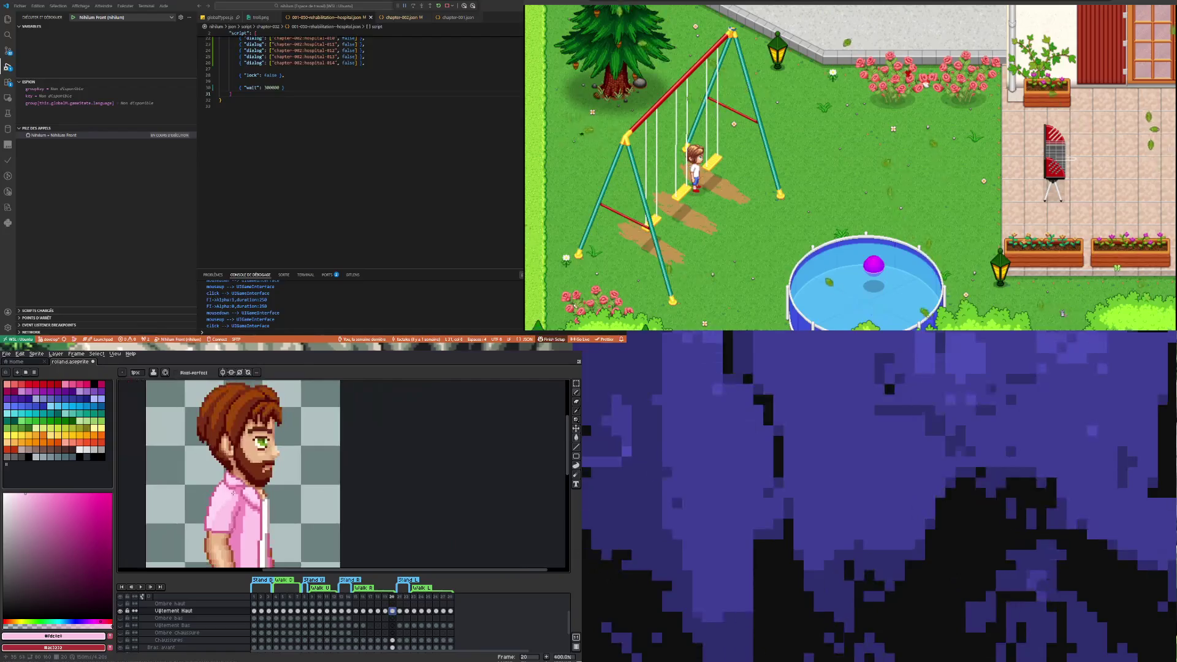
Play the walk animation, then zoom back in and stop on frame 15 of Vêtement Haut
scroll(233, 493, down, 3)
click(139, 586)
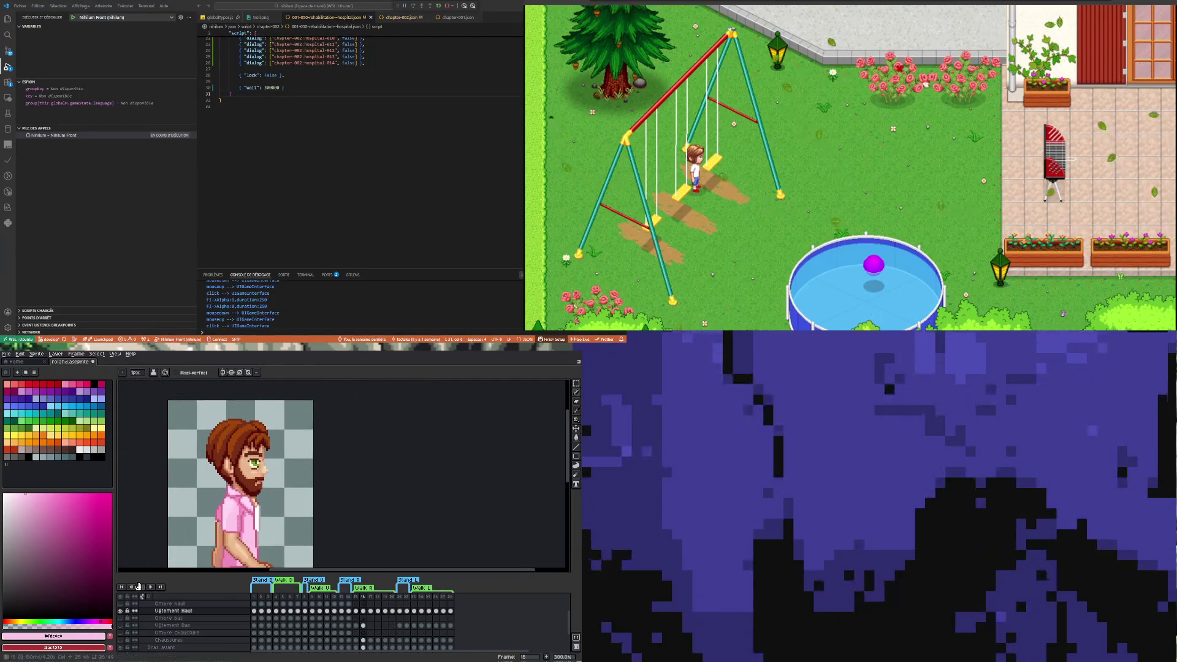
scroll(227, 536, down, 2)
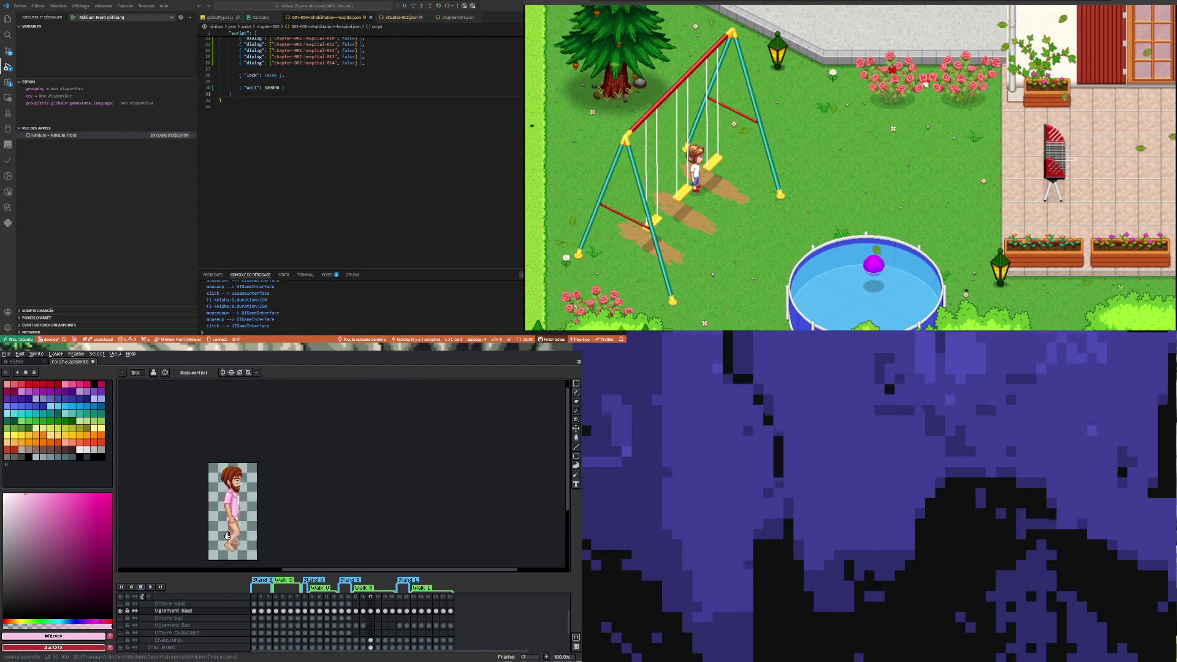
scroll(231, 513, up, 1)
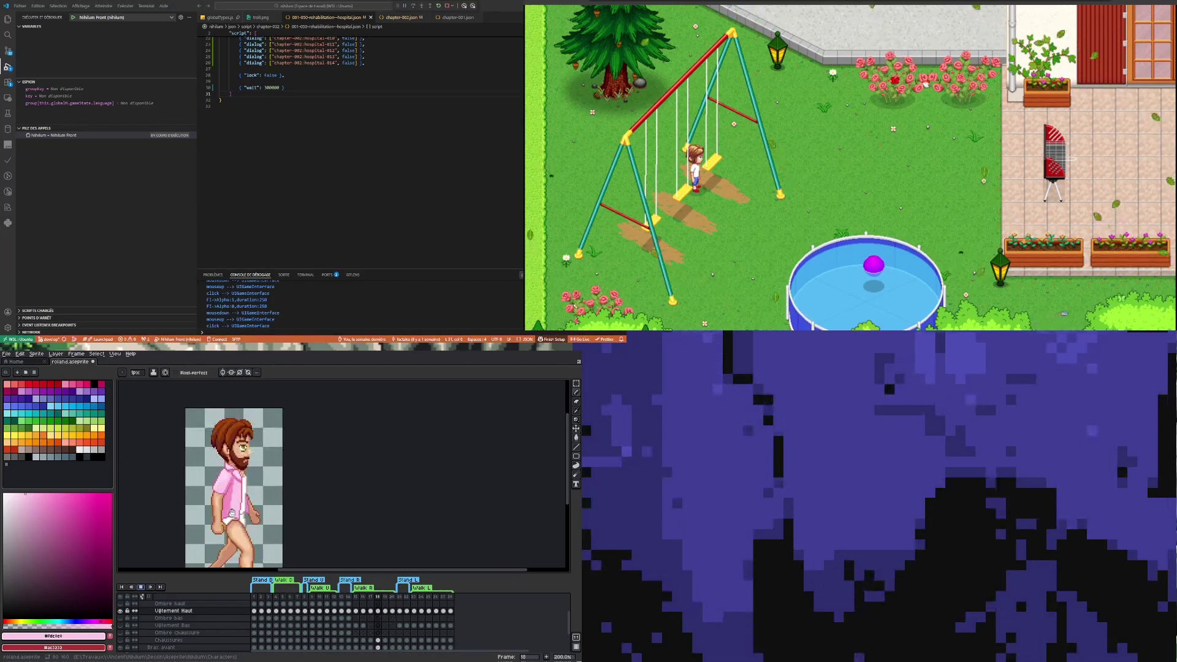
scroll(225, 506, up, 2)
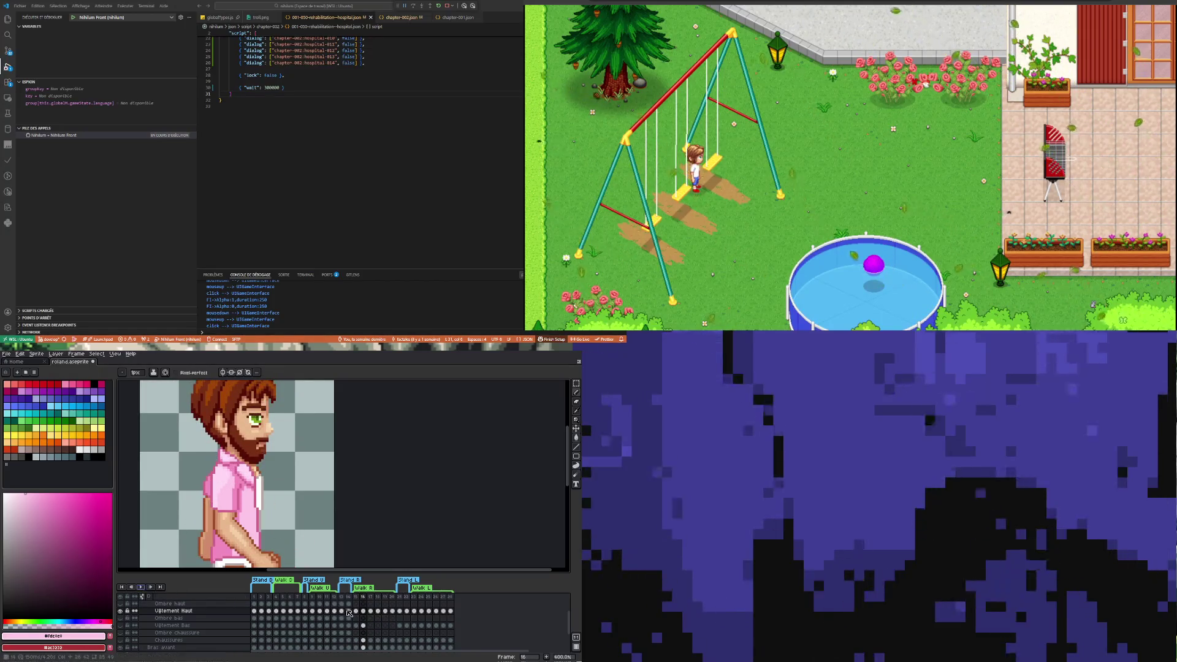
click(356, 611)
Recolour a small block of shoulder pixels on frame 15 with a shirt pink
scroll(237, 465, up, 6)
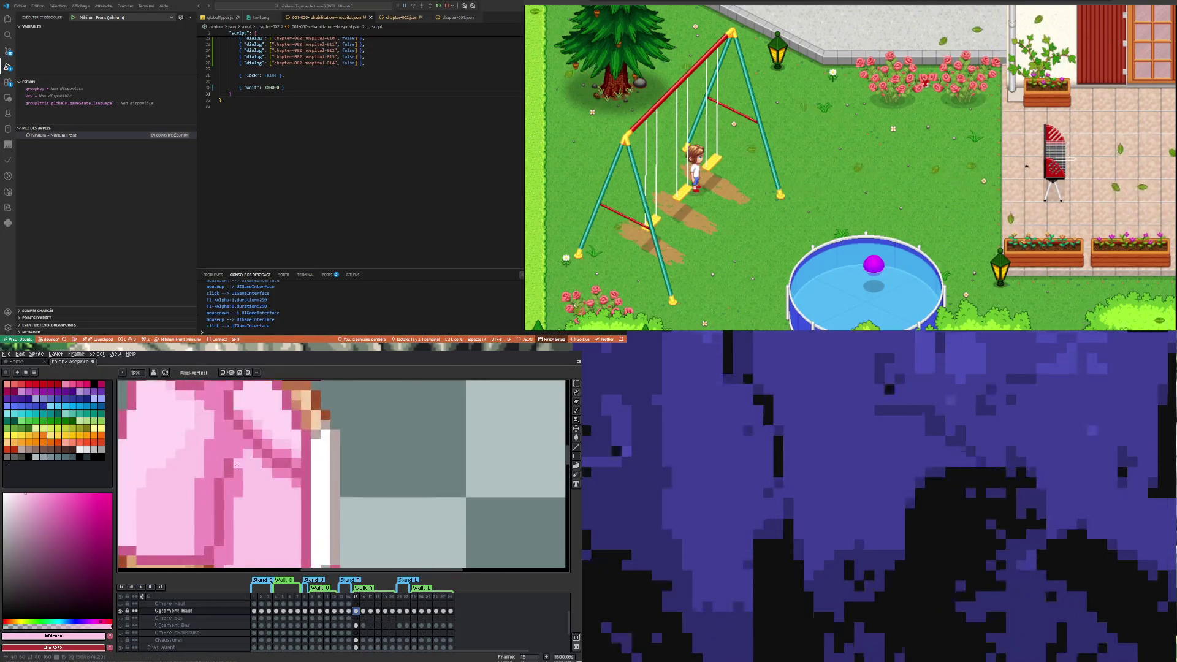
key(i)
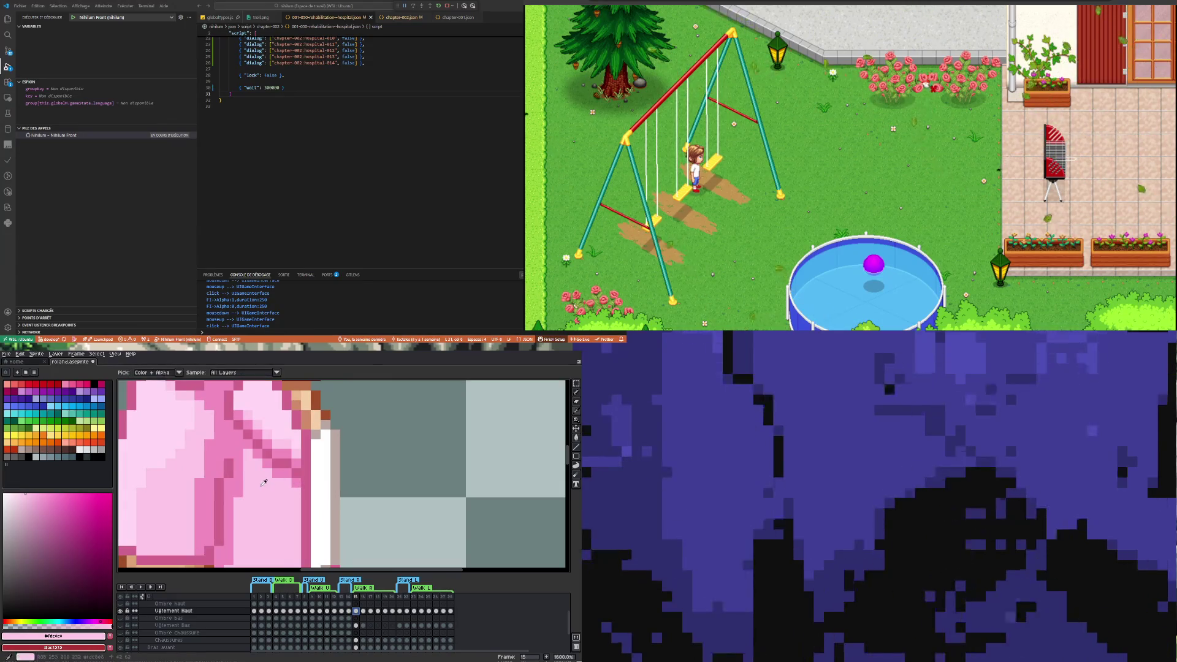
key(b)
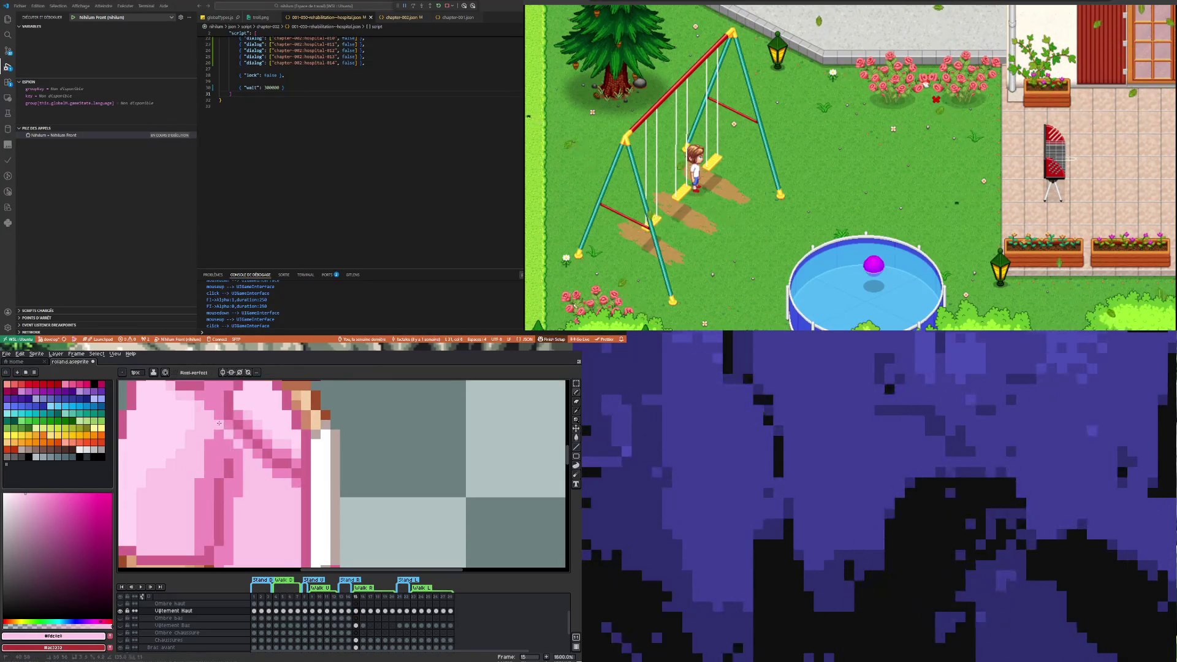
click(219, 432)
scroll(162, 464, down, 5)
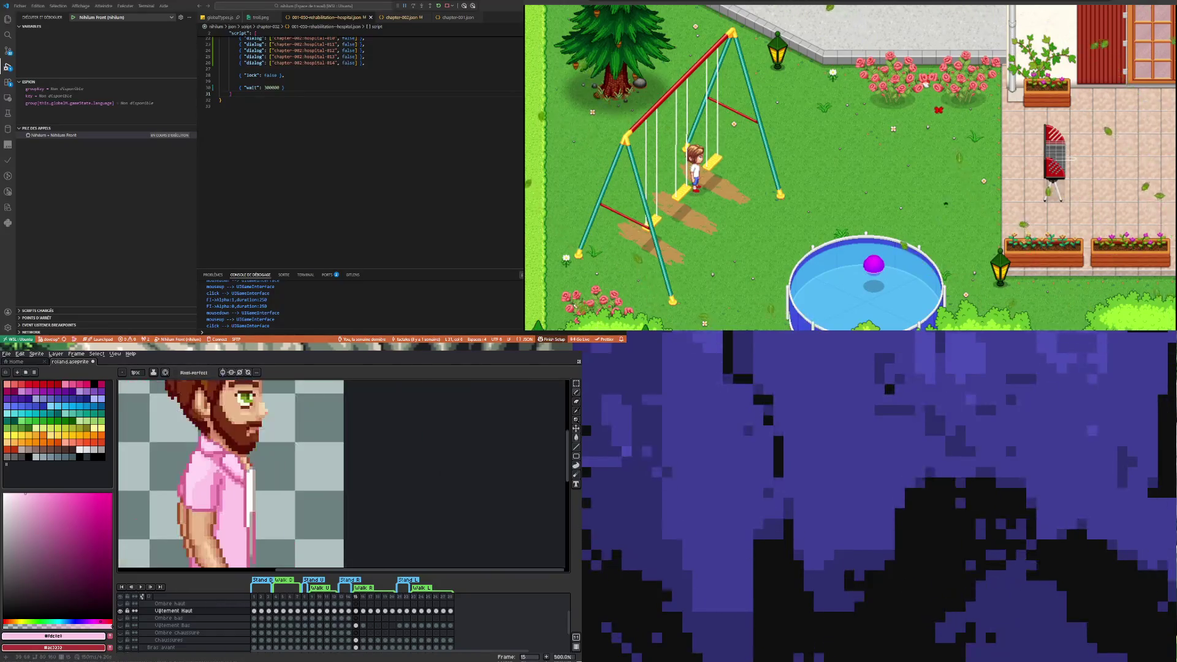
scroll(212, 469, up, 2)
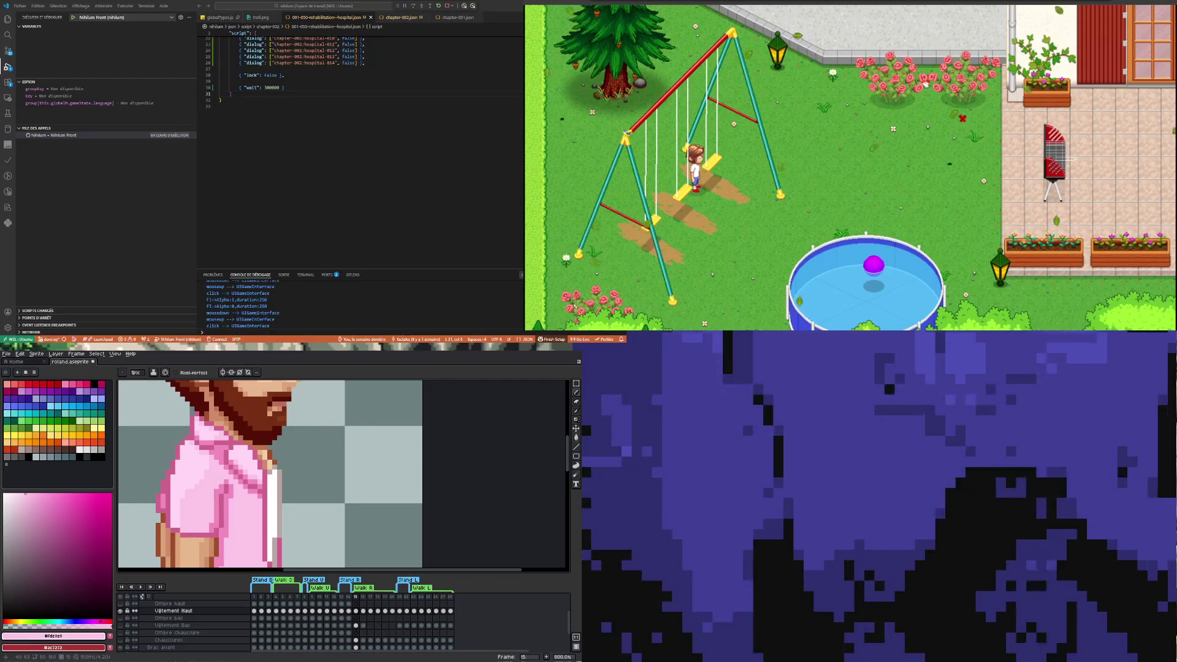
Compare the shirt across frames 14, 15 and 16 at a slightly smaller zoom
scroll(215, 539, down, 1)
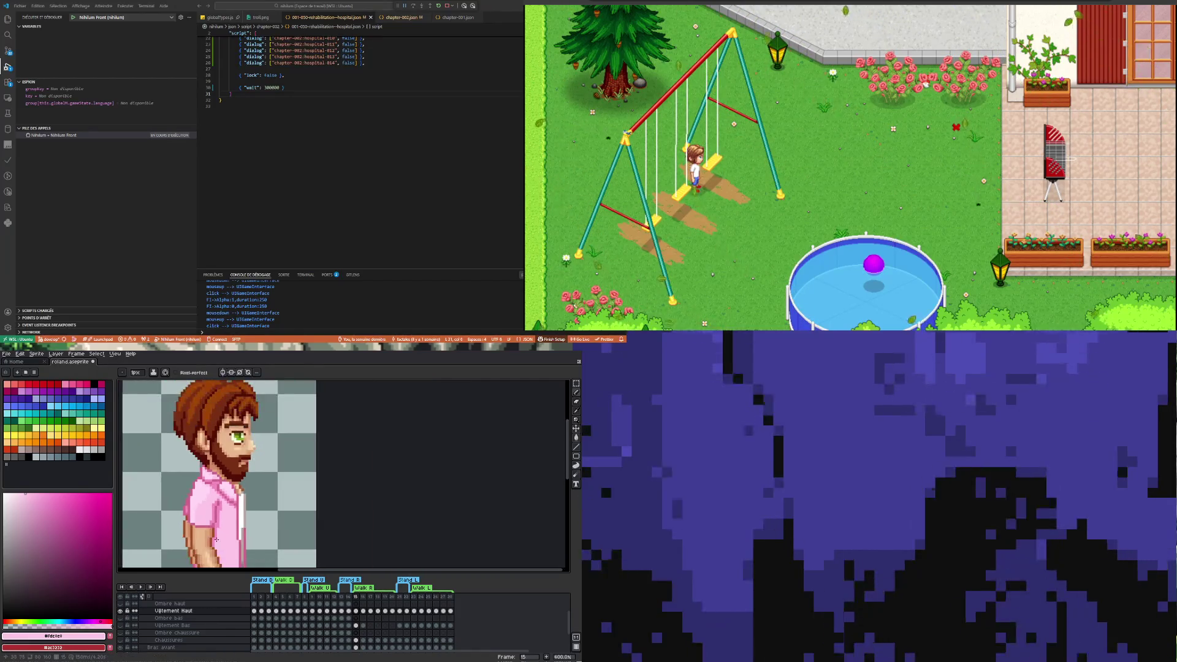
scroll(215, 539, up, 2)
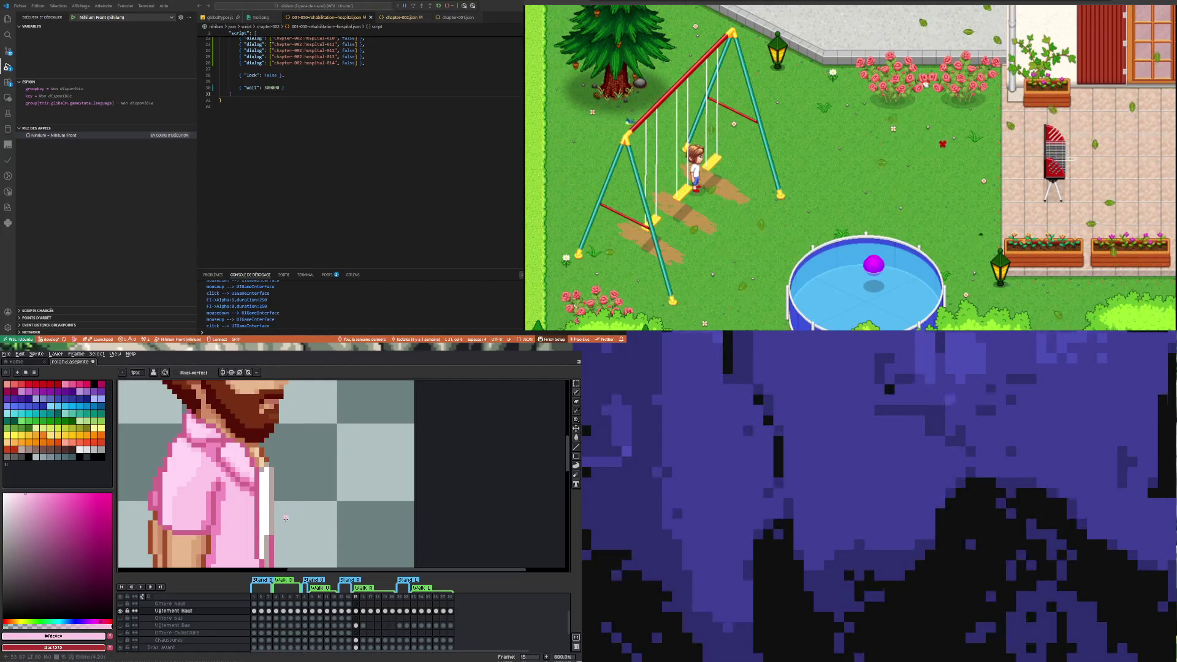
scroll(286, 519, down, 2)
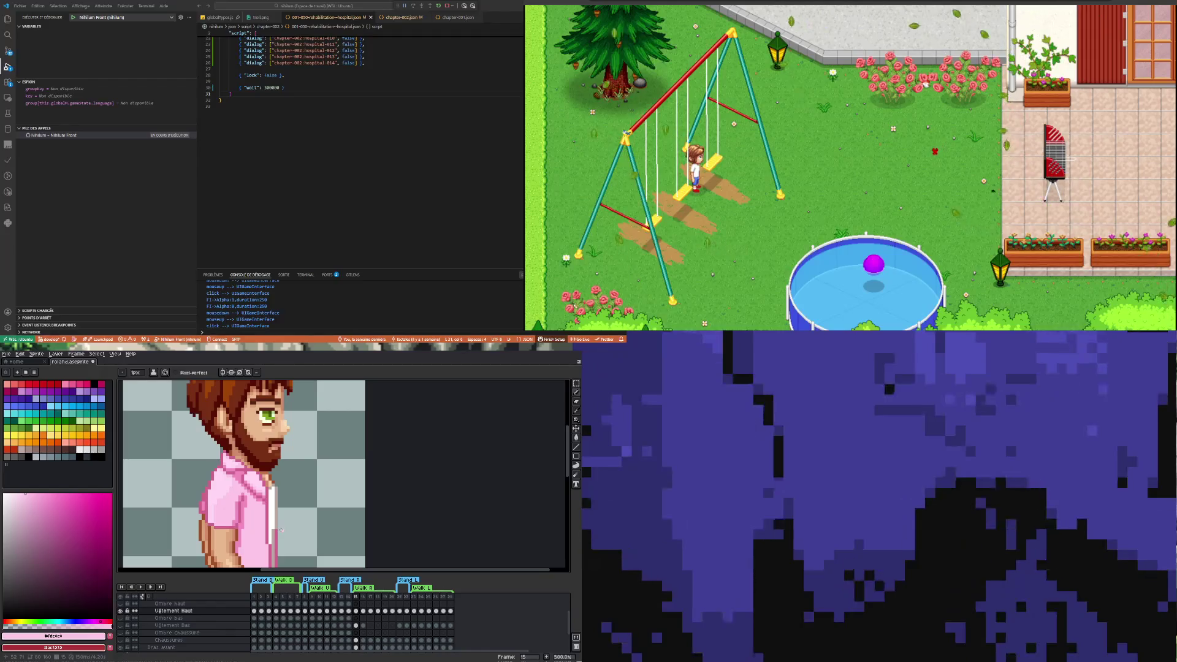
key(Right)
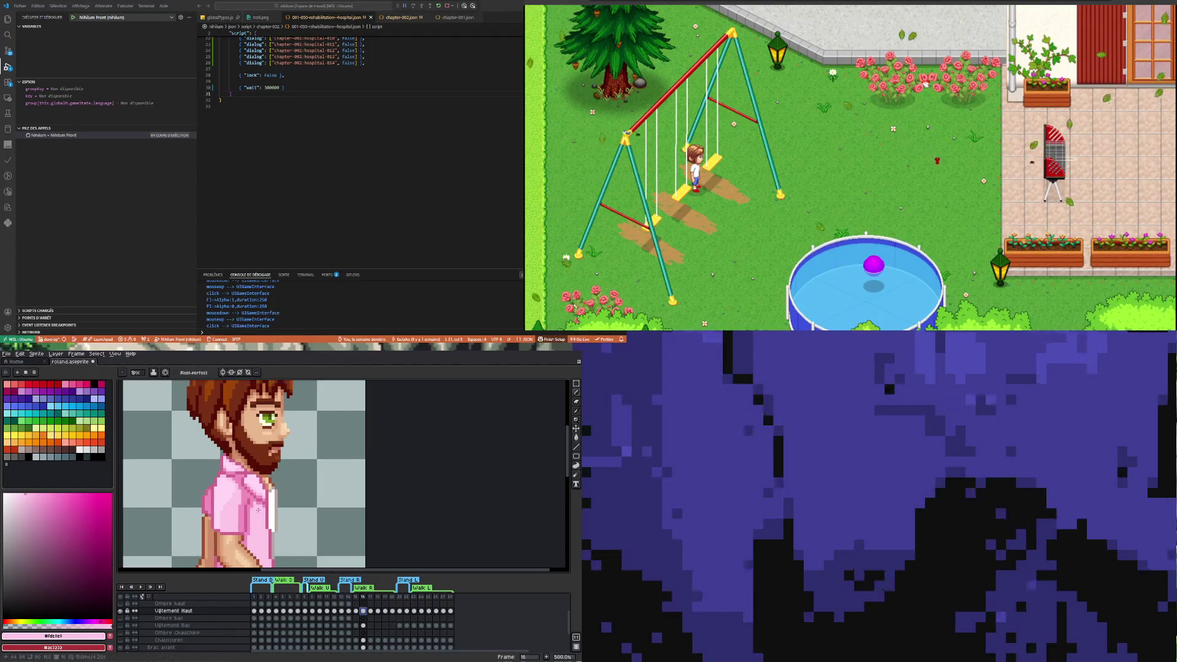
scroll(258, 510, up, 2)
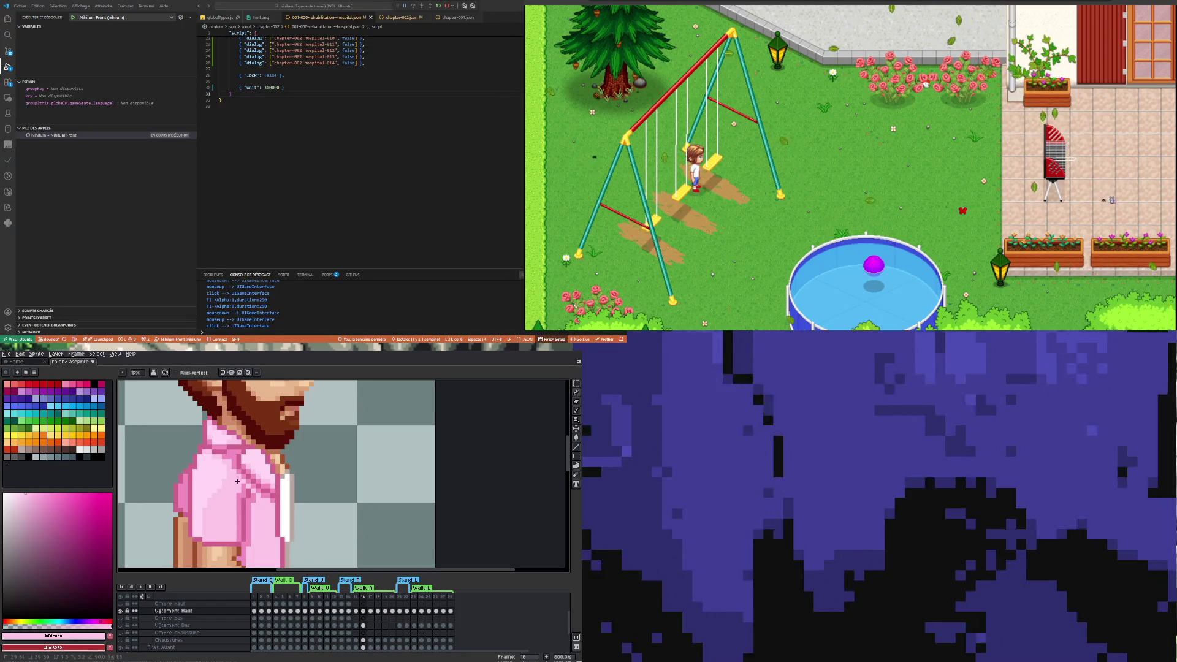
click(356, 610)
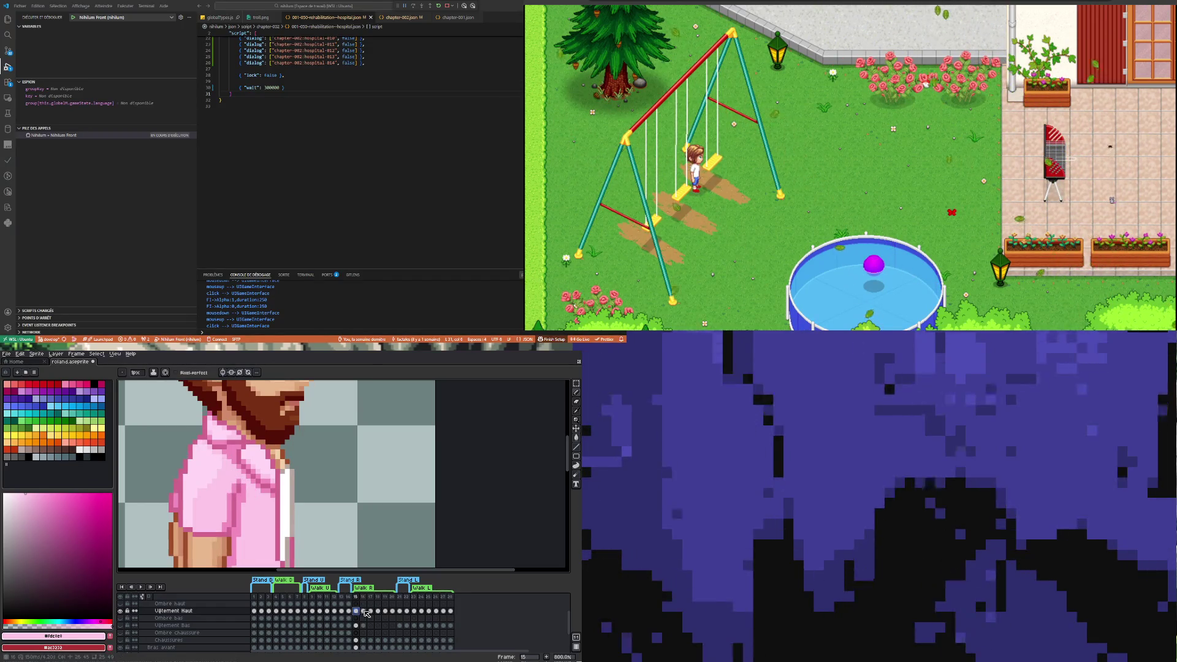
key(minus)
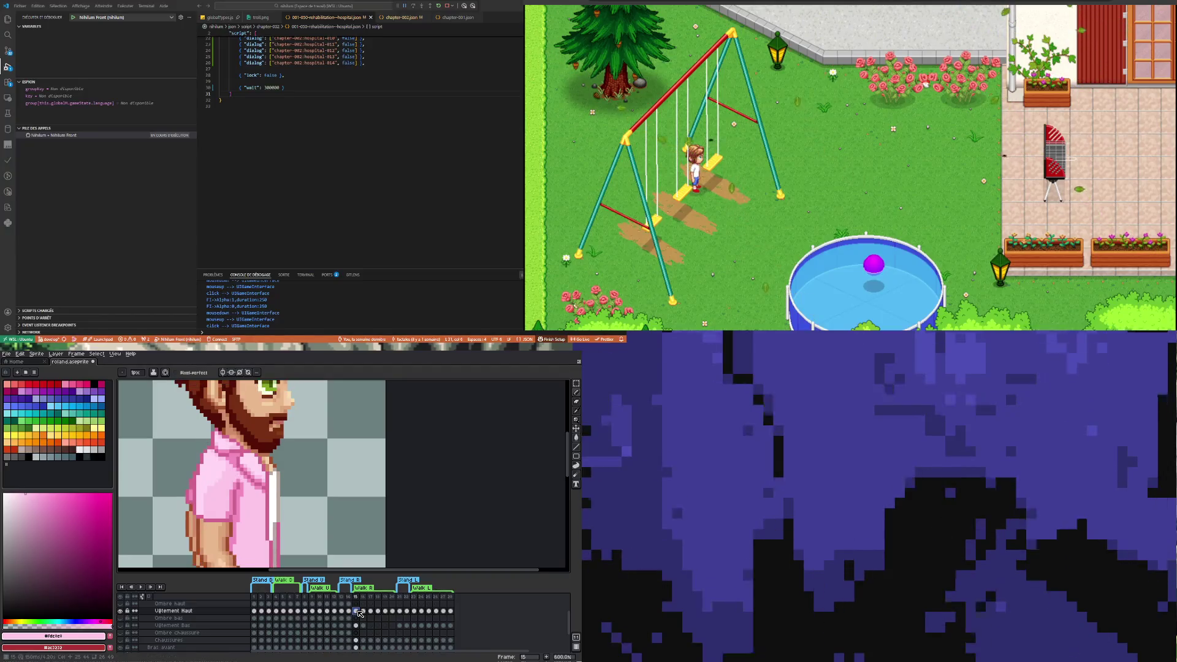
key(Left)
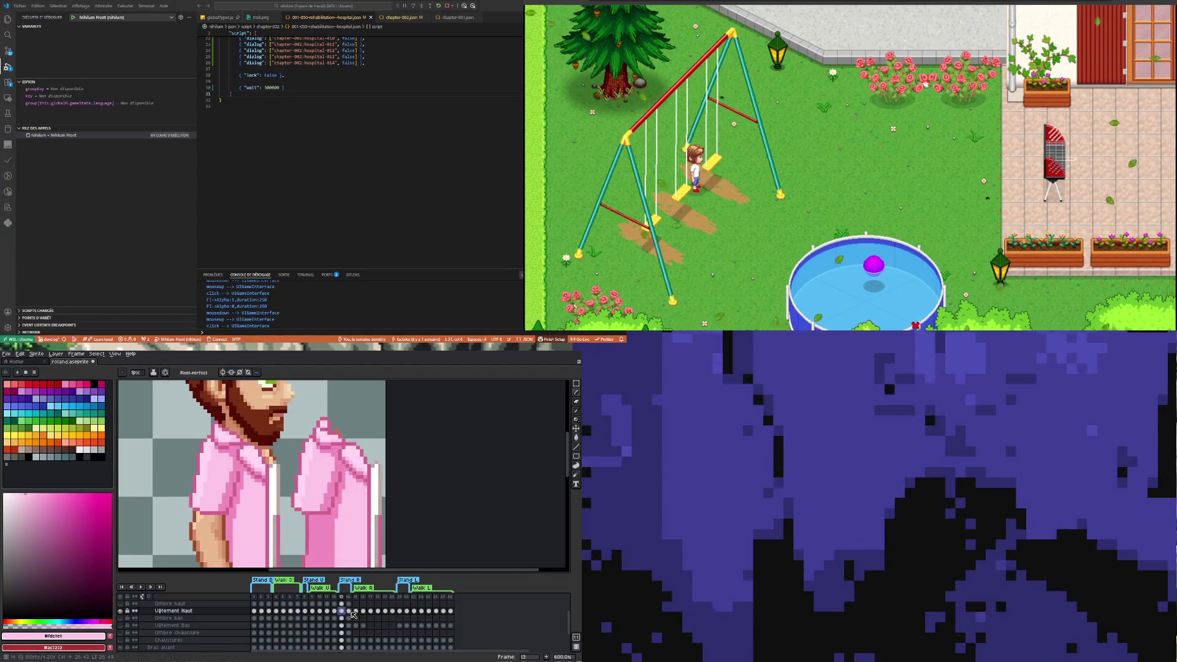
key(Right)
Flip between frames 16 and 17, then step back through 15 and 14 to frame 13
click(363, 612)
scroll(258, 489, down, 4)
scroll(253, 504, up, 3)
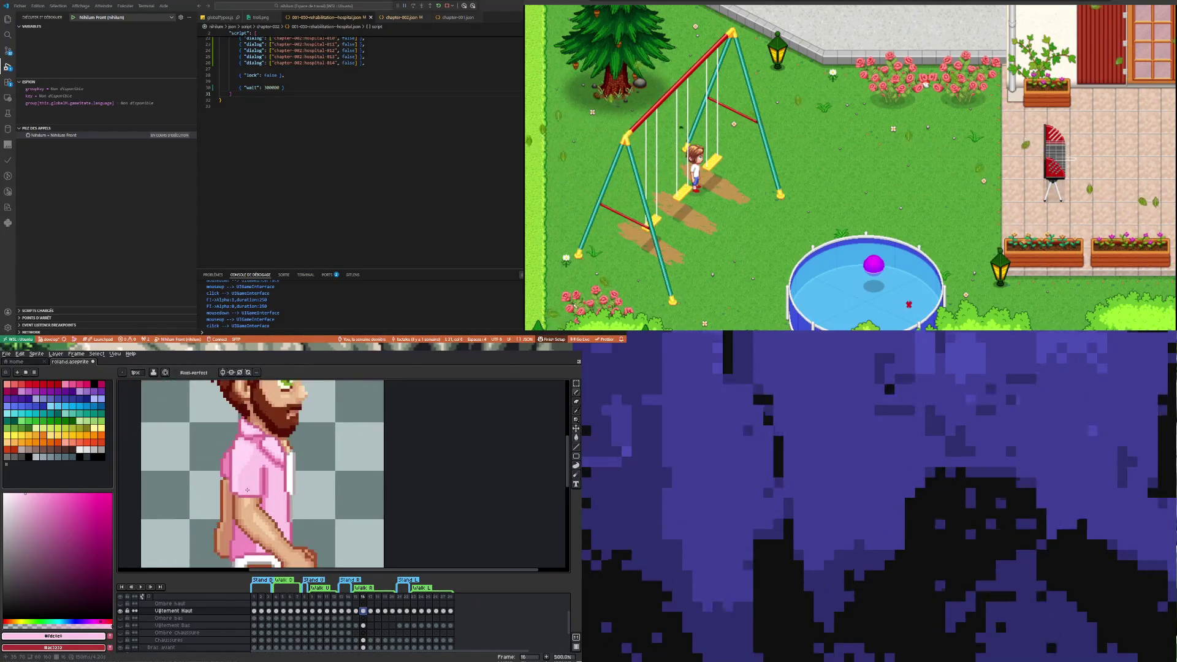
click(371, 611)
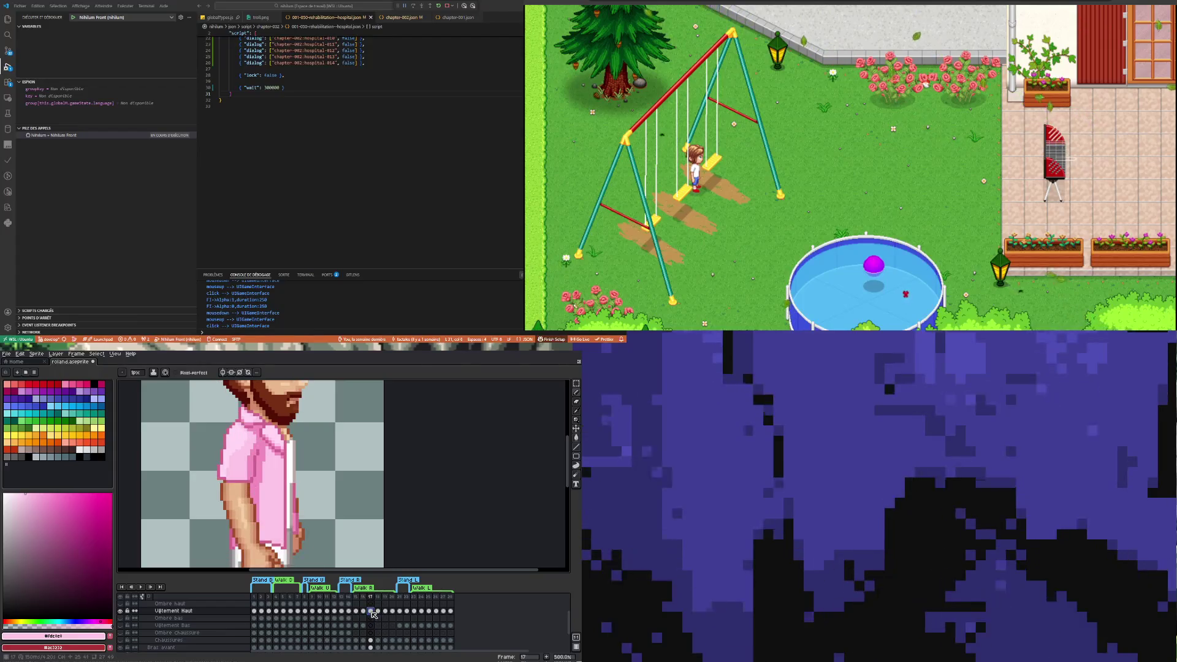
click(363, 611)
scroll(249, 499, down, 3)
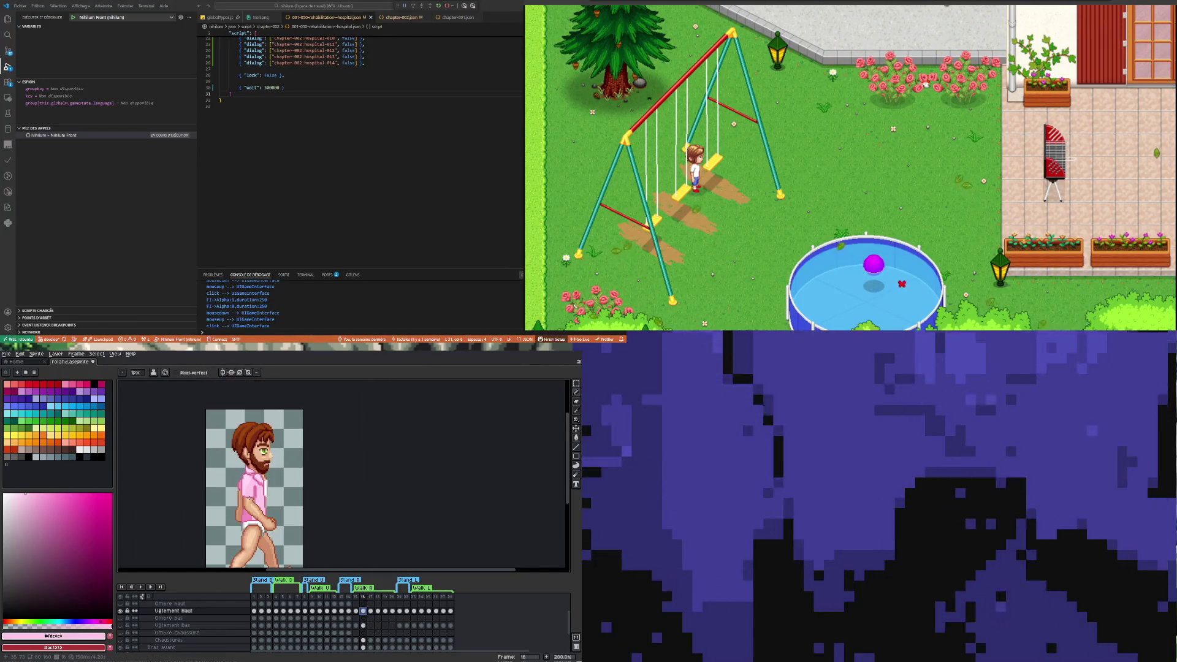
scroll(251, 500, up, 3)
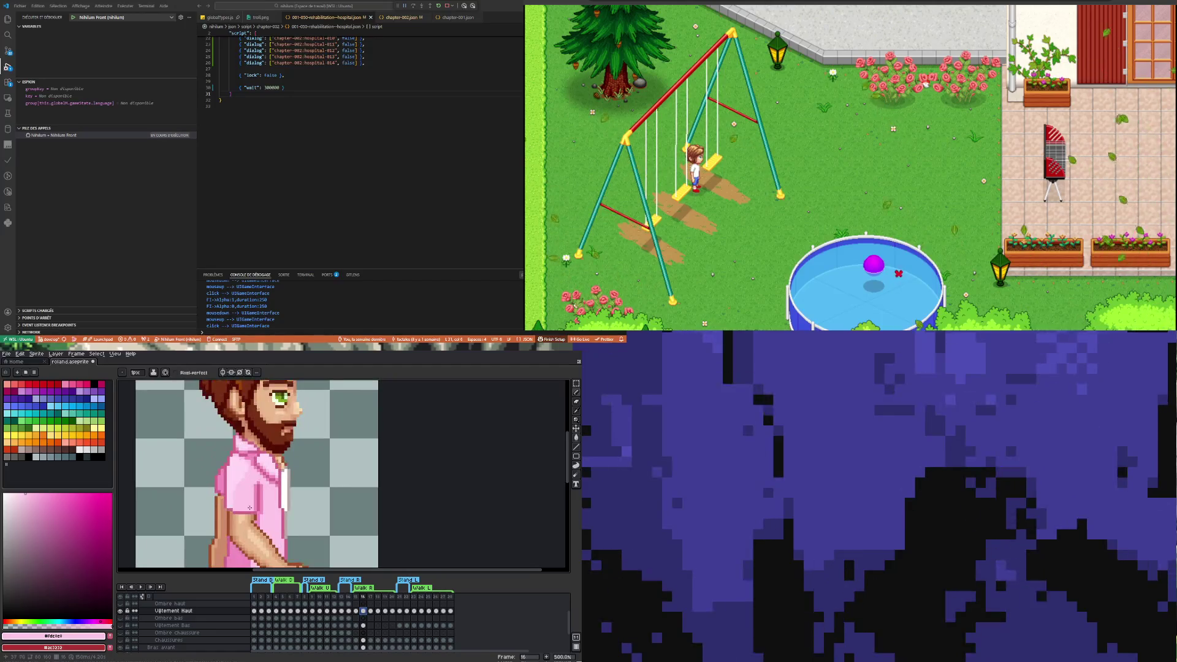
scroll(254, 503, up, 2)
scroll(253, 505, down, 2)
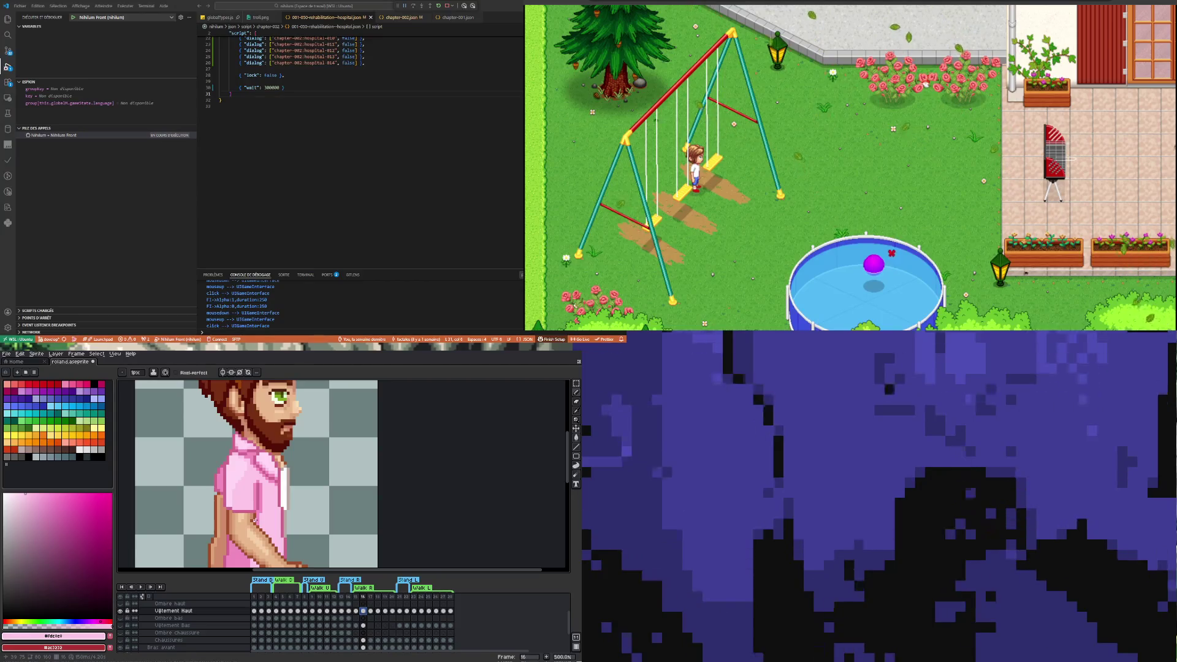
scroll(255, 520, up, 1)
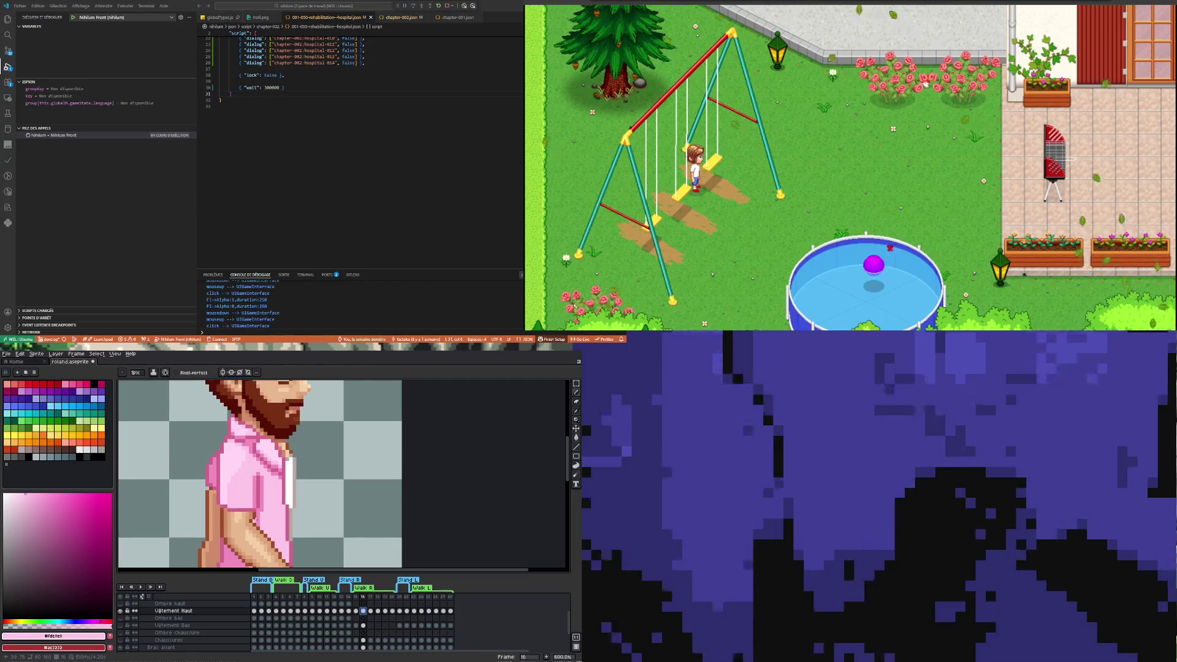
click(356, 612)
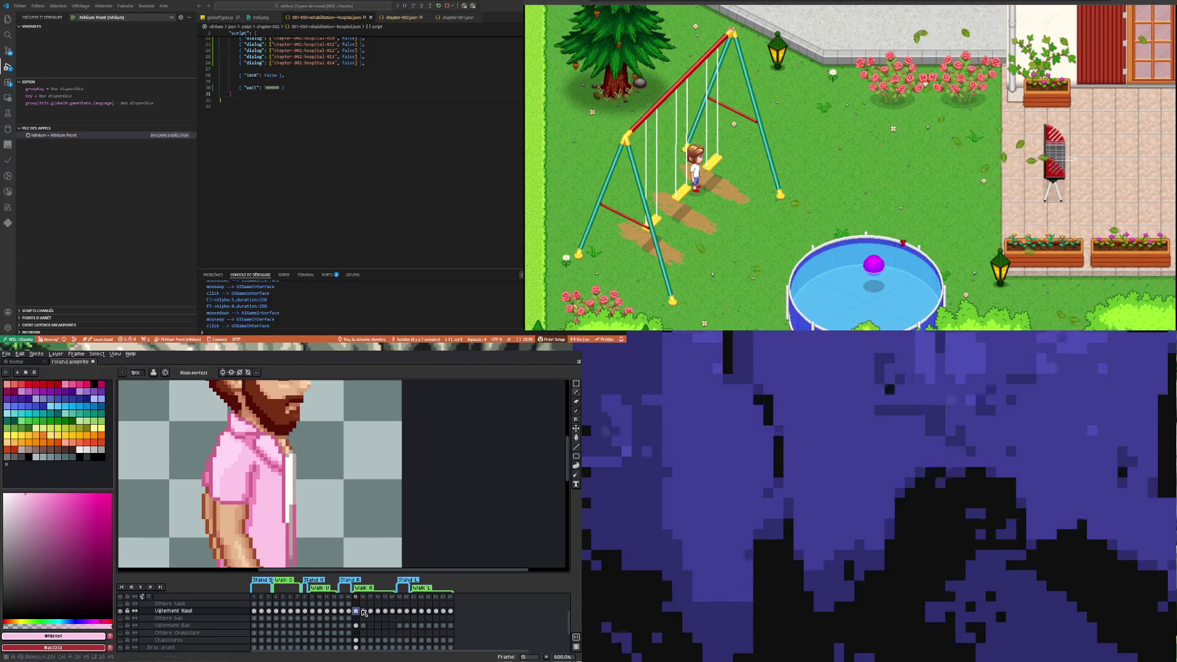
click(348, 611)
click(342, 611)
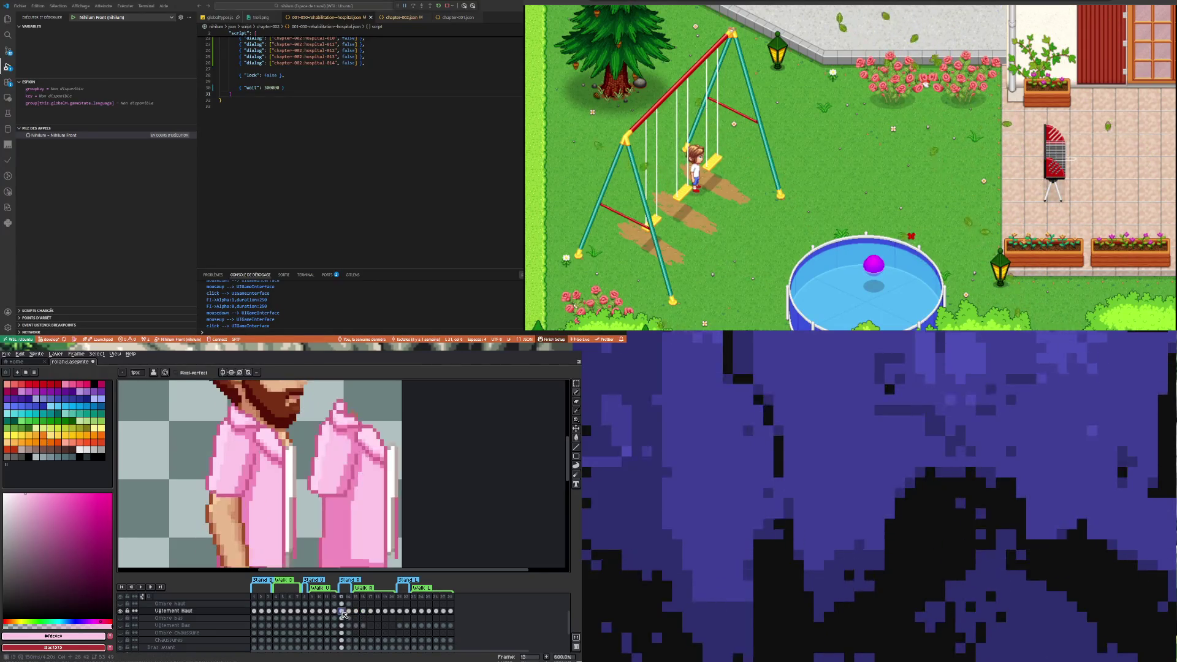
Zoom in on frame 13 and sample the medium and light pinks from the shirt
scroll(231, 526, up, 2)
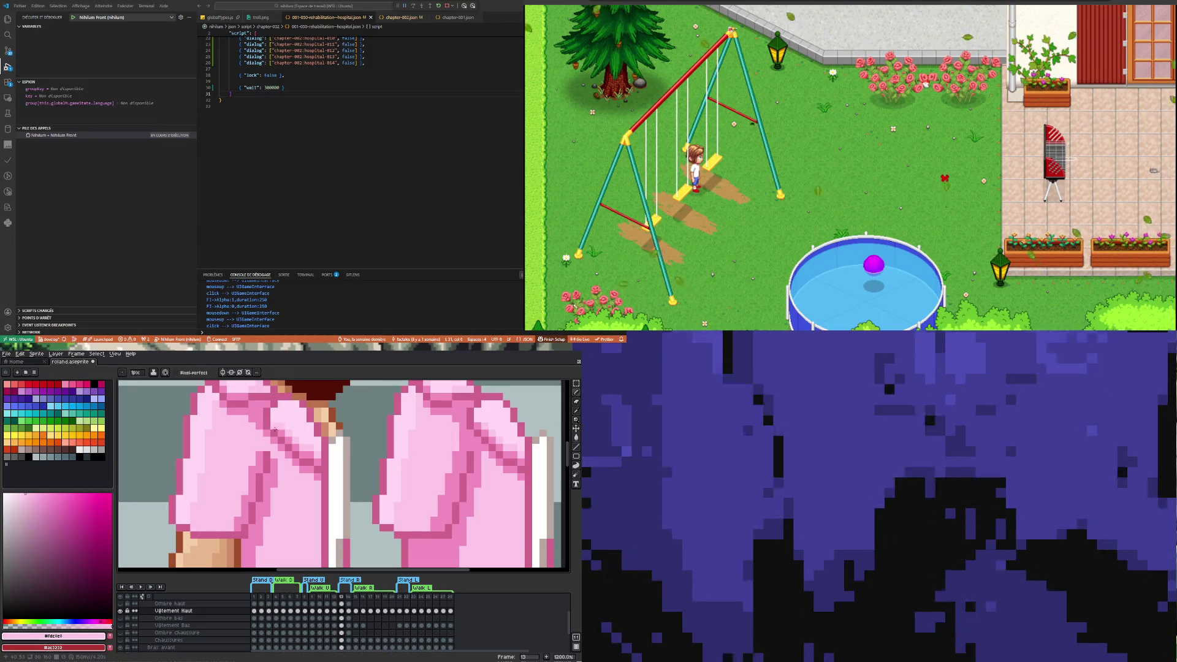
key(i)
click(277, 473)
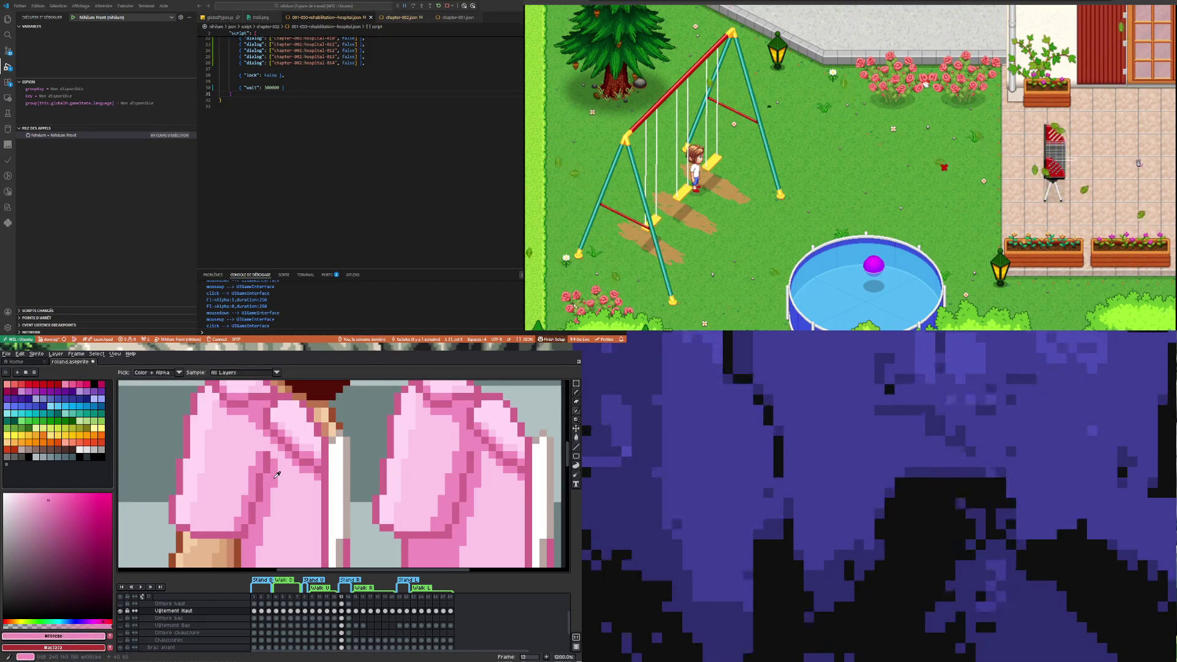
key(b)
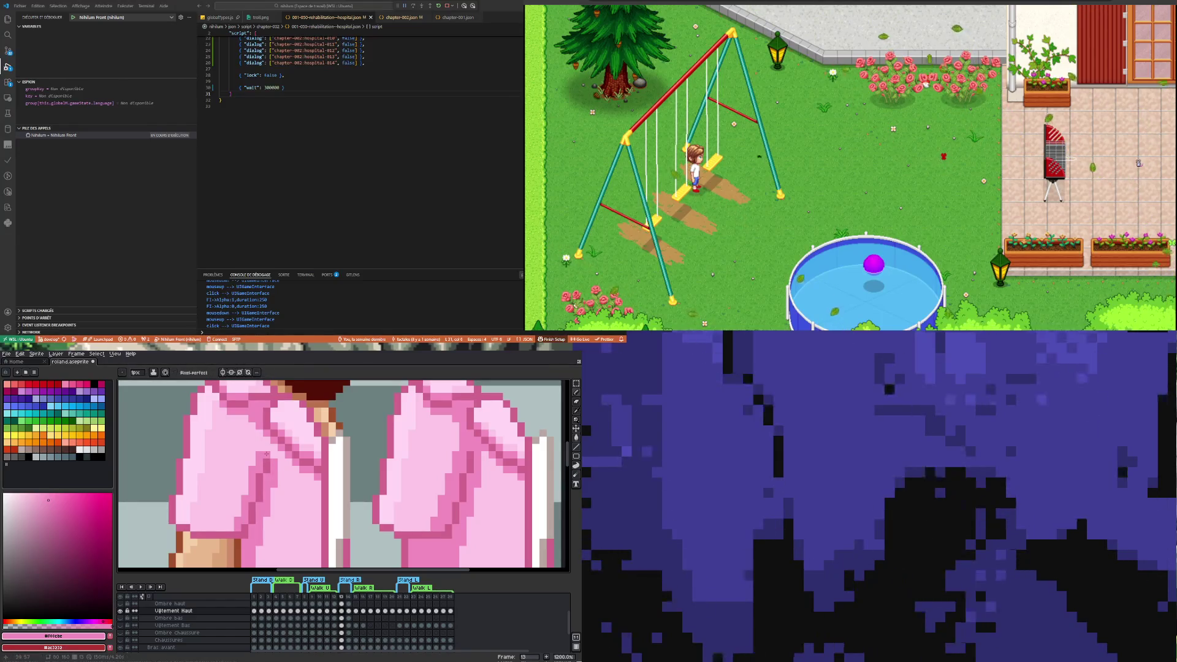
key(i)
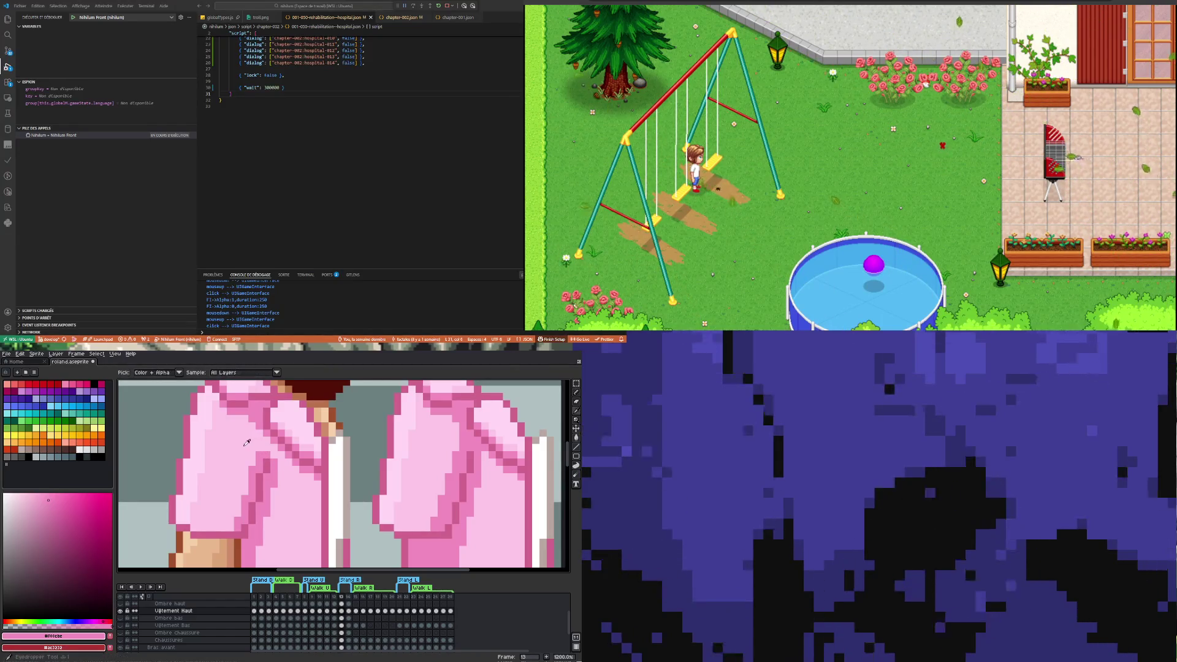
click(239, 449)
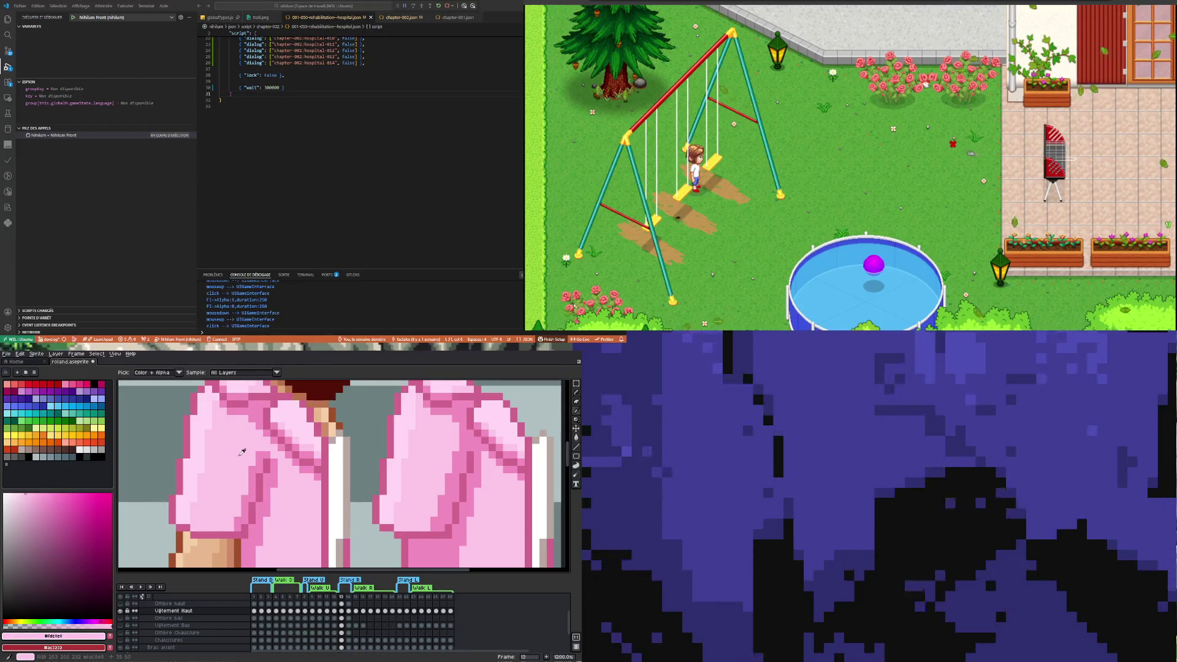
scroll(242, 452, down, 3)
scroll(242, 452, up, 4)
key(b)
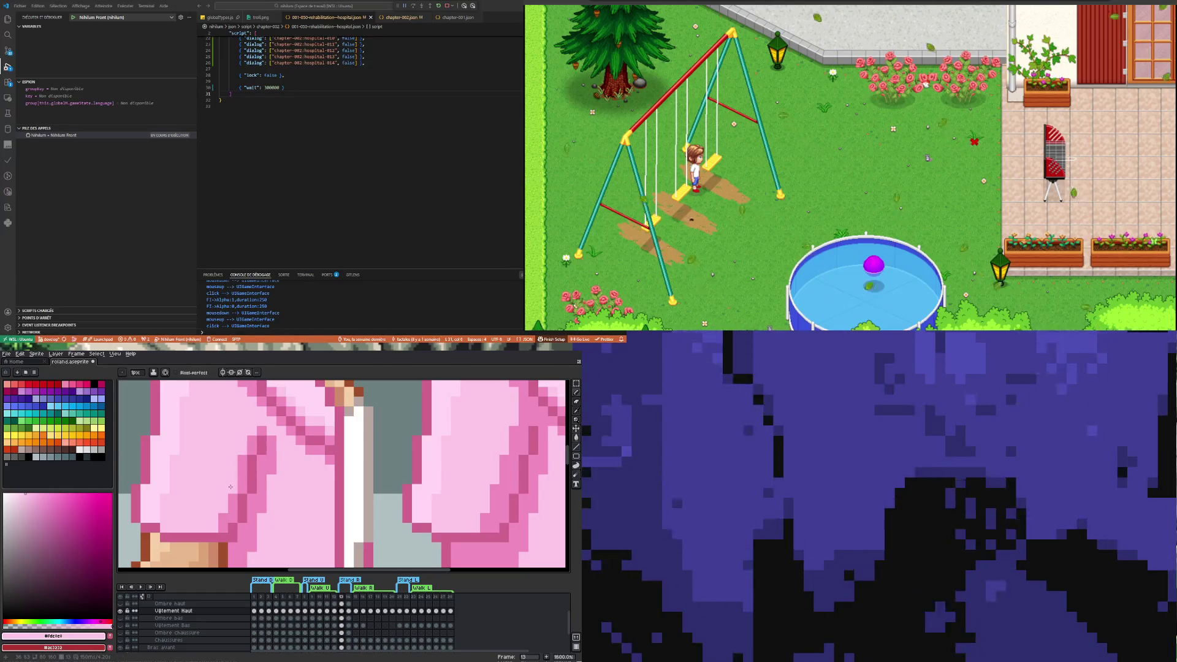
Work the sleeve shading with the dark pink #d2658f and a lighter sleeve pink
scroll(385, 510, down, 3)
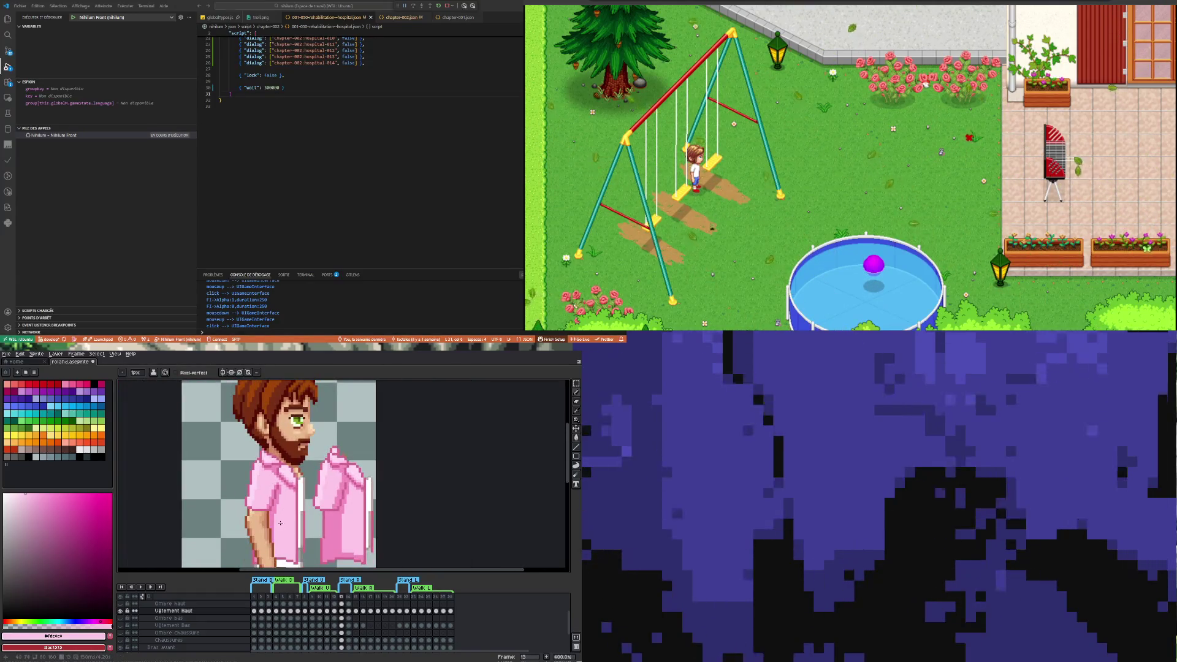
scroll(282, 510, up, 3)
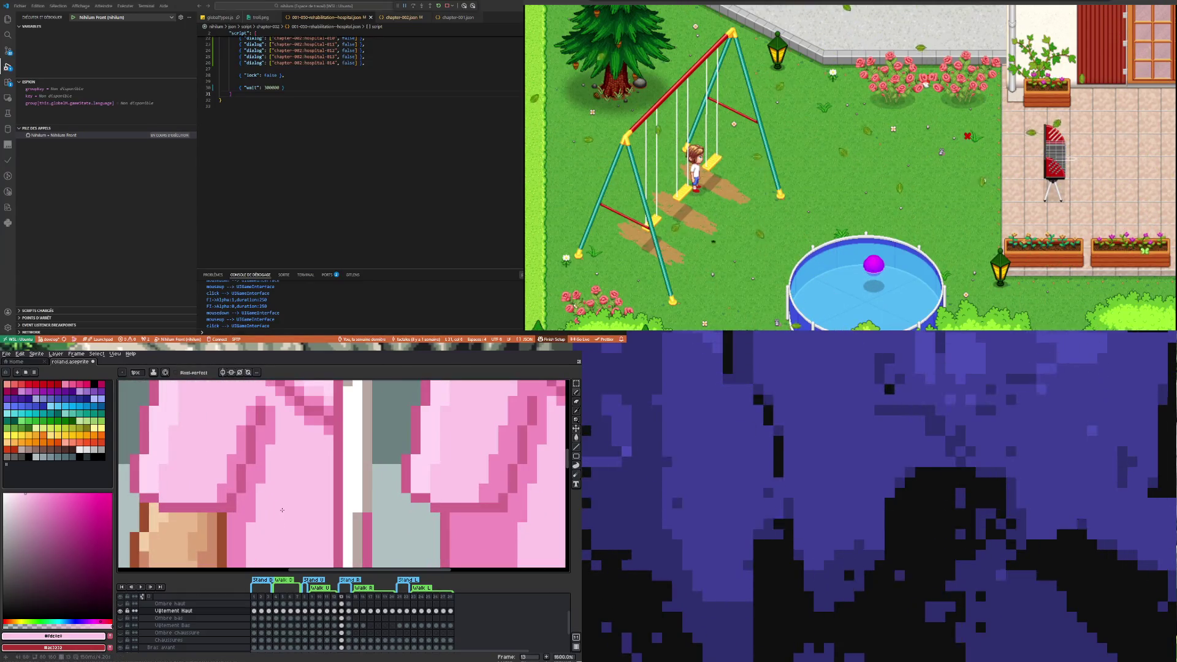
alt+click(243, 471)
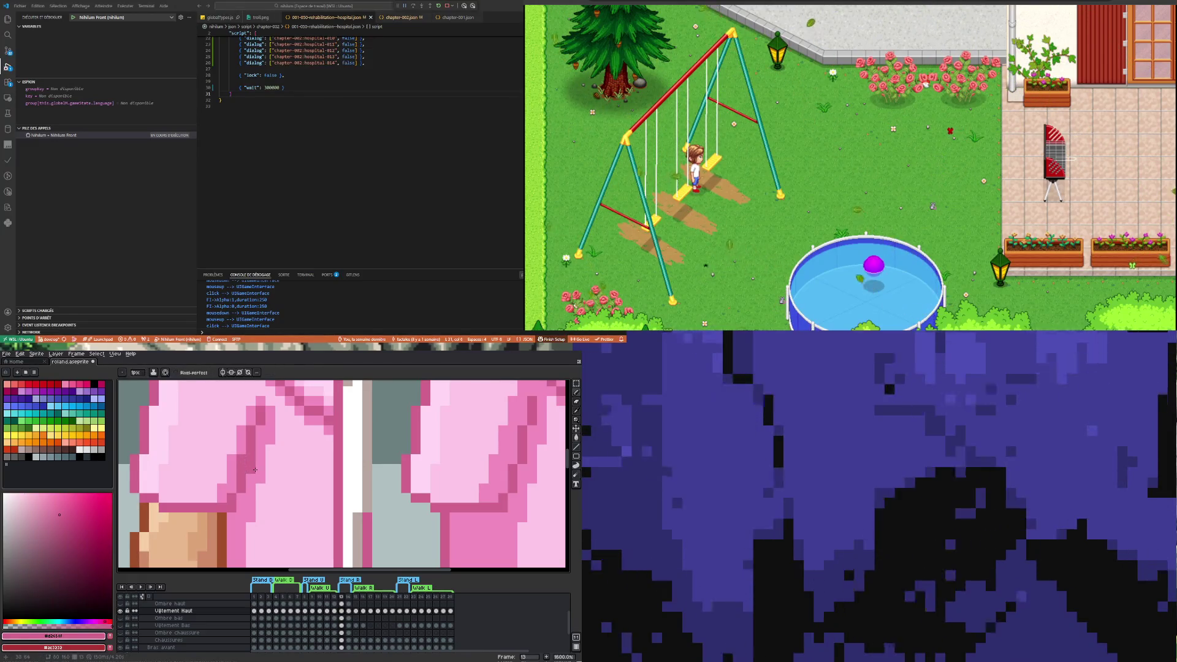
alt+click(257, 469)
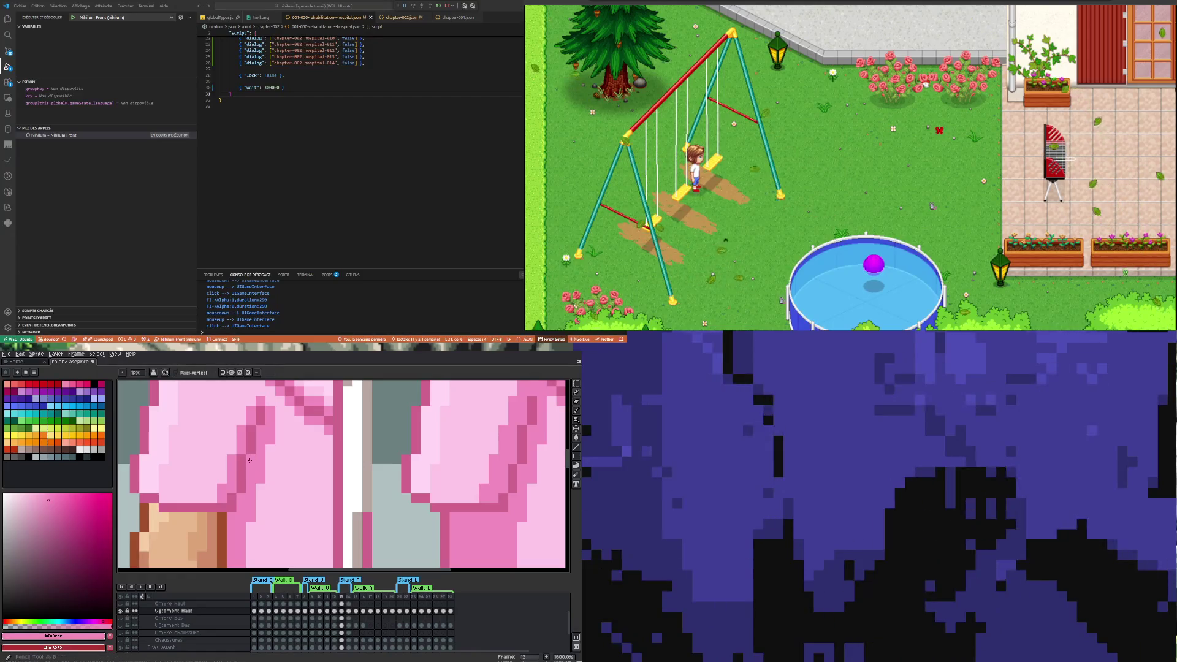
scroll(272, 538, down, 5)
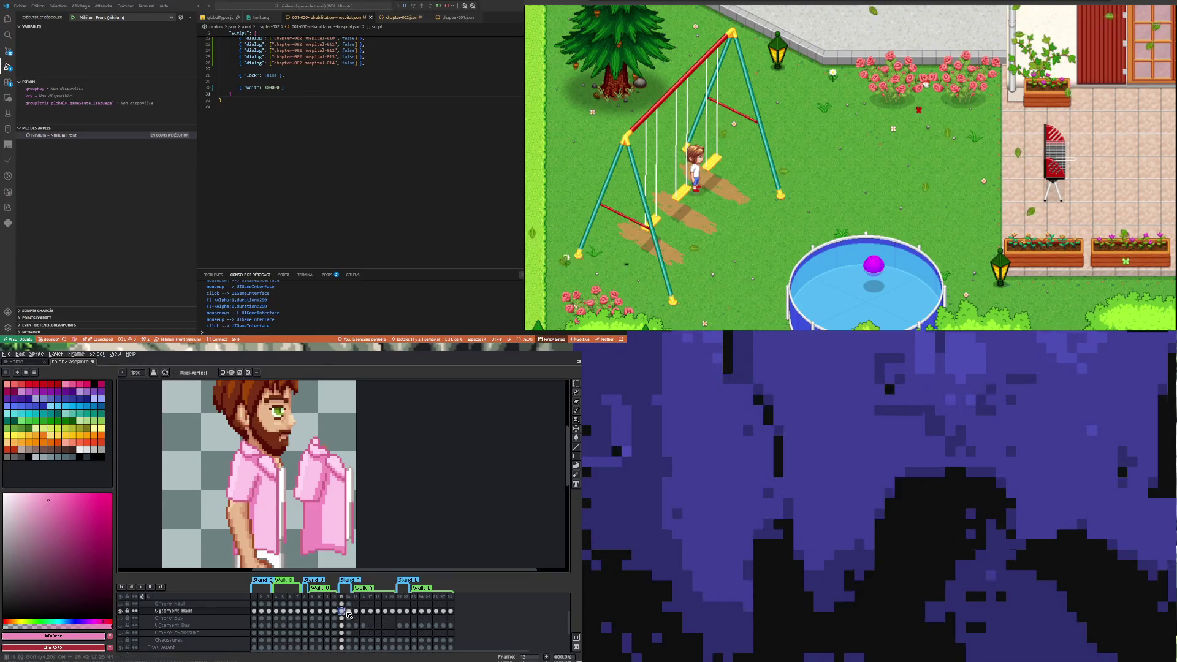
Delete the loose shirt copy beside the character on frames 14 and 13
click(348, 611)
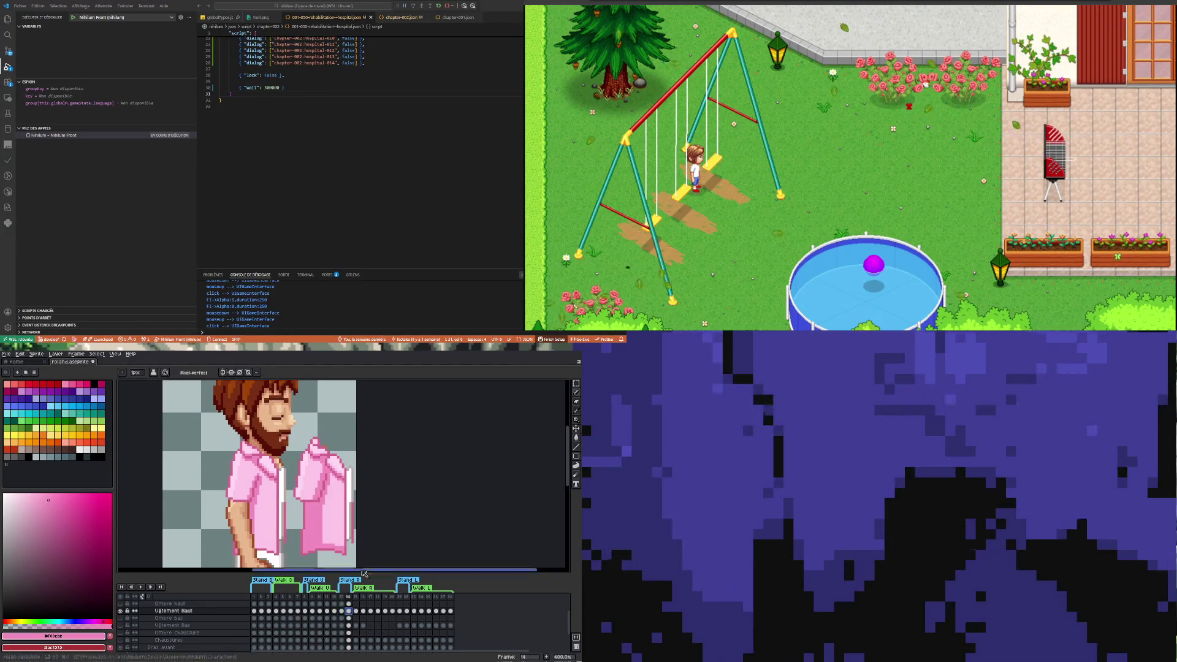
key(m)
drag(299, 432, 294, 486)
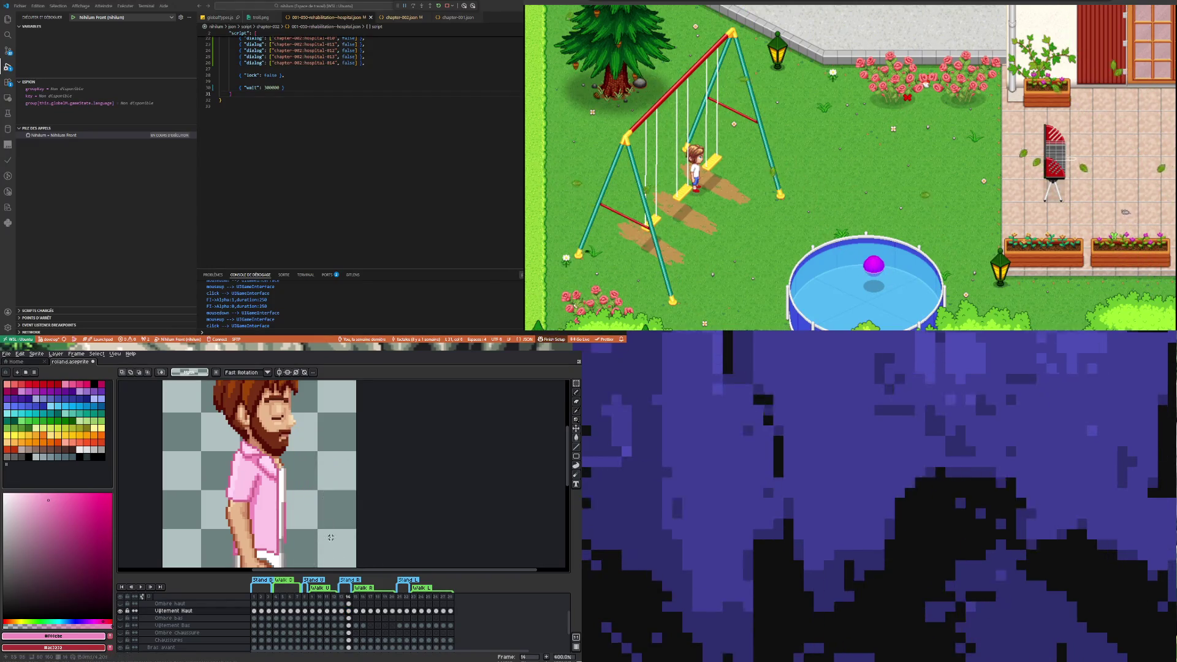
key(comma)
drag(298, 457, 335, 564)
key(Delete)
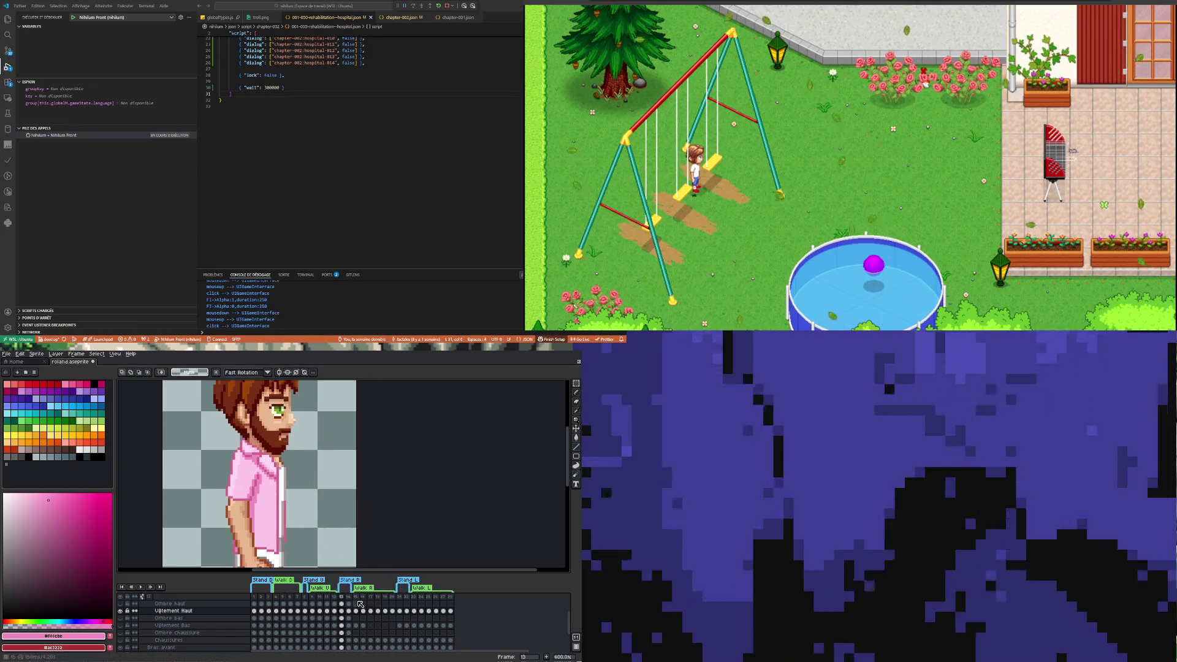
Step through frames 14 to 17, comparing 16 and 17, and settle on frame 17
click(349, 611)
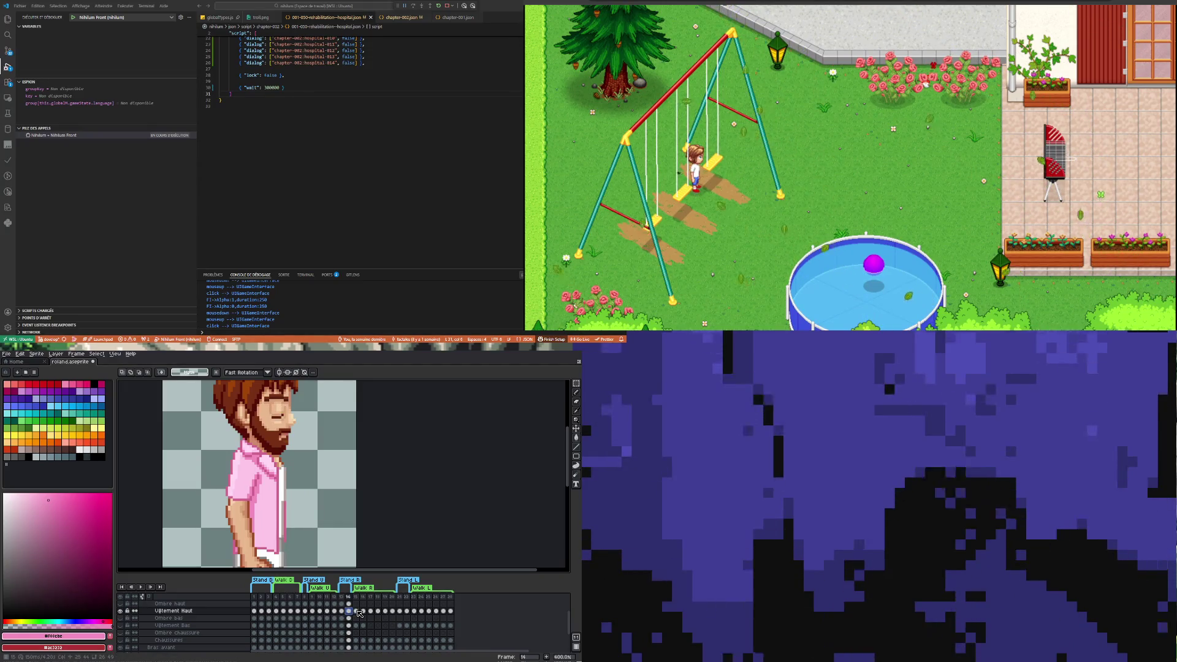
click(357, 611)
click(364, 611)
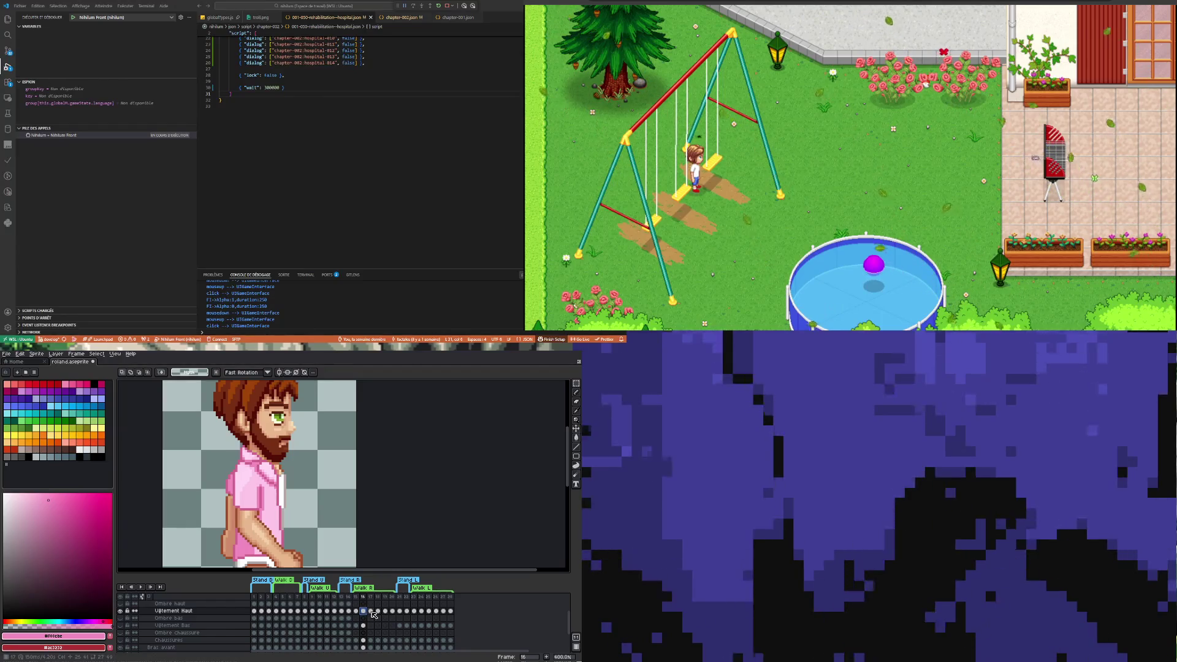
click(371, 611)
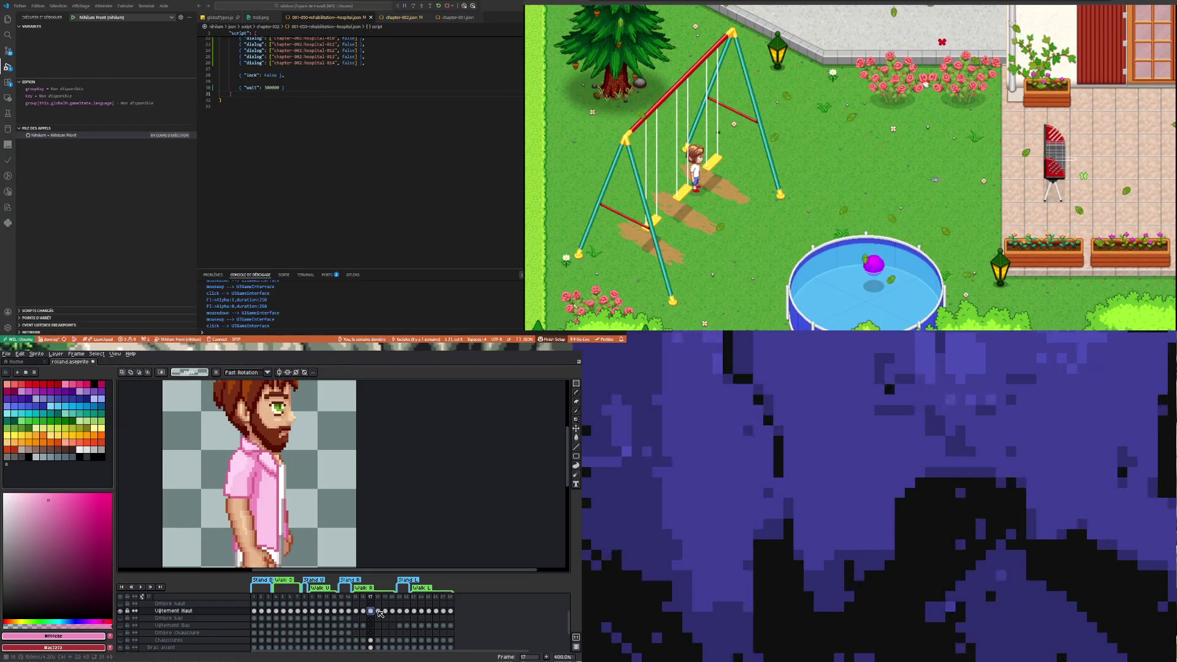
click(364, 611)
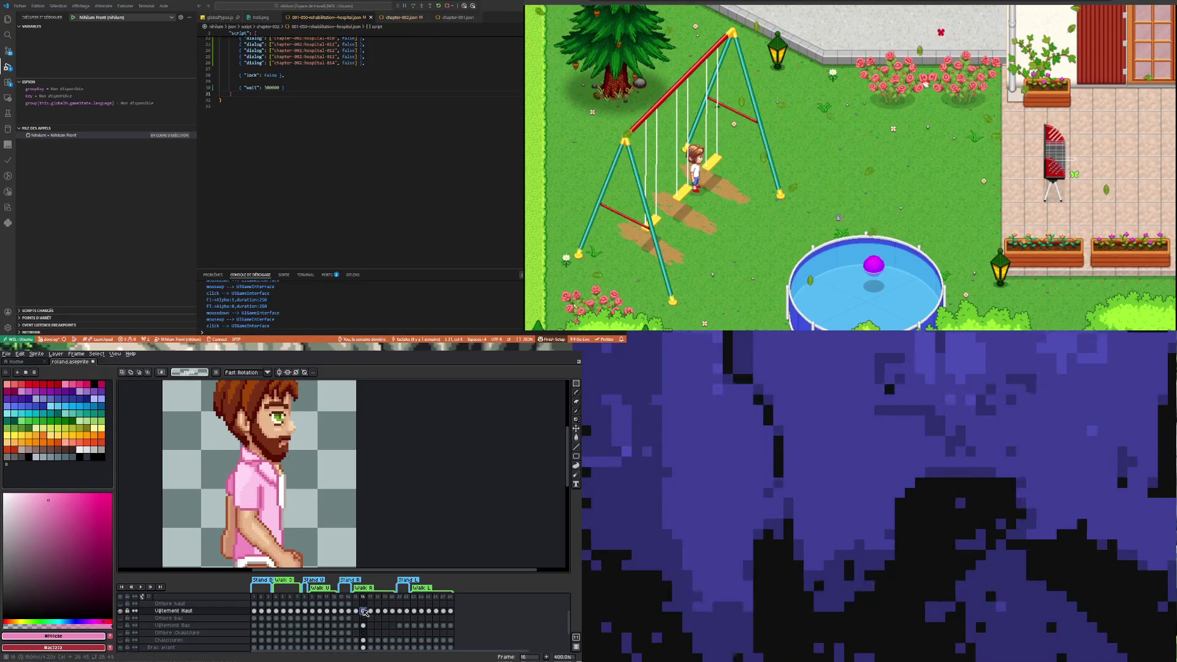
click(371, 611)
scroll(260, 466, up, 2)
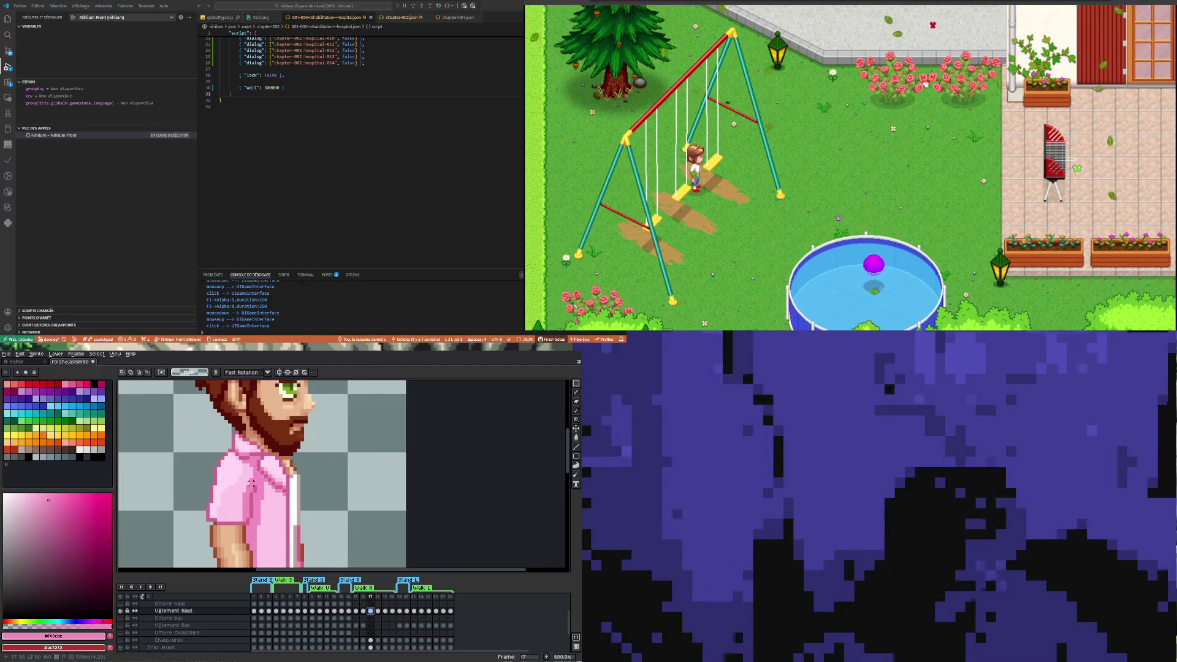
Pick the shirt's light pink #fdc5e8, inspect the sleeve close up, then show frame 16
key(i)
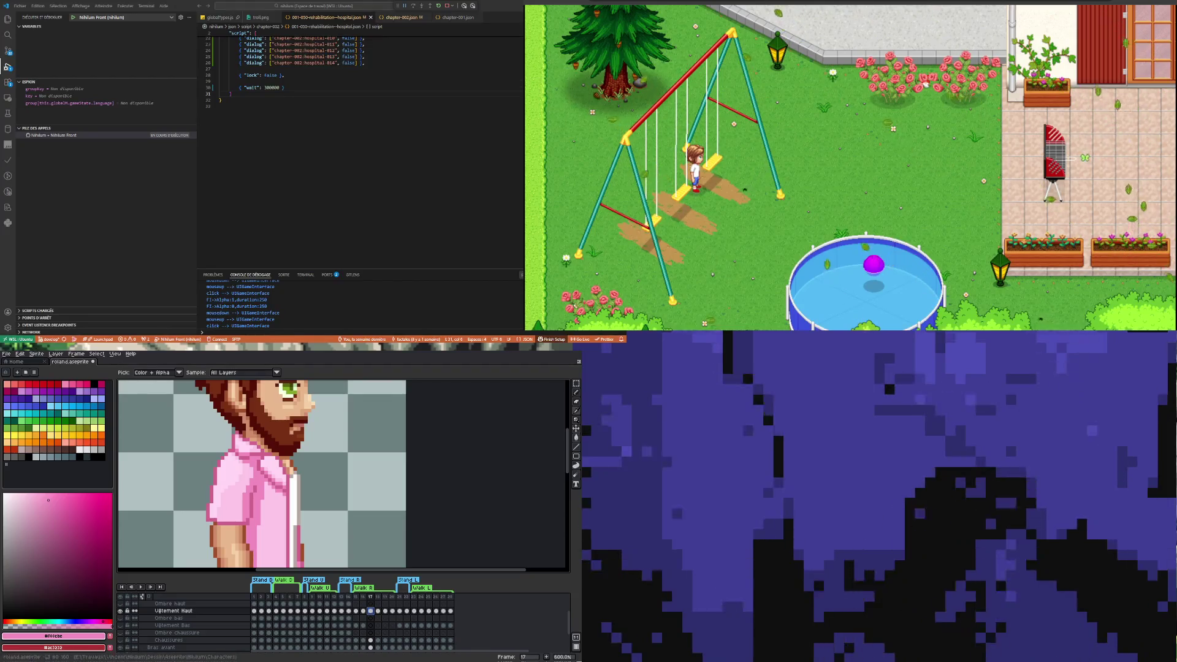
click(254, 470)
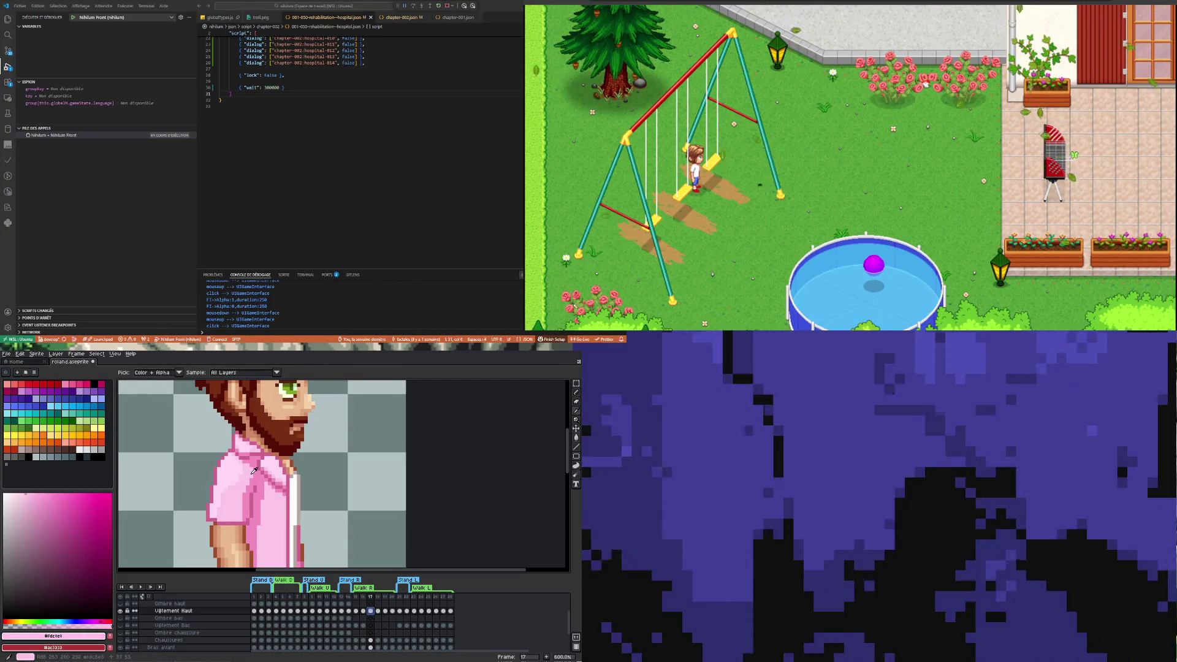
scroll(264, 465, up, 3)
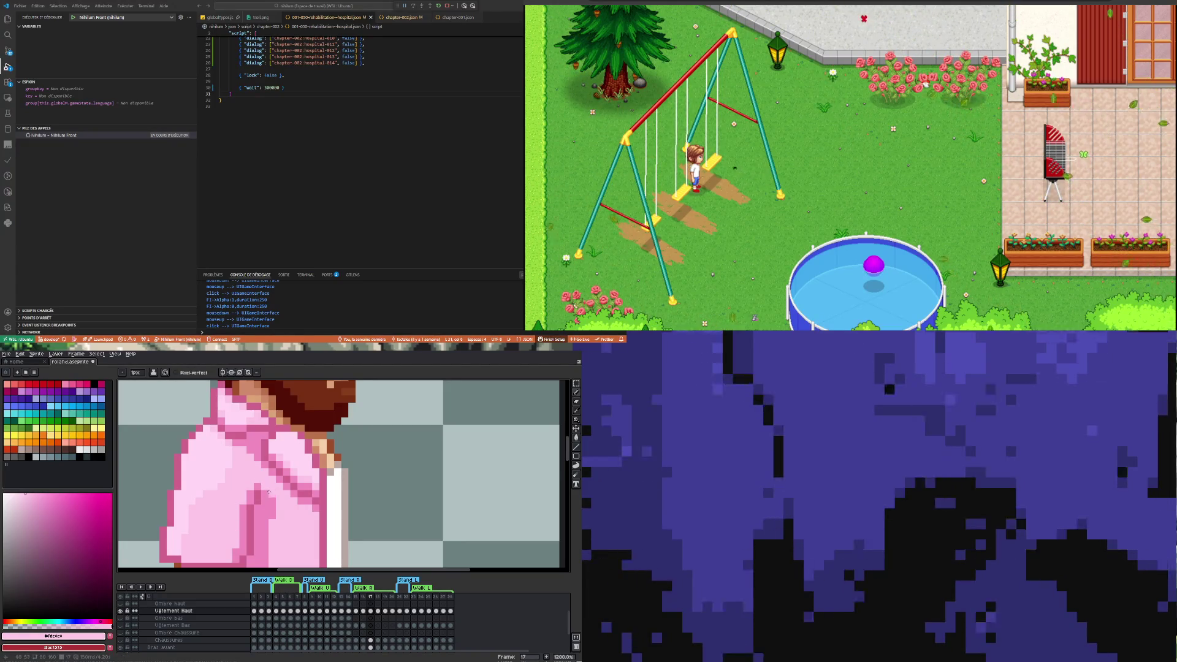
scroll(273, 512, down, 7)
scroll(273, 512, up, 1)
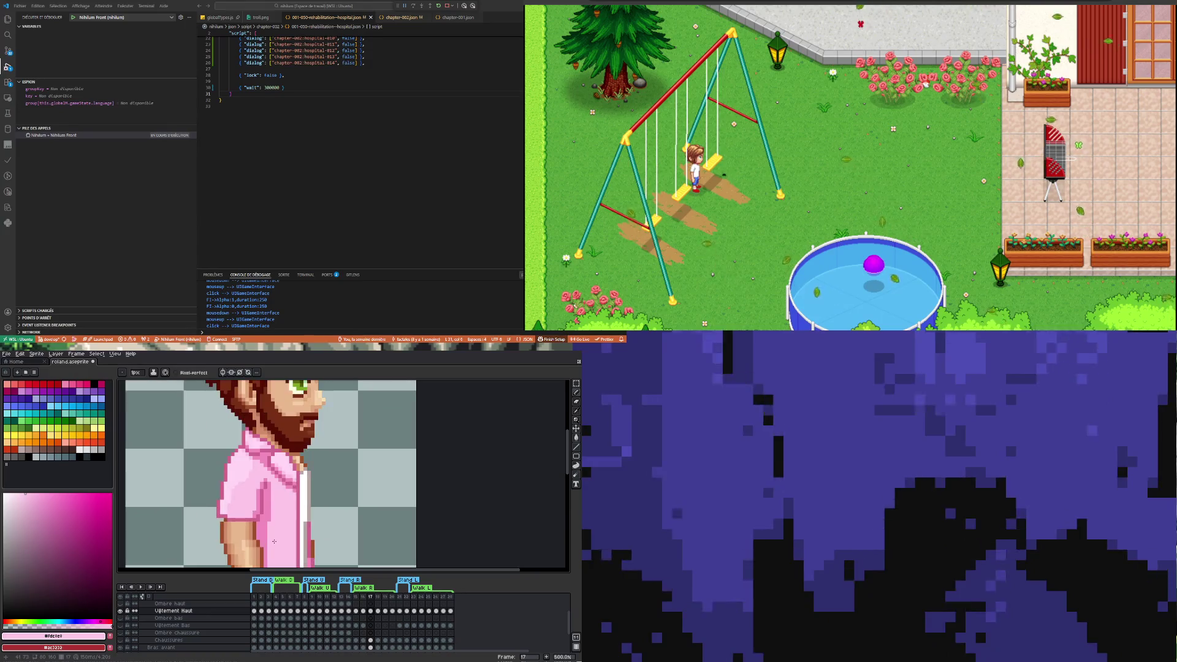
scroll(273, 512, down, 1)
scroll(274, 497, up, 4)
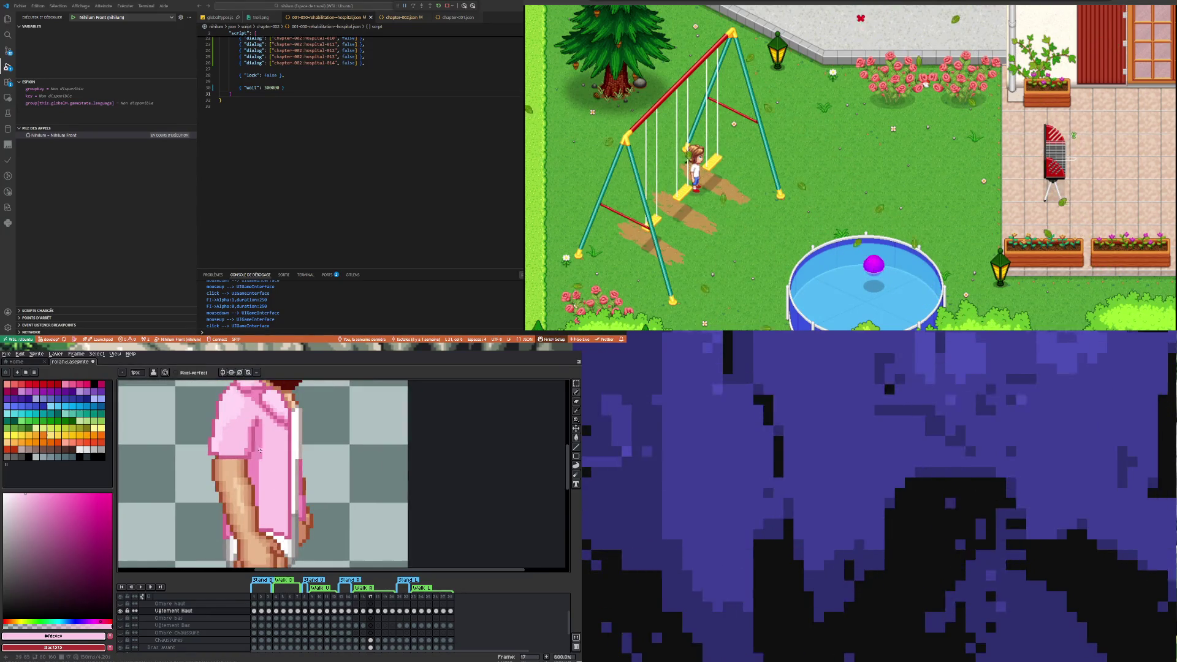
scroll(272, 497, down, 1)
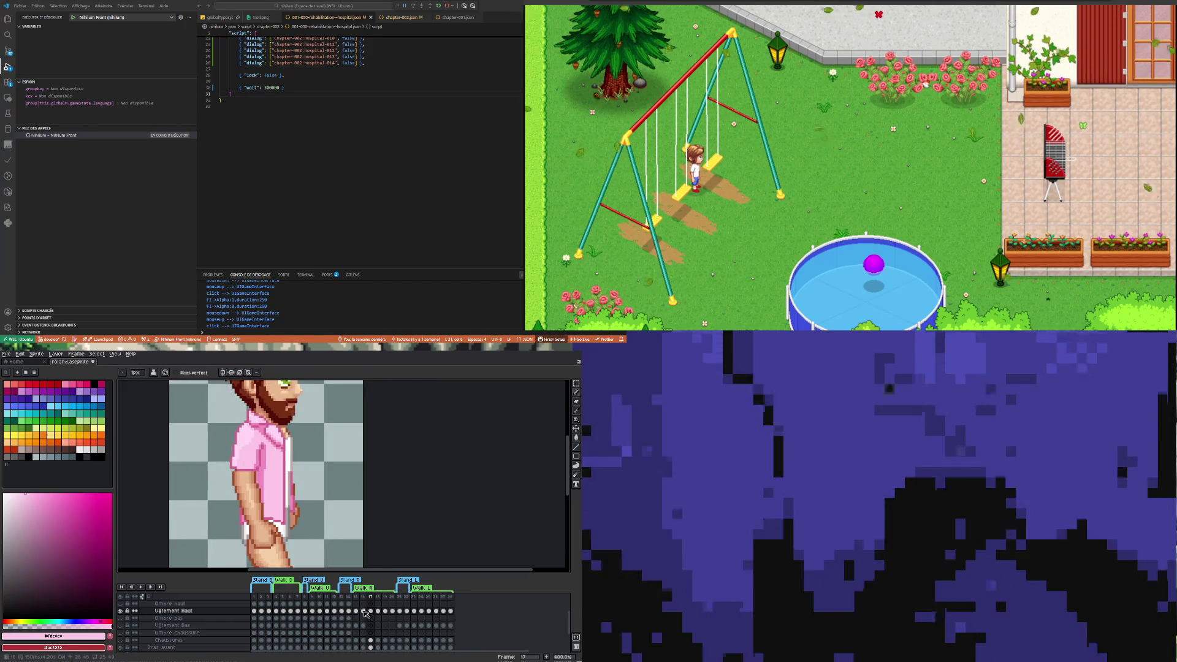
click(362, 611)
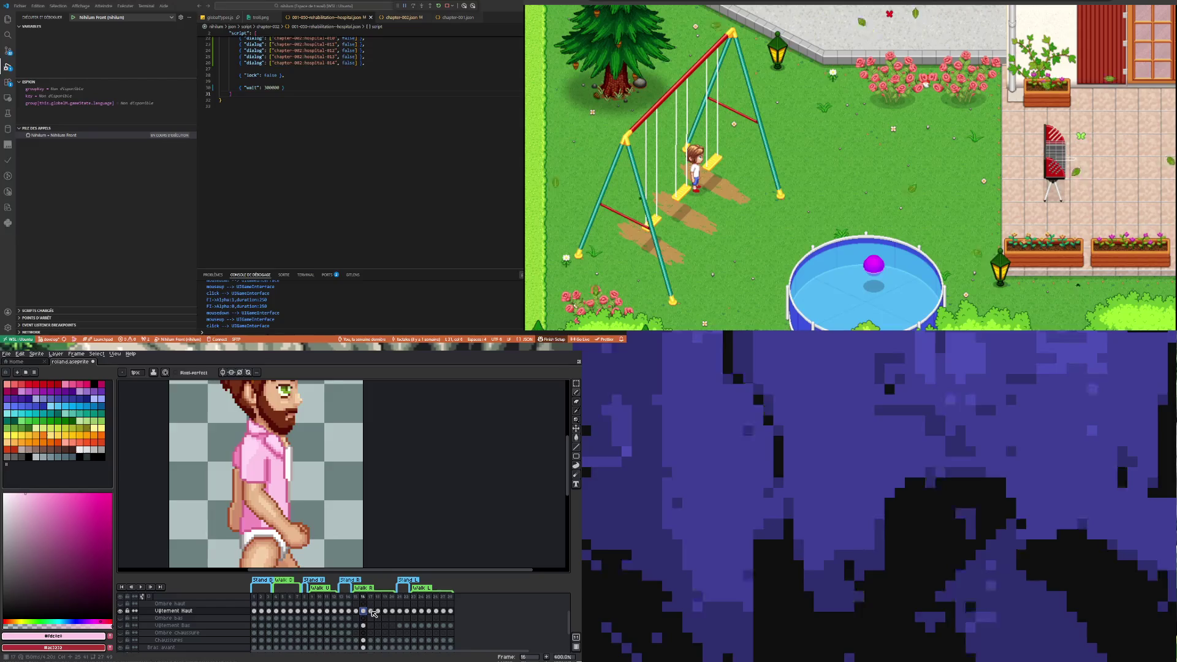
Flip between frames 16, 17 and 18 to compare the shirt, returning to frame 17
click(370, 611)
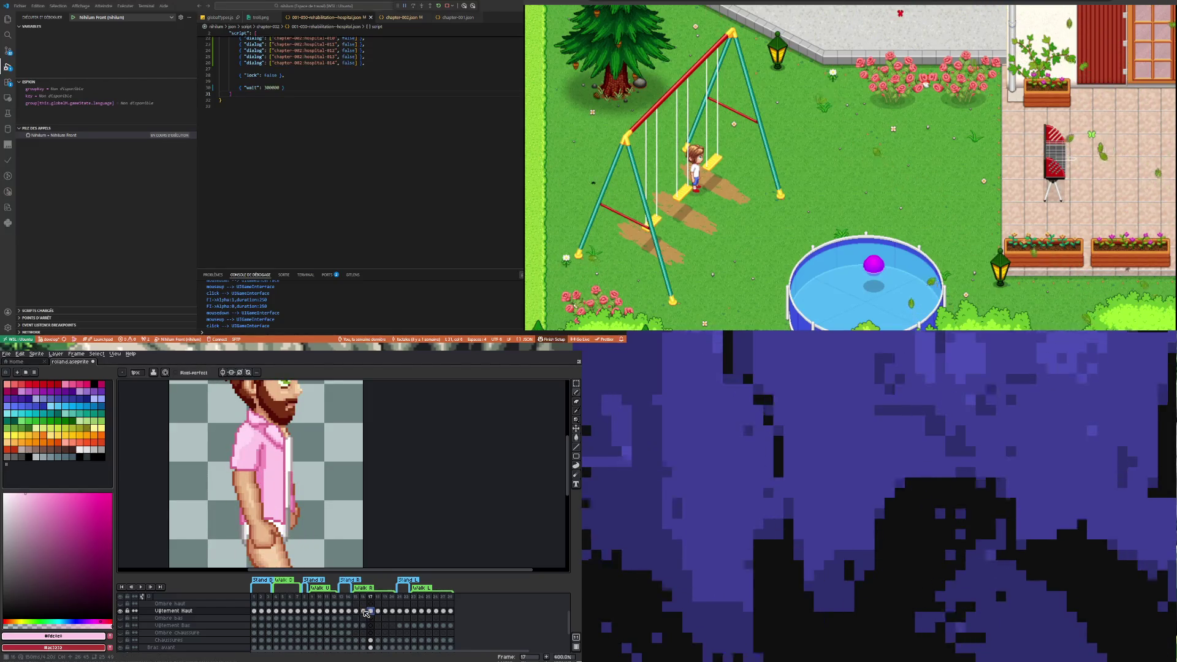
key(Left)
click(370, 611)
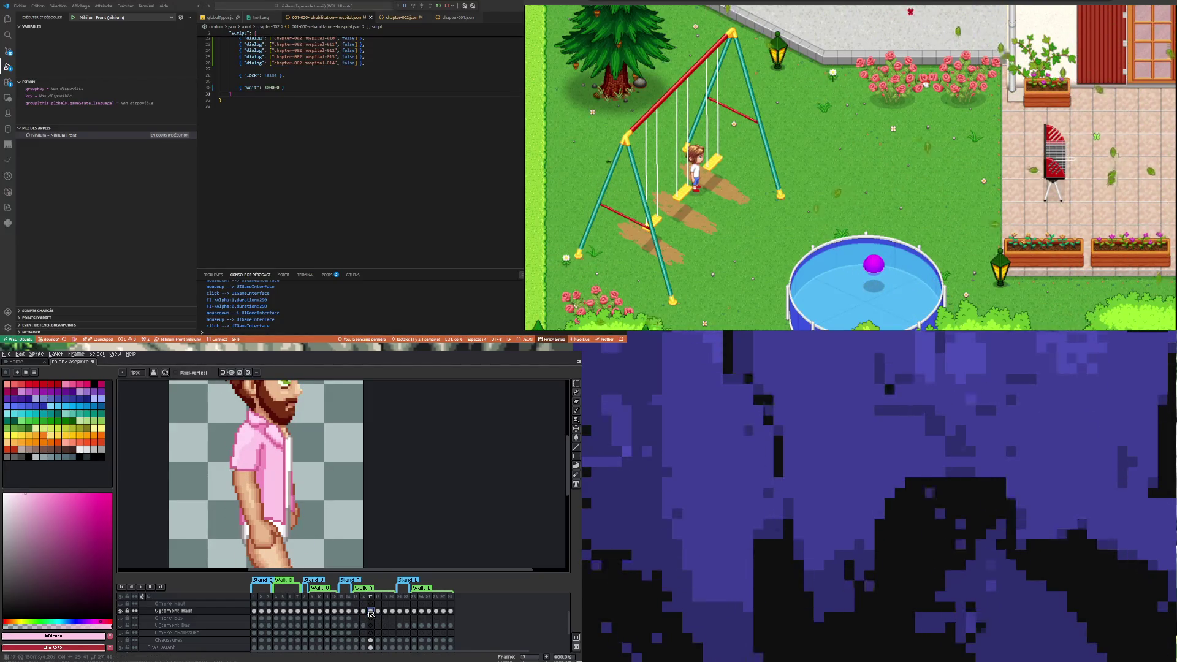
scroll(260, 452, up, 2)
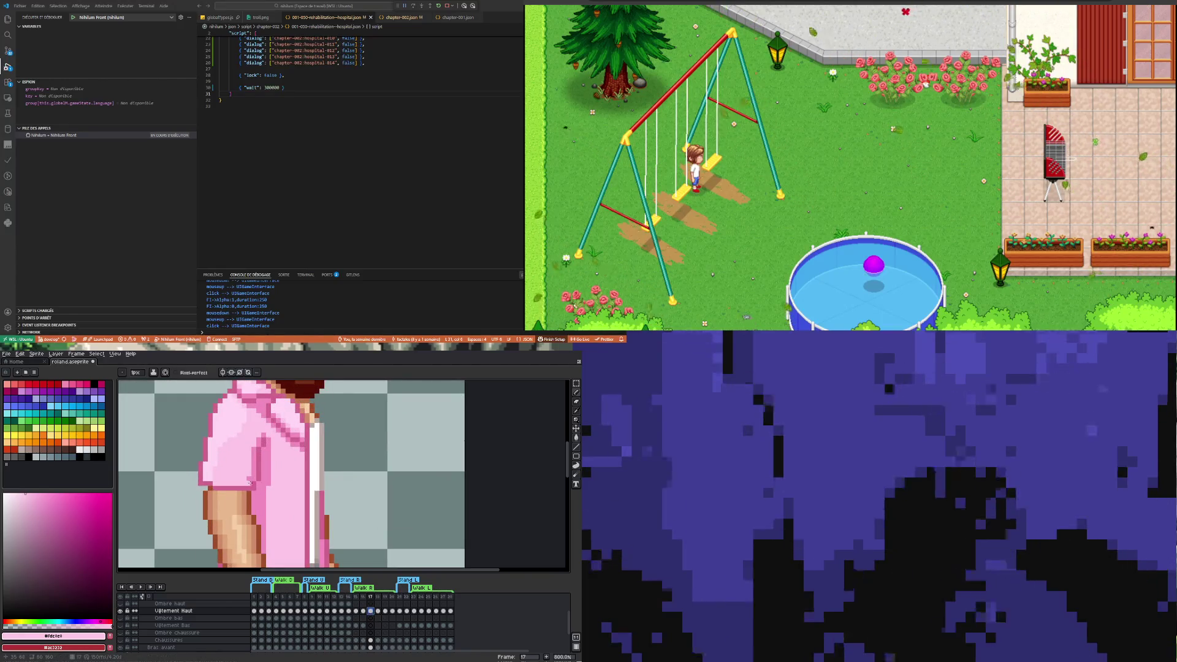
scroll(252, 479, down, 4)
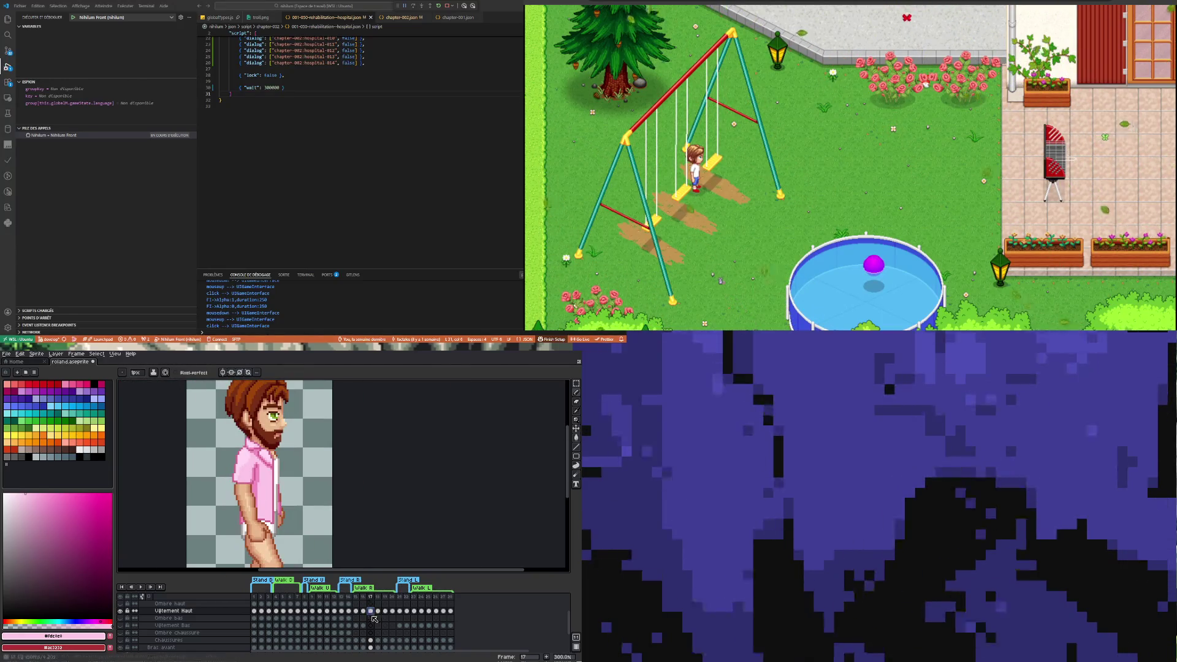
click(378, 612)
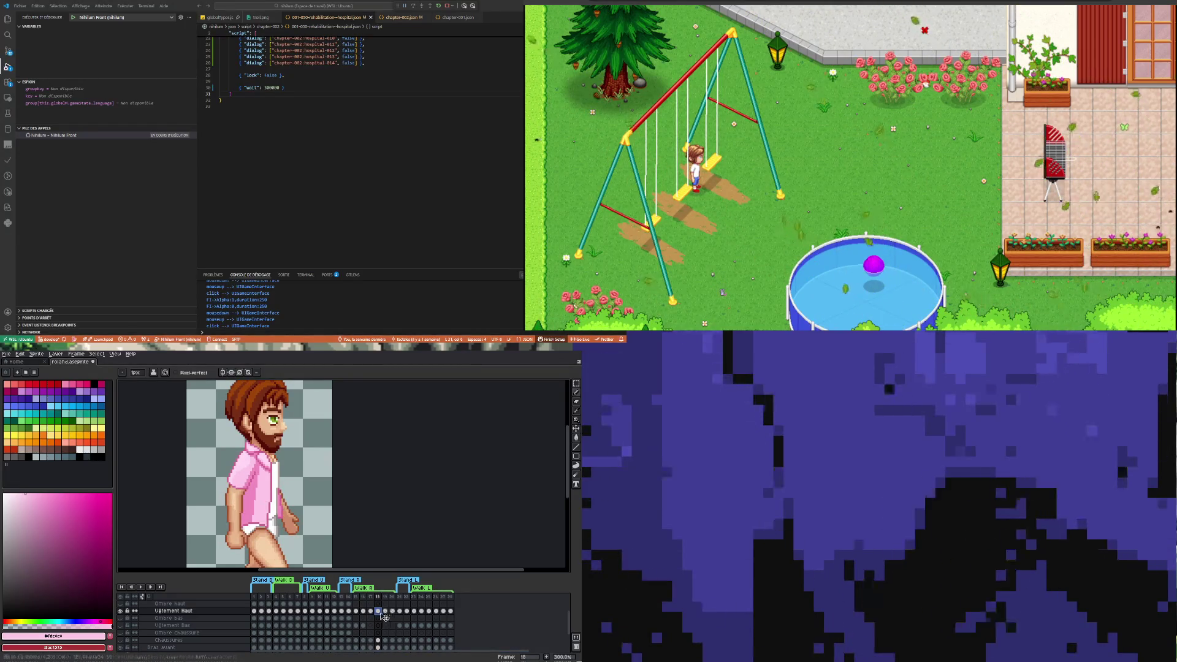
click(371, 611)
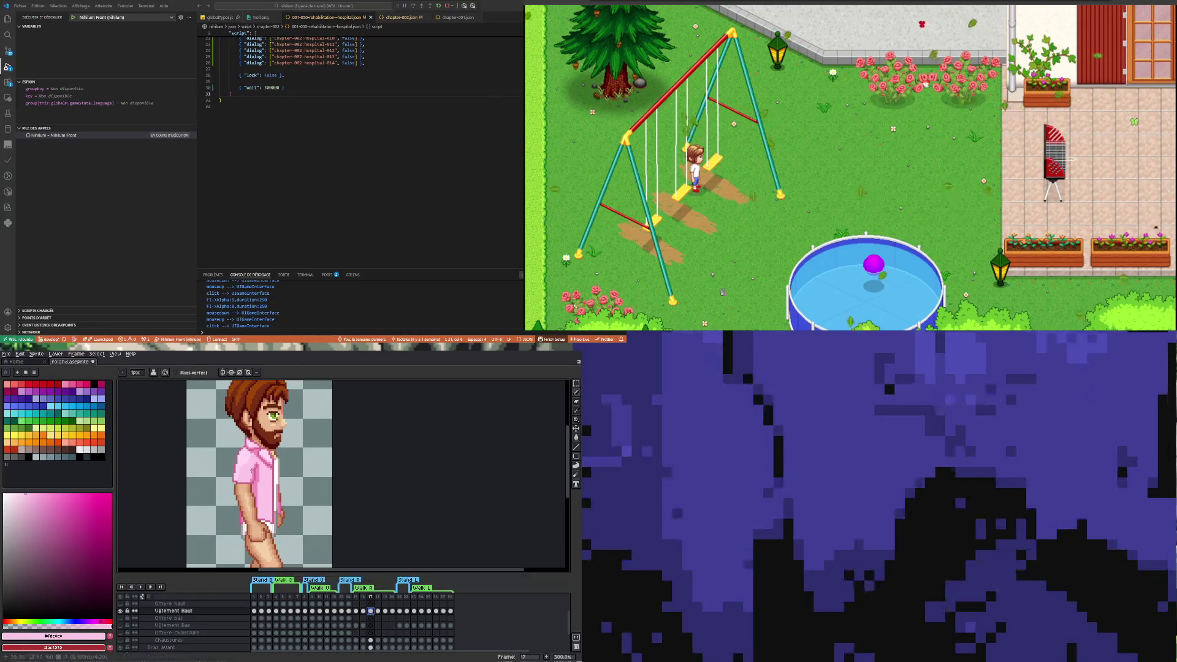
Re-sample the shirt's pink on frame 17, then step back through frame 16 to frame 15
scroll(267, 491, up, 6)
key(i)
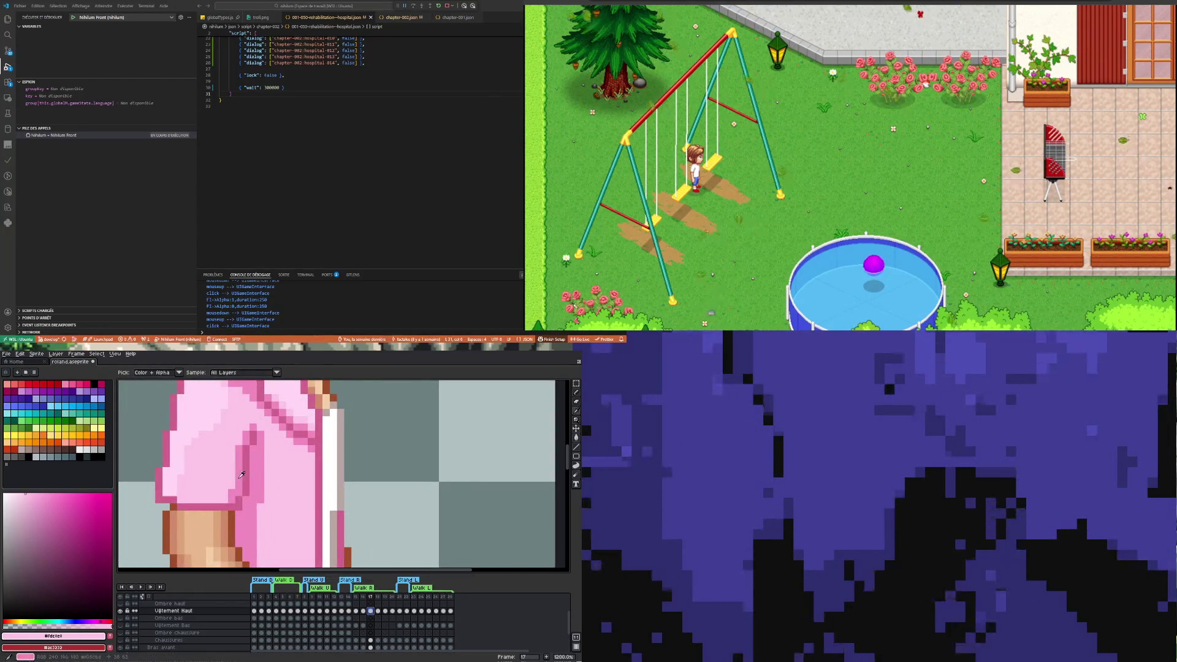
click(242, 475)
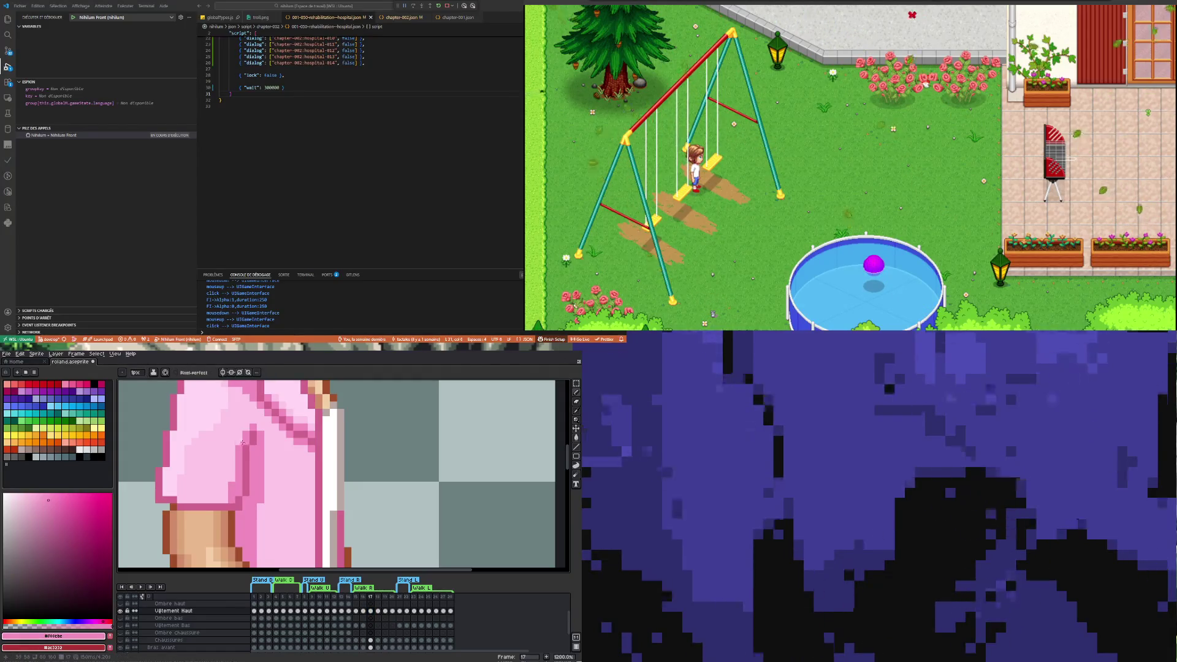
scroll(248, 532, down, 3)
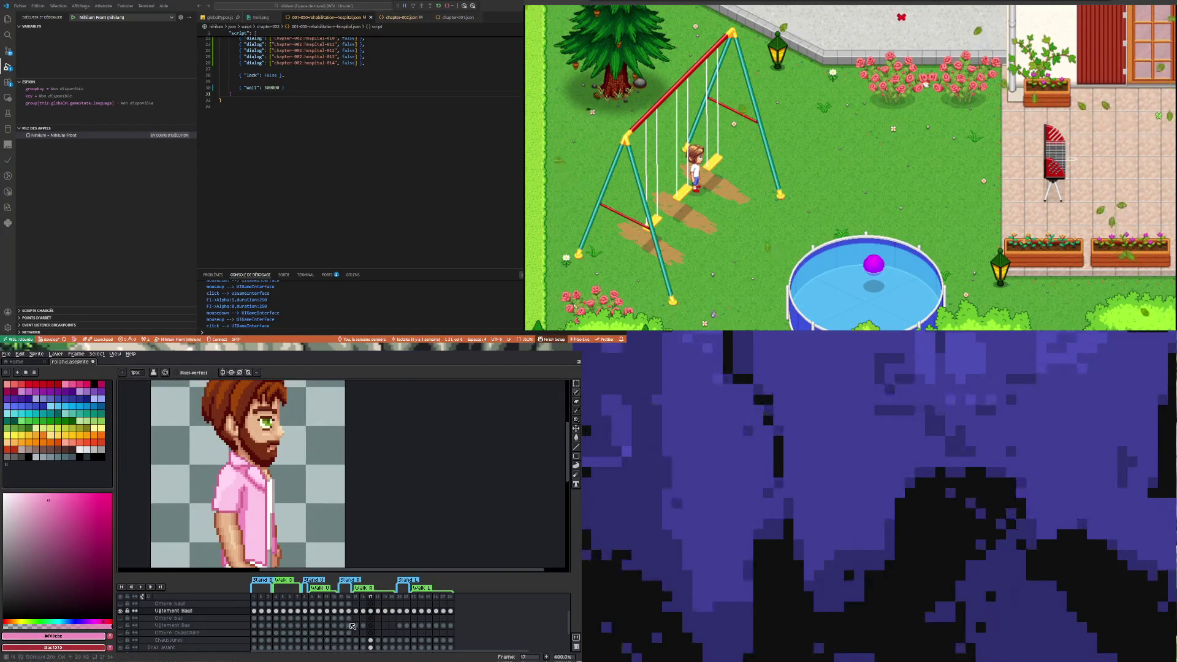
click(364, 611)
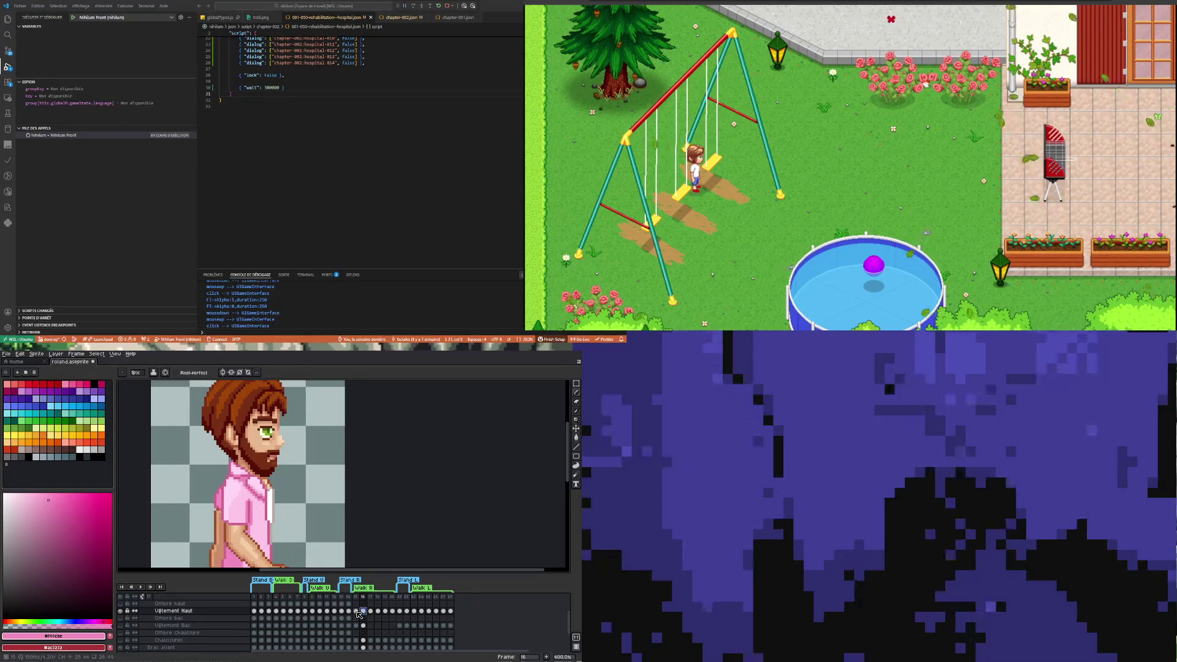
click(356, 611)
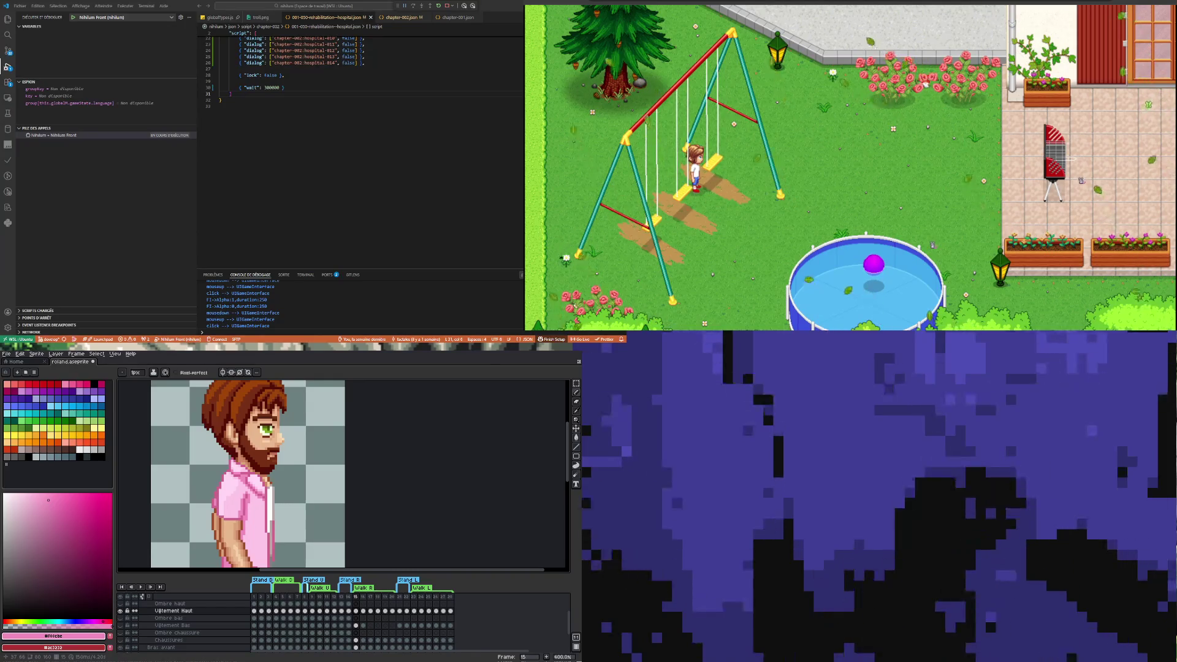
scroll(227, 496, down, 2)
Step through the walk cycle from frame 13 to frame 18 to review the poses
scroll(227, 497, up, 2)
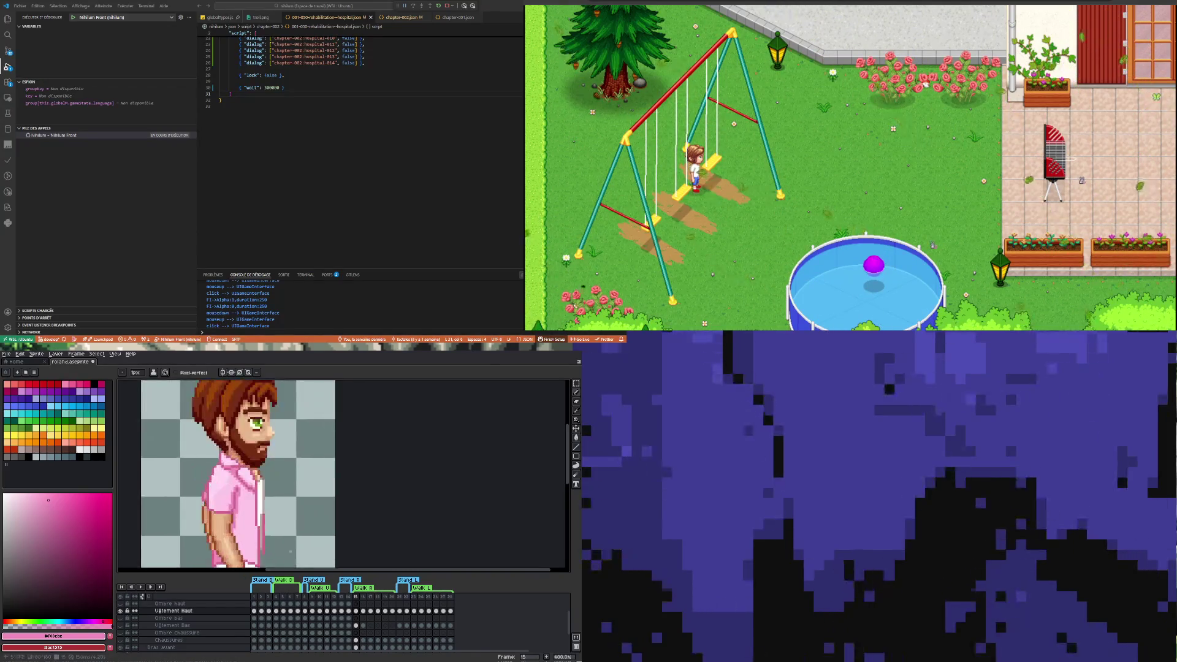
click(342, 610)
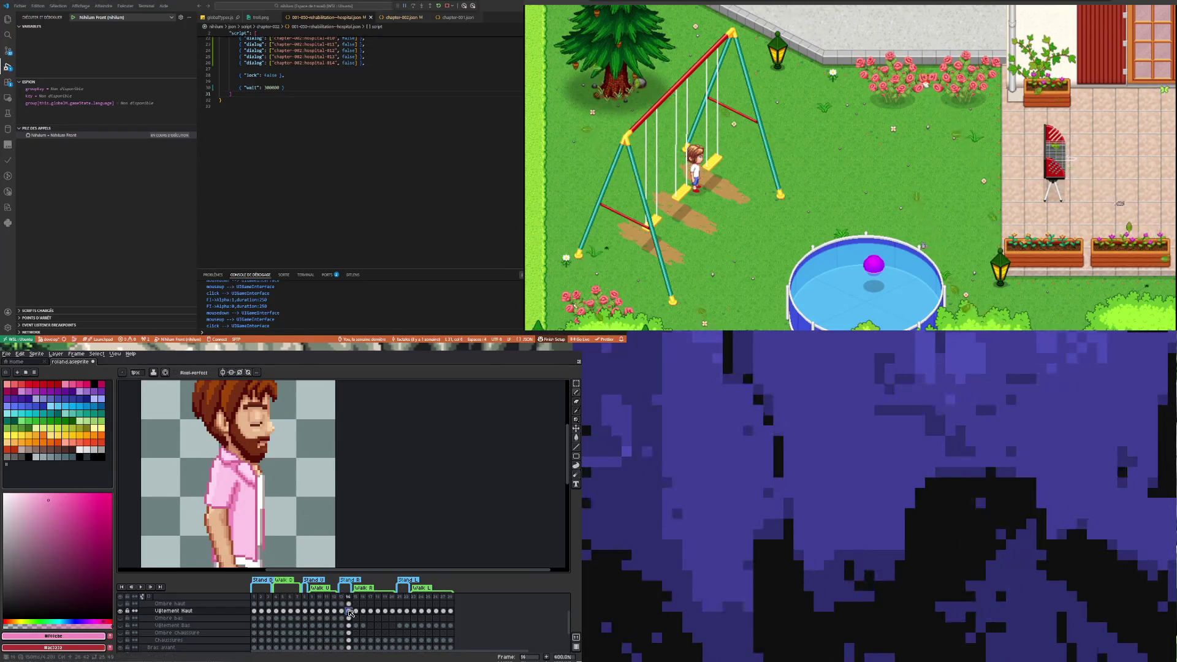
click(356, 611)
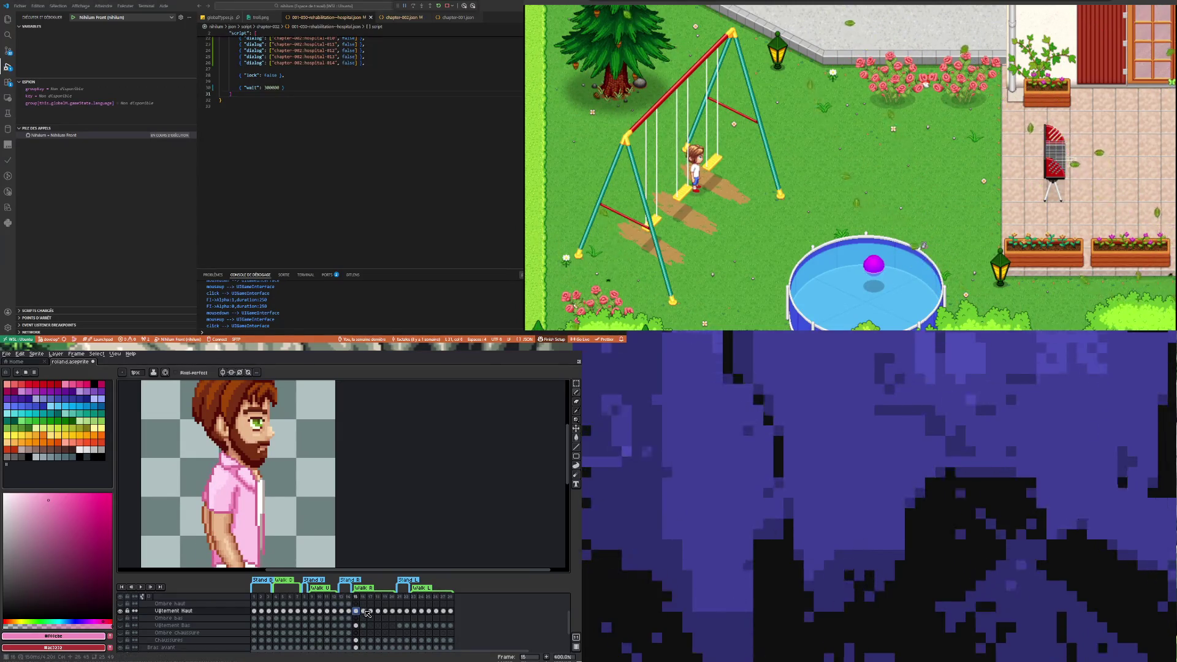
click(364, 611)
click(370, 611)
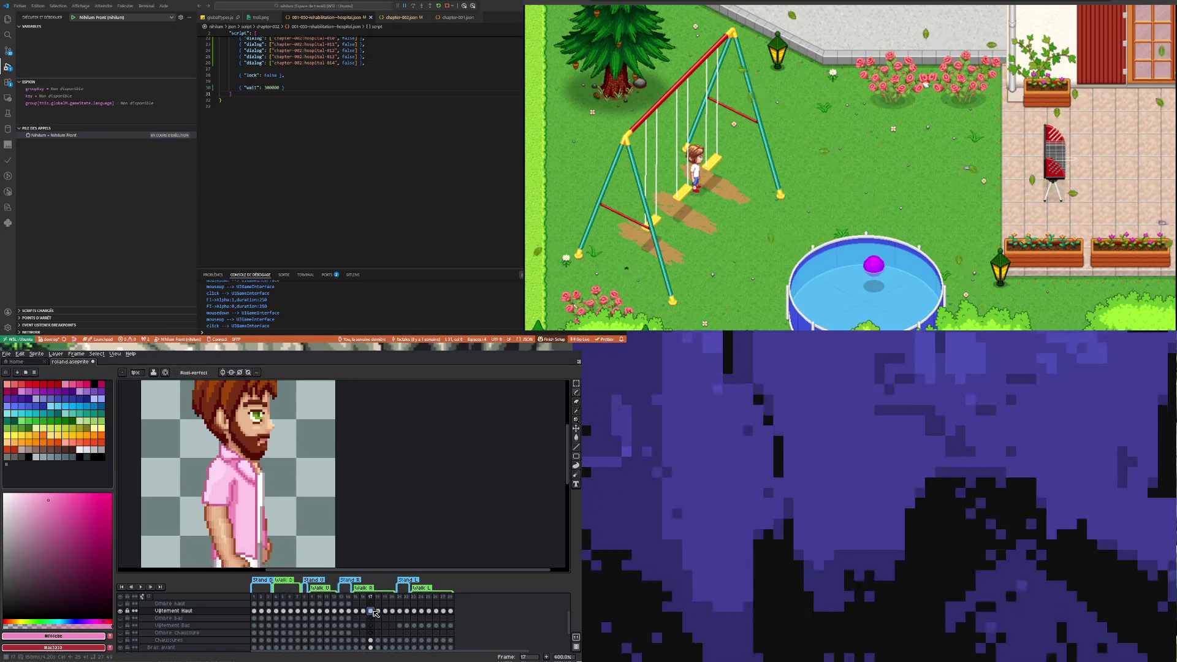
click(378, 612)
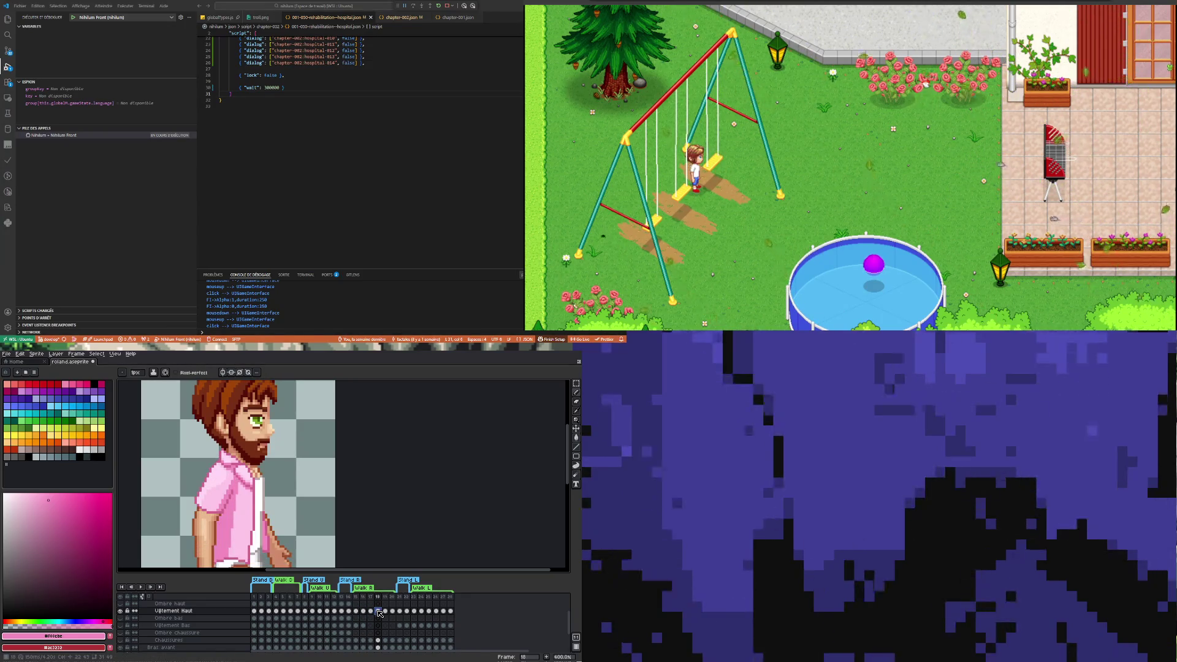
Sample the shirt's light pink and paint correction strokes over the shirt on frame 18
scroll(240, 483, up, 2)
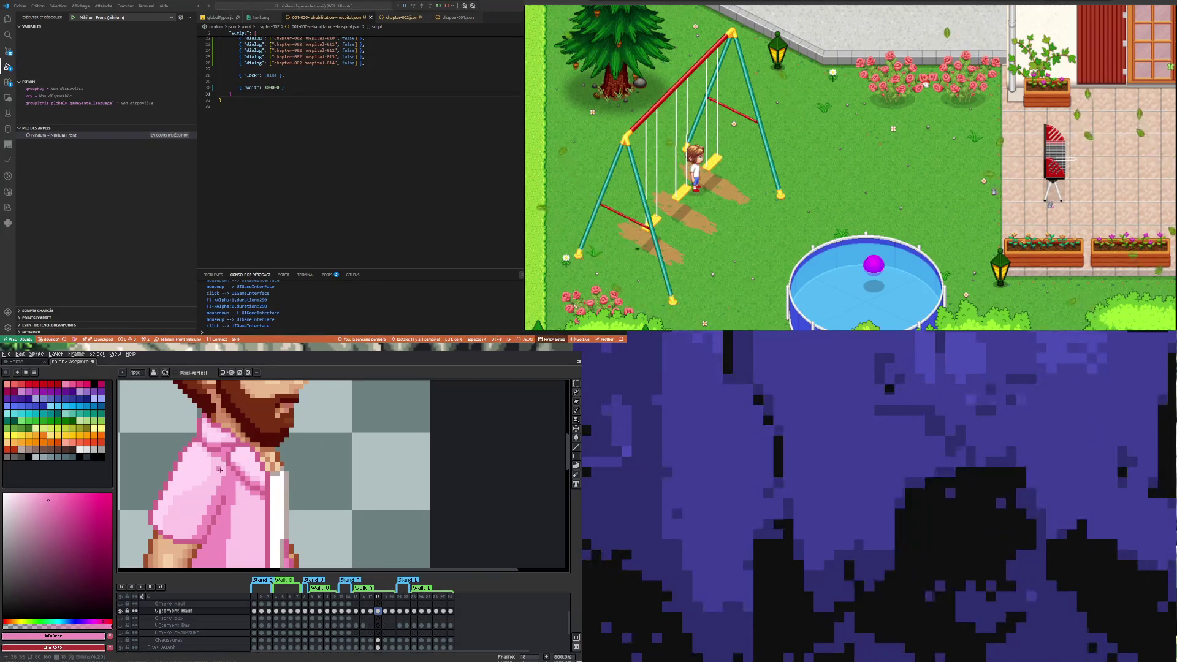
alt+click(222, 468)
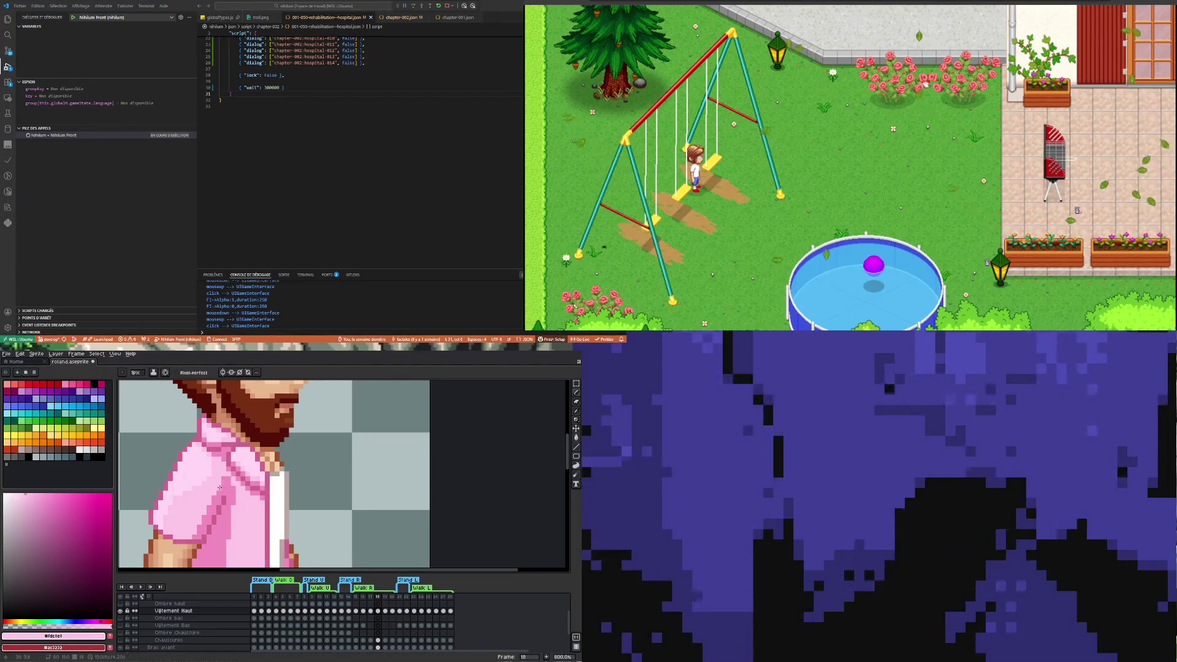
drag(223, 480, 237, 493)
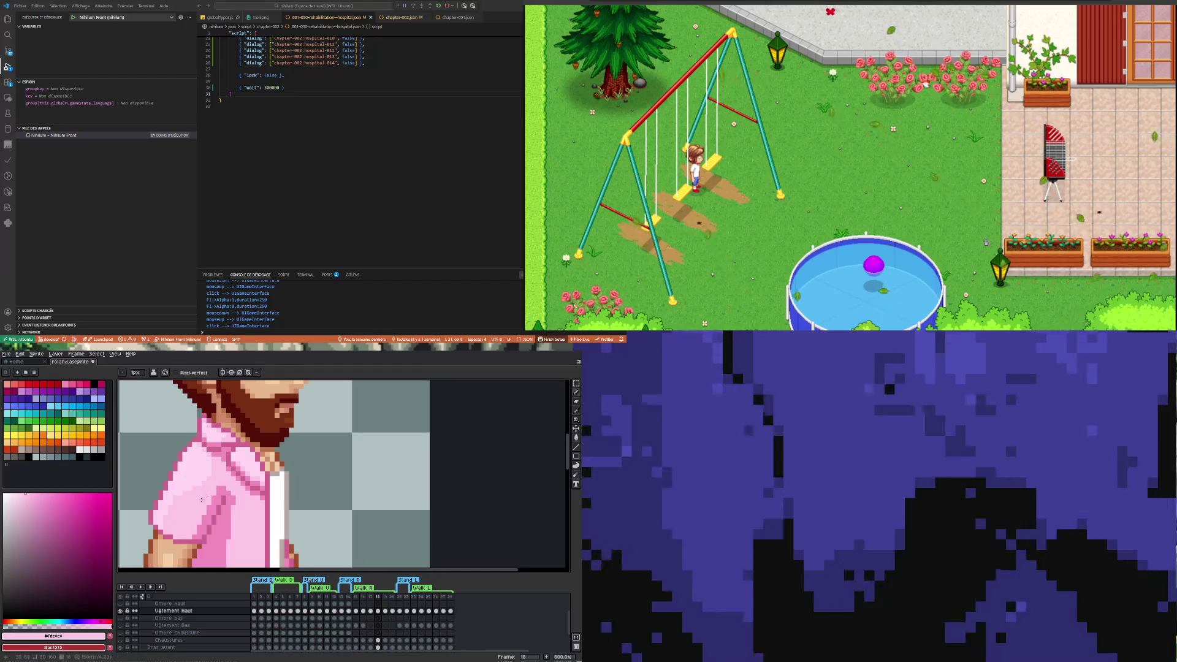
scroll(201, 499, down, 4)
scroll(205, 480, up, 4)
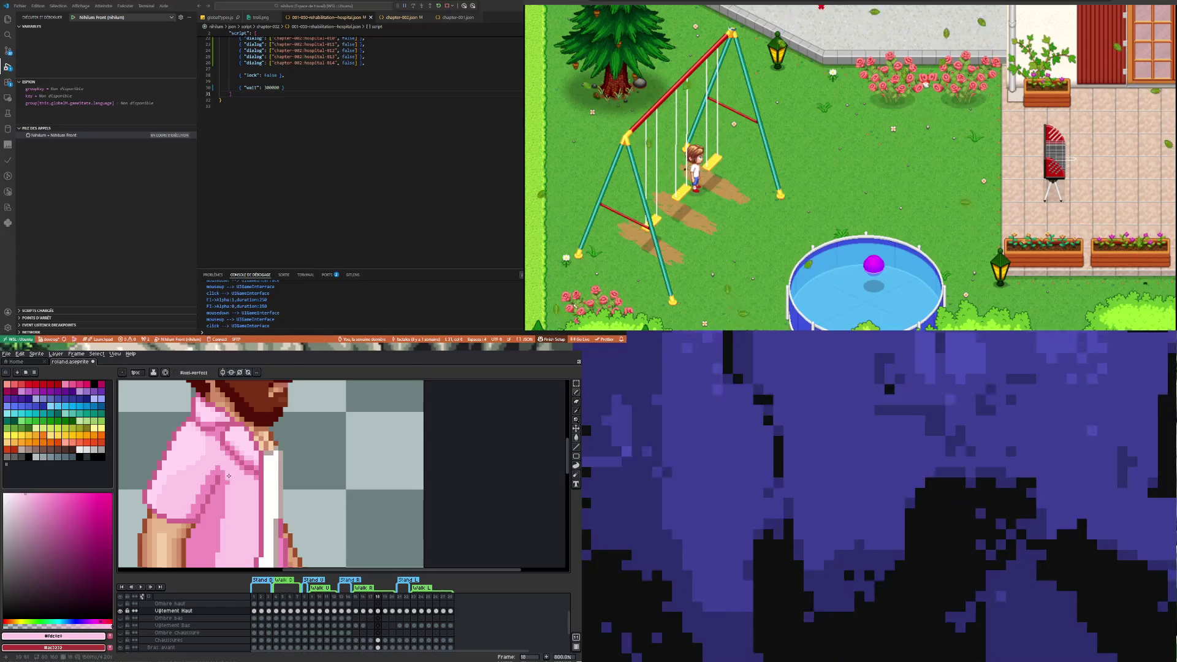
scroll(230, 493, down, 4)
scroll(214, 550, up, 3)
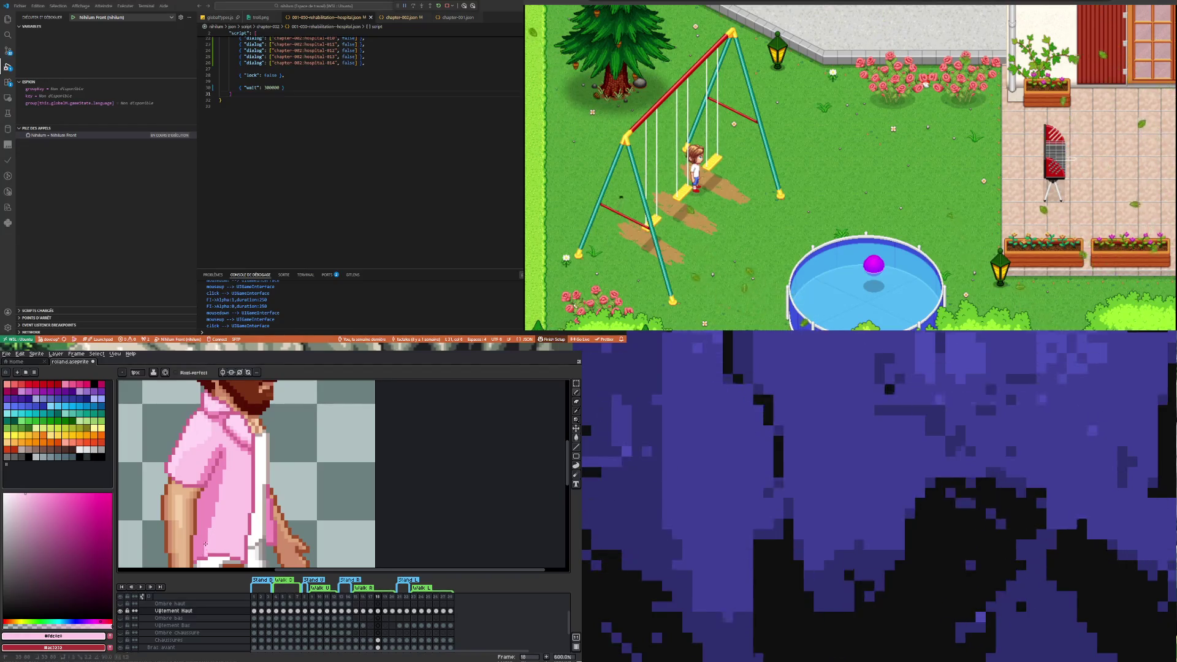
drag(210, 534, 206, 545)
scroll(207, 545, down, 1)
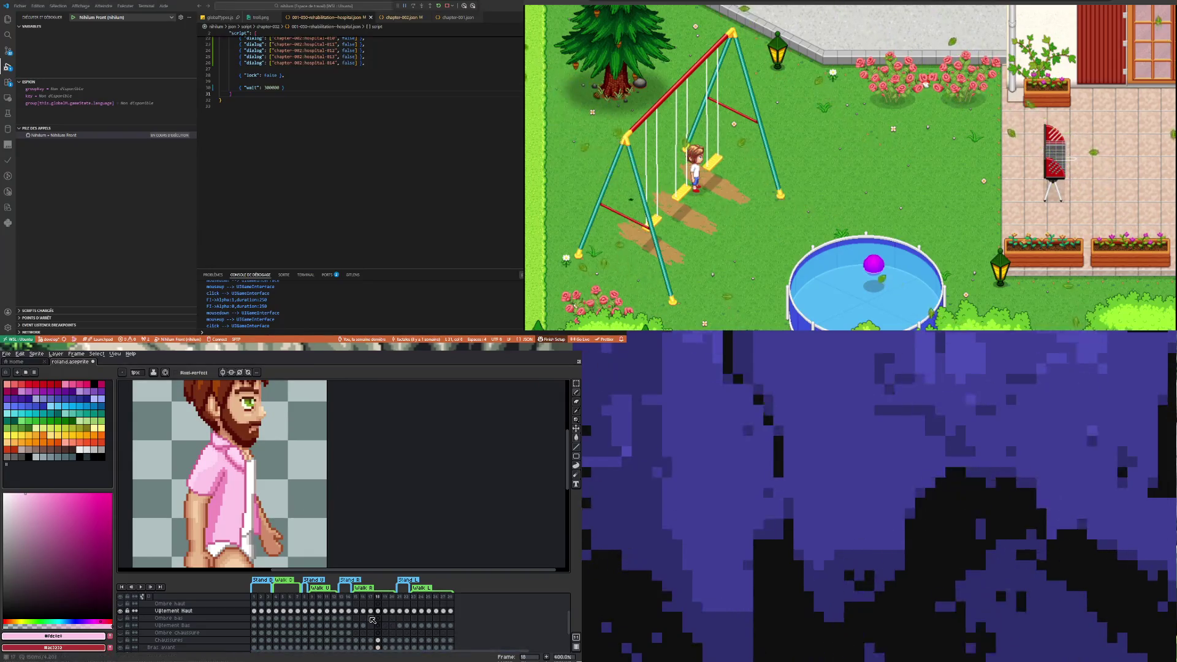
click(370, 611)
click(378, 611)
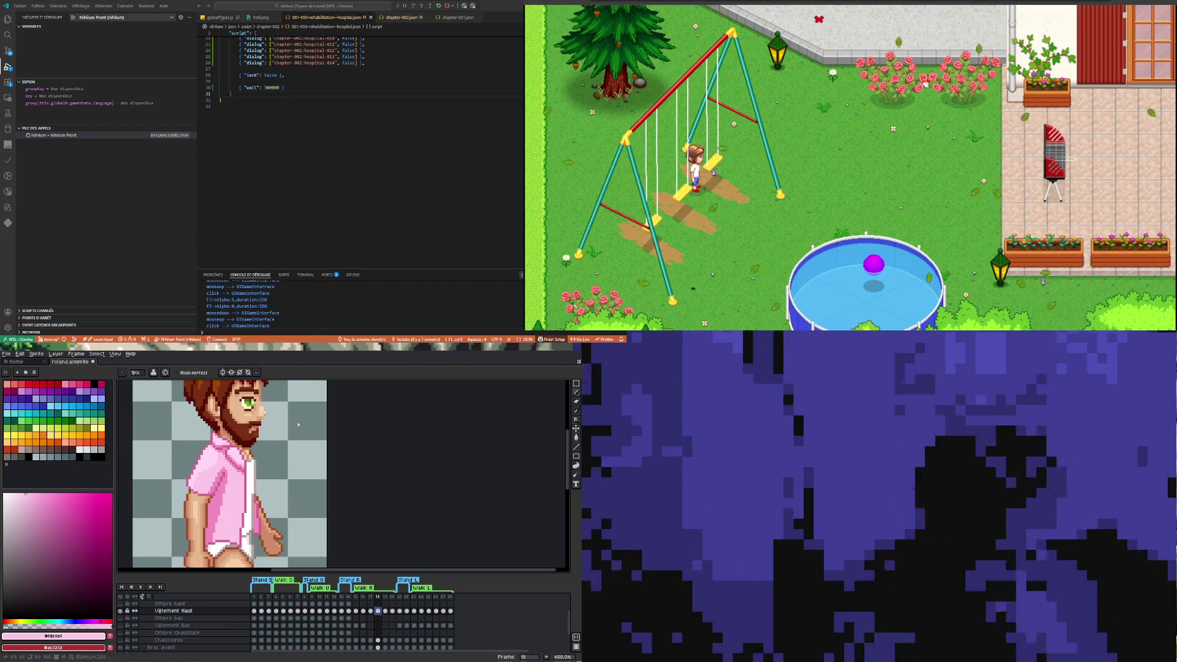
Go to frame 19, zoom in, and ready the eyedropper and pencil
scroll(230, 475, down, 2)
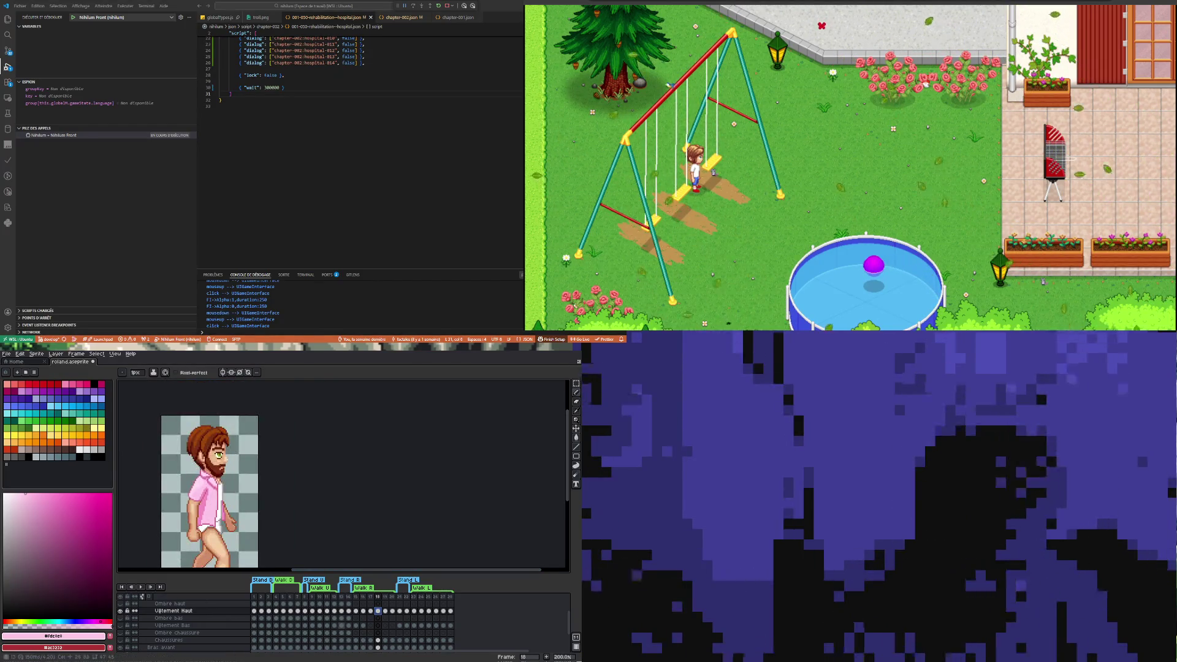
click(385, 611)
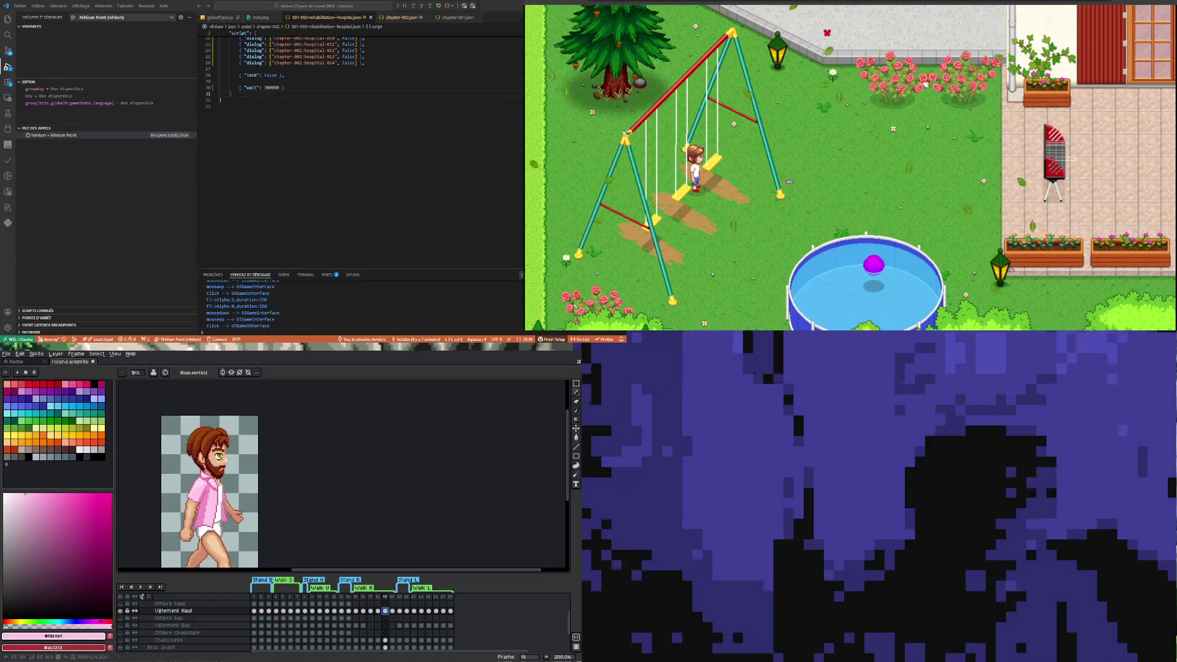
scroll(204, 507, up, 2)
scroll(204, 508, up, 1)
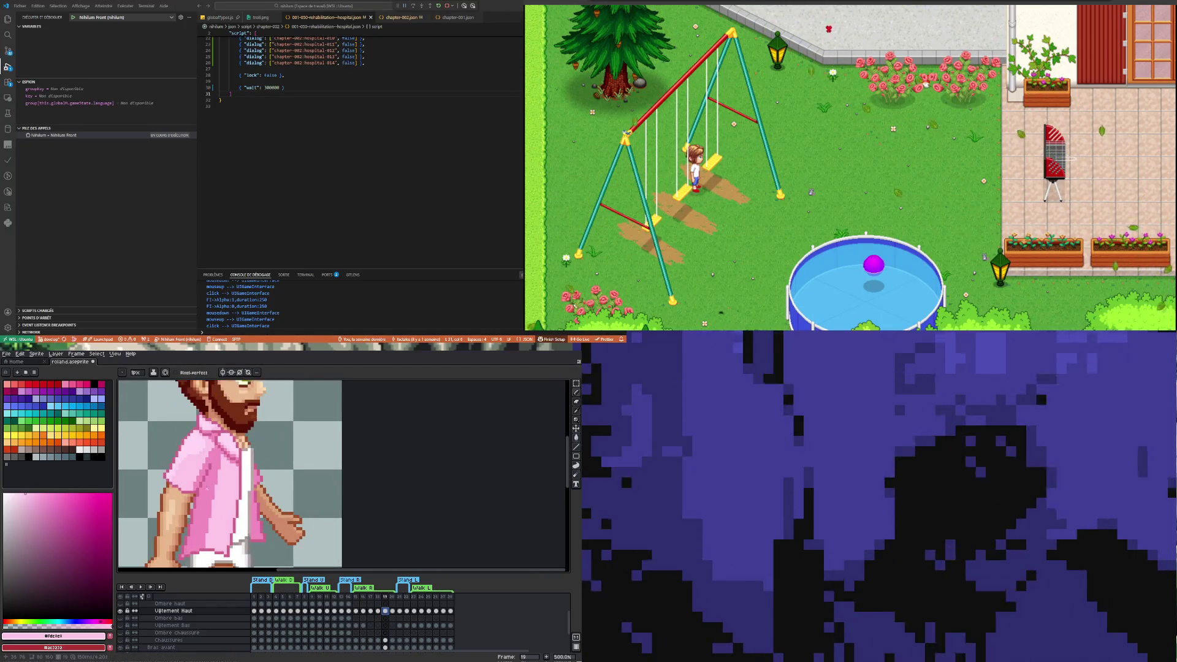
key(i)
key(b)
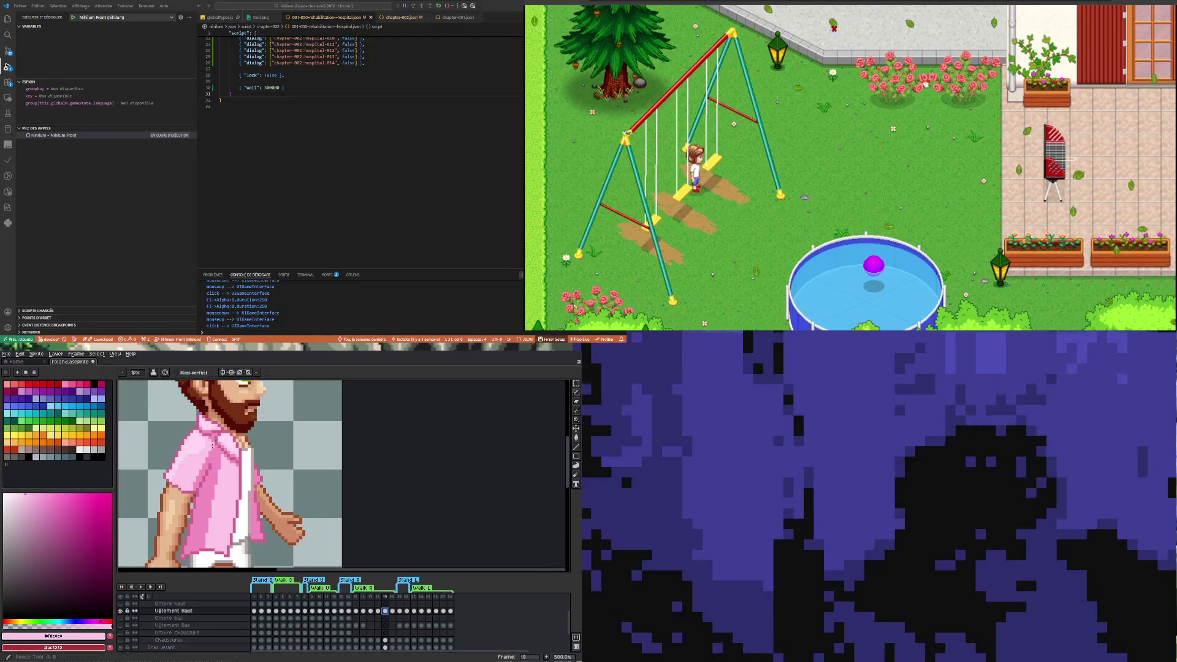
Draw a lighter pink line down the shirt's edge, then advance to frame 20
scroll(216, 448, up, 2)
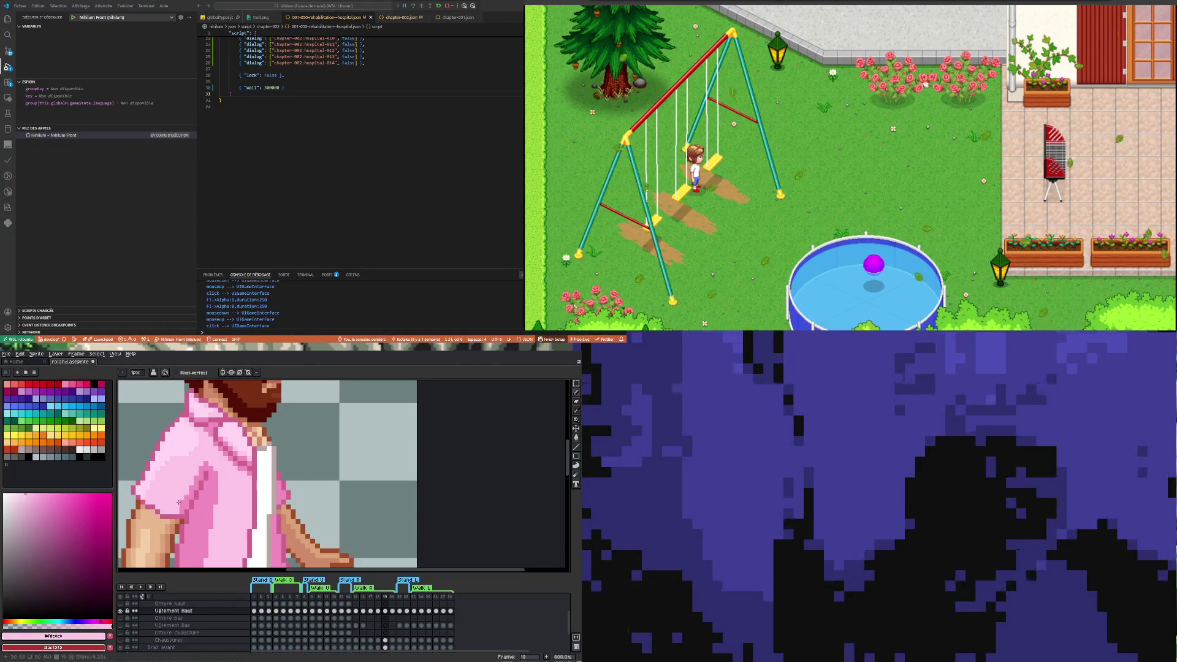
scroll(191, 483, down, 2)
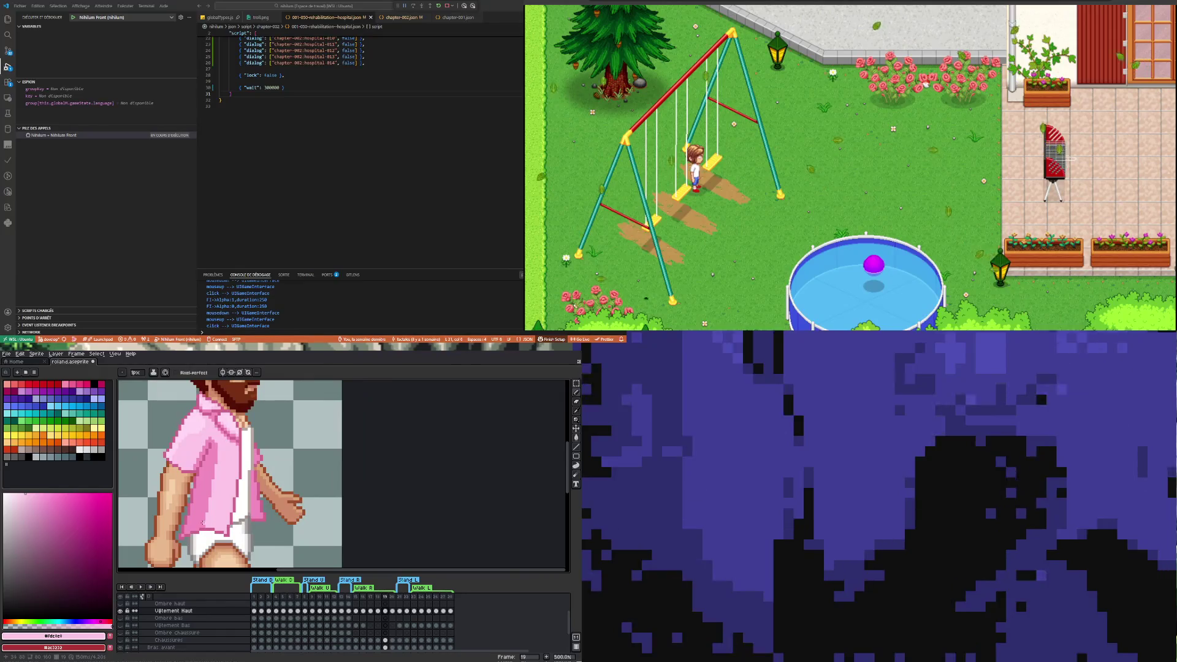
drag(216, 444, 201, 518)
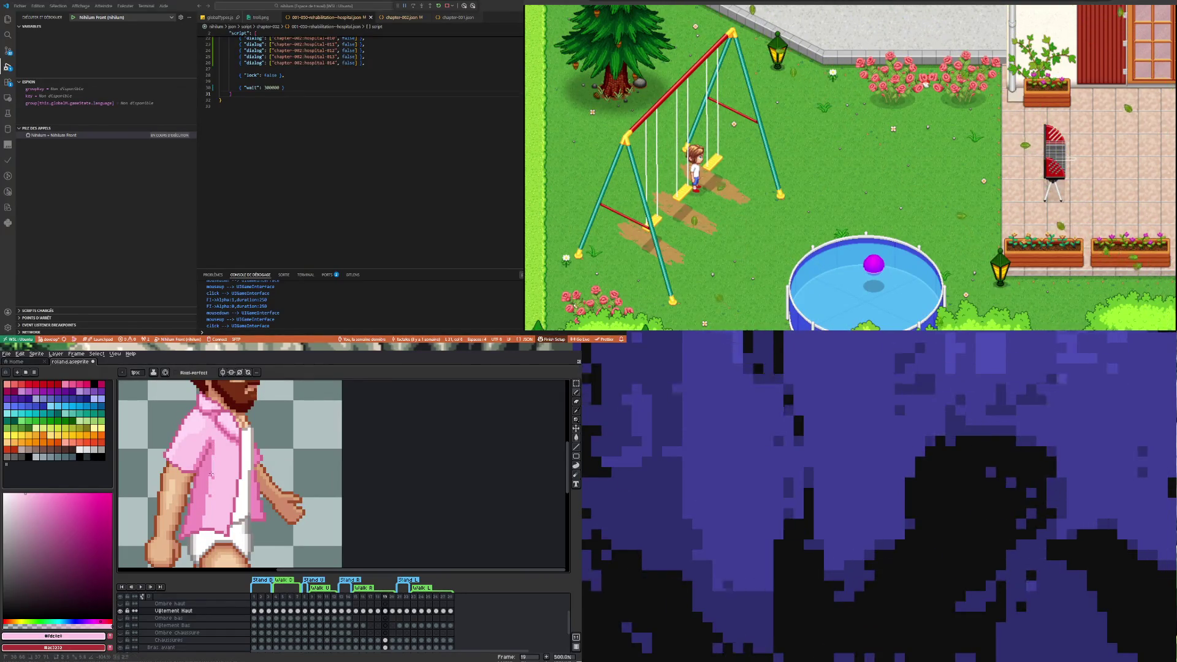
scroll(212, 498, down, 1)
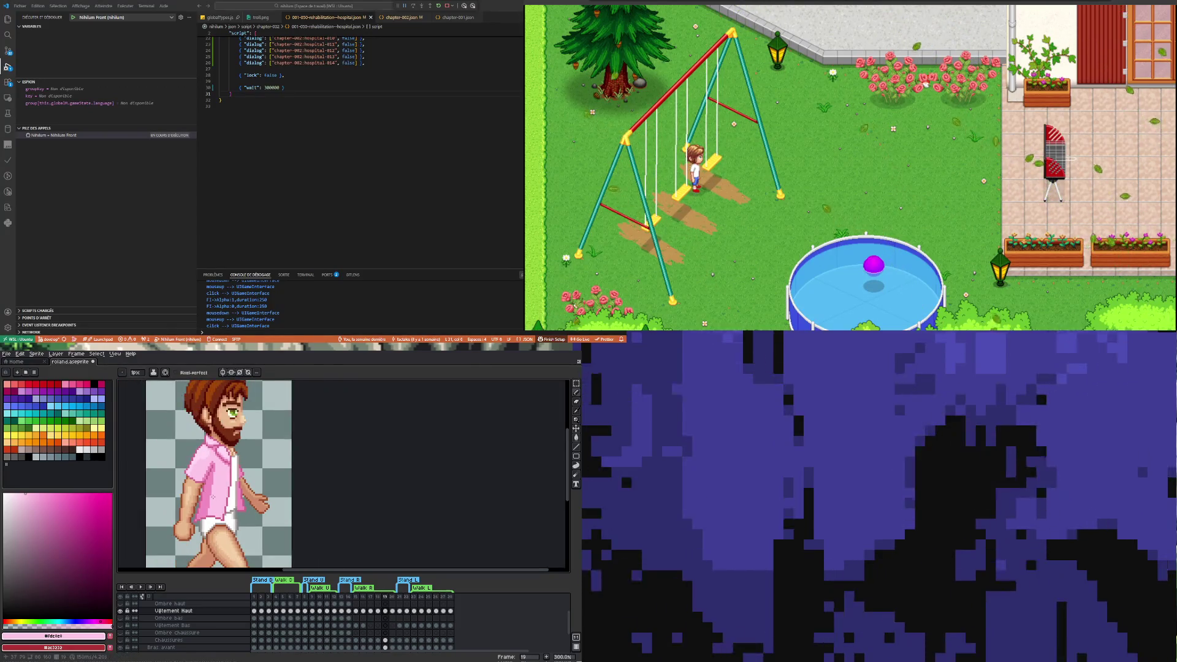
scroll(205, 514, up, 1)
scroll(205, 514, up, 1)
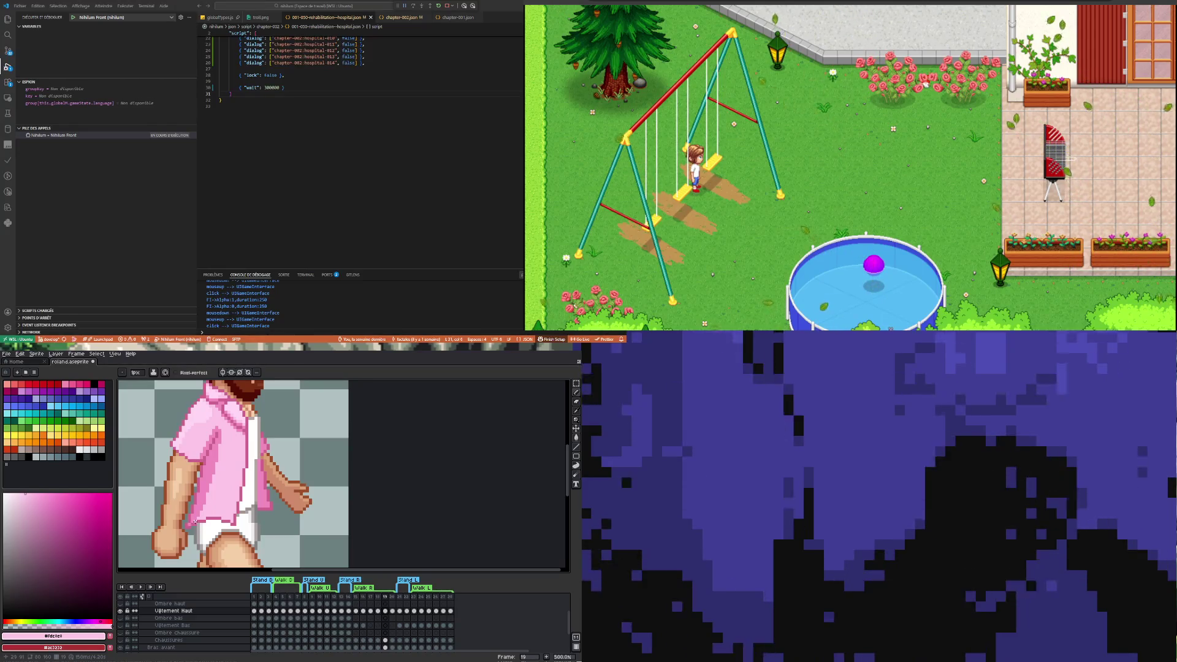
scroll(245, 486, down, 2)
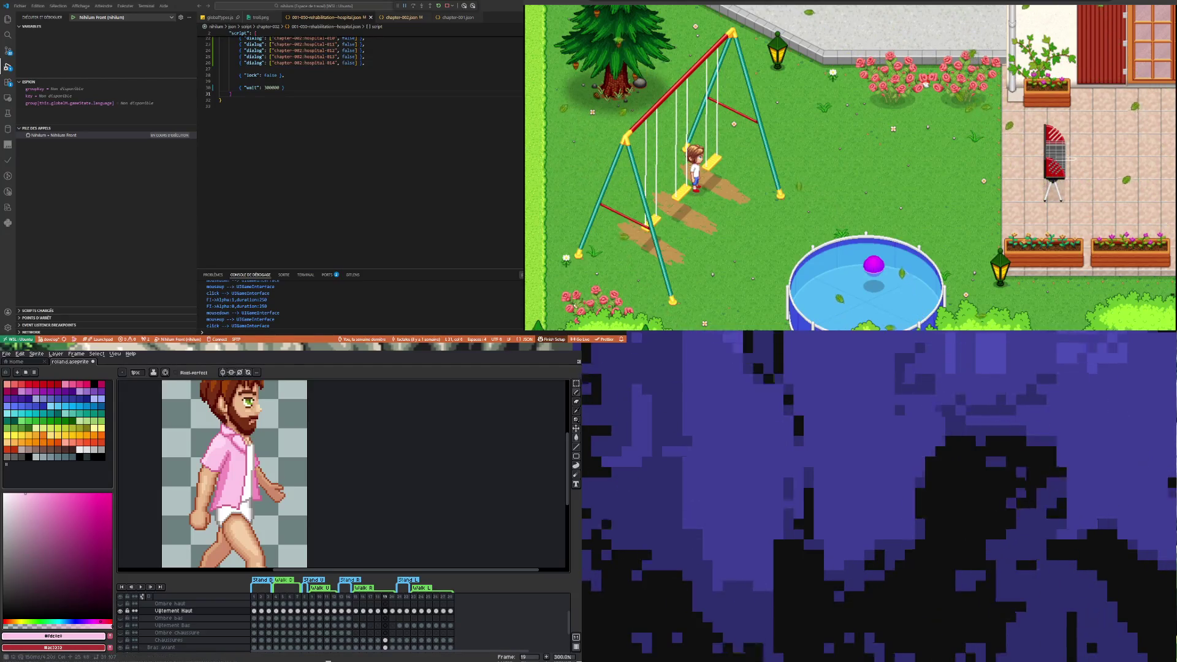
click(392, 610)
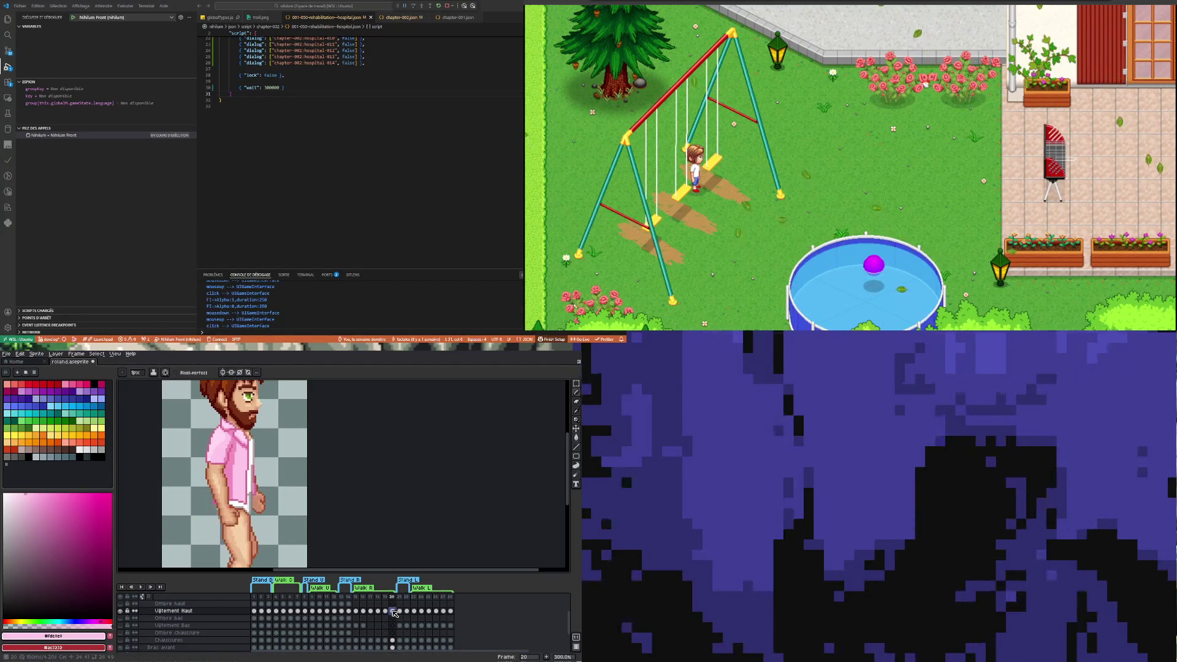
Zoom out and play the walk cycle to check the retouched pink shirt
scroll(234, 444, up, 4)
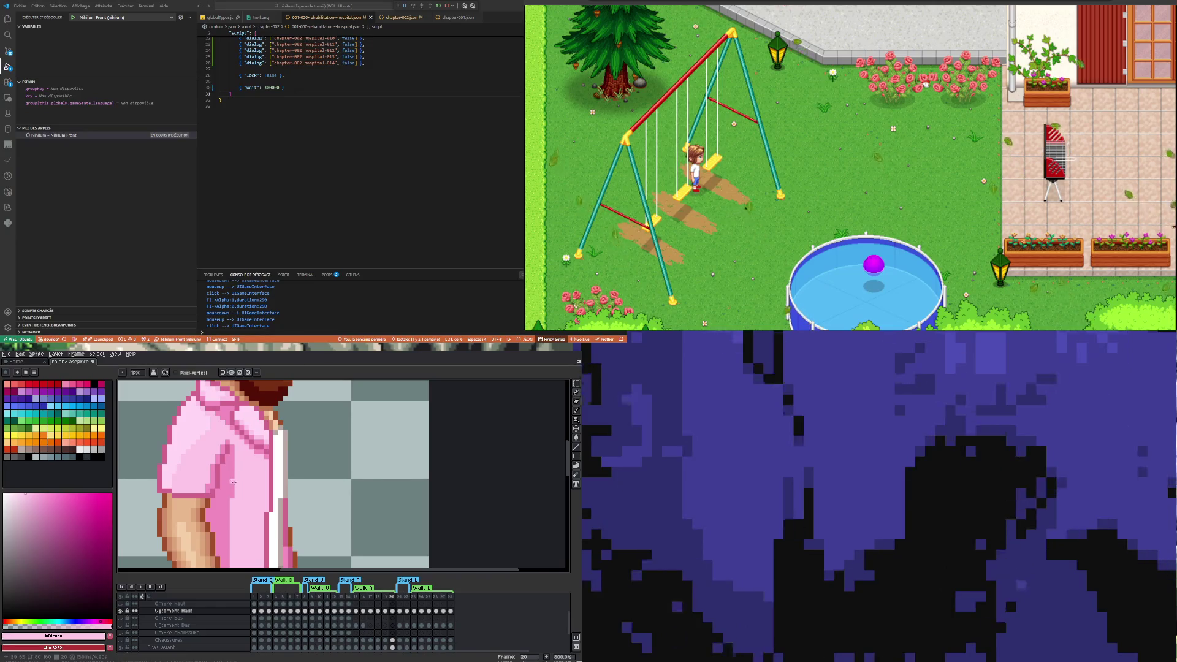
scroll(232, 486, down, 5)
scroll(247, 473, up, 3)
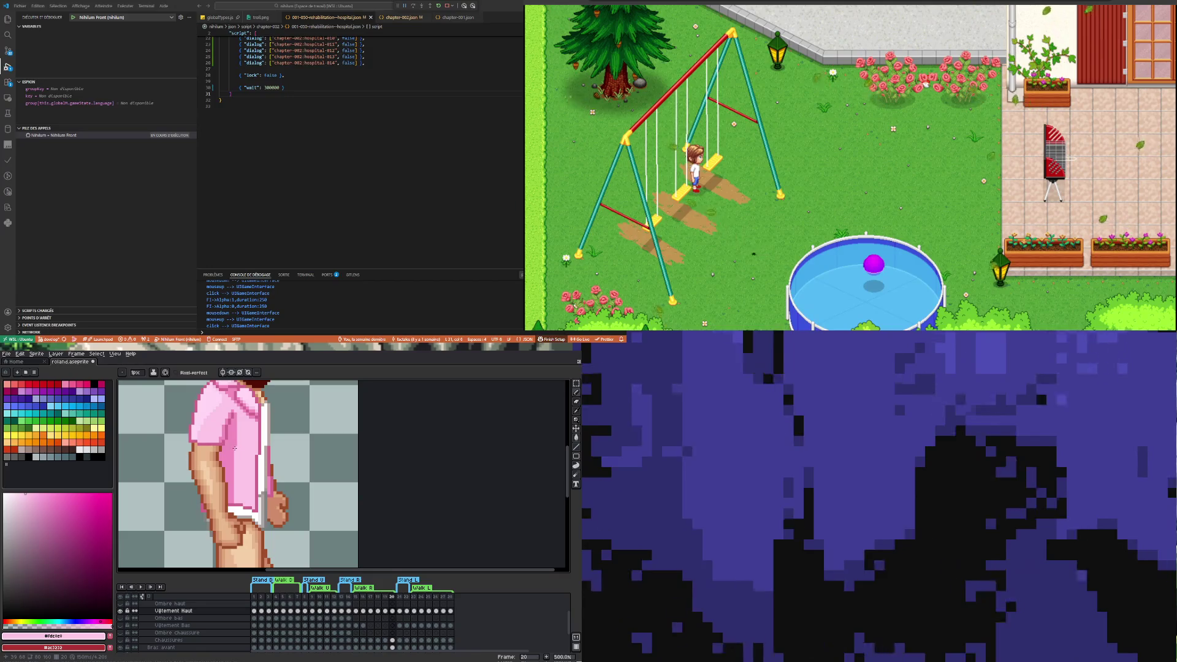
scroll(235, 448, down, 3)
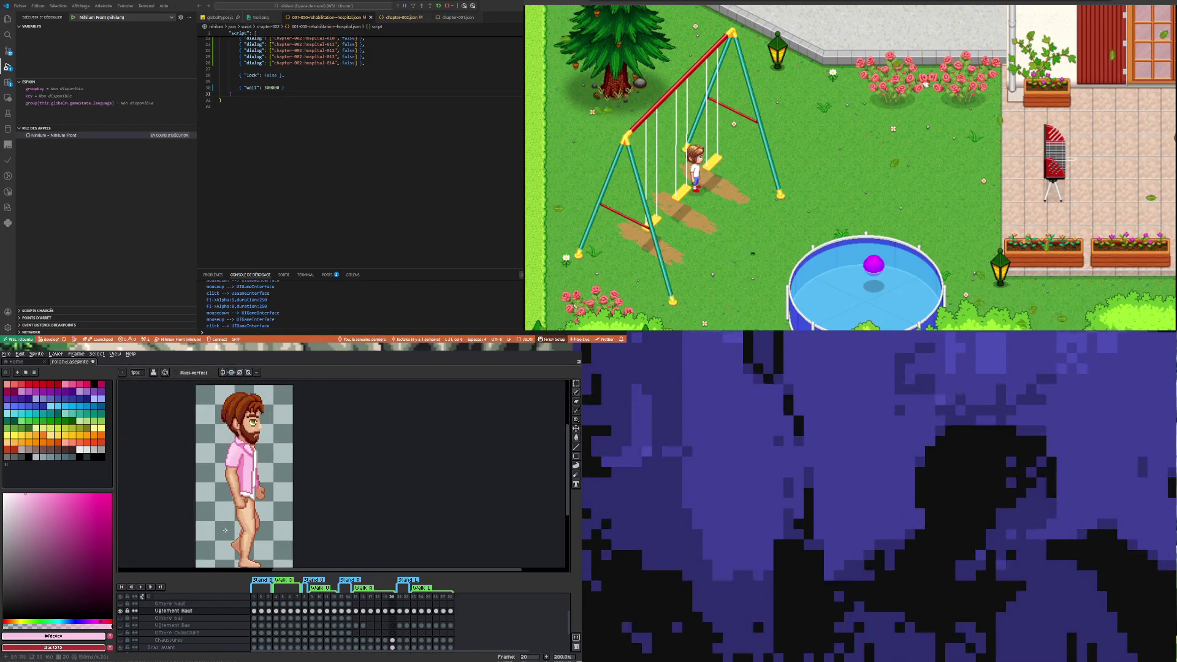
click(142, 586)
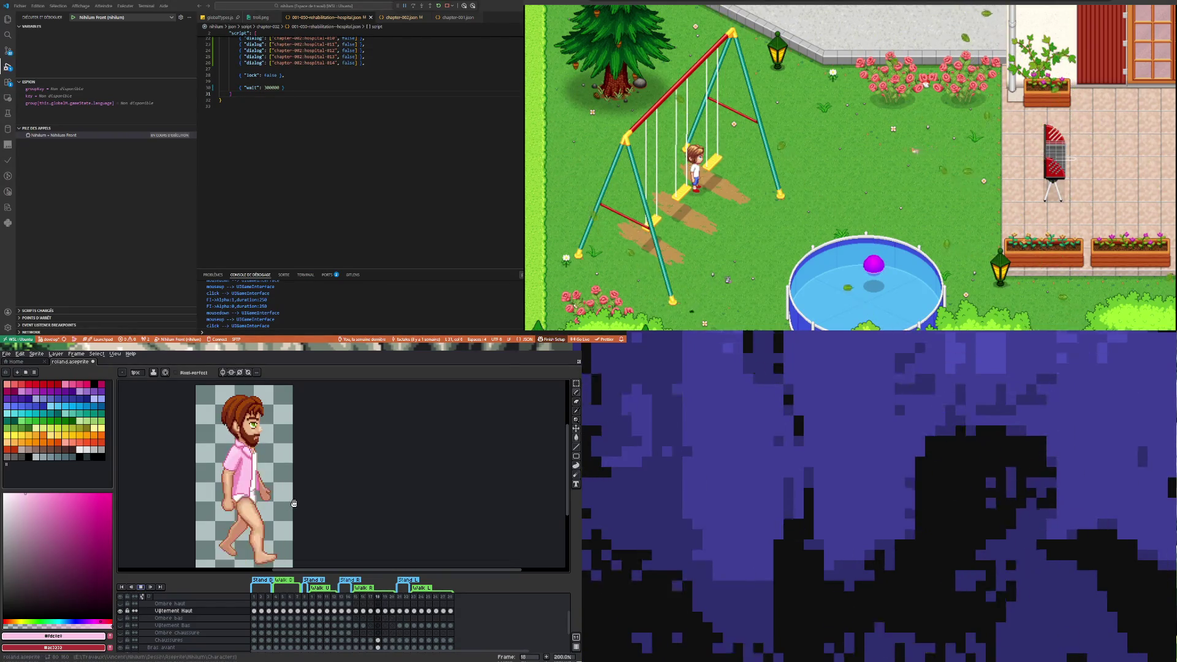
scroll(294, 503, down, 2)
scroll(280, 500, up, 2)
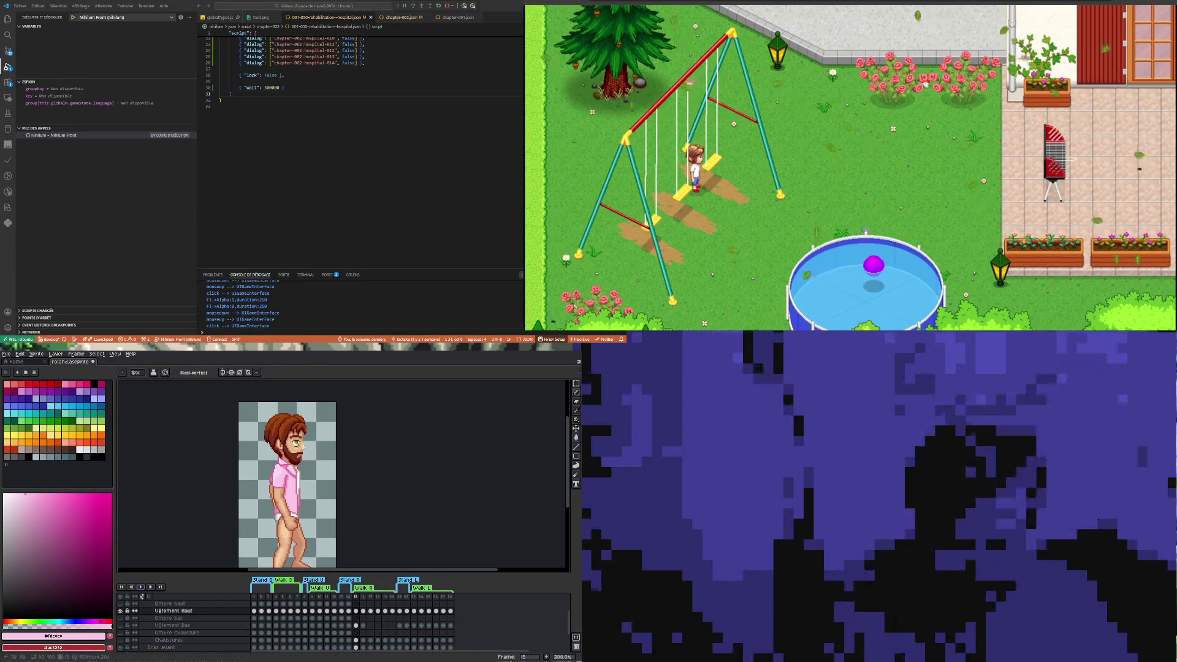
Pick the shirt pink #f08cbe and draw a vertical line down the sleeve on frame 15
scroll(307, 517, up, 1)
scroll(308, 517, up, 1)
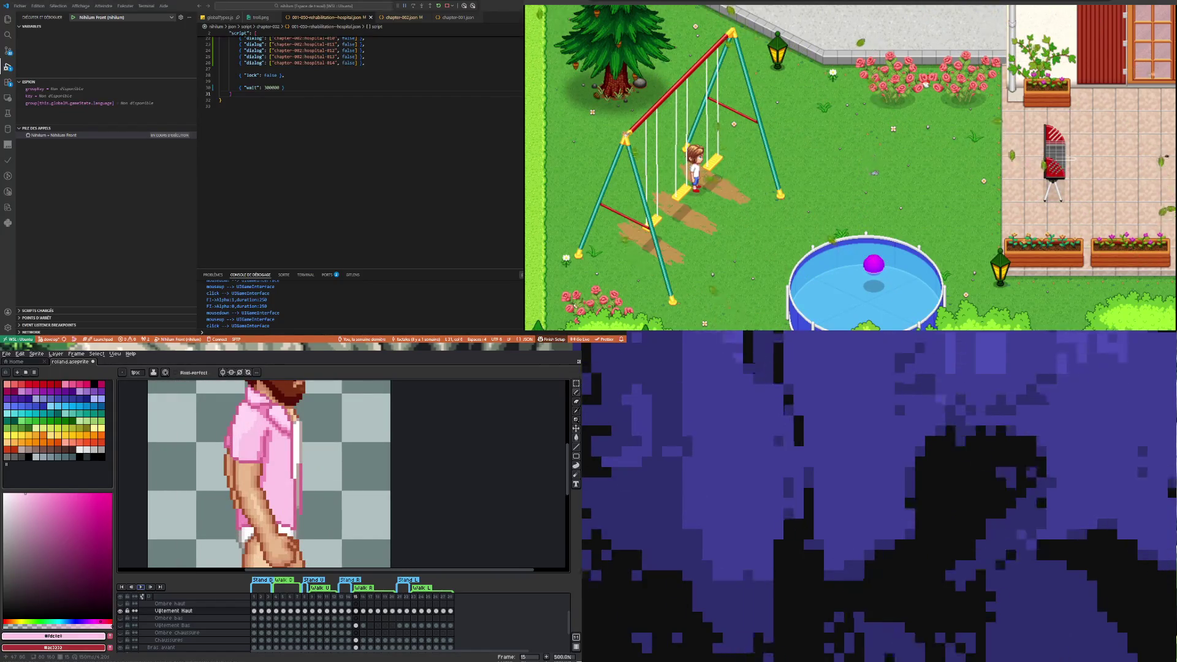
scroll(307, 516, up, 2)
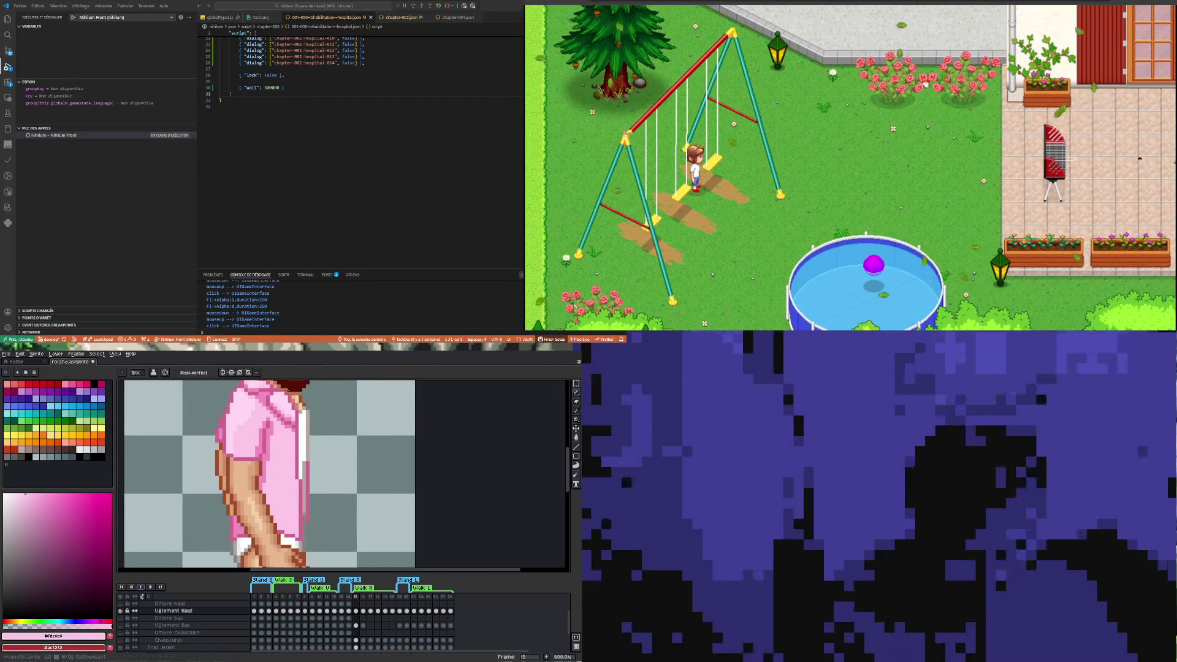
key(i)
click(267, 458)
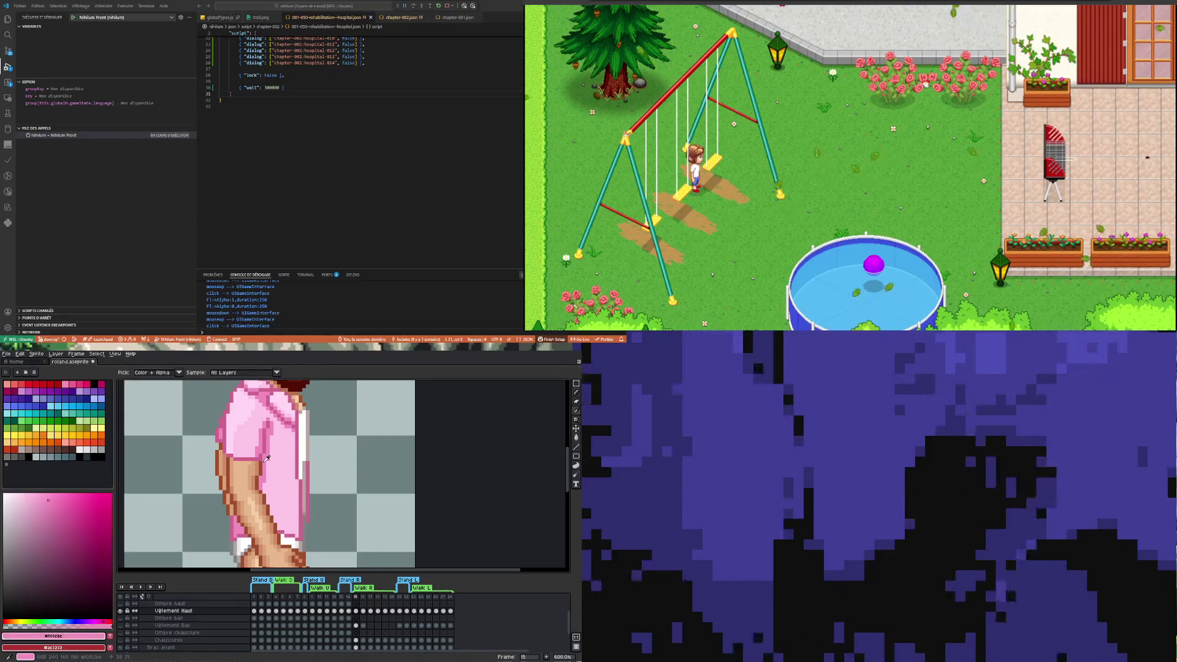
key(b)
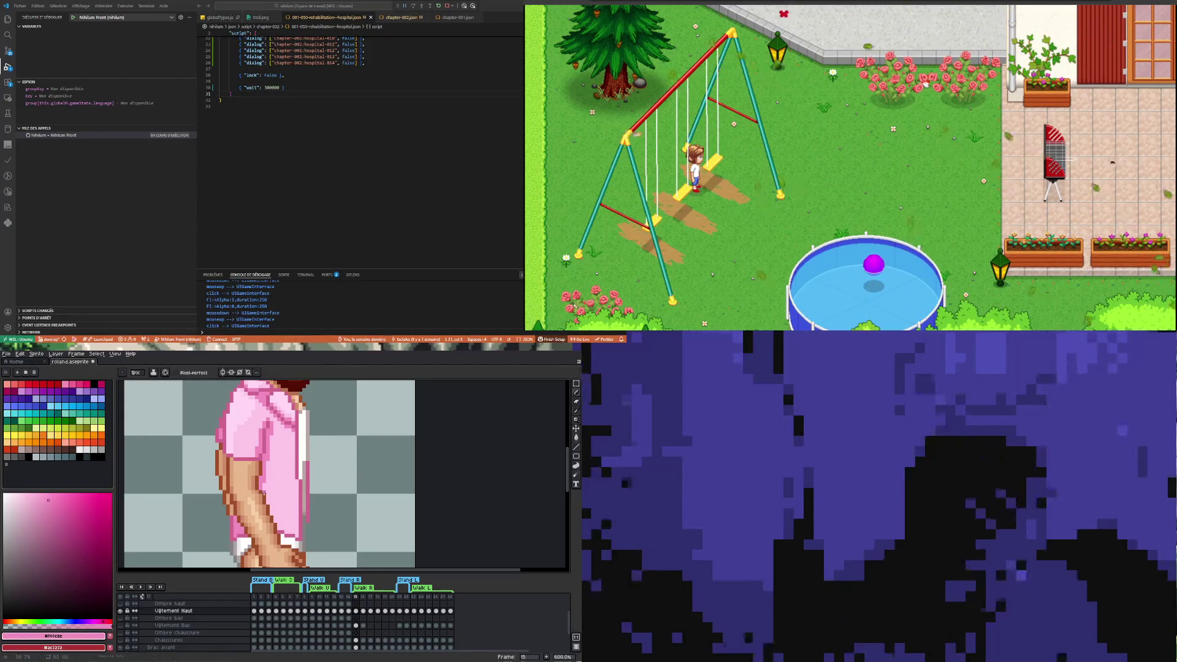
drag(271, 431, 269, 500)
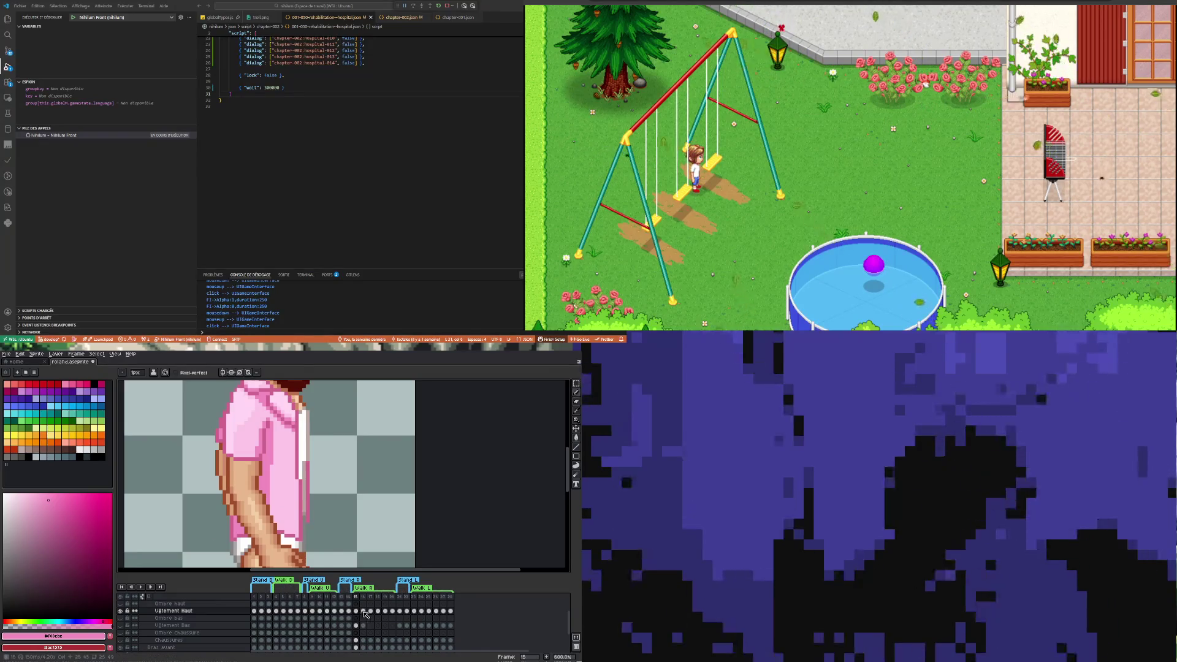
Compare the sleeve across frames 15 through 19
click(364, 612)
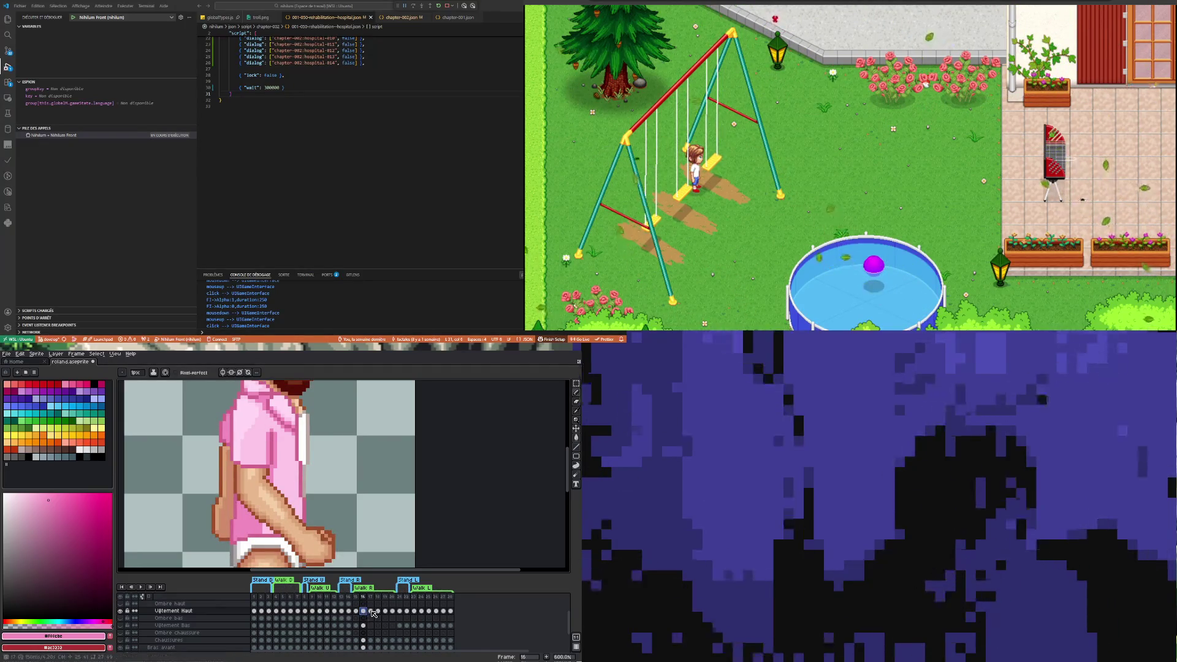
click(357, 612)
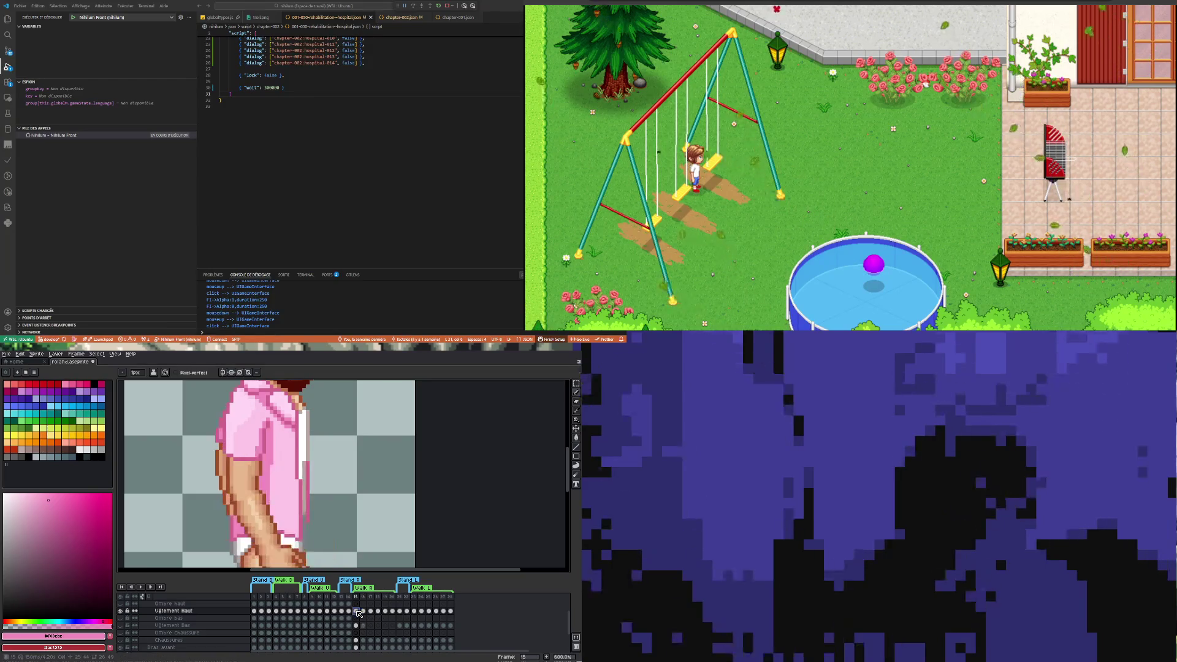
click(364, 611)
click(372, 611)
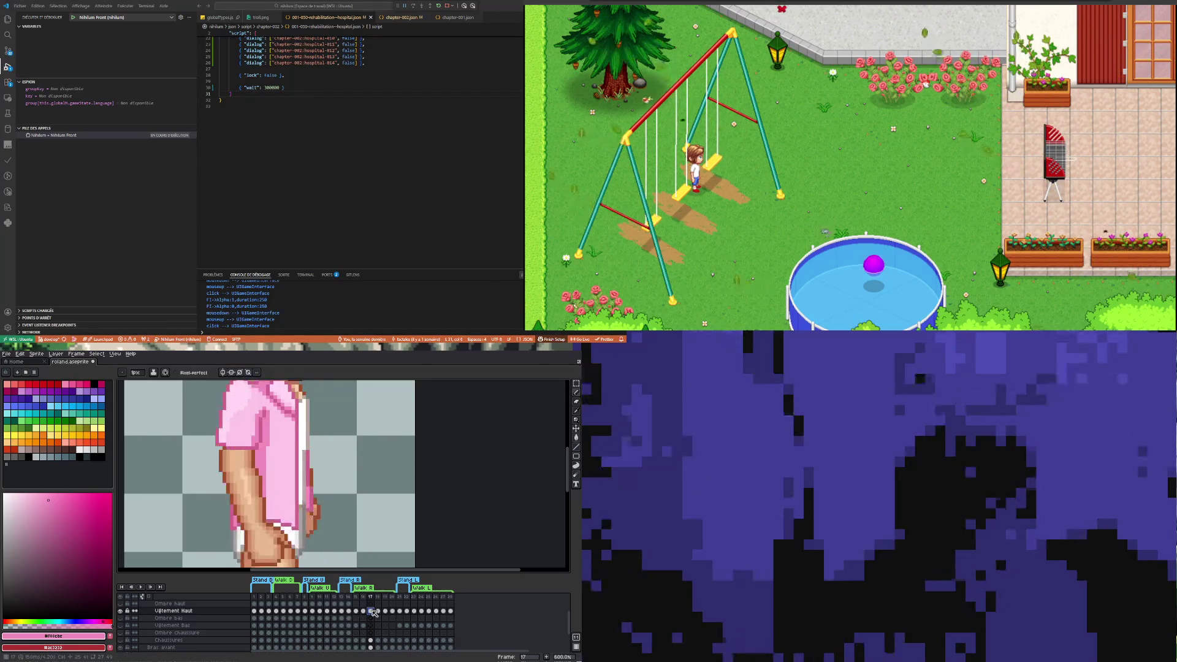
click(378, 611)
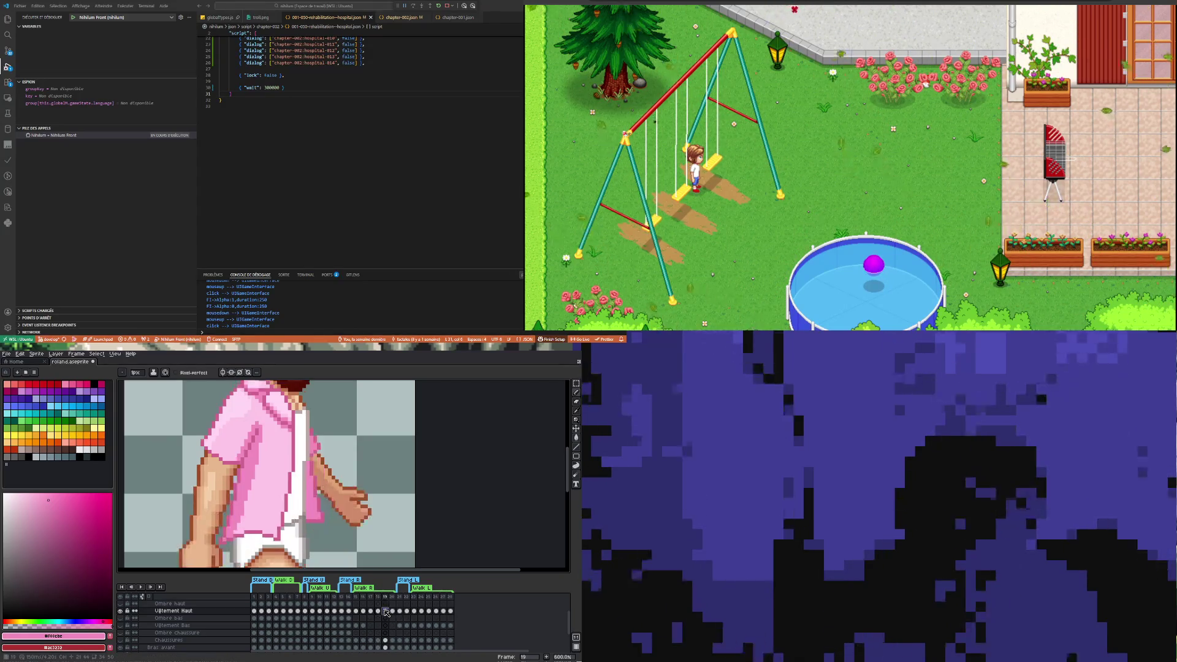
key(Right)
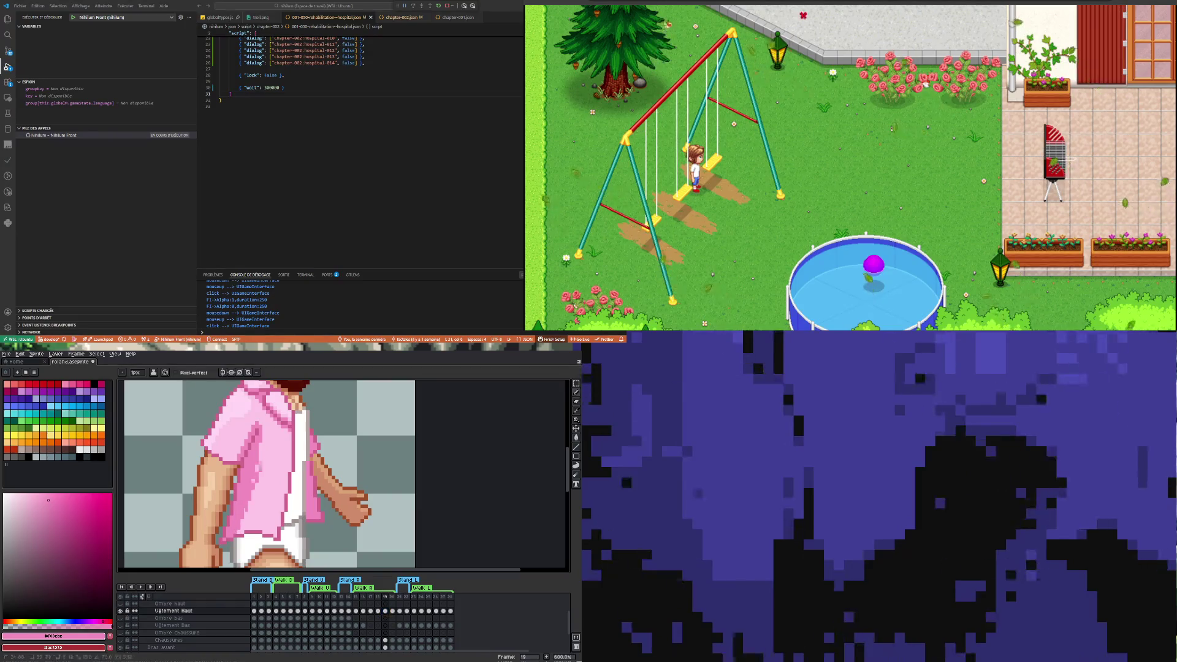
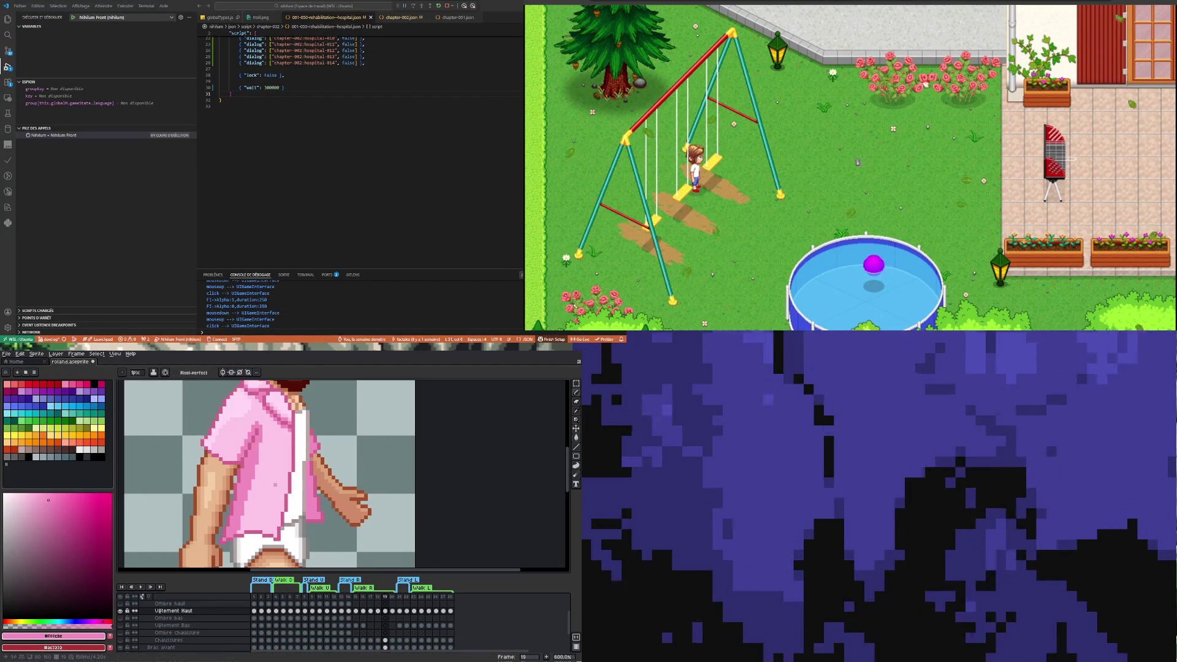
Play the walk cycle from frame 19 of the Vêtement Haut layer, zoomed out to 100%
scroll(141, 509, down, 1)
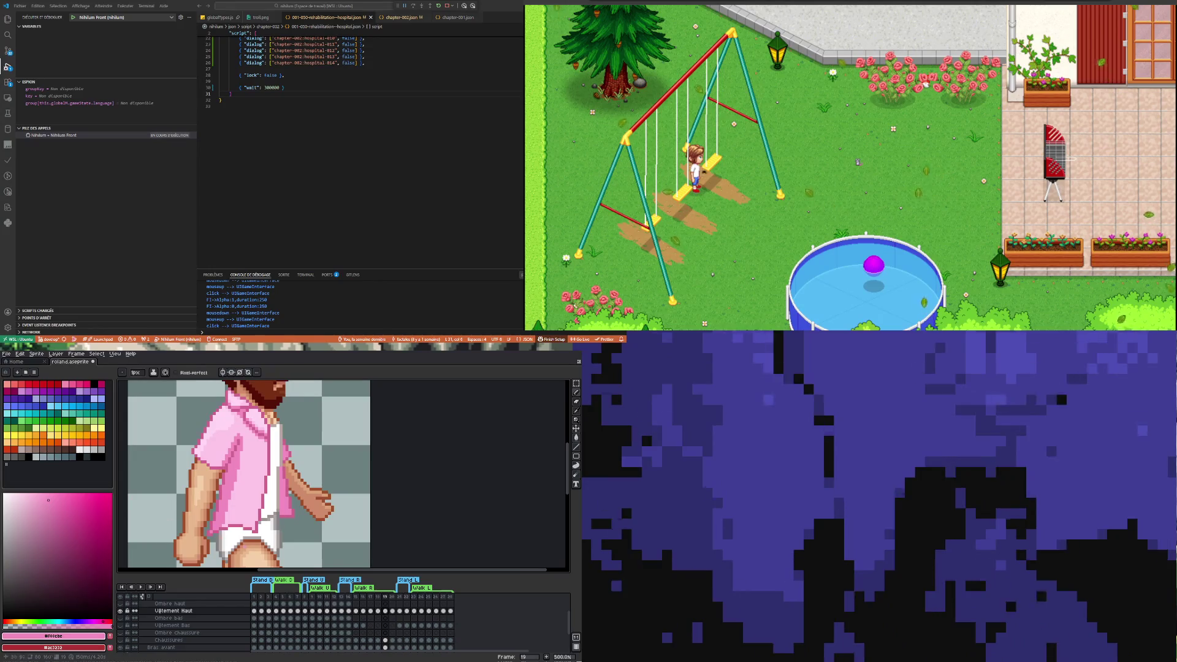
click(386, 611)
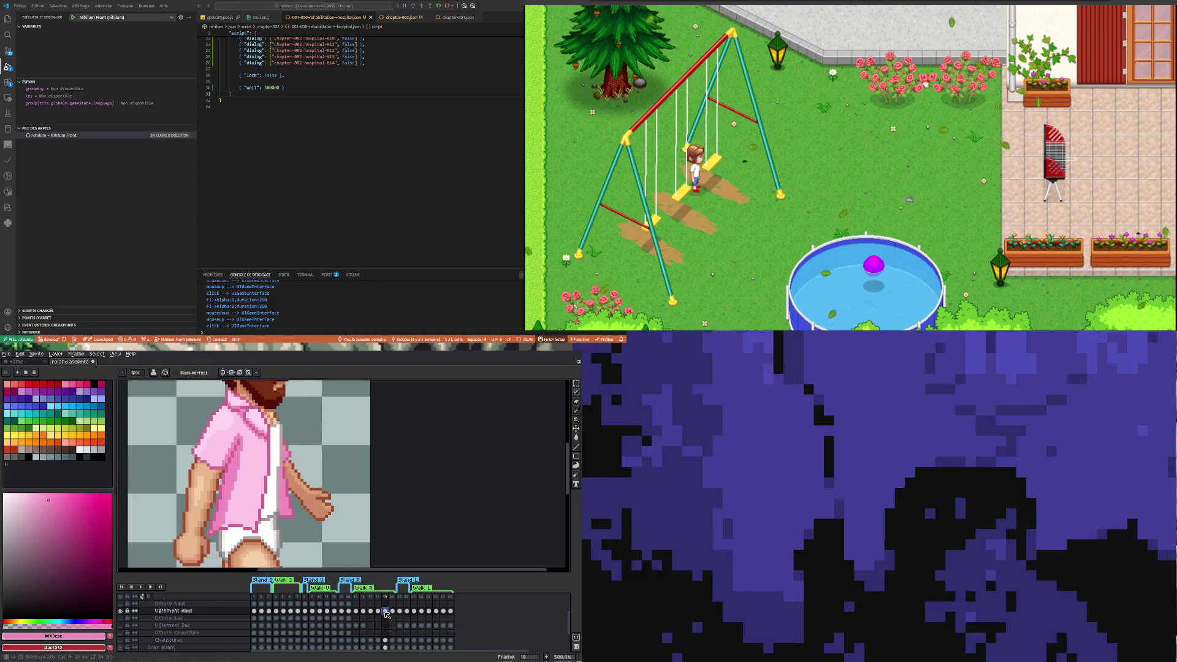
scroll(234, 474, down, 1)
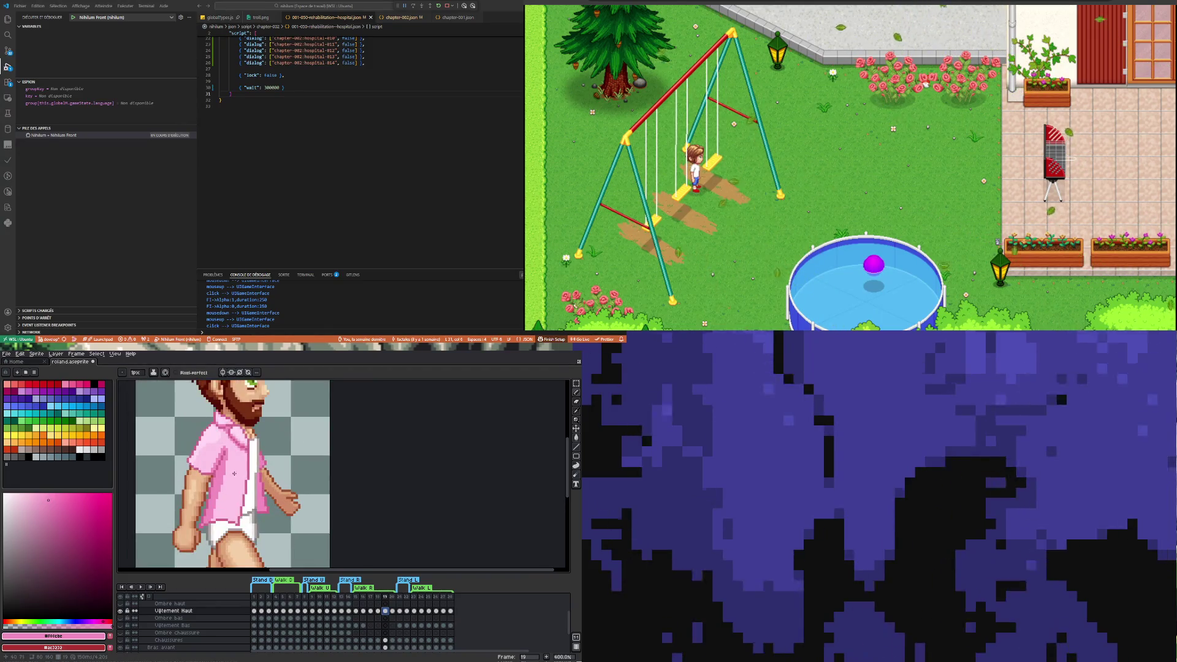
click(142, 588)
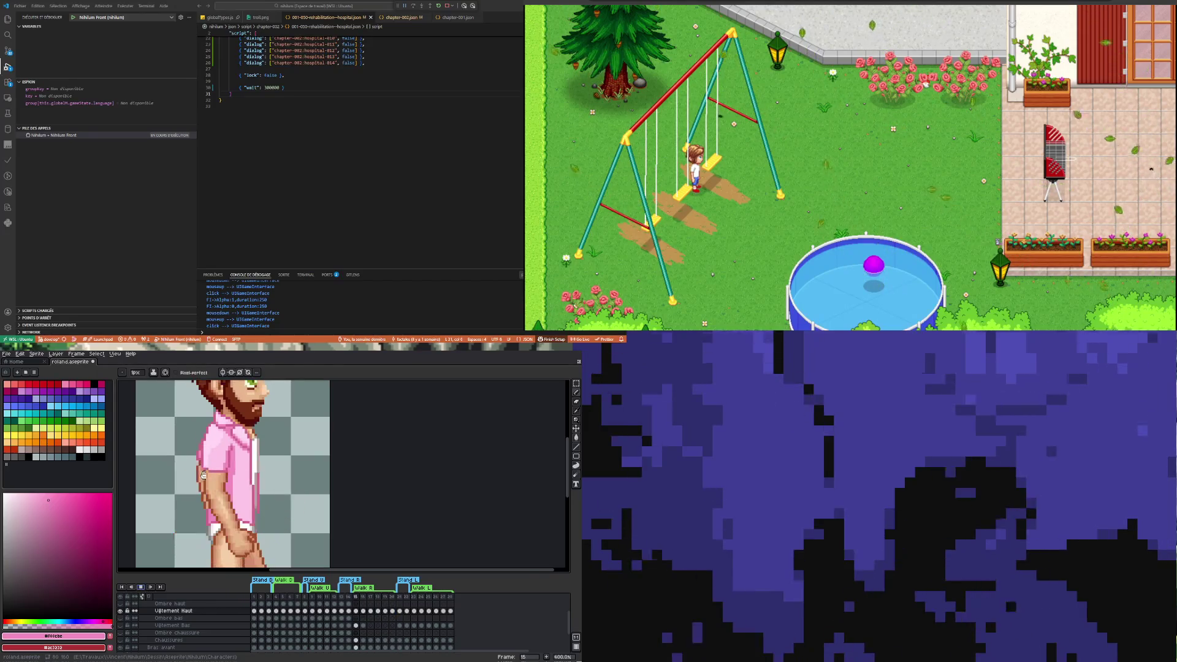
scroll(206, 495, down, 2)
scroll(206, 495, down, 1)
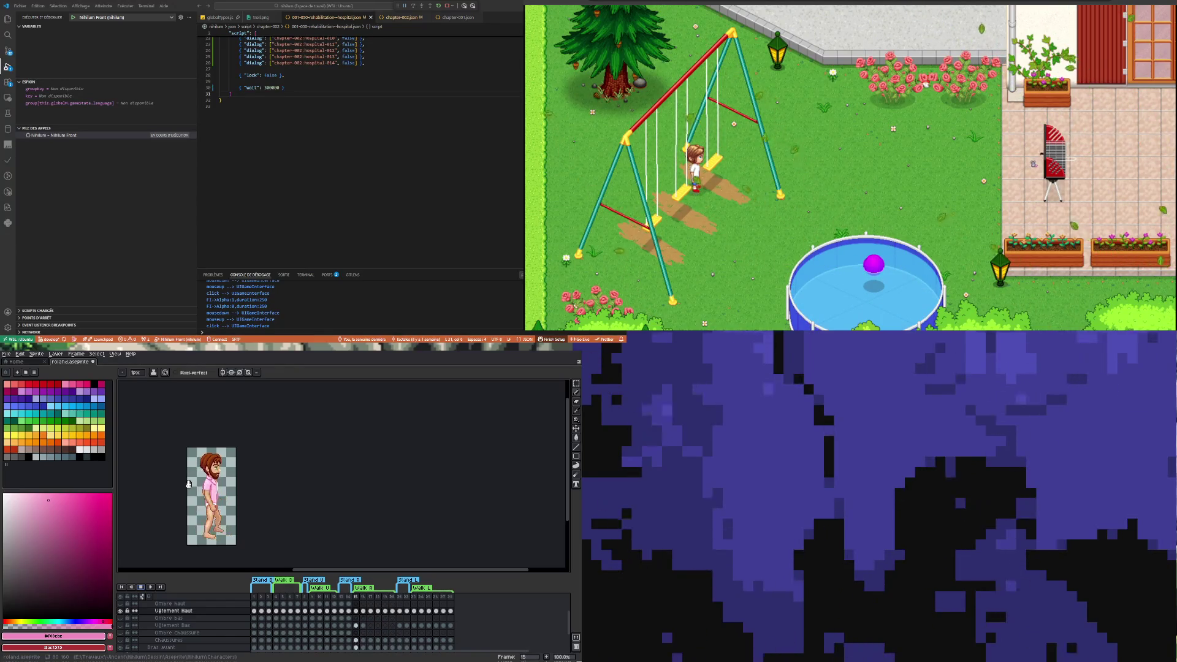
scroll(189, 484, up, 1)
scroll(188, 485, down, 1)
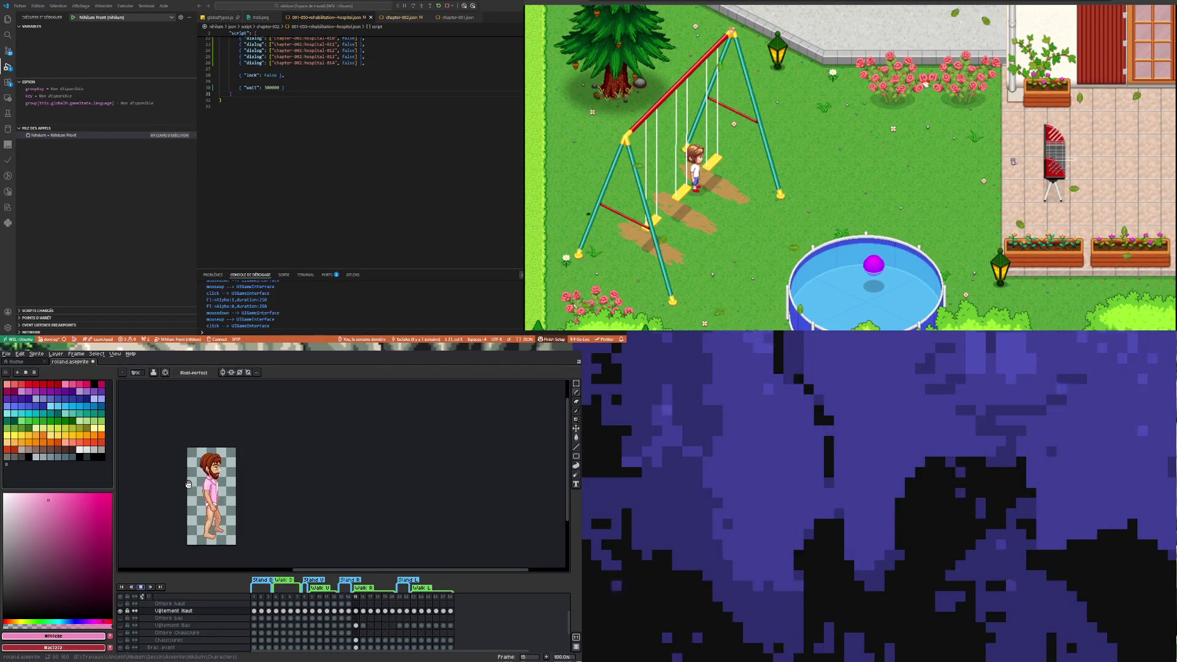
scroll(188, 483, up, 1)
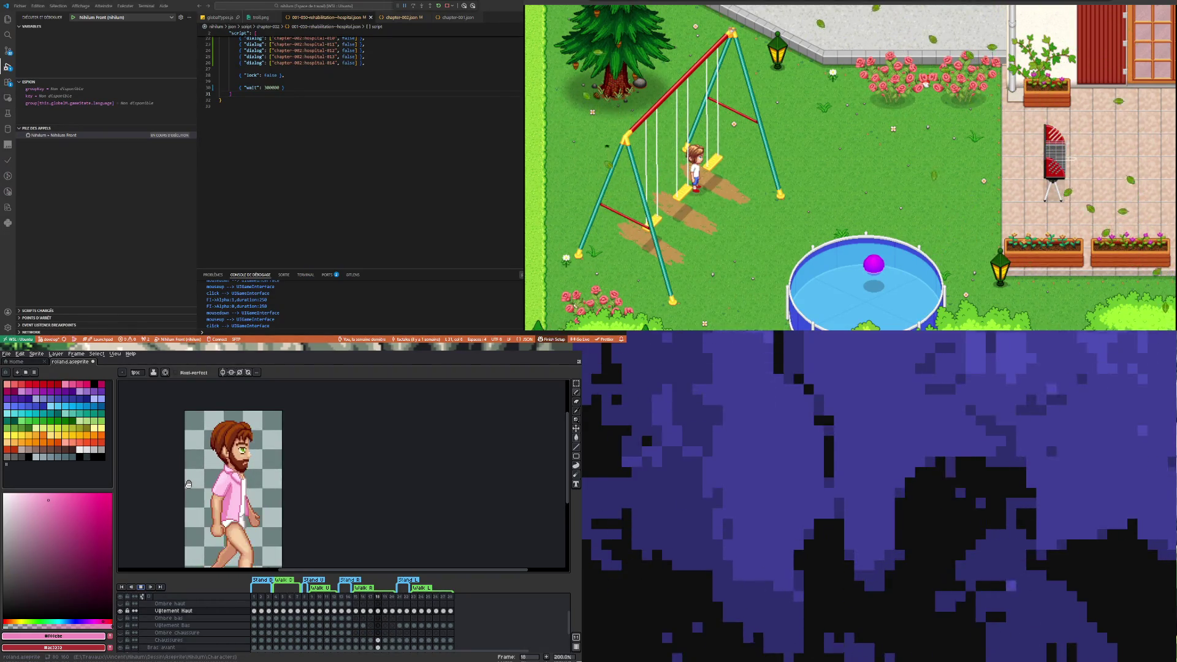
Stop playback and step through frames 15–17 of Vêtement Haut, zoomed in on the shirt
click(141, 587)
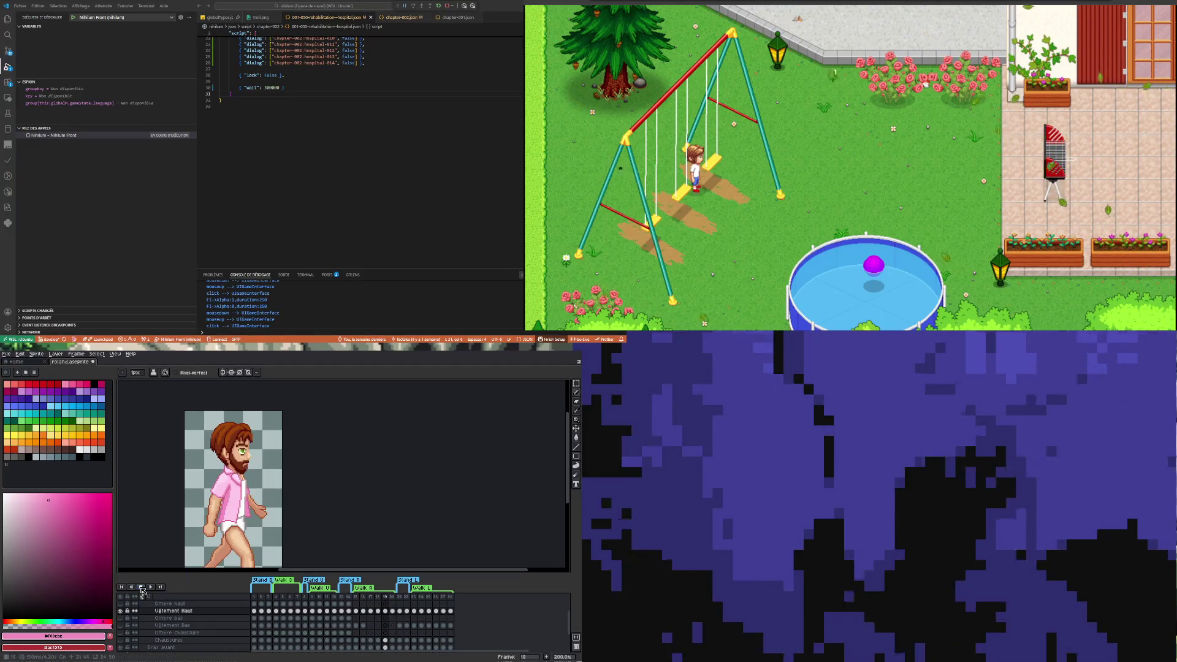
click(356, 611)
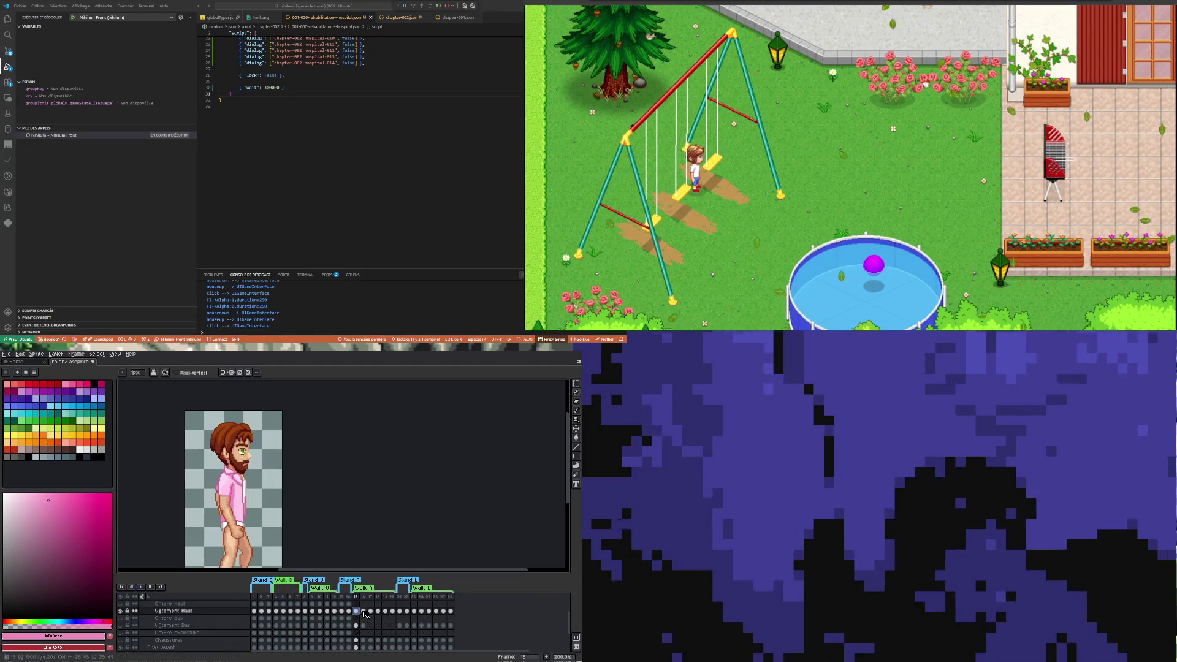
click(362, 611)
key(plus)
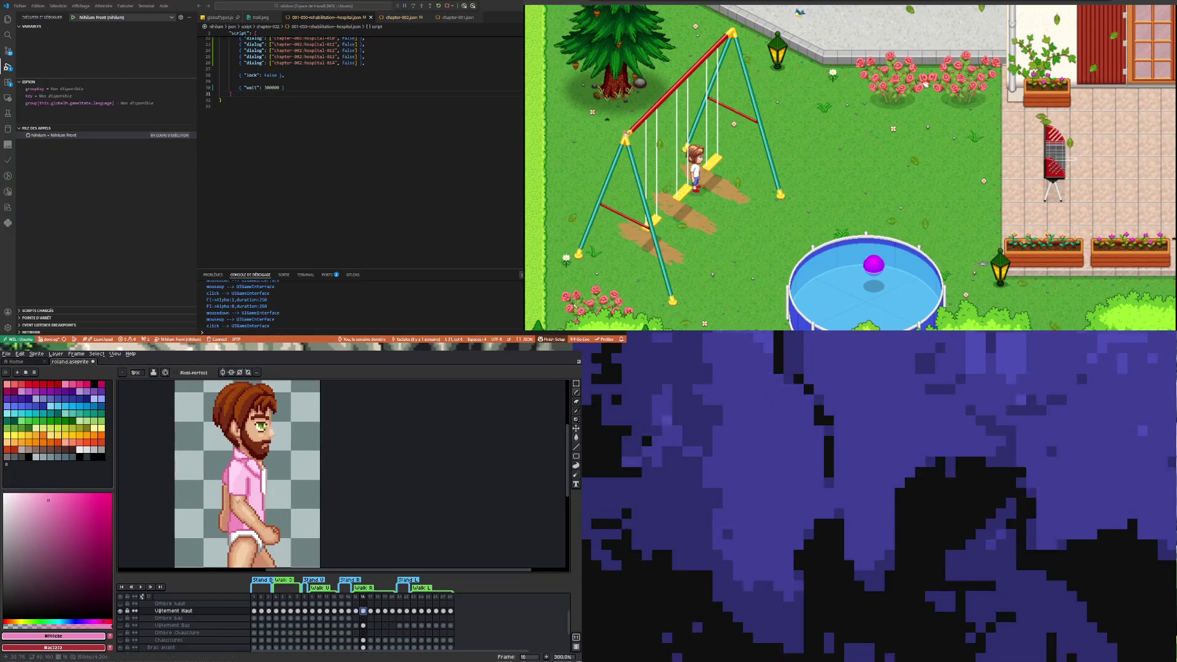
key(plus)
click(371, 611)
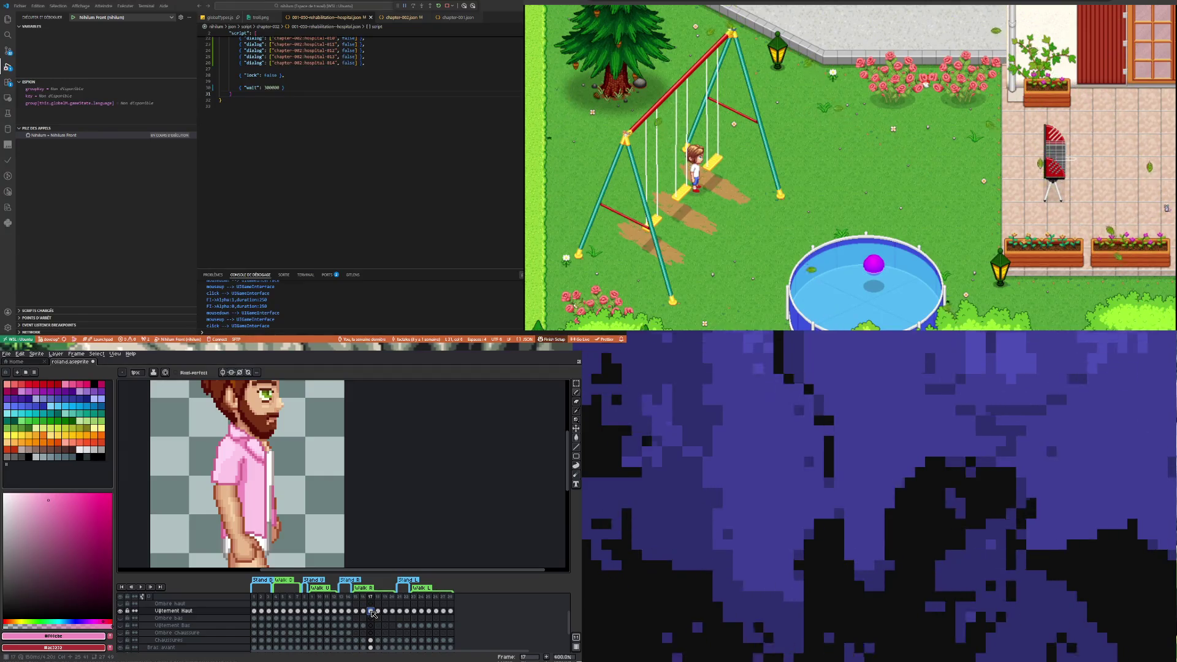
scroll(205, 477, up, 2)
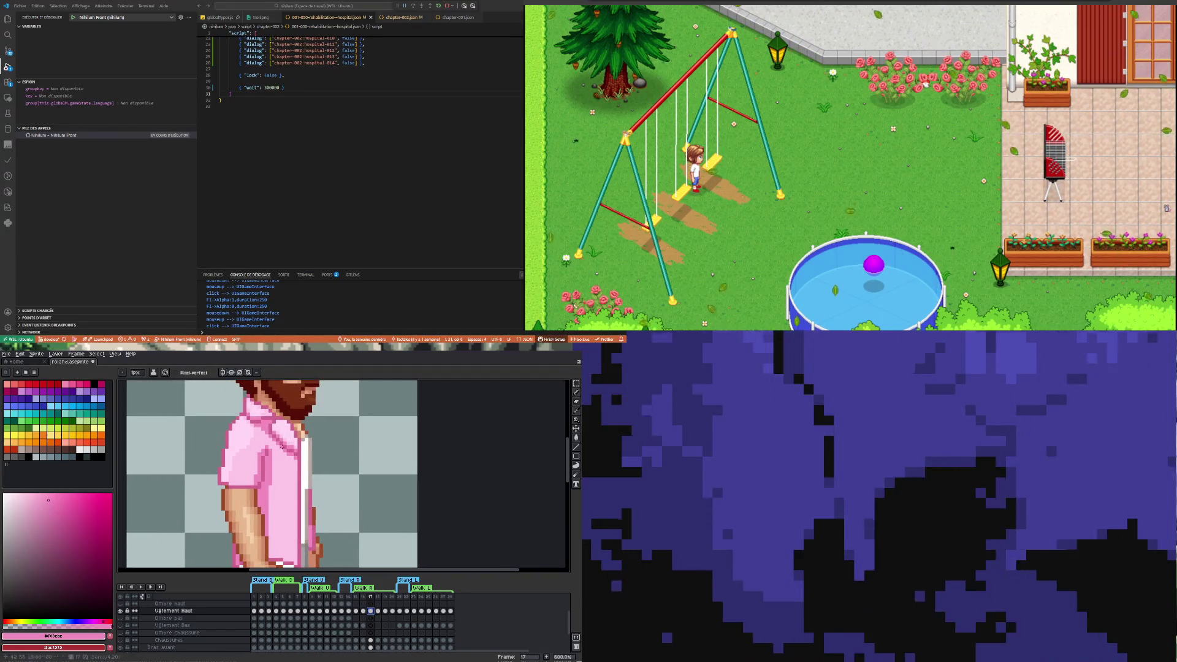
Sample the shirt's light pink, then compare frames 15 and 16, ending on frame 15
key(i)
click(244, 435)
key(b)
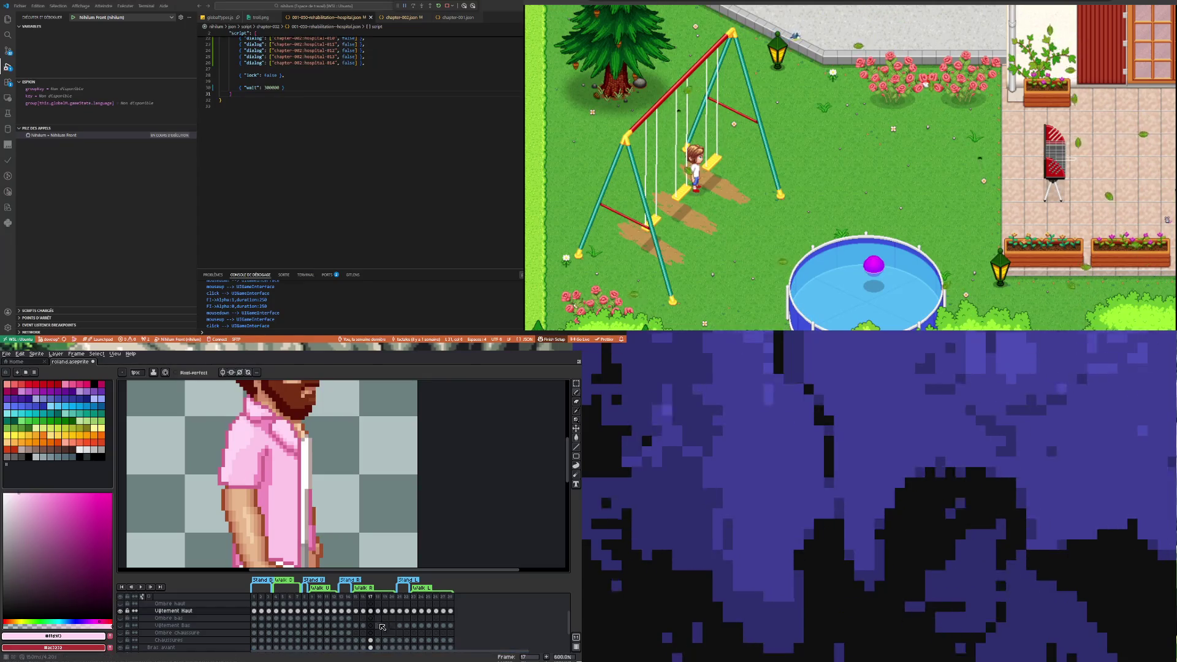
click(357, 611)
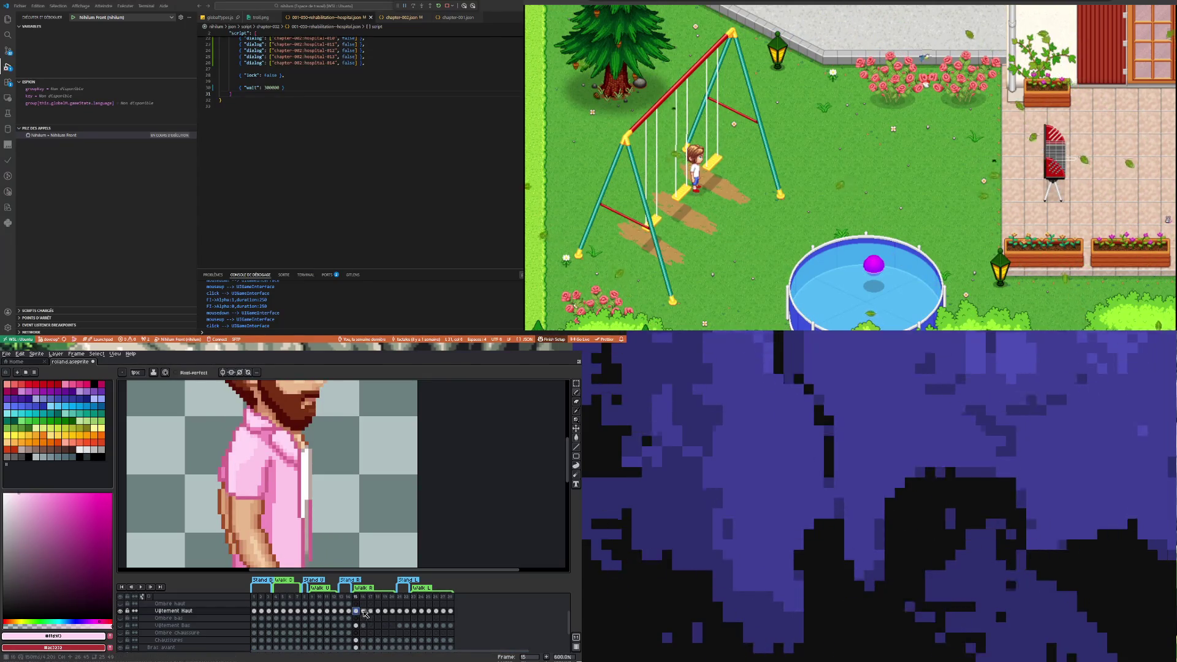
click(364, 612)
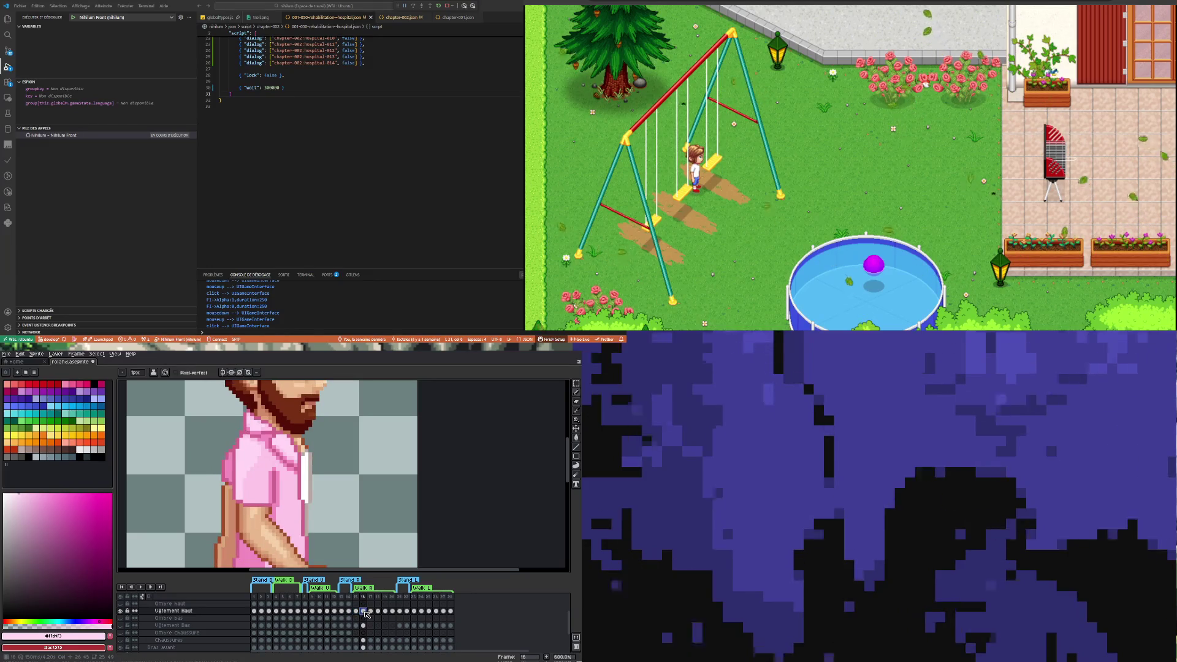
click(356, 611)
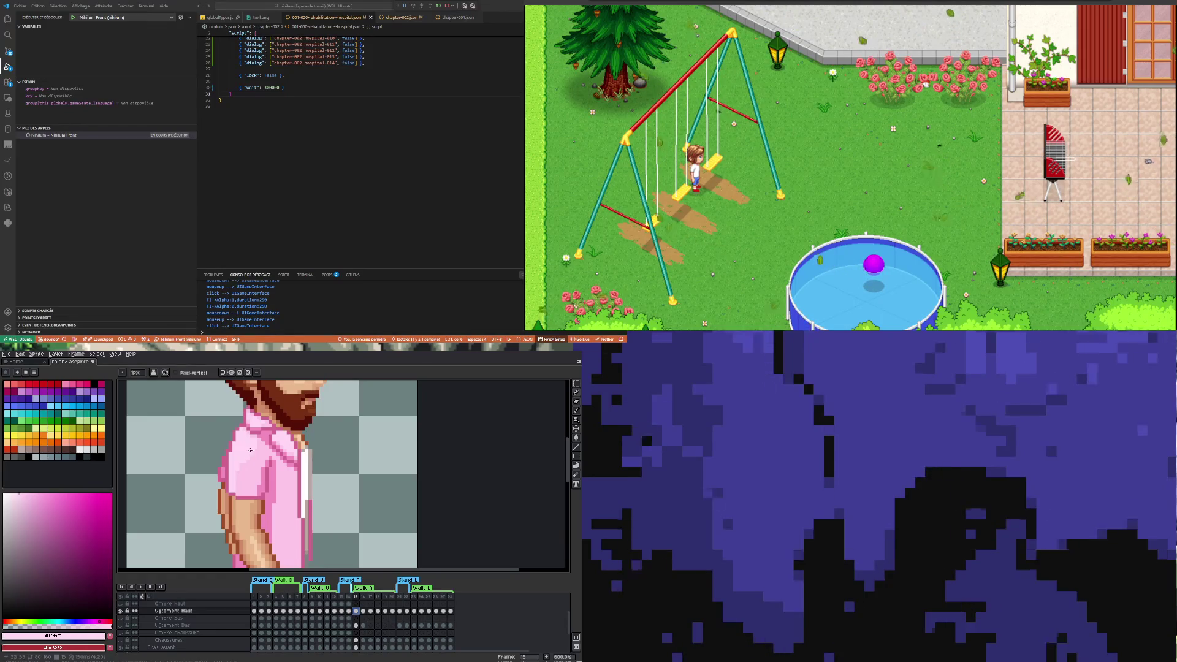
Sample another pink from the shirt on frame 15 with the Eyedropper
key(i)
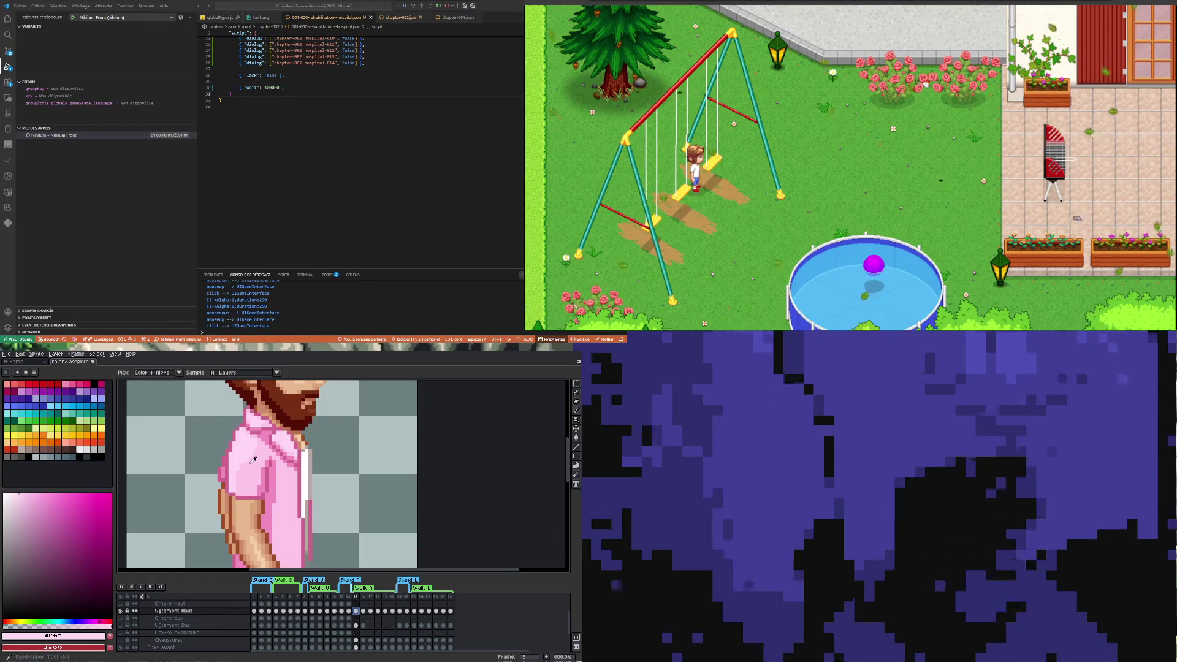
click(254, 460)
key(b)
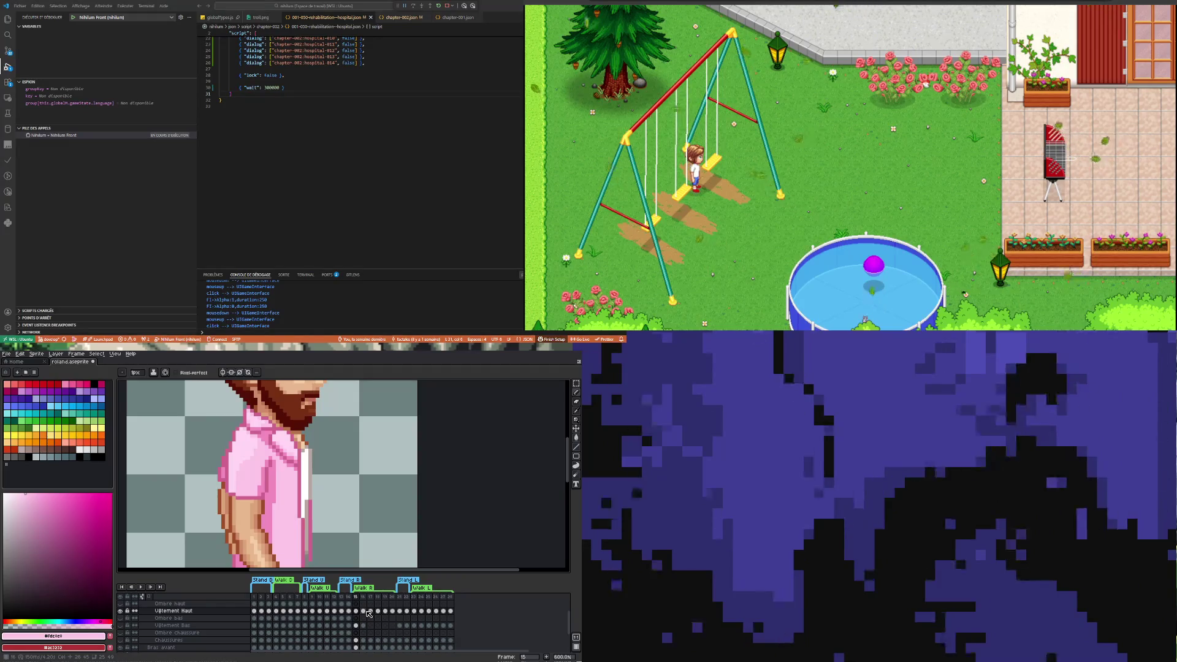
On frame 14, pick the shirt's light pink #ffd9f3 and select the shirt cel
click(348, 611)
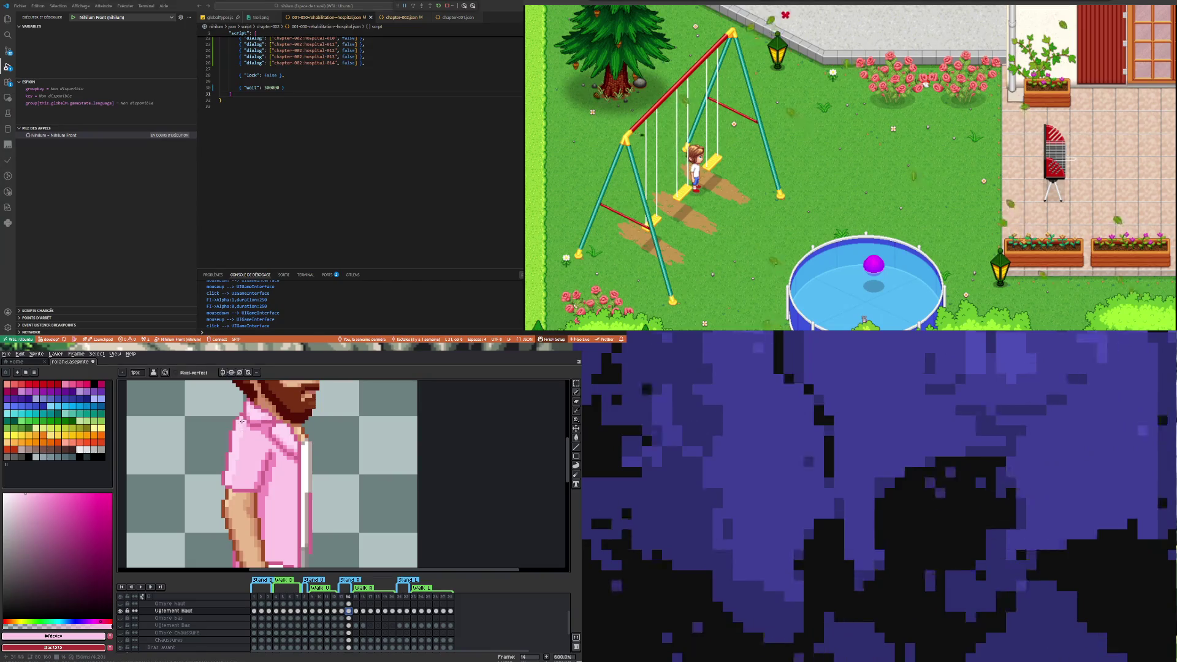
key(i)
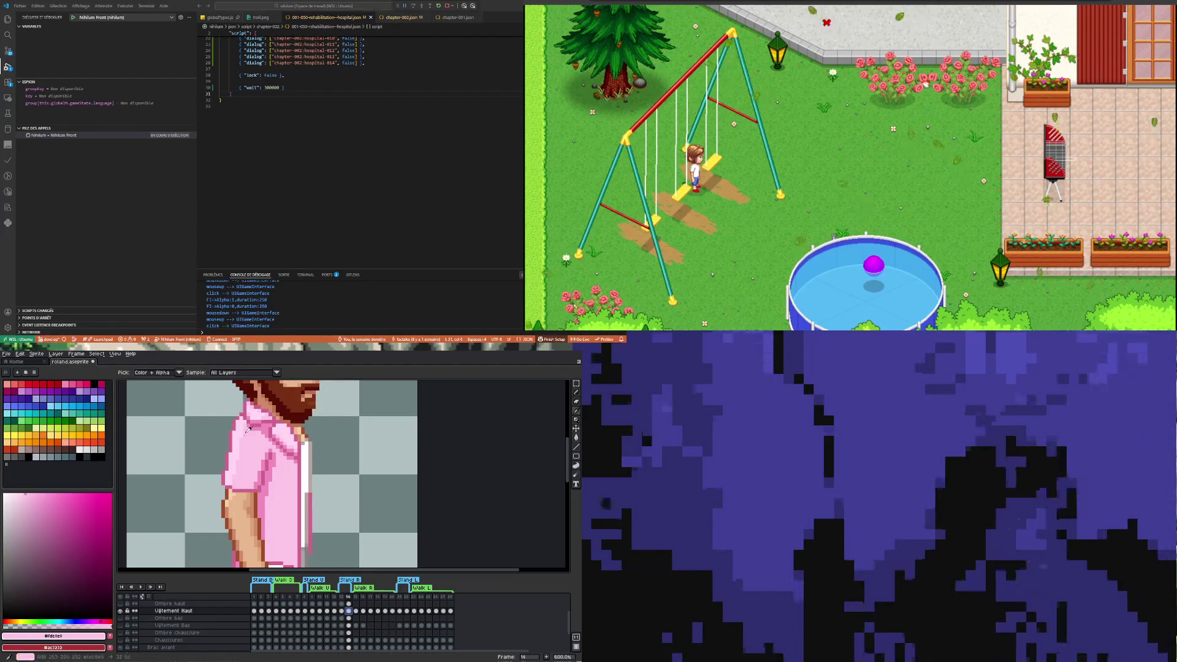
click(243, 433)
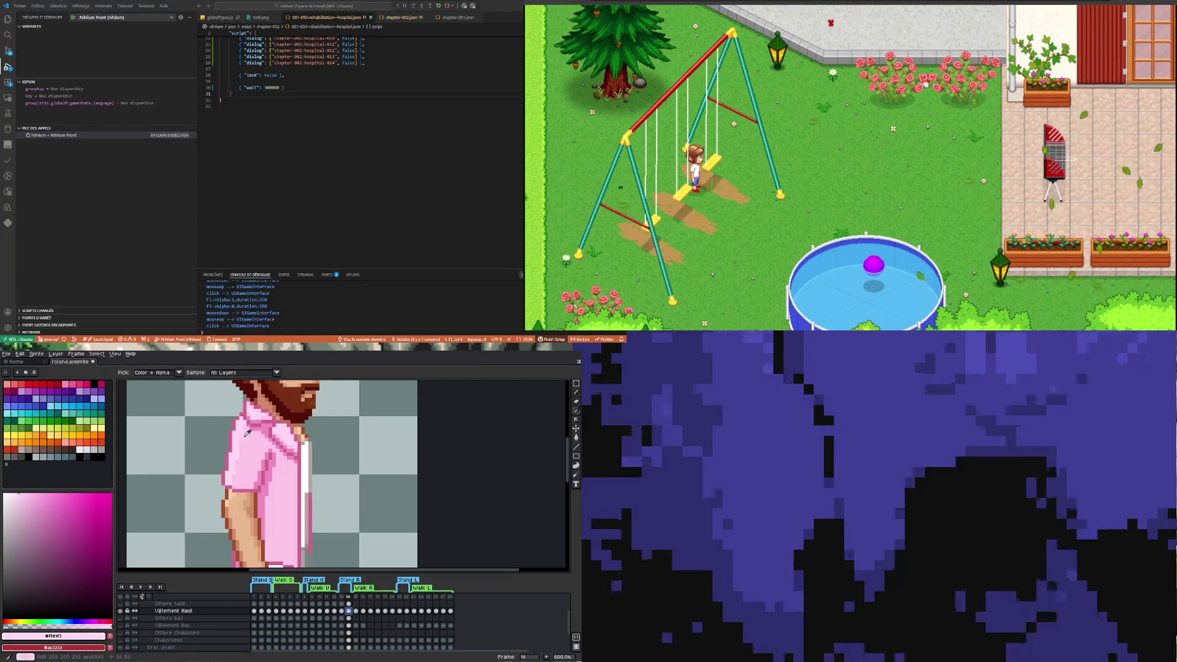
key(b)
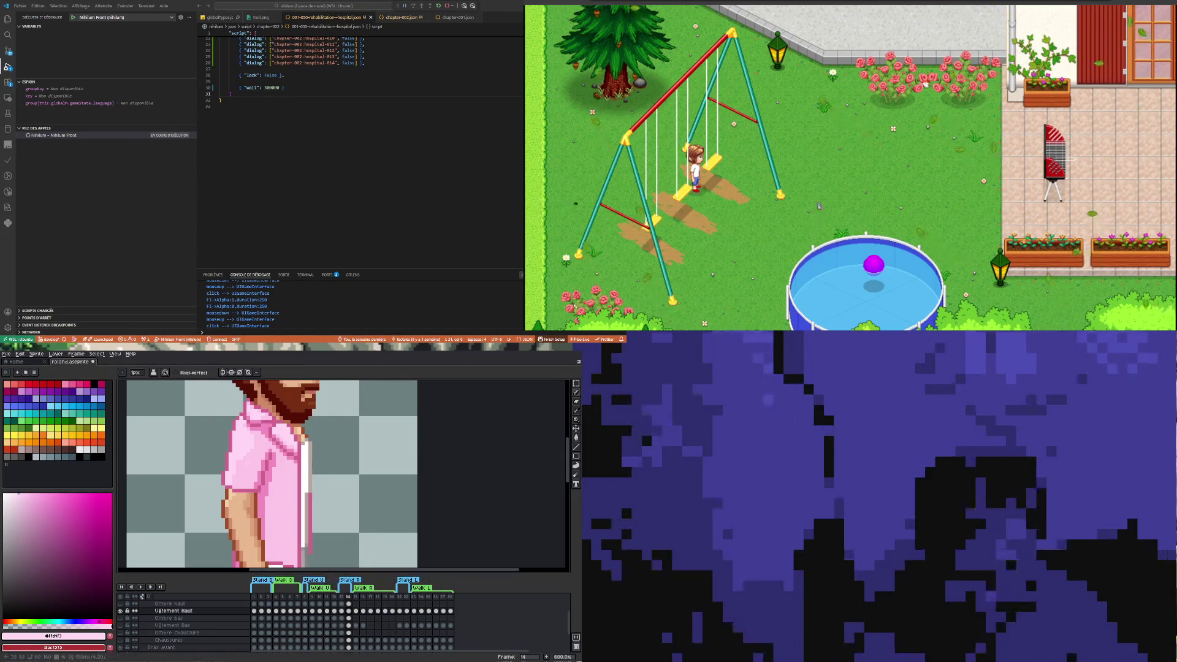
scroll(250, 386, up, 1)
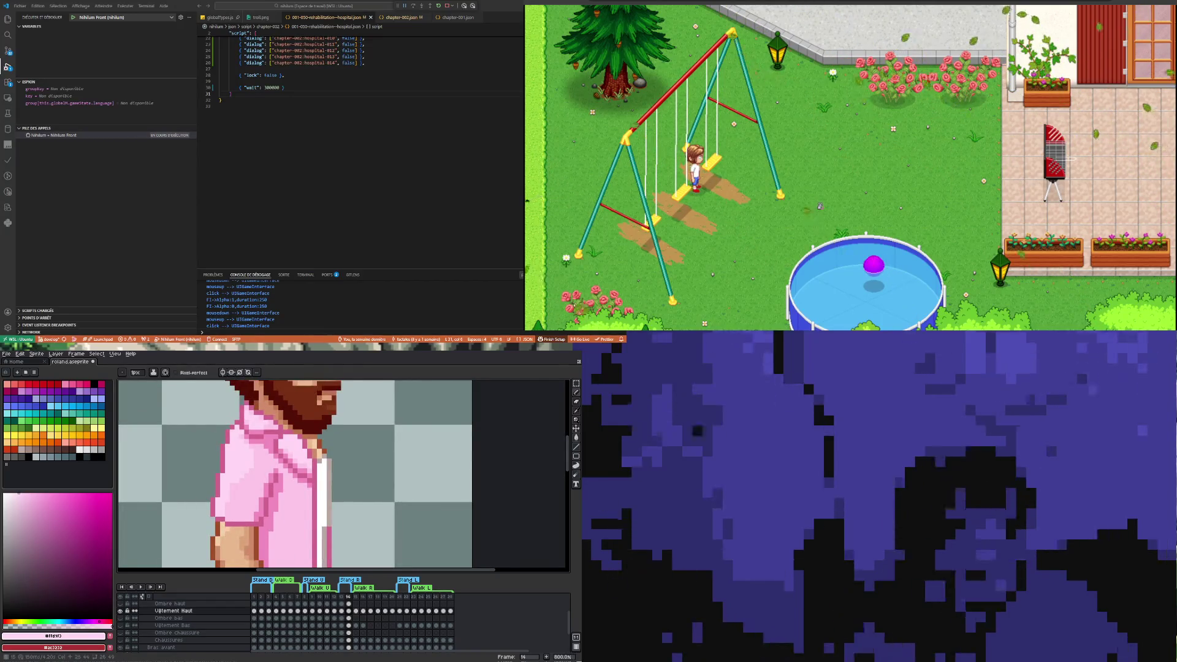
click(256, 454)
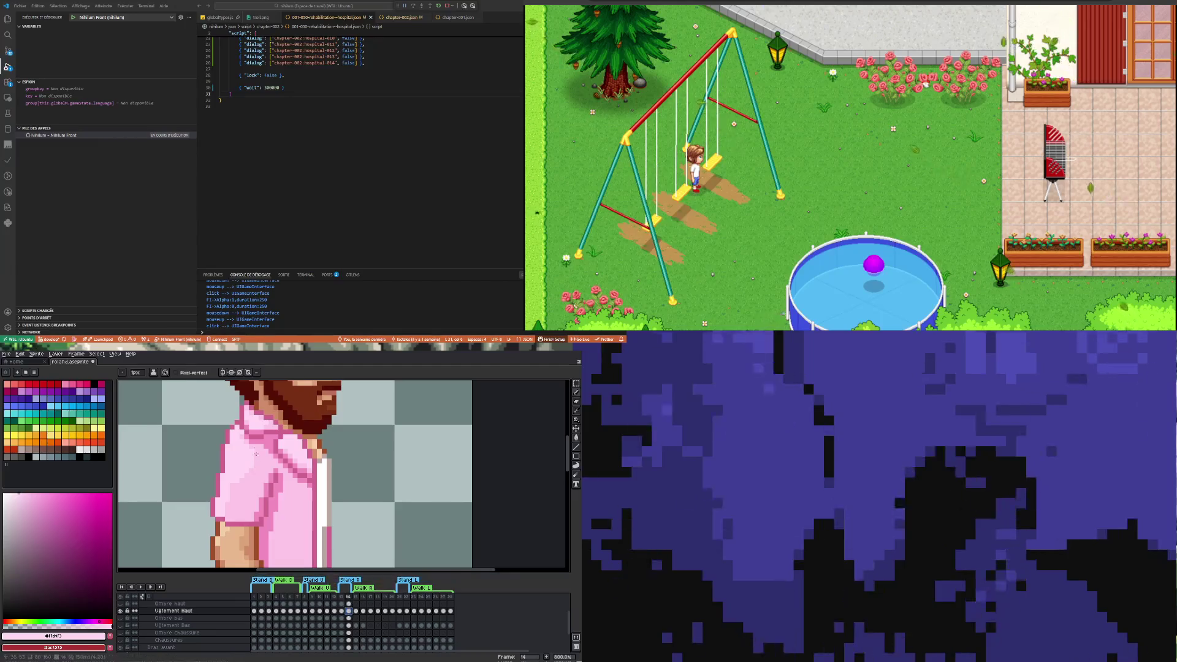
scroll(256, 454, up, 5)
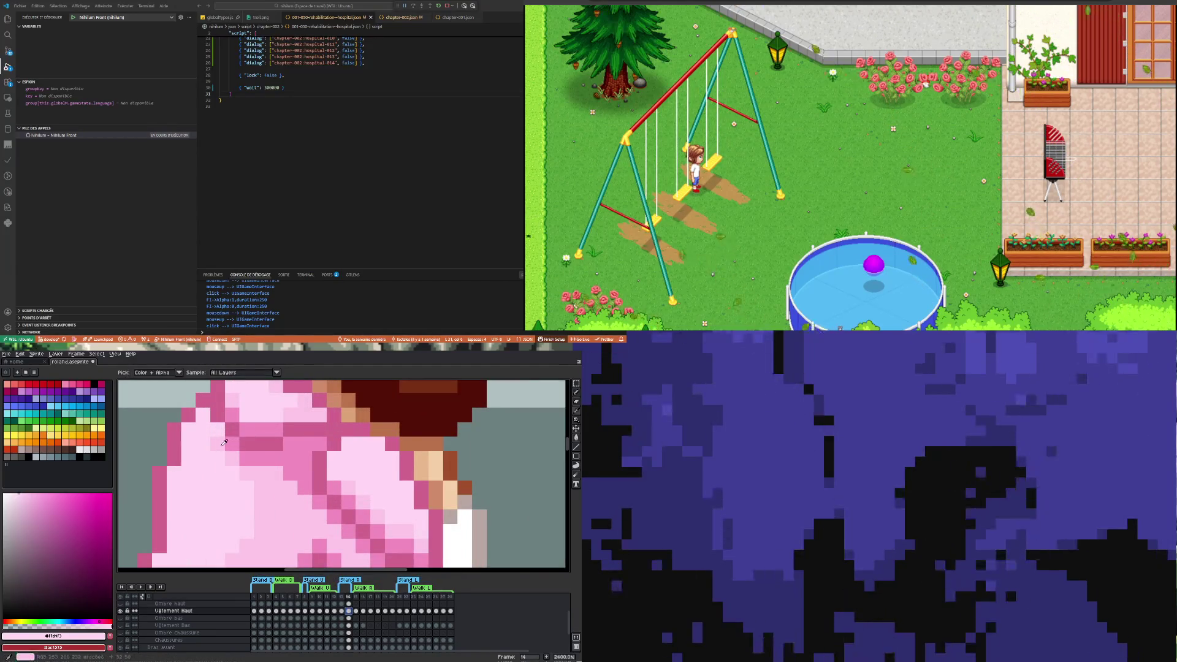
Take the shirt's mid pink #fdc3e8 as the drawing colour, zoom out and go to frame 13
alt+click(224, 442)
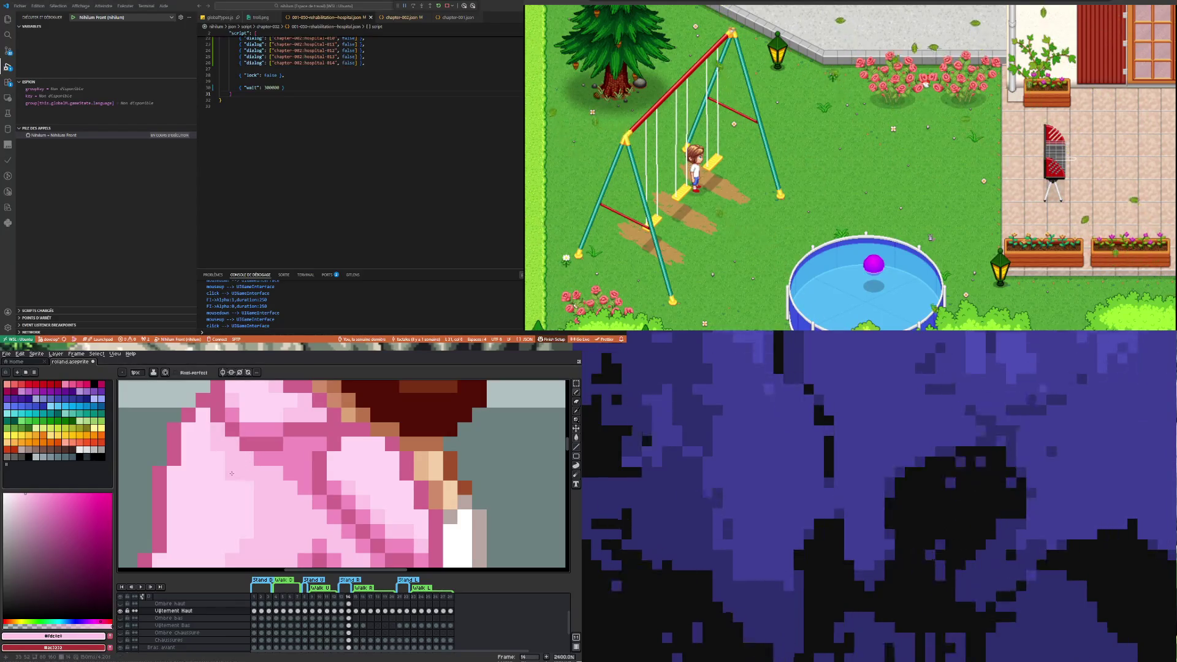
key(alt)
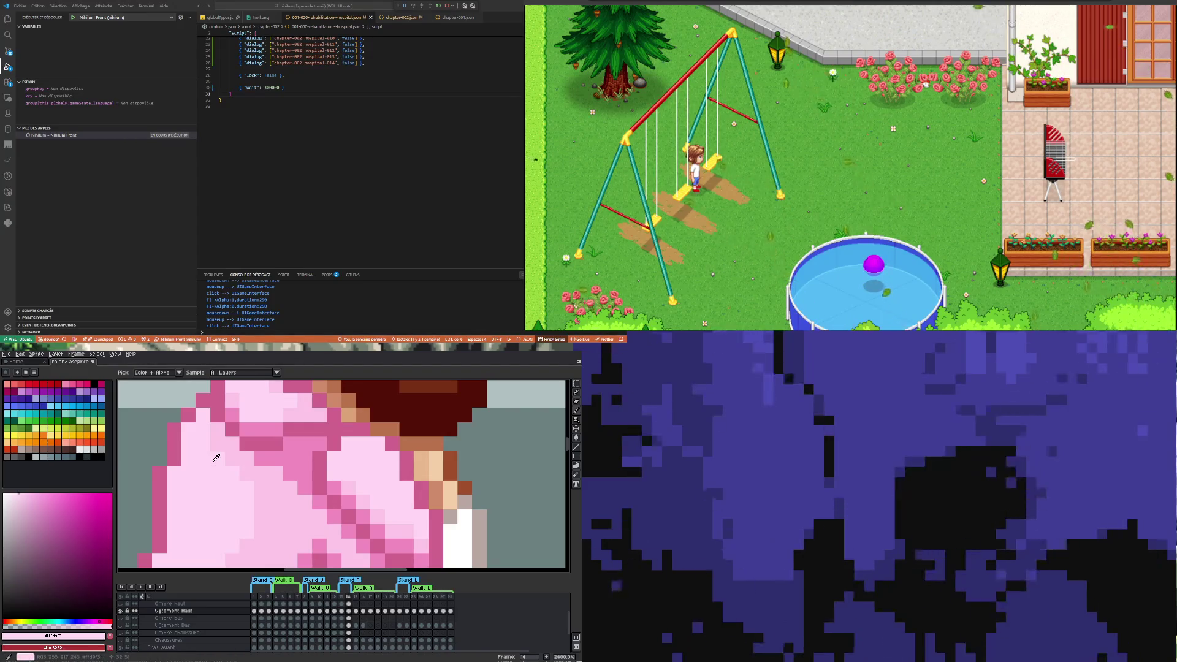
key(b)
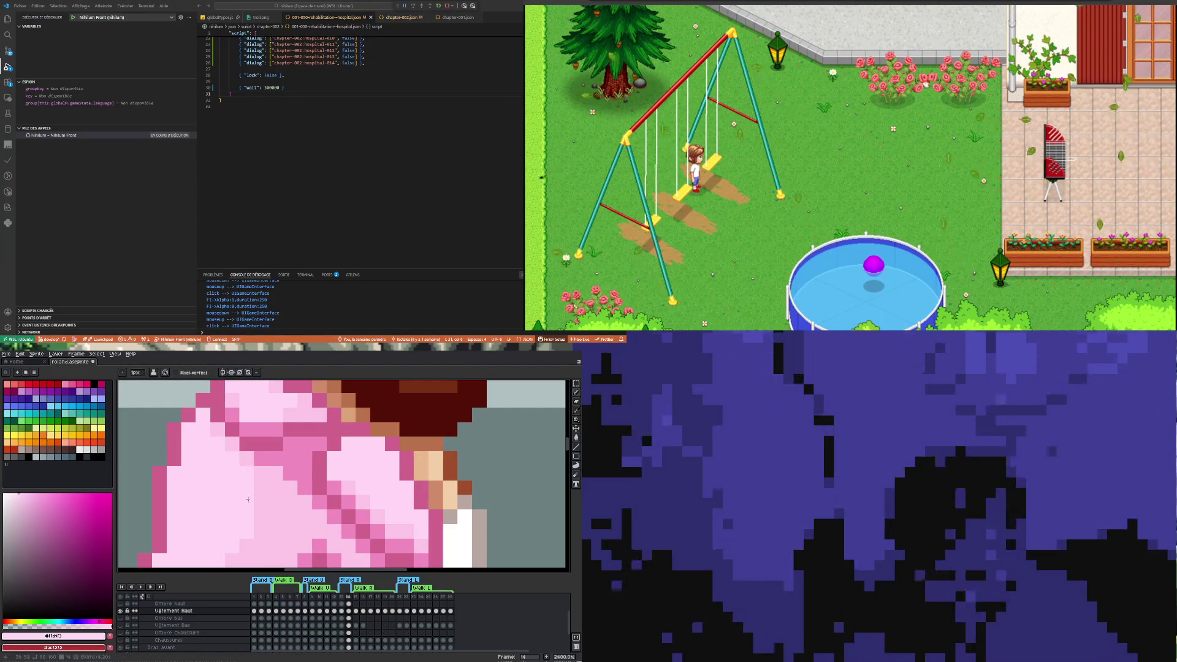
scroll(248, 499, down, 7)
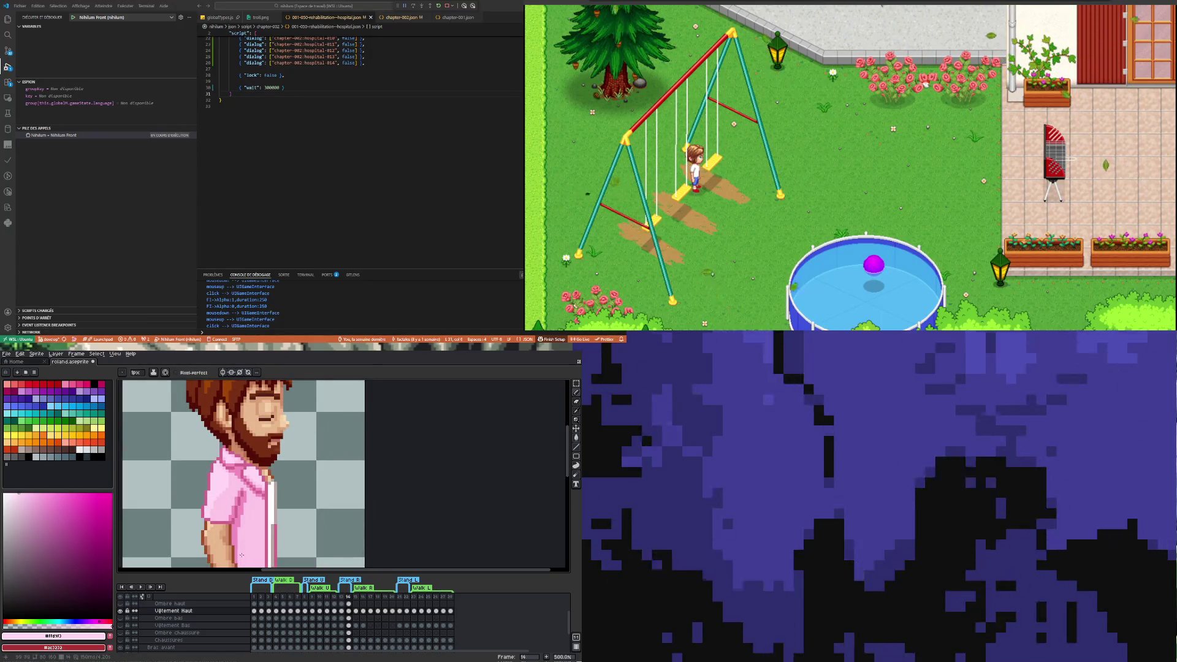
click(342, 611)
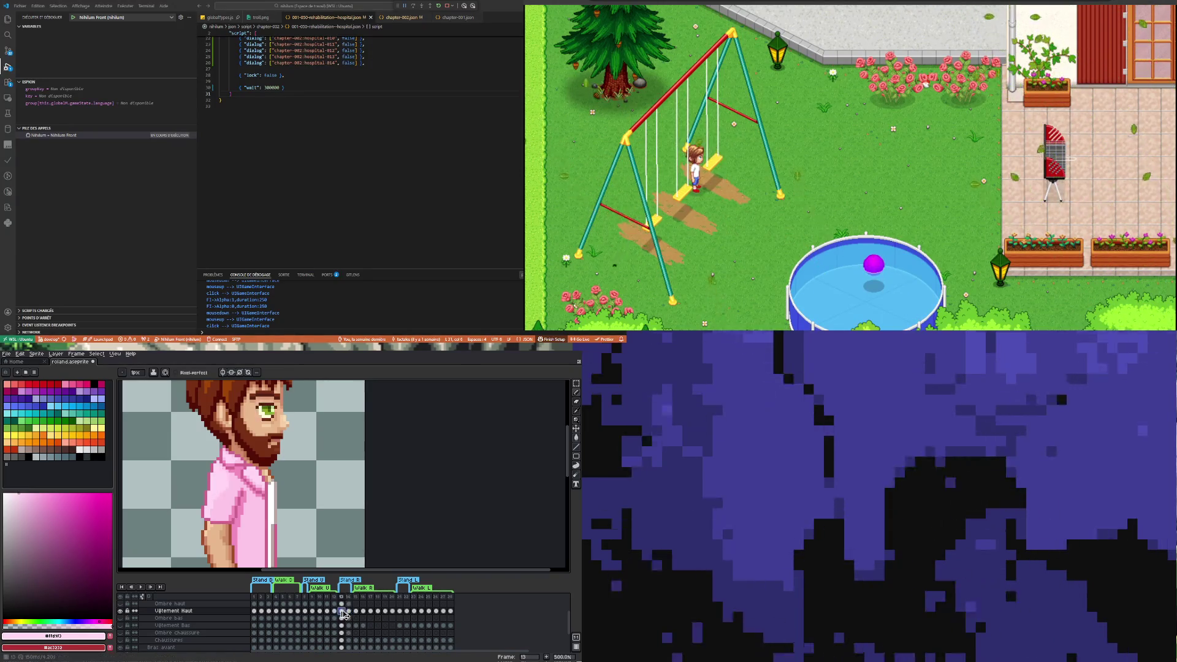